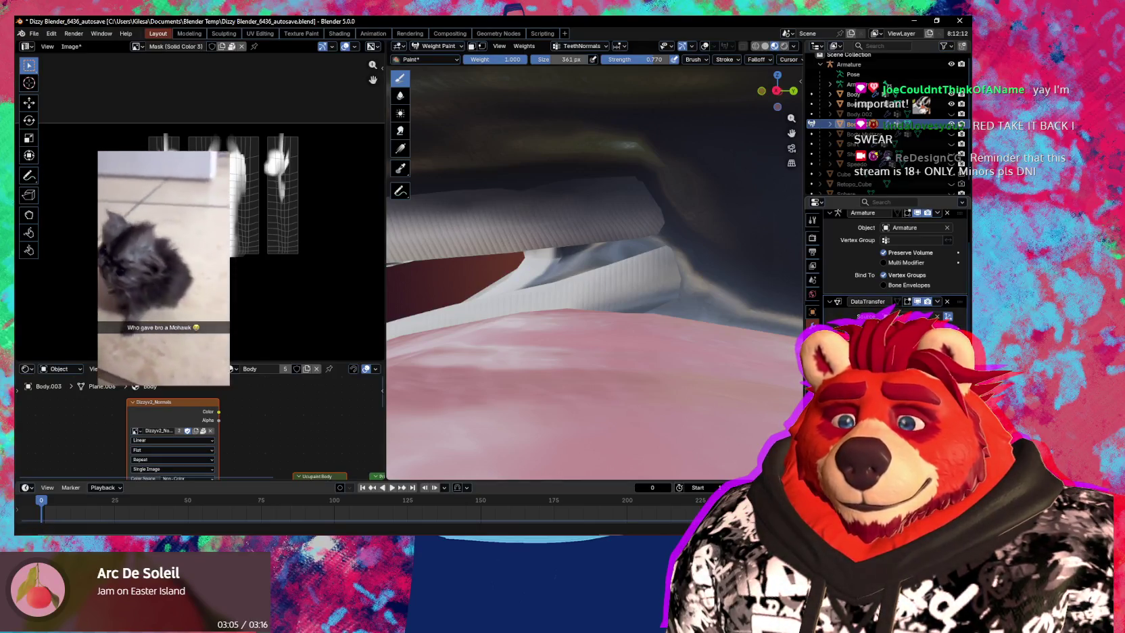
Inspect the mouth interior with overlays toggled and check the mesh's vertex groups and shape keys.
{"action": "middle_click_drag", "start_coordinate": [629, 318], "coordinate": [660, 325]}
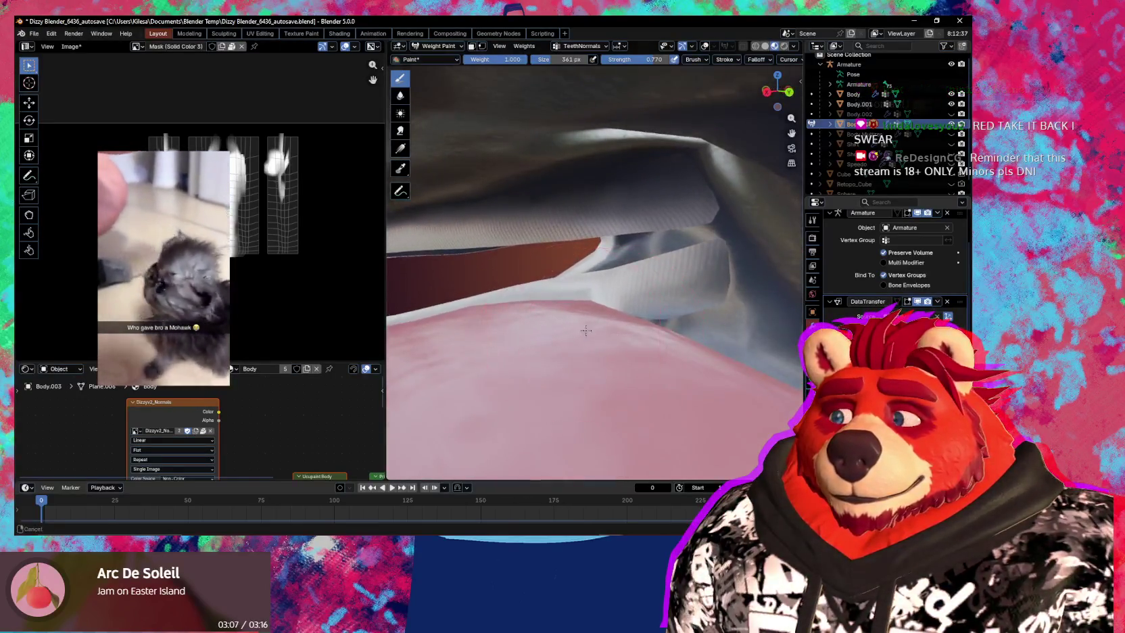
{"action": "scroll", "coordinate": [661, 326], "scroll_direction": "down", "scroll_amount": 5}
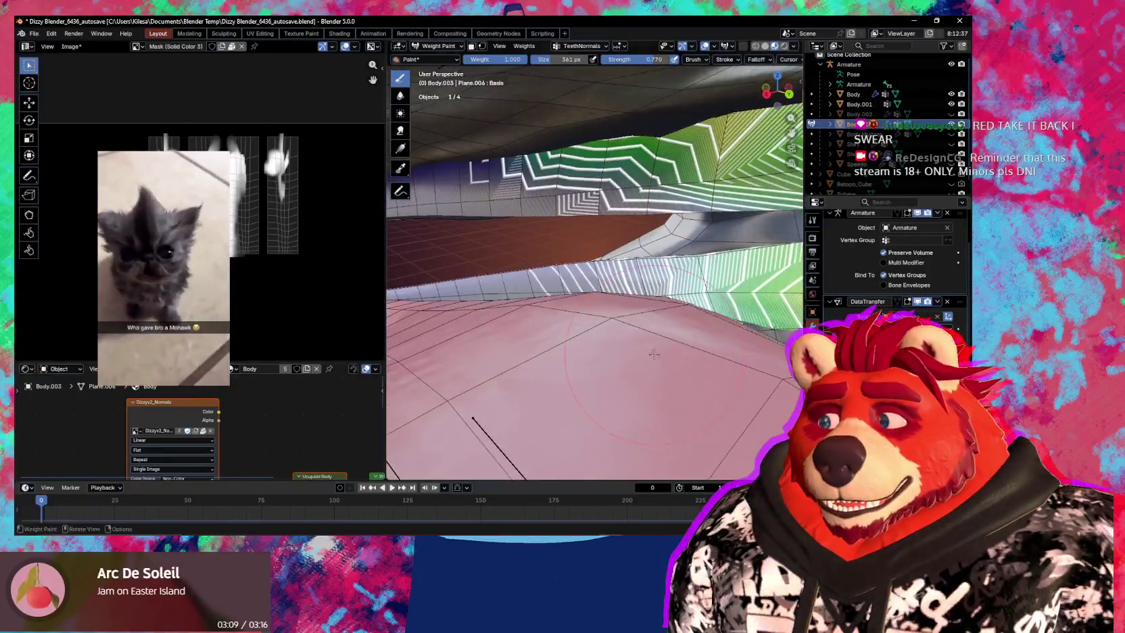
{"action": "key", "text": "shift+alt+z"}
{"action": "scroll", "coordinate": [670, 317], "scroll_direction": "up", "scroll_amount": 3}
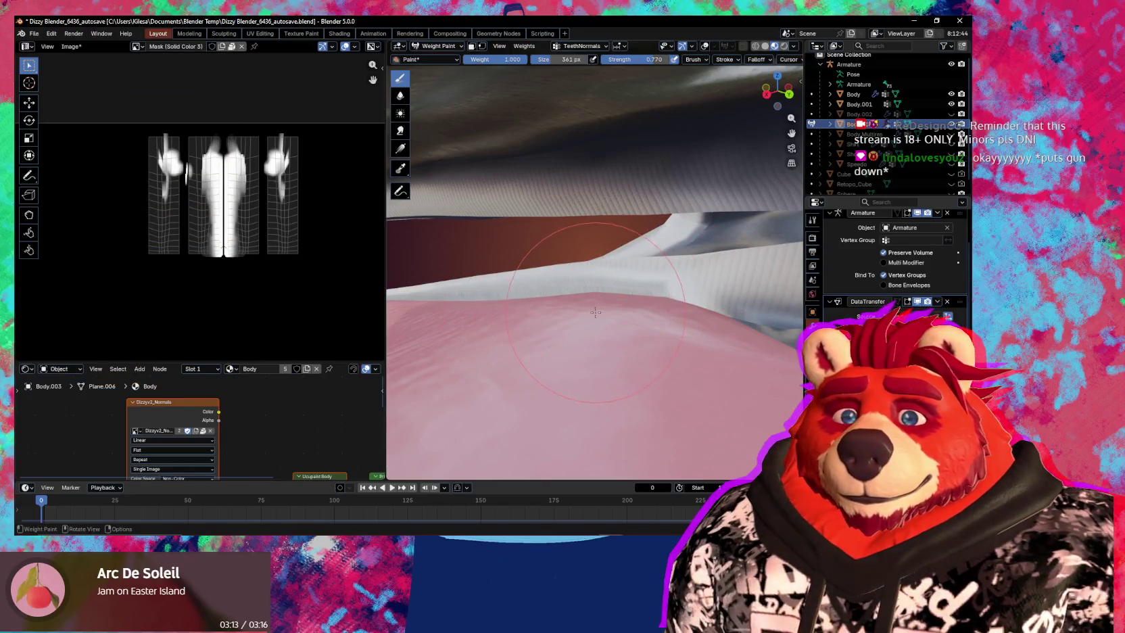
{"action": "key", "text": "shift+alt+z"}
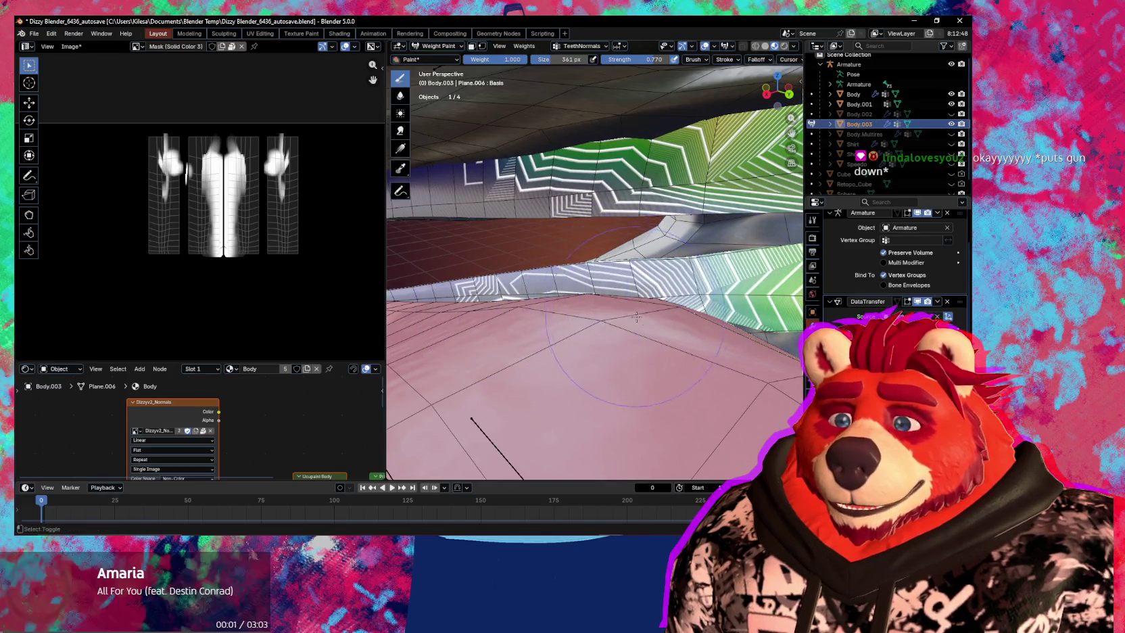
{"action": "key", "text": "shift+alt+z"}
{"action": "scroll", "coordinate": [615, 323], "scroll_direction": "up", "scroll_amount": 3}
{"action": "middle_click_drag", "start_coordinate": [703, 327], "coordinate": [682, 280]}
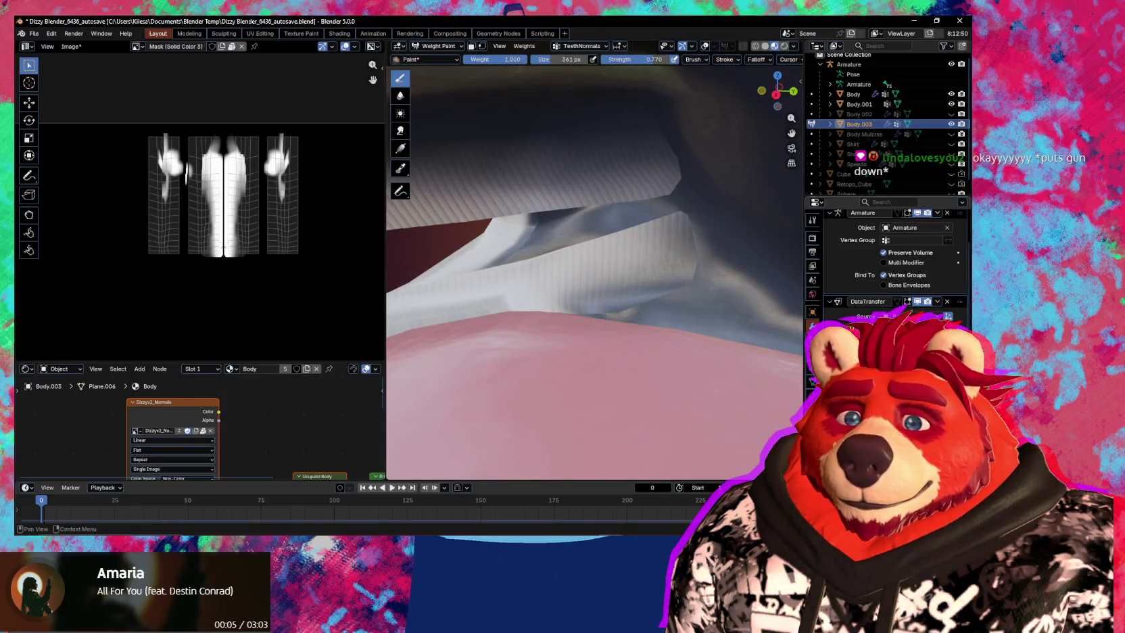
{"action": "key", "text": "shift+alt+z"}
{"action": "left_click", "coordinate": [813, 381]}
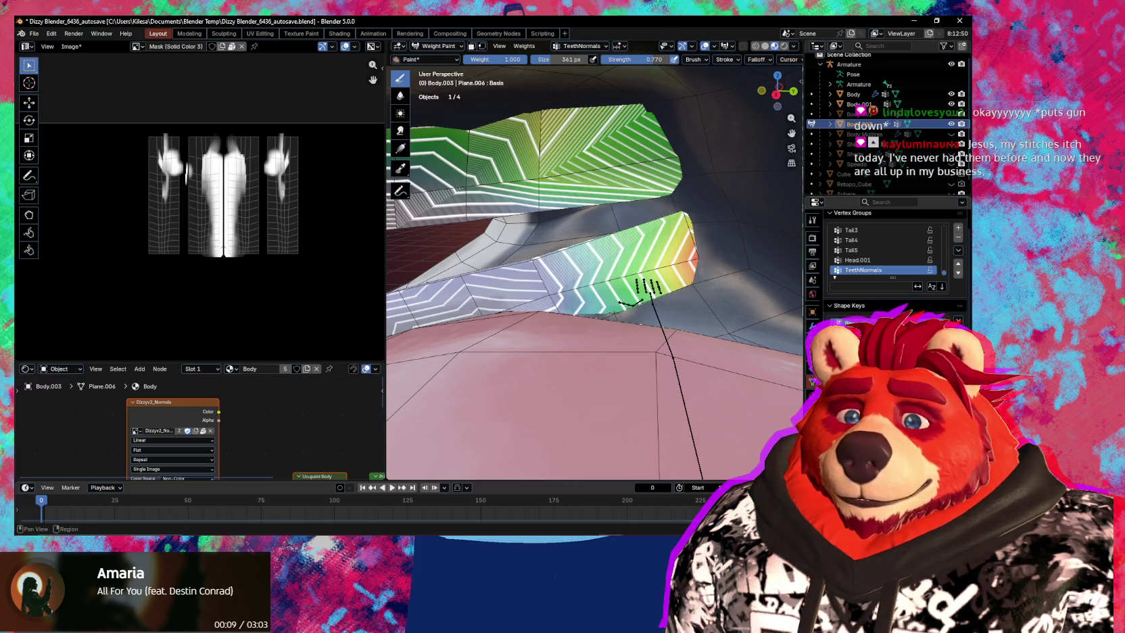
{"action": "left_click", "coordinate": [813, 327]}
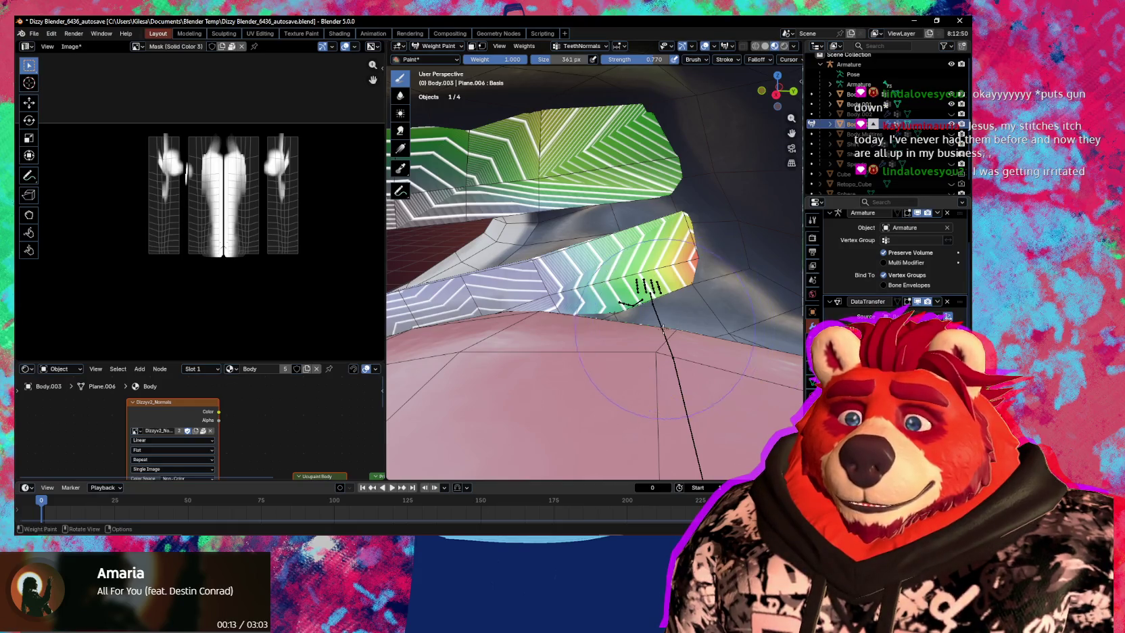
{"action": "scroll", "coordinate": [666, 329], "scroll_direction": "up", "scroll_amount": 2}
{"action": "scroll", "coordinate": [676, 328], "scroll_direction": "up", "scroll_amount": 3}
{"action": "scroll", "coordinate": [704, 325], "scroll_direction": "up", "scroll_amount": 5}
Enlarge the weight brush to 637 px and orbit along the teeth and gum line.
{"action": "mouse_move", "coordinate": [722, 346]}
{"action": "middle_mouse_down"}
{"action": "mouse_move", "coordinate": [591, 360]}
{"action": "mouse_move", "coordinate": [590, 322]}
{"action": "mouse_move", "coordinate": [534, 344]}
{"action": "mouse_move", "coordinate": [503, 277]}
{"action": "mouse_move", "coordinate": [640, 305]}
{"action": "middle_mouse_up"}
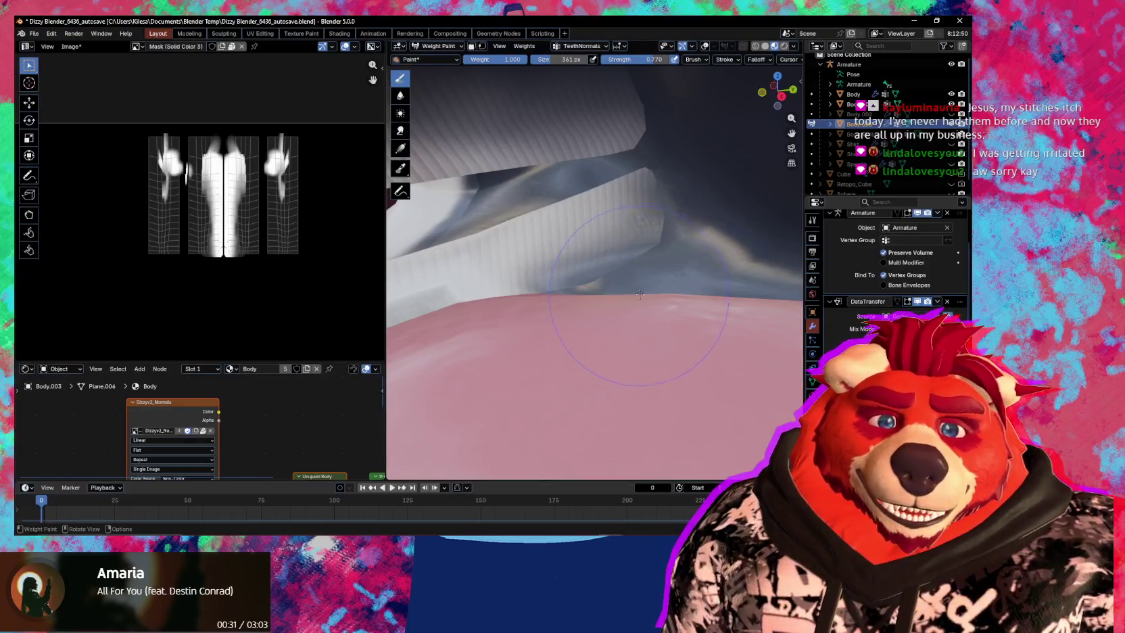
{"action": "mouse_move", "coordinate": [636, 293]}
{"action": "middle_mouse_down"}
{"action": "mouse_move", "coordinate": [637, 261]}
{"action": "mouse_move", "coordinate": [608, 249]}
{"action": "mouse_move", "coordinate": [687, 257]}
{"action": "mouse_move", "coordinate": [712, 294]}
{"action": "middle_mouse_up"}
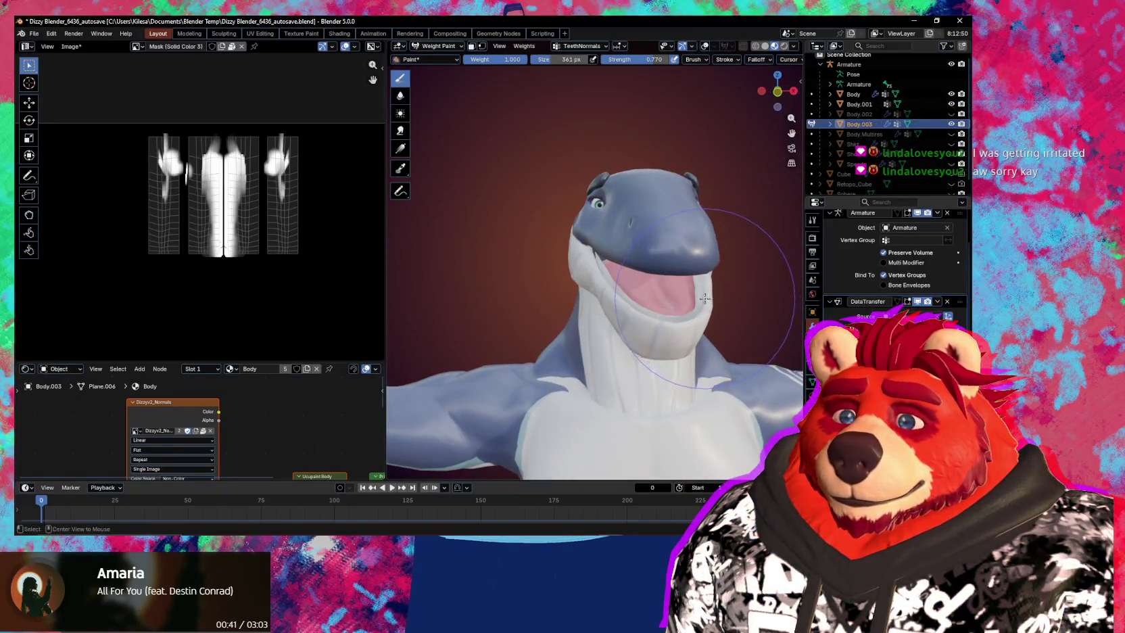
{"action": "scroll", "coordinate": [704, 298], "scroll_direction": "up", "scroll_amount": 5}
{"action": "mouse_move", "coordinate": [704, 298]}
{"action": "middle_mouse_down"}
{"action": "mouse_move", "coordinate": [603, 301]}
{"action": "mouse_move", "coordinate": [636, 263]}
{"action": "mouse_move", "coordinate": [658, 271]}
{"action": "middle_mouse_up"}
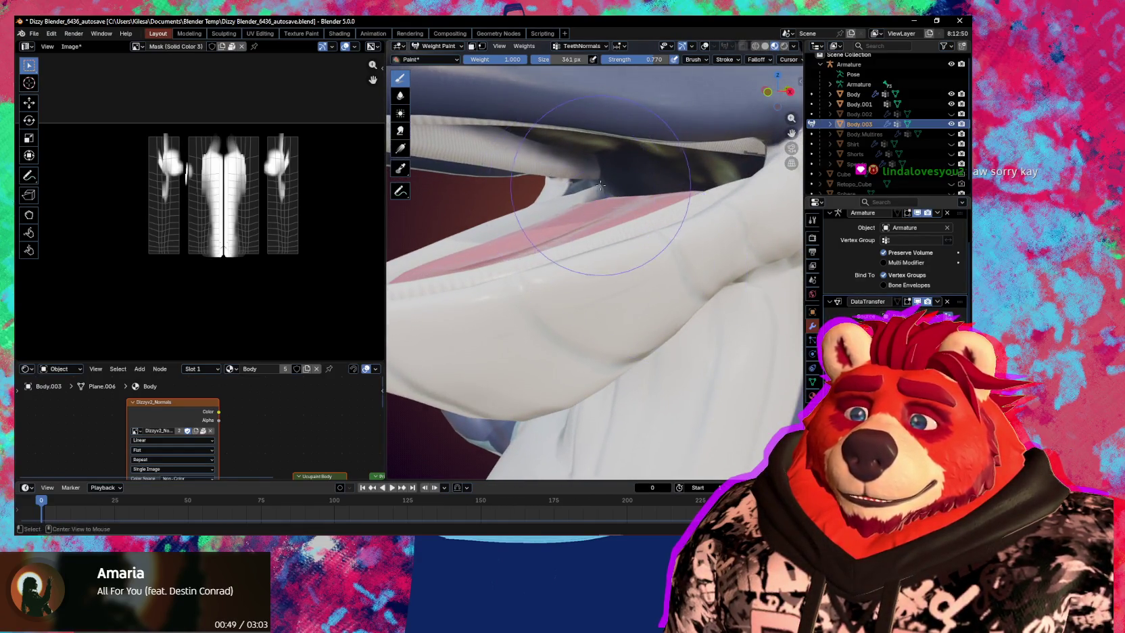
{"action": "middle_click_drag", "start_coordinate": [600, 185], "coordinate": [751, 327]}
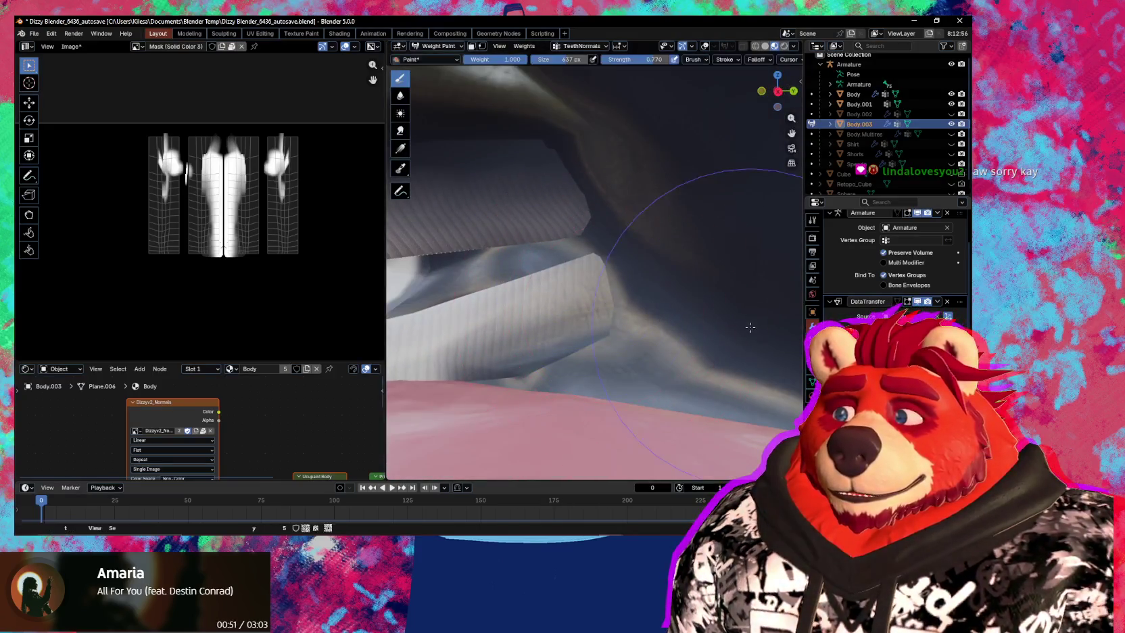
{"action": "middle_click_drag", "start_coordinate": [750, 327], "coordinate": [690, 262]}
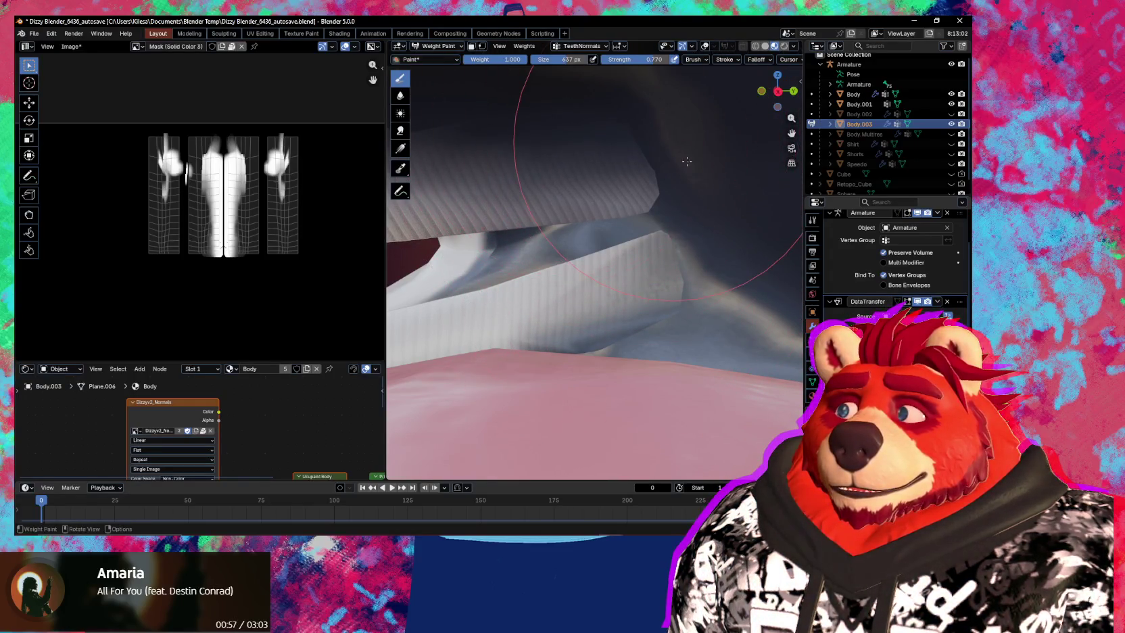
{"action": "middle_click_drag", "start_coordinate": [611, 148], "coordinate": [540, 125]}
{"action": "mouse_move", "coordinate": [666, 136]}
{"action": "middle_mouse_down"}
{"action": "mouse_move", "coordinate": [642, 145]}
{"action": "mouse_move", "coordinate": [712, 149]}
{"action": "middle_mouse_up"}
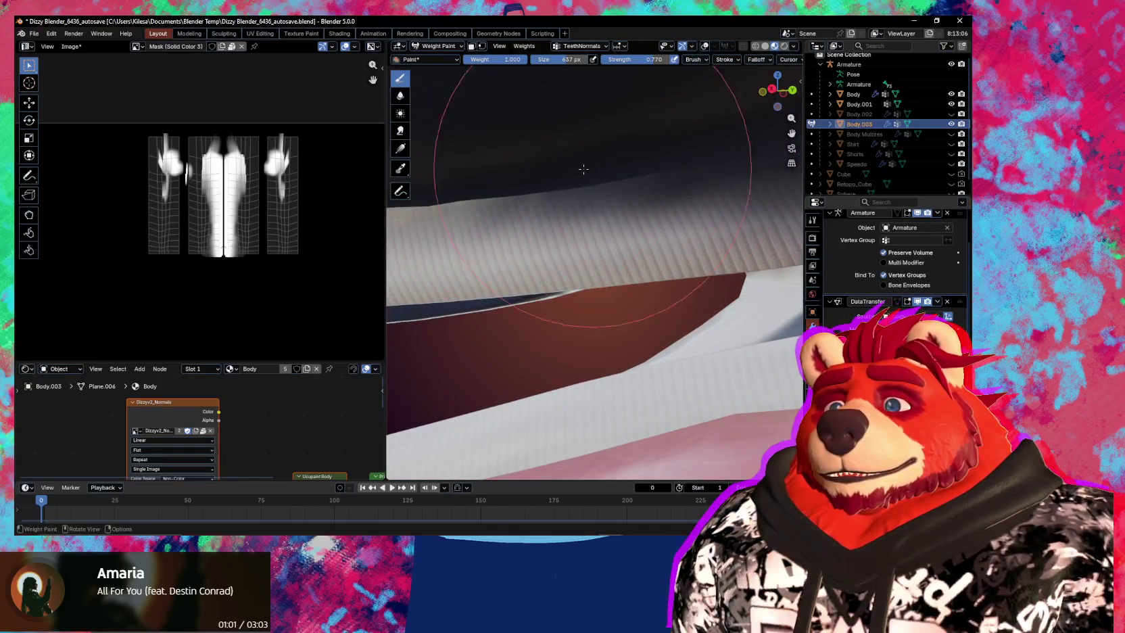
{"action": "middle_click_drag", "start_coordinate": [601, 167], "coordinate": [558, 183]}
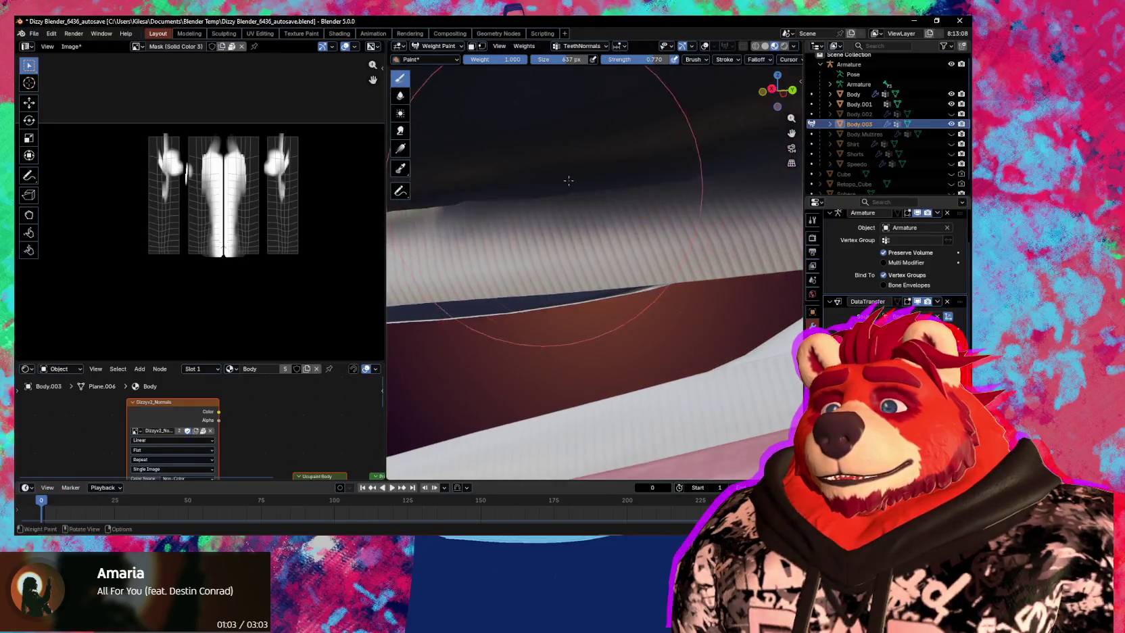
{"action": "middle_click_drag", "start_coordinate": [558, 183], "coordinate": [419, 203]}
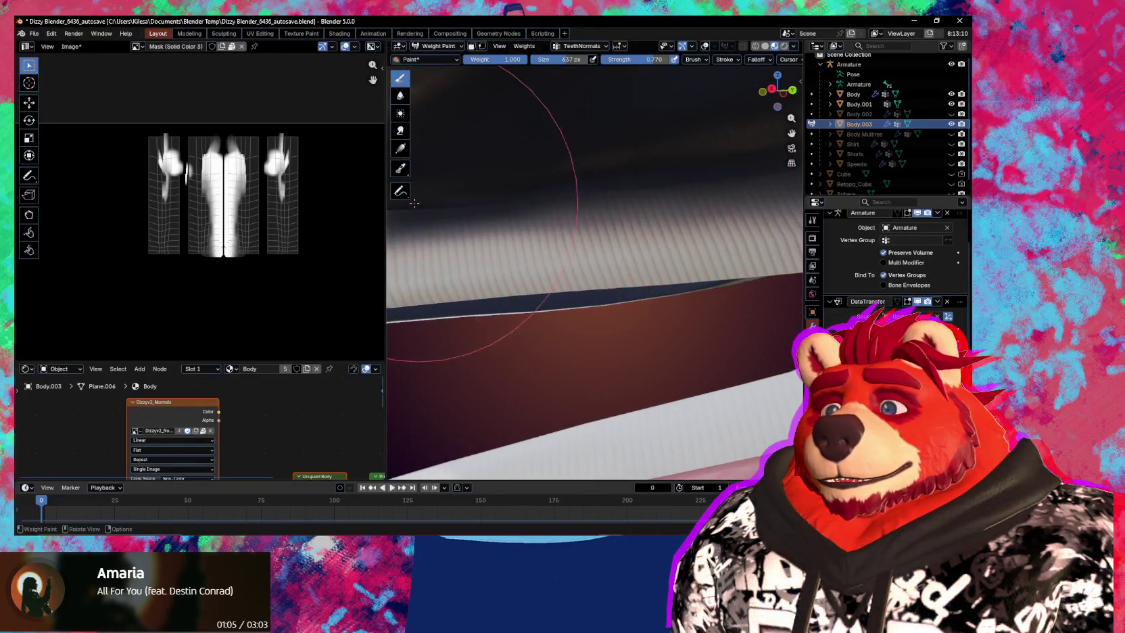
{"action": "mouse_move", "coordinate": [595, 183]}
{"action": "middle_mouse_down"}
{"action": "mouse_move", "coordinate": [689, 192]}
{"action": "mouse_move", "coordinate": [424, 202]}
{"action": "middle_mouse_up"}
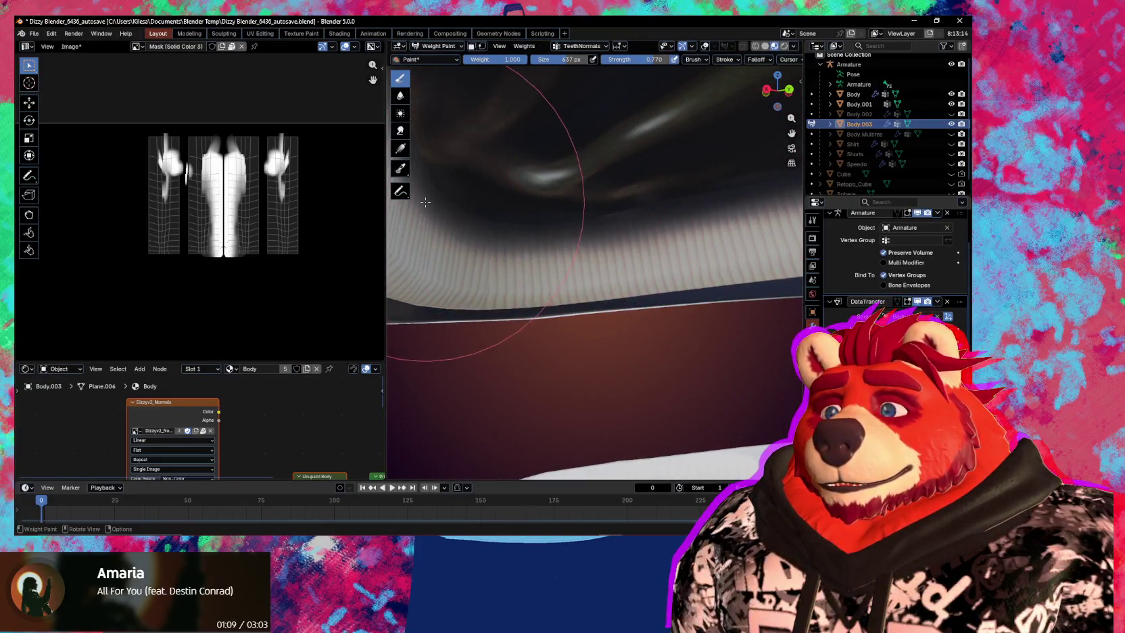
{"action": "mouse_move", "coordinate": [632, 201]}
{"action": "middle_mouse_down"}
{"action": "mouse_move", "coordinate": [730, 230]}
{"action": "mouse_move", "coordinate": [708, 238]}
{"action": "middle_mouse_up"}
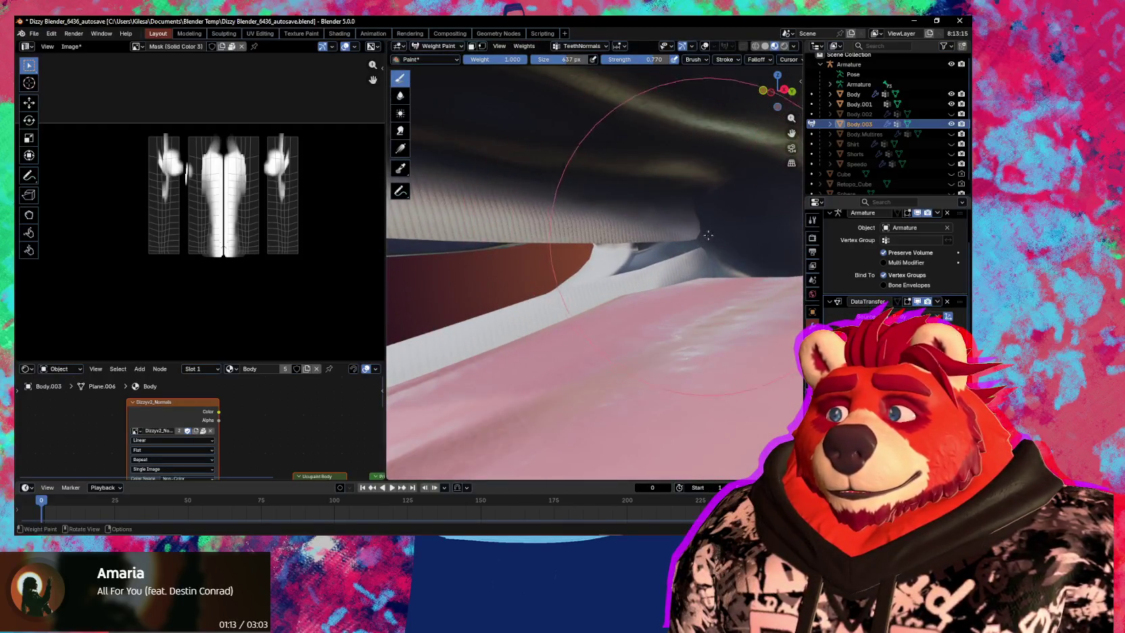
{"action": "mouse_move", "coordinate": [683, 213]}
{"action": "middle_mouse_down"}
{"action": "mouse_move", "coordinate": [709, 197]}
{"action": "mouse_move", "coordinate": [689, 240]}
{"action": "mouse_move", "coordinate": [702, 231]}
{"action": "middle_mouse_up"}
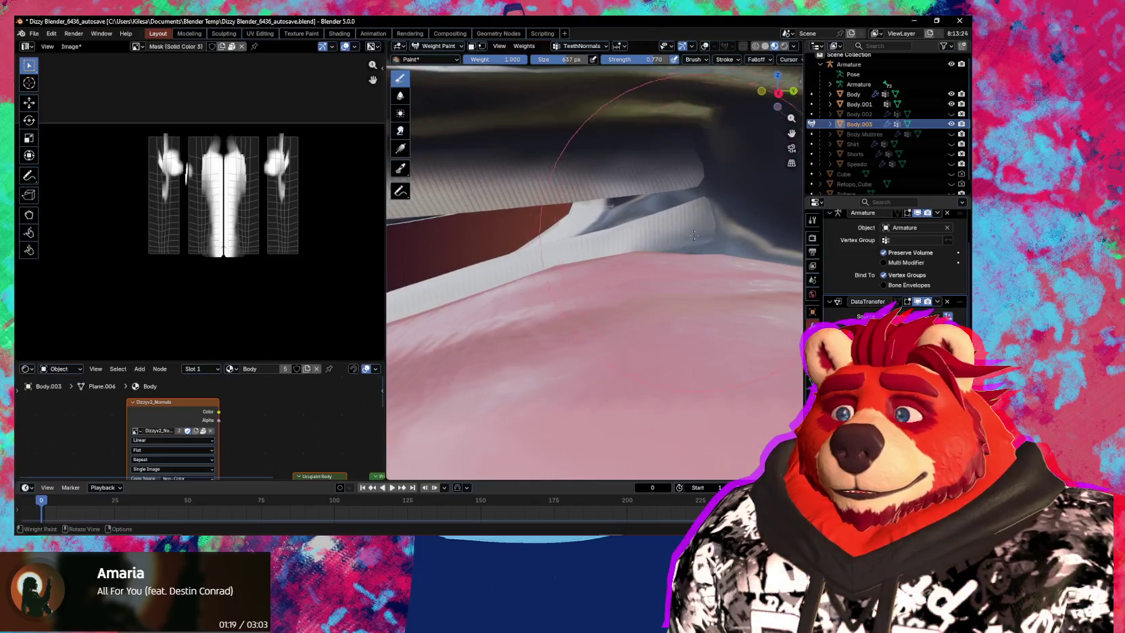
Shrink the weight brush radius from 319 px down to 144 px.
{"action": "key", "text": "f"}
{"action": "left_click", "coordinate": [657, 258]}
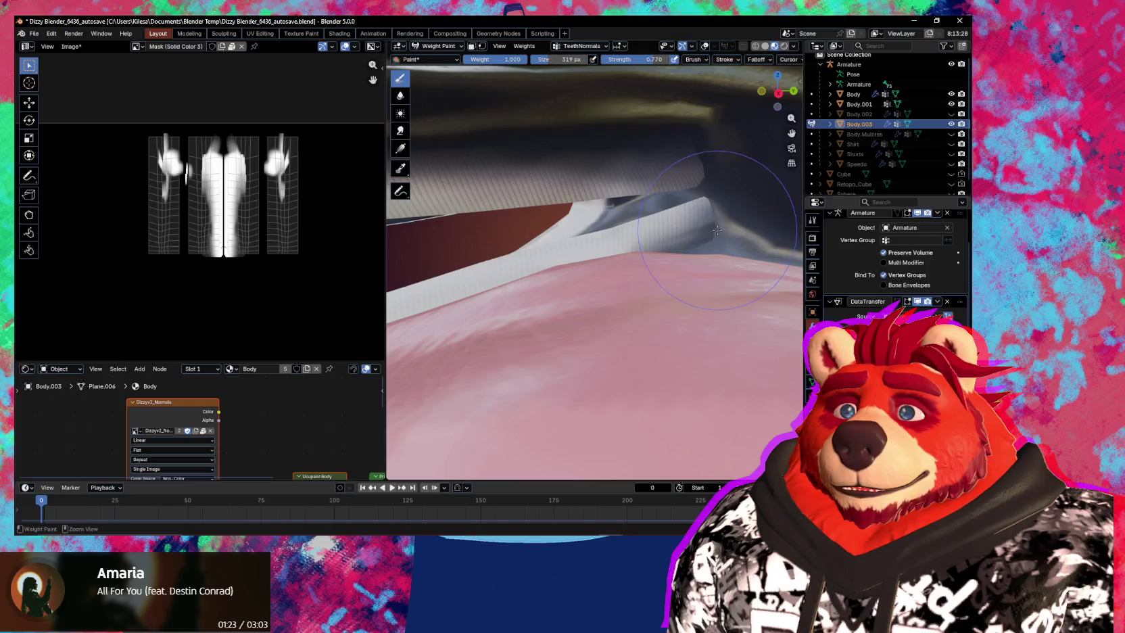
{"action": "key", "text": "f"}
{"action": "left_click", "coordinate": [652, 245]}
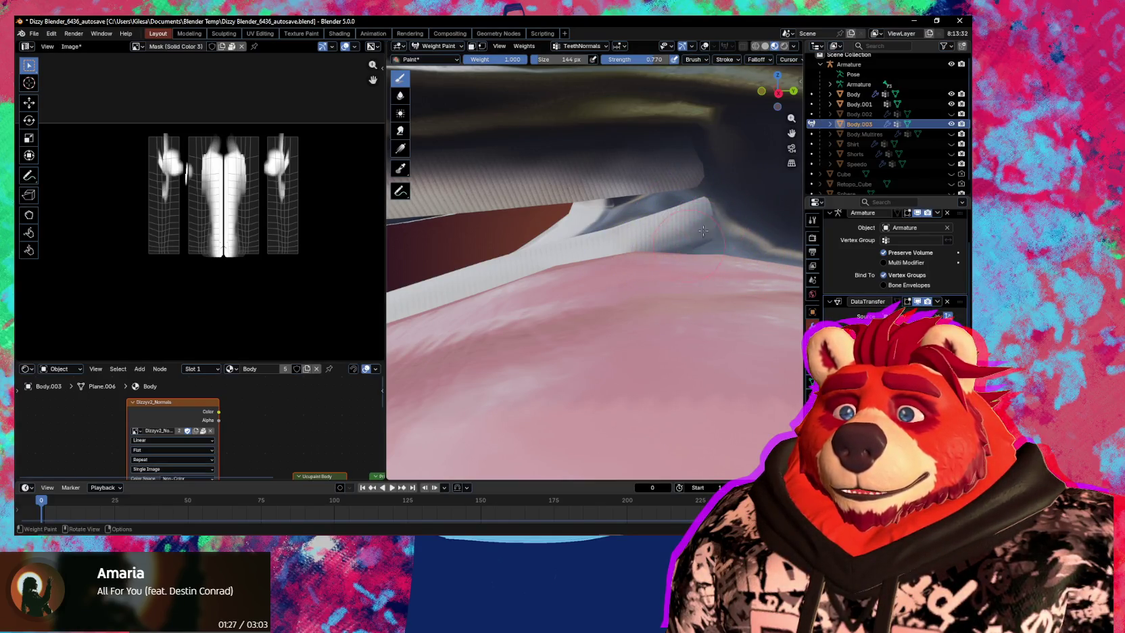
Orbit around the mouth interior, then hide overlays to view the head cleanly.
{"action": "mouse_move", "coordinate": [717, 236]}
{"action": "middle_mouse_down"}
{"action": "mouse_move", "coordinate": [694, 225]}
{"action": "mouse_move", "coordinate": [931, 302]}
{"action": "middle_mouse_up"}
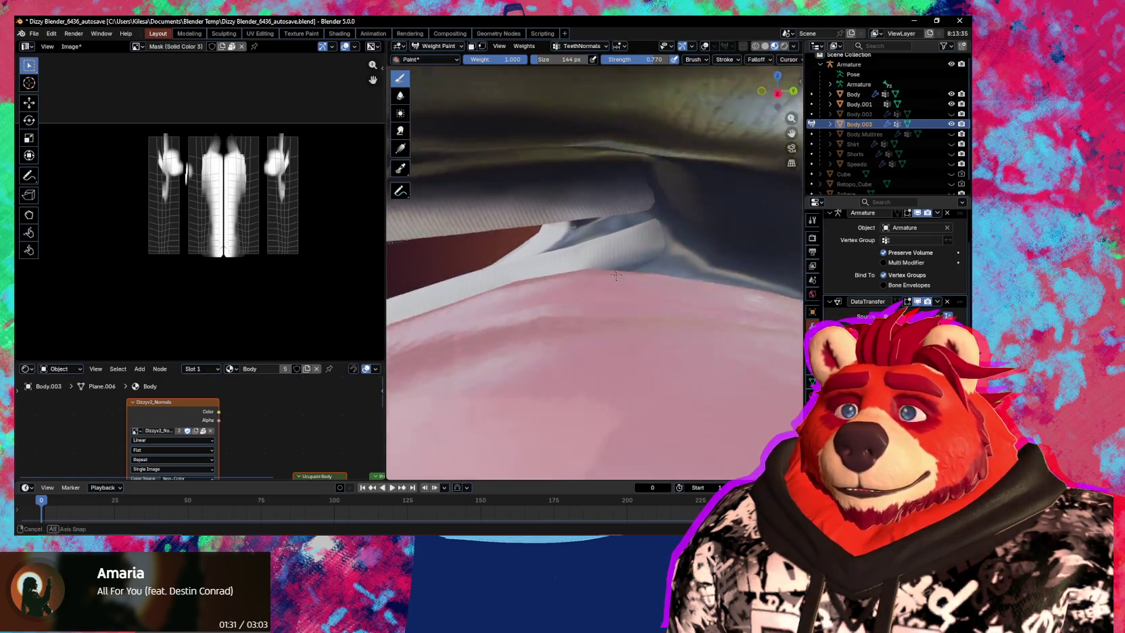
{"action": "mouse_move", "coordinate": [757, 284]}
{"action": "middle_mouse_down"}
{"action": "mouse_move", "coordinate": [665, 183]}
{"action": "mouse_move", "coordinate": [710, 249]}
{"action": "middle_mouse_up"}
{"action": "mouse_move", "coordinate": [716, 297]}
{"action": "middle_mouse_down"}
{"action": "mouse_move", "coordinate": [251, 284]}
{"action": "mouse_move", "coordinate": [313, 260]}
{"action": "middle_mouse_up"}
{"action": "mouse_move", "coordinate": [609, 284]}
{"action": "middle_mouse_down"}
{"action": "mouse_move", "coordinate": [560, 284]}
{"action": "mouse_move", "coordinate": [678, 239]}
{"action": "mouse_move", "coordinate": [662, 270]}
{"action": "mouse_move", "coordinate": [726, 309]}
{"action": "mouse_move", "coordinate": [588, 311]}
{"action": "middle_mouse_up"}
{"action": "scroll", "coordinate": [663, 270], "scroll_direction": "down", "scroll_amount": 3}
{"action": "key", "text": "shift+alt+z"}
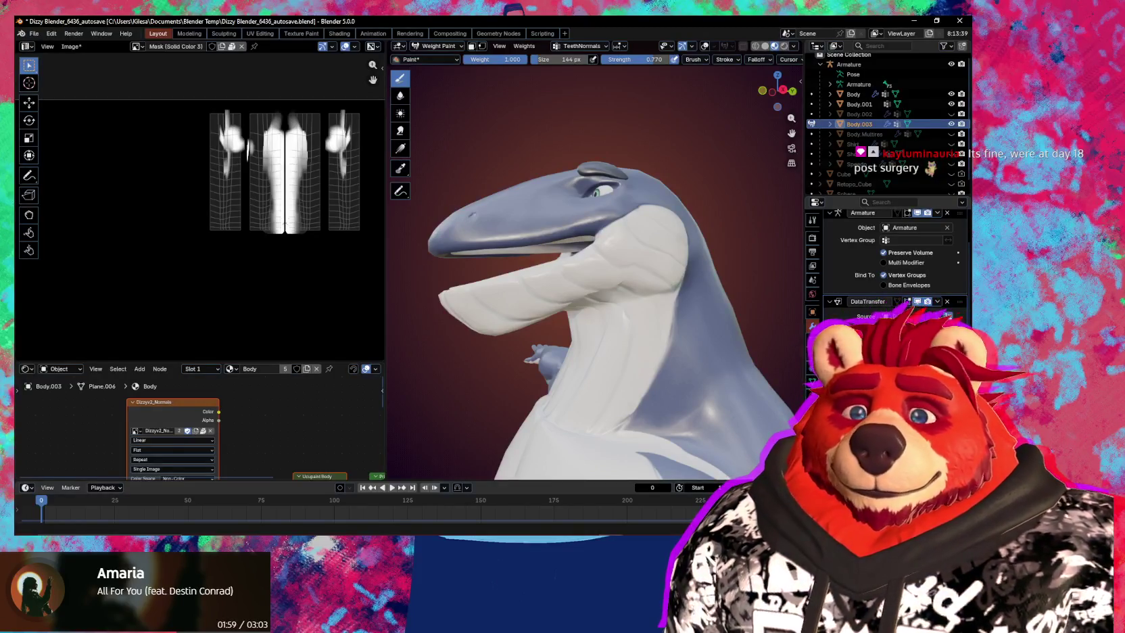
{"action": "scroll", "coordinate": [595, 318], "scroll_direction": "up", "scroll_amount": 2}
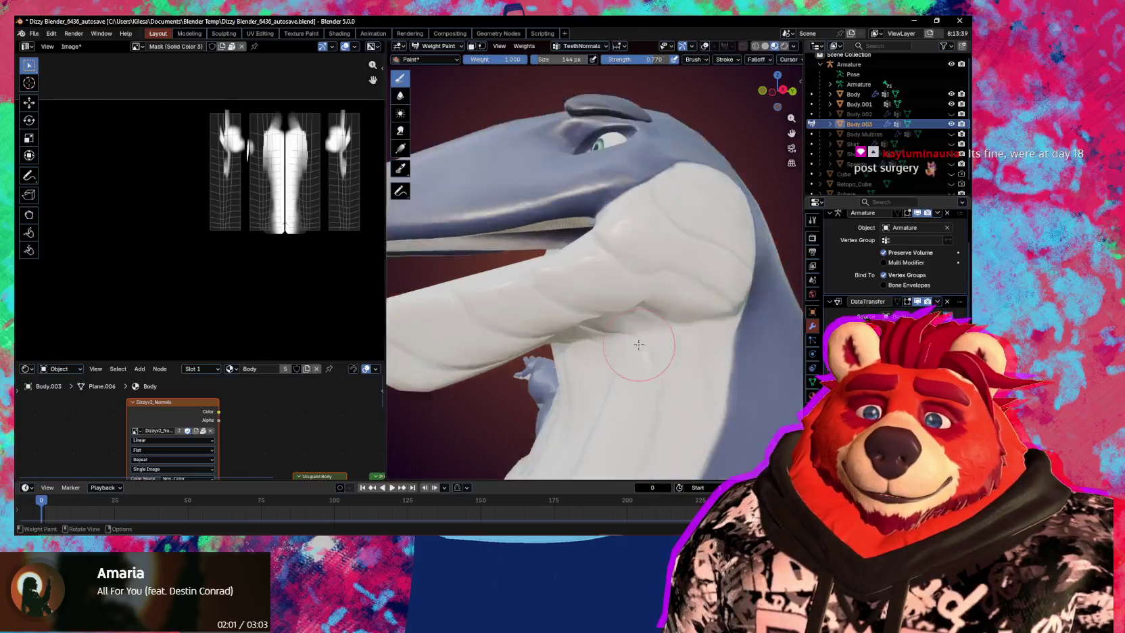
{"action": "scroll", "coordinate": [608, 324], "scroll_direction": "up", "scroll_amount": 3}
{"action": "scroll", "coordinate": [622, 334], "scroll_direction": "up", "scroll_amount": 2}
{"action": "scroll", "coordinate": [582, 311], "scroll_direction": "up", "scroll_amount": 2}
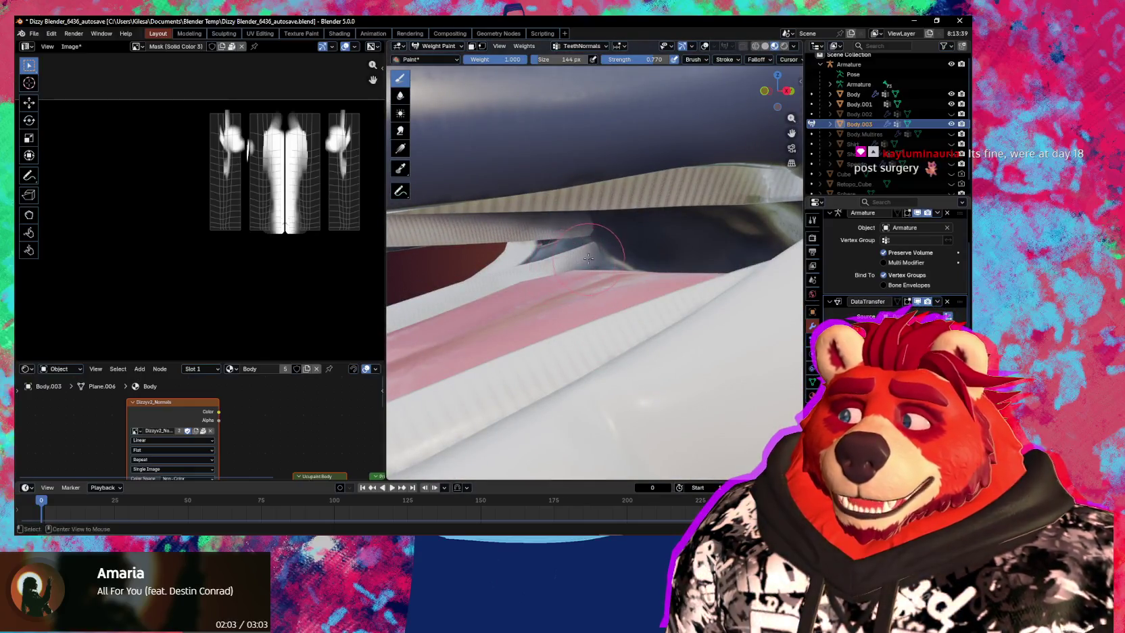
{"action": "scroll", "coordinate": [589, 259], "scroll_direction": "down", "scroll_amount": 4}
{"action": "scroll", "coordinate": [608, 267], "scroll_direction": "up", "scroll_amount": 3}
{"action": "scroll", "coordinate": [622, 270], "scroll_direction": "down", "scroll_amount": 3}
{"action": "mouse_move", "coordinate": [622, 270]}
{"action": "middle_mouse_down"}
{"action": "mouse_move", "coordinate": [634, 276]}
{"action": "mouse_move", "coordinate": [578, 279]}
{"action": "middle_mouse_up"}
{"action": "middle_click_drag", "start_coordinate": [699, 291], "coordinate": [702, 313]}
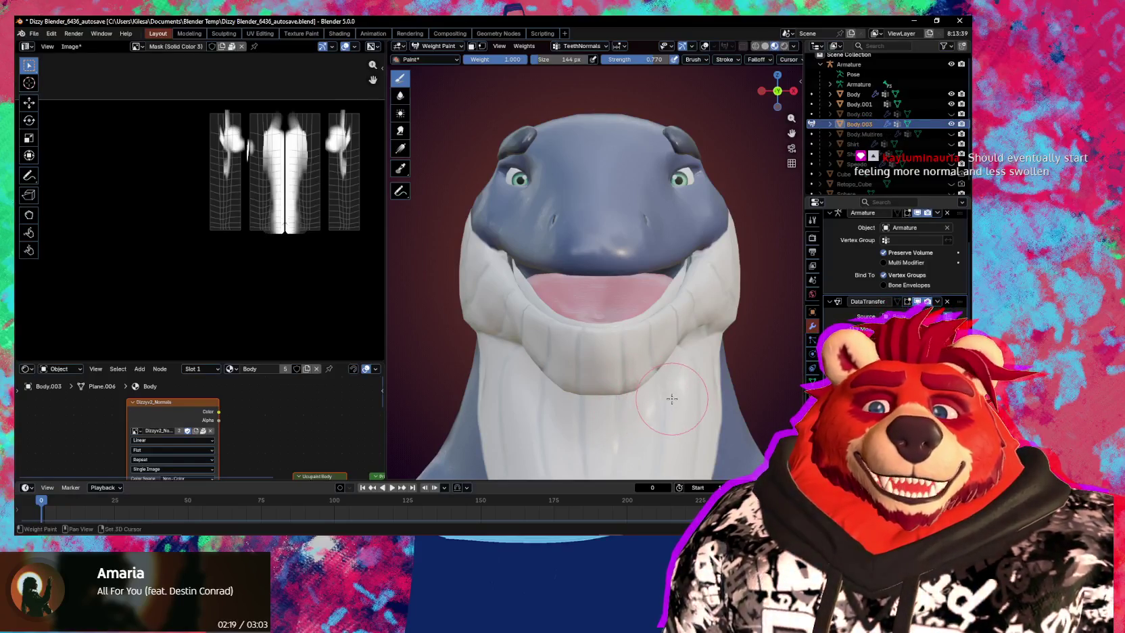
{"action": "mouse_move", "coordinate": [677, 412]}
{"action": "middle_mouse_down"}
{"action": "mouse_move", "coordinate": [657, 384]}
{"action": "mouse_move", "coordinate": [679, 392]}
{"action": "mouse_move", "coordinate": [649, 382]}
{"action": "mouse_move", "coordinate": [659, 344]}
{"action": "mouse_move", "coordinate": [603, 332]}
{"action": "middle_mouse_up"}
{"action": "scroll", "coordinate": [635, 379], "scroll_direction": "up", "scroll_amount": 3}
{"action": "scroll", "coordinate": [622, 372], "scroll_direction": "up", "scroll_amount": 2}
{"action": "scroll", "coordinate": [607, 368], "scroll_direction": "up", "scroll_amount": 2}
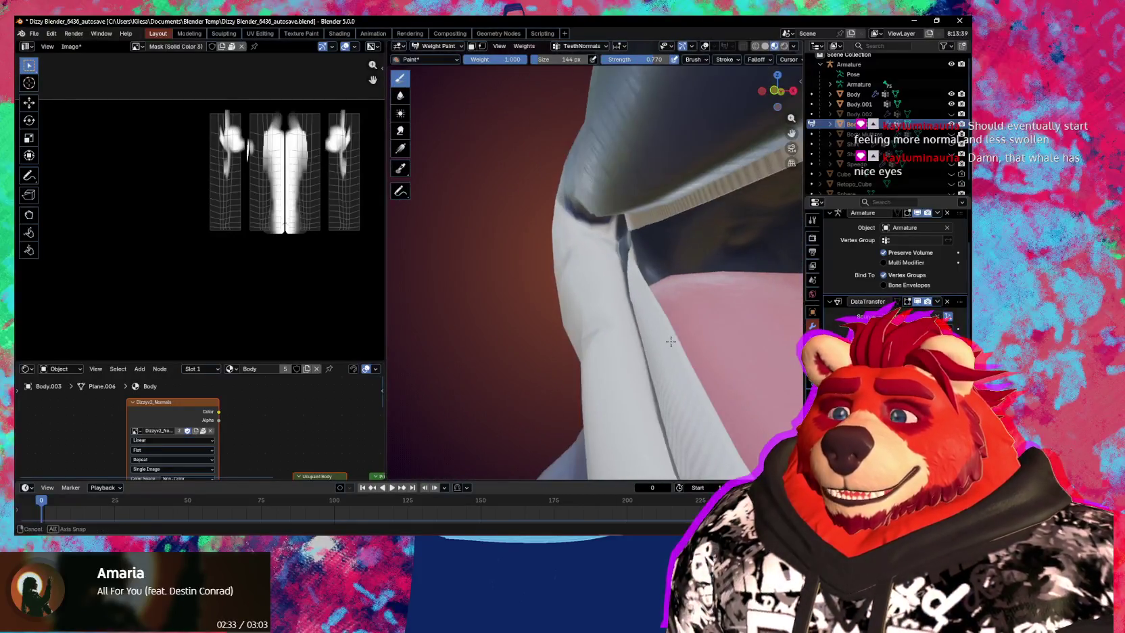
{"action": "mouse_move", "coordinate": [603, 332]}
{"action": "middle_mouse_down"}
{"action": "mouse_move", "coordinate": [629, 319]}
{"action": "mouse_move", "coordinate": [610, 315]}
{"action": "mouse_move", "coordinate": [618, 309]}
{"action": "middle_mouse_up"}
{"action": "key", "text": "ctrl+Tab"}
Switch Body from Weight Paint to Sculpt Mode and grab-pull the lip at the mouth corner.
{"action": "key", "text": "Escape"}
{"action": "key", "text": "alt+q"}
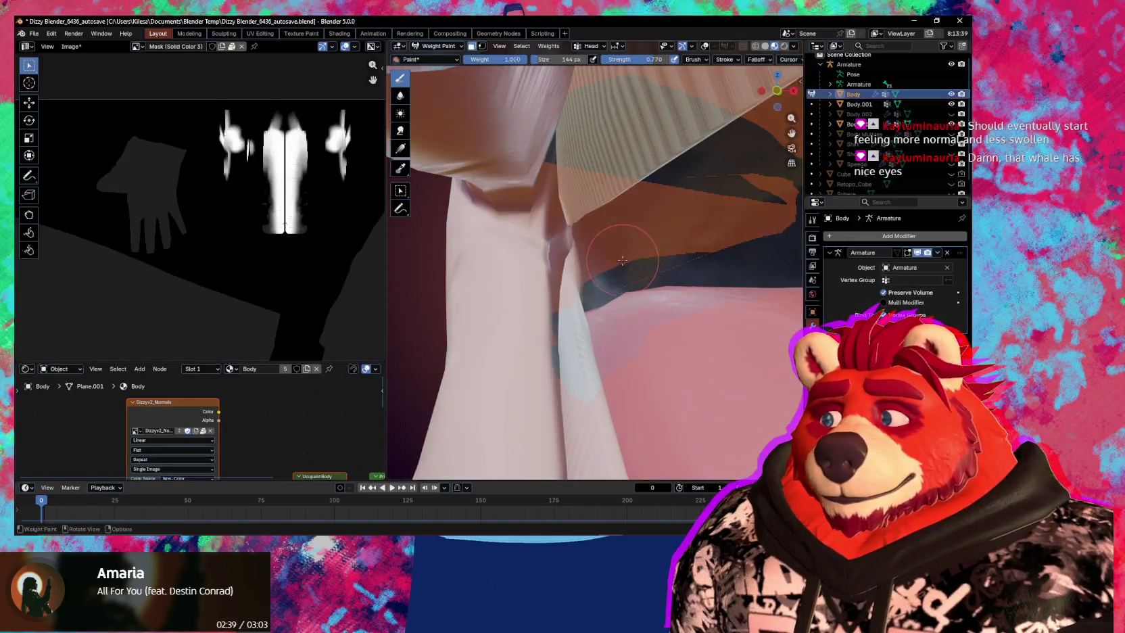
{"action": "middle_click_drag", "start_coordinate": [627, 257], "coordinate": [602, 267]}
{"action": "key", "text": "ctrl+Tab"}
{"action": "left_click", "coordinate": [585, 276]}
{"action": "key", "text": "g"}
{"action": "left_click_drag", "start_coordinate": [585, 276], "coordinate": [563, 260]}
Orbit around the reshaped lip, tongue and inner jaw to inspect the mouth.
{"action": "mouse_move", "coordinate": [563, 260]}
{"action": "middle_mouse_down"}
{"action": "mouse_move", "coordinate": [529, 257]}
{"action": "mouse_move", "coordinate": [547, 251]}
{"action": "mouse_move", "coordinate": [610, 284]}
{"action": "middle_mouse_up"}
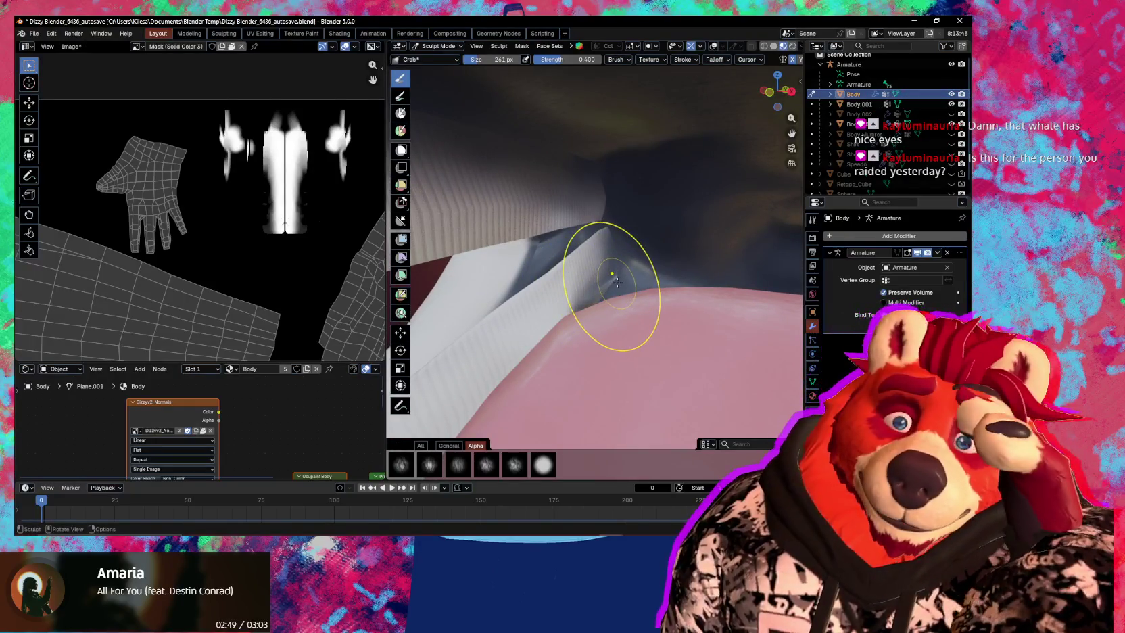
{"action": "middle_click_drag", "start_coordinate": [584, 323], "coordinate": [636, 291]}
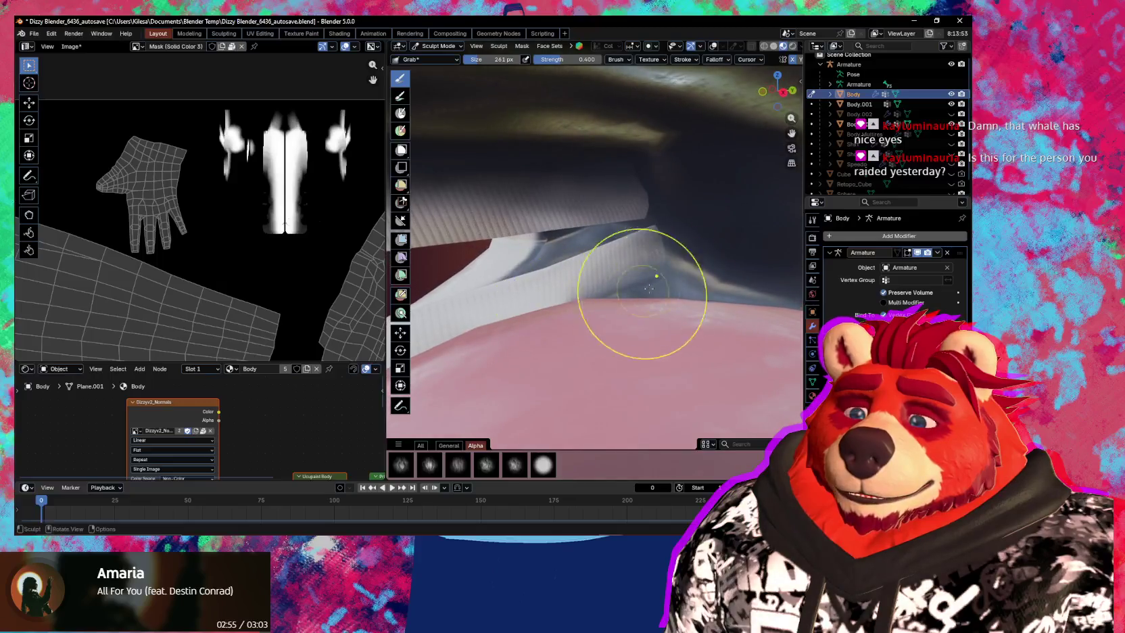
{"action": "middle_click_drag", "start_coordinate": [652, 206], "coordinate": [676, 254]}
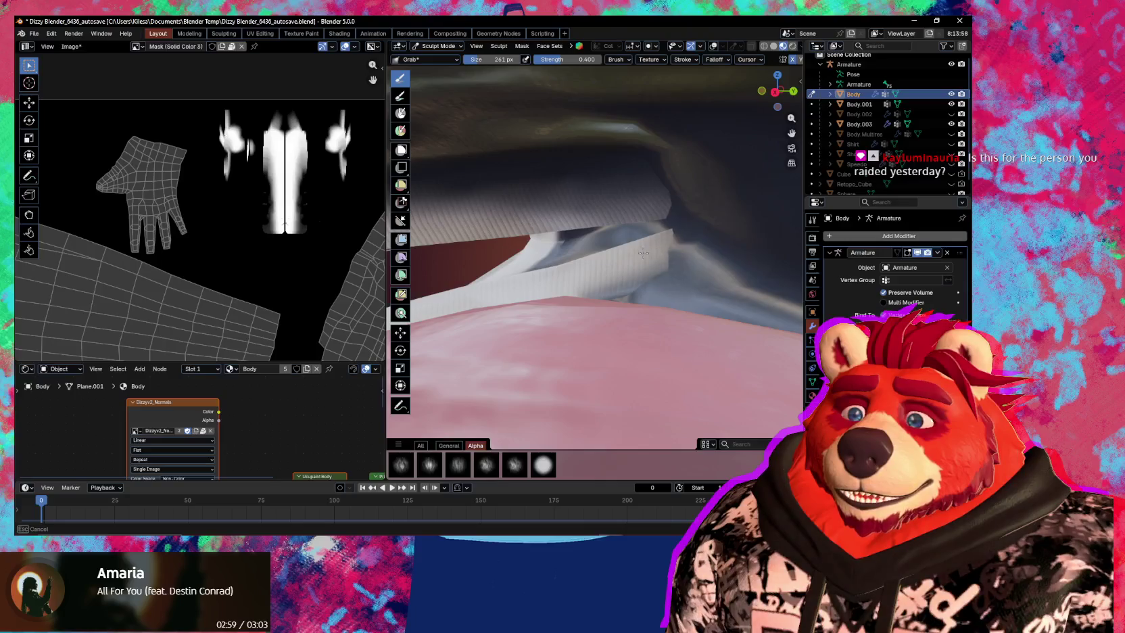
{"action": "mouse_move", "coordinate": [636, 253]}
{"action": "middle_mouse_down"}
{"action": "mouse_move", "coordinate": [668, 273]}
{"action": "mouse_move", "coordinate": [651, 263]}
{"action": "middle_mouse_up"}
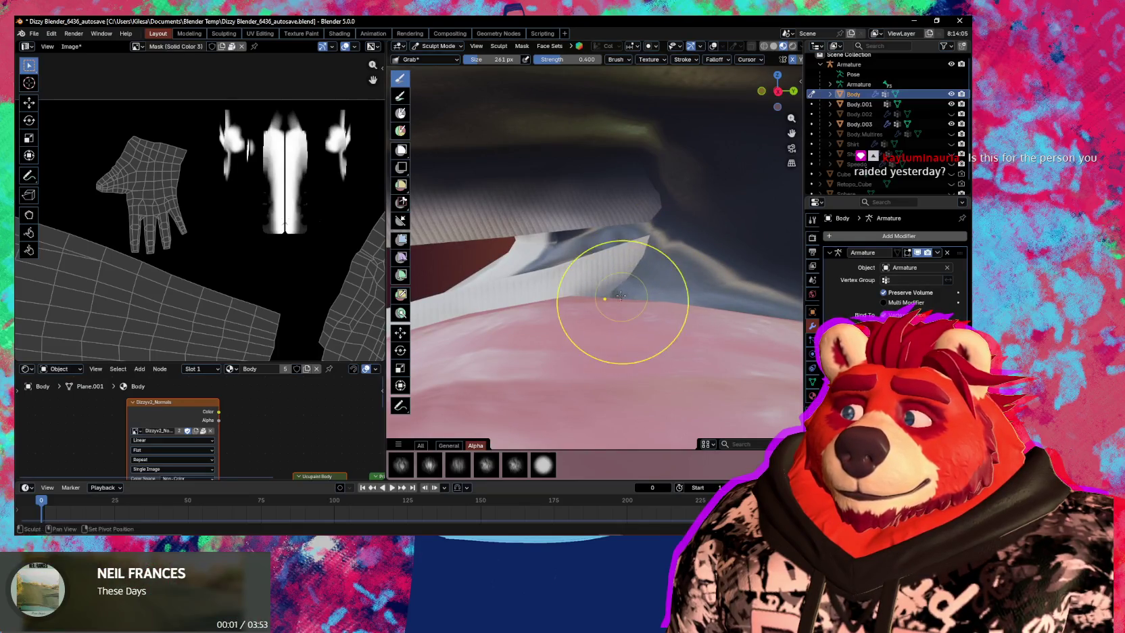
{"action": "middle_click_drag", "start_coordinate": [616, 293], "coordinate": [677, 290]}
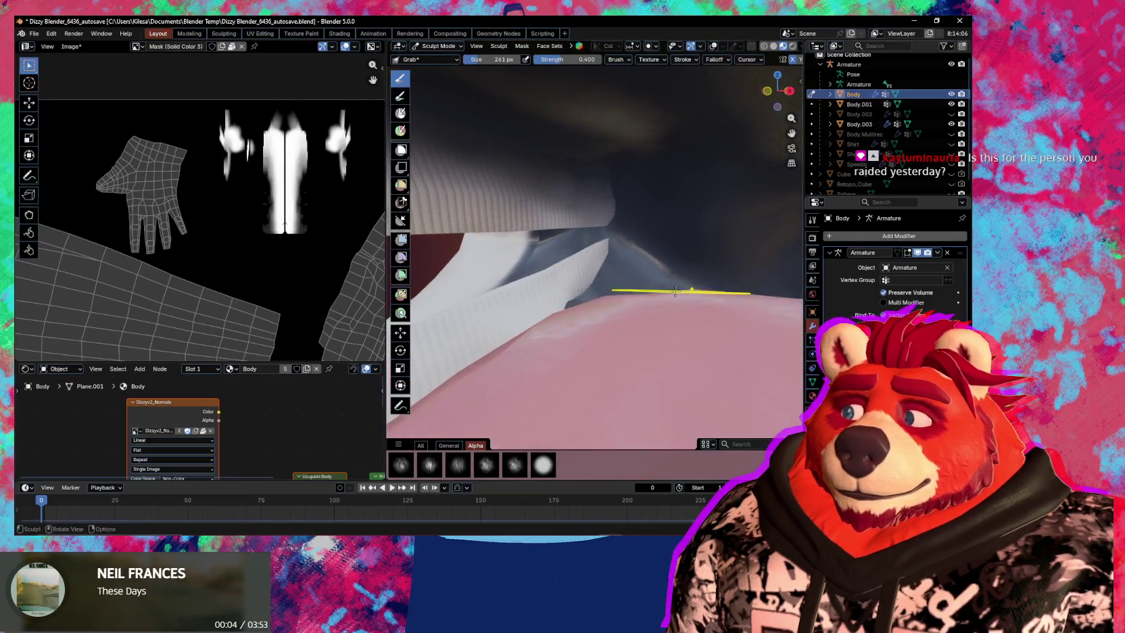
{"action": "mouse_move", "coordinate": [569, 314]}
{"action": "middle_mouse_down"}
{"action": "mouse_move", "coordinate": [544, 305]}
{"action": "mouse_move", "coordinate": [620, 277]}
{"action": "mouse_move", "coordinate": [619, 246]}
{"action": "middle_mouse_up"}
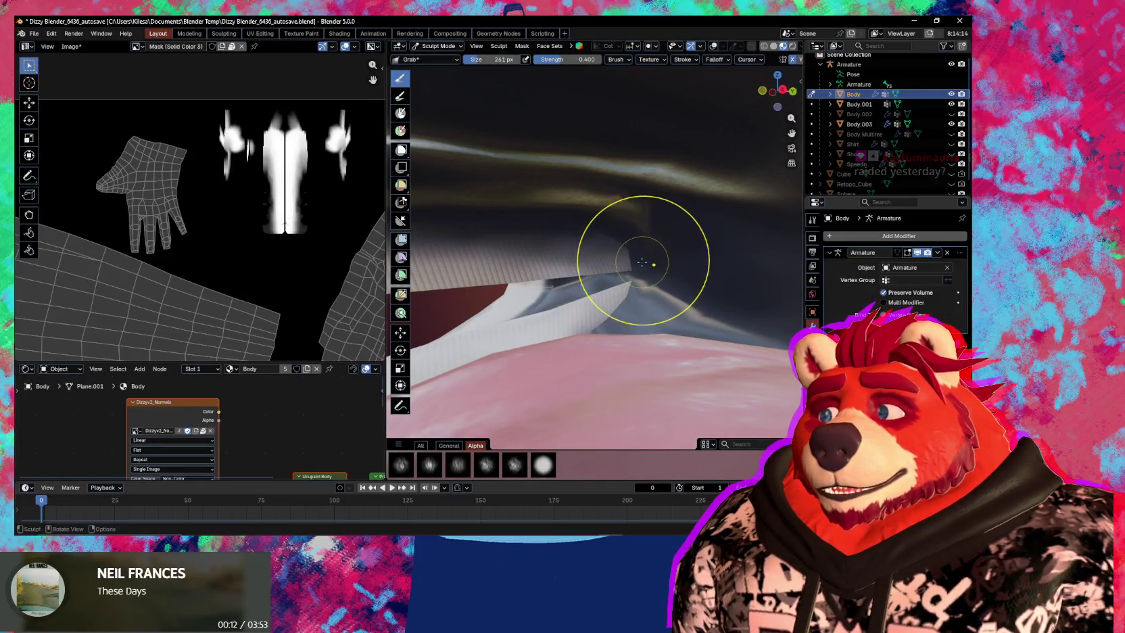
{"action": "middle_click_drag", "start_coordinate": [642, 262], "coordinate": [633, 260]}
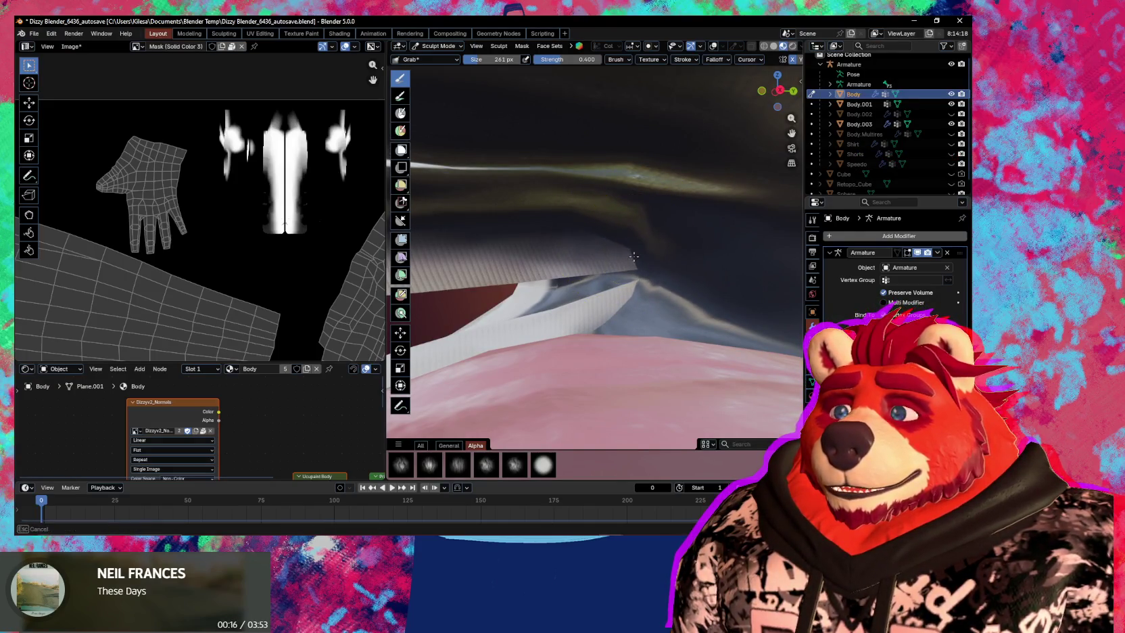
{"action": "middle_click_drag", "start_coordinate": [651, 265], "coordinate": [647, 269]}
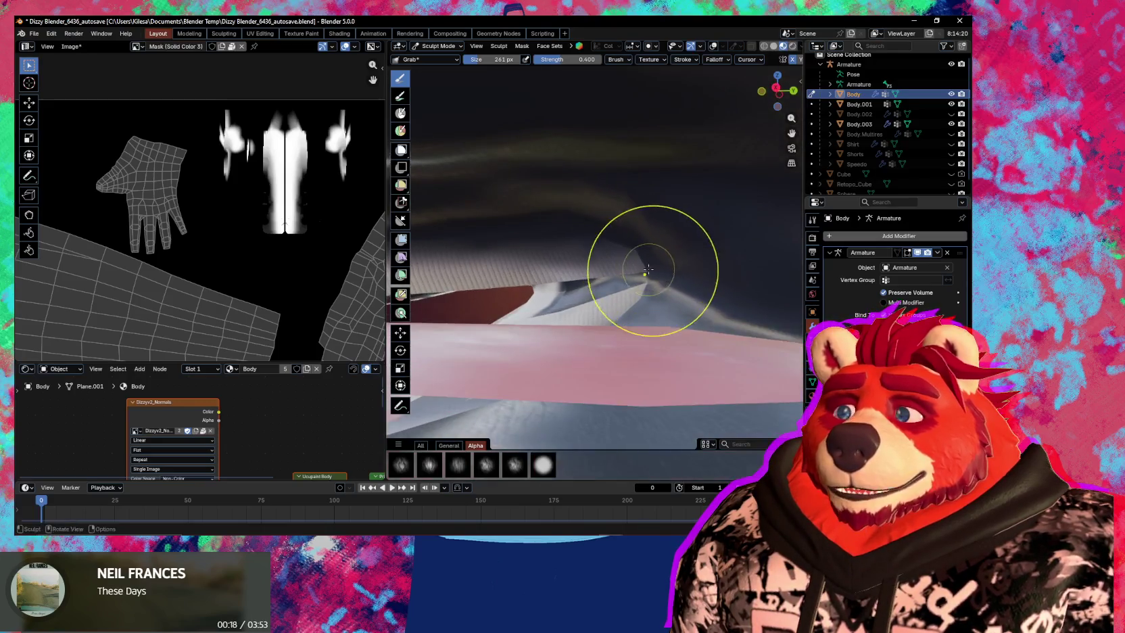
Reduce the Grab brush radius to 144 px and close in on the mouth.
{"action": "key", "text": "f"}
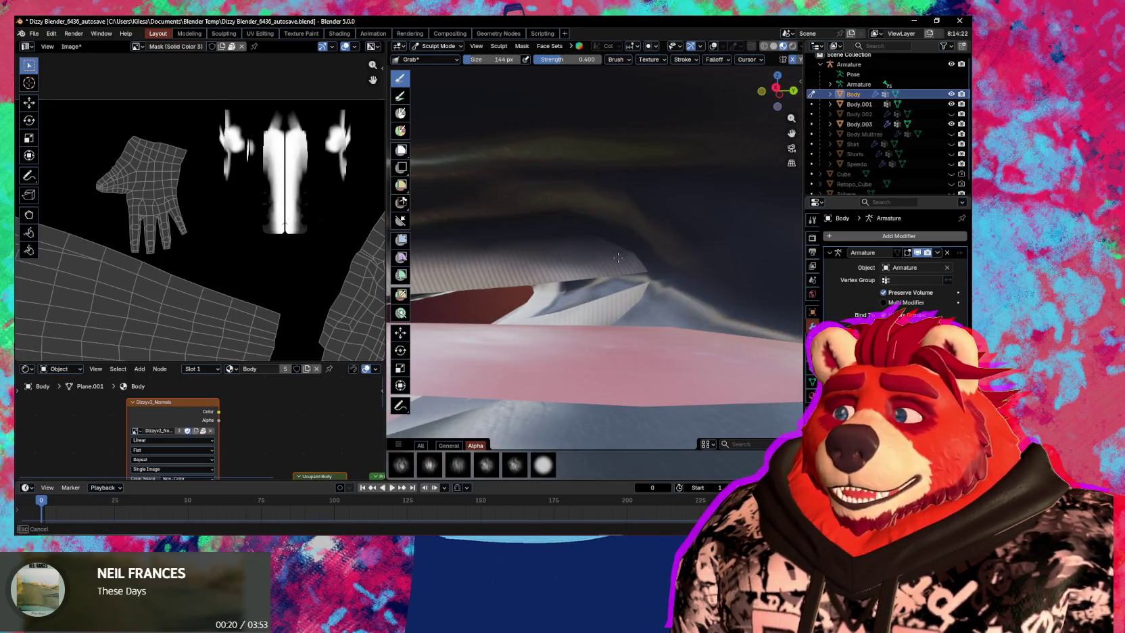
{"action": "mouse_move", "coordinate": [614, 260]}
{"action": "middle_mouse_down"}
{"action": "mouse_move", "coordinate": [641, 250]}
{"action": "mouse_move", "coordinate": [653, 279]}
{"action": "mouse_move", "coordinate": [607, 313]}
{"action": "middle_mouse_up"}
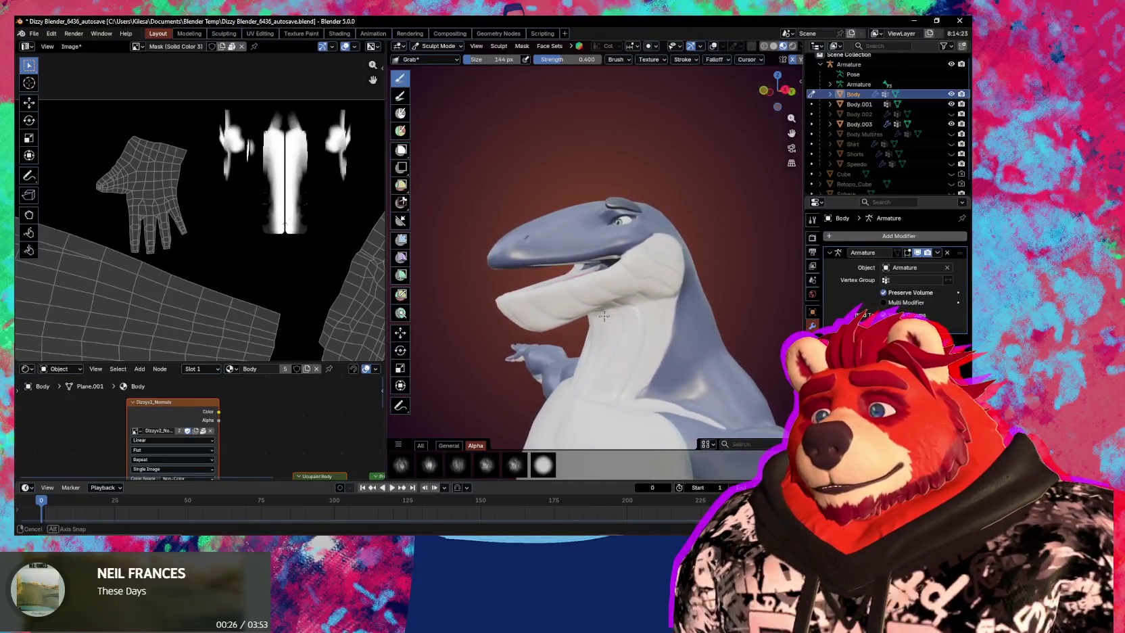
{"action": "mouse_move", "coordinate": [606, 313]}
{"action": "middle_mouse_down"}
{"action": "mouse_move", "coordinate": [589, 319]}
{"action": "mouse_move", "coordinate": [620, 296]}
{"action": "mouse_move", "coordinate": [645, 315]}
{"action": "mouse_move", "coordinate": [601, 336]}
{"action": "middle_mouse_up"}
{"action": "scroll", "coordinate": [589, 319], "scroll_direction": "up", "scroll_amount": 3}
{"action": "key", "text": "ctrl+Tab"}
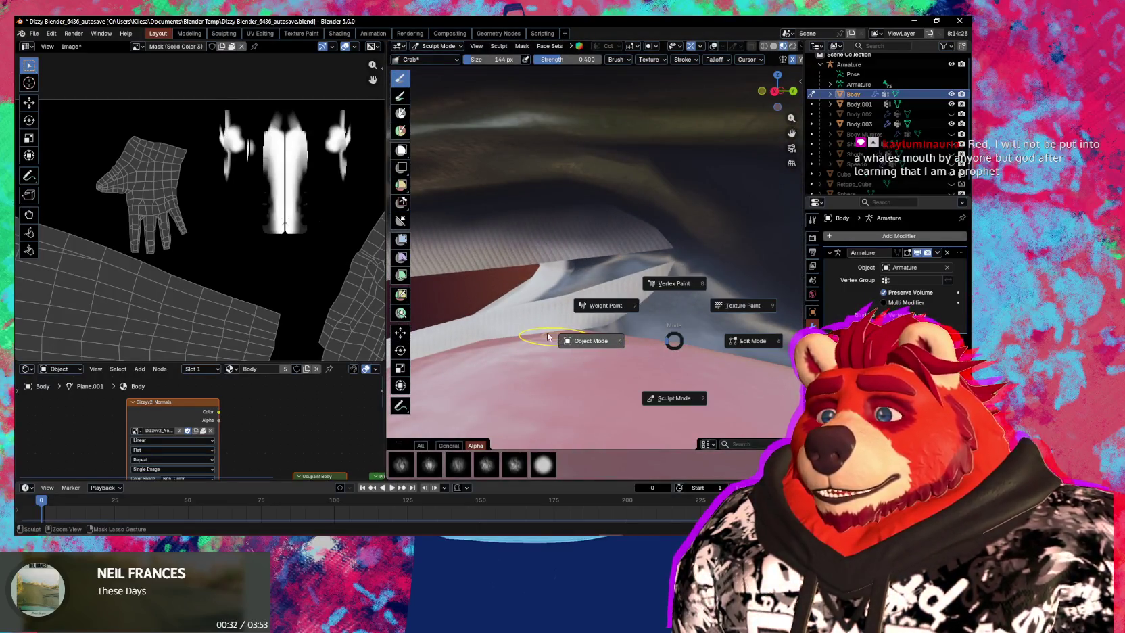
Go to Object Mode, select Body.003 then Body, and enter Edit Mode on both together.
{"action": "left_click", "coordinate": [550, 338]}
{"action": "left_click", "coordinate": [633, 295]}
{"action": "key", "text": "ctrl+Tab"}
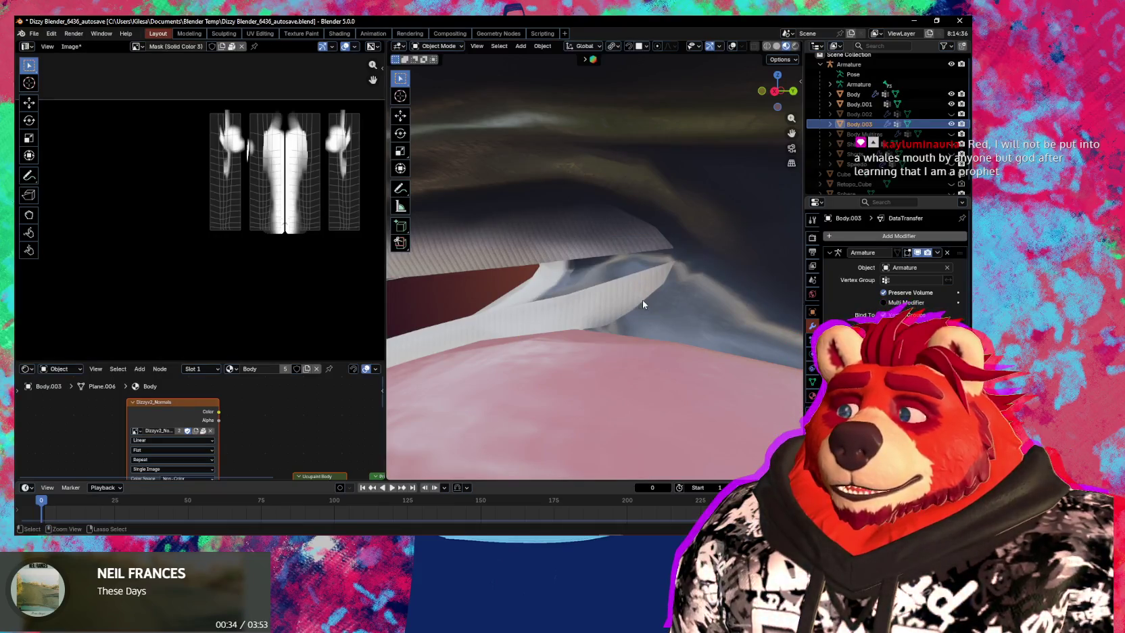
{"action": "middle_click_drag", "start_coordinate": [646, 302], "coordinate": [671, 296]}
{"action": "key", "text": "ctrl+Tab"}
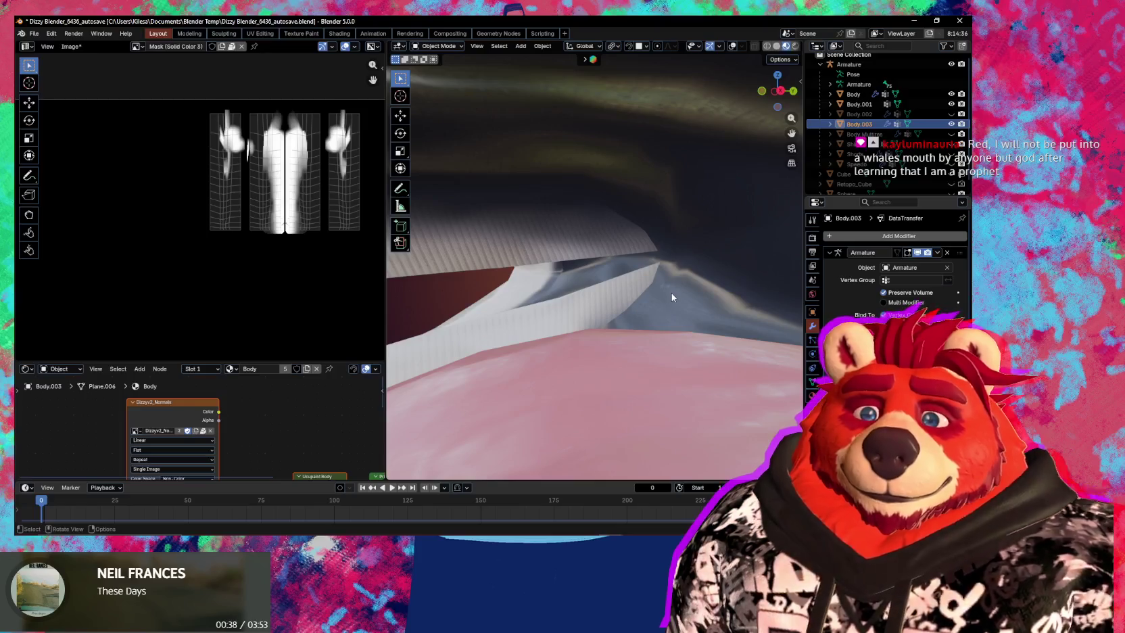
{"action": "key", "text": "Tab"}
{"action": "mouse_move", "coordinate": [672, 296]}
{"action": "middle_mouse_down"}
{"action": "mouse_move", "coordinate": [618, 286]}
{"action": "mouse_move", "coordinate": [658, 284]}
{"action": "mouse_move", "coordinate": [720, 319]}
{"action": "middle_mouse_up"}
{"action": "key", "text": "ctrl+Tab"}
{"action": "key", "text": "Tab"}
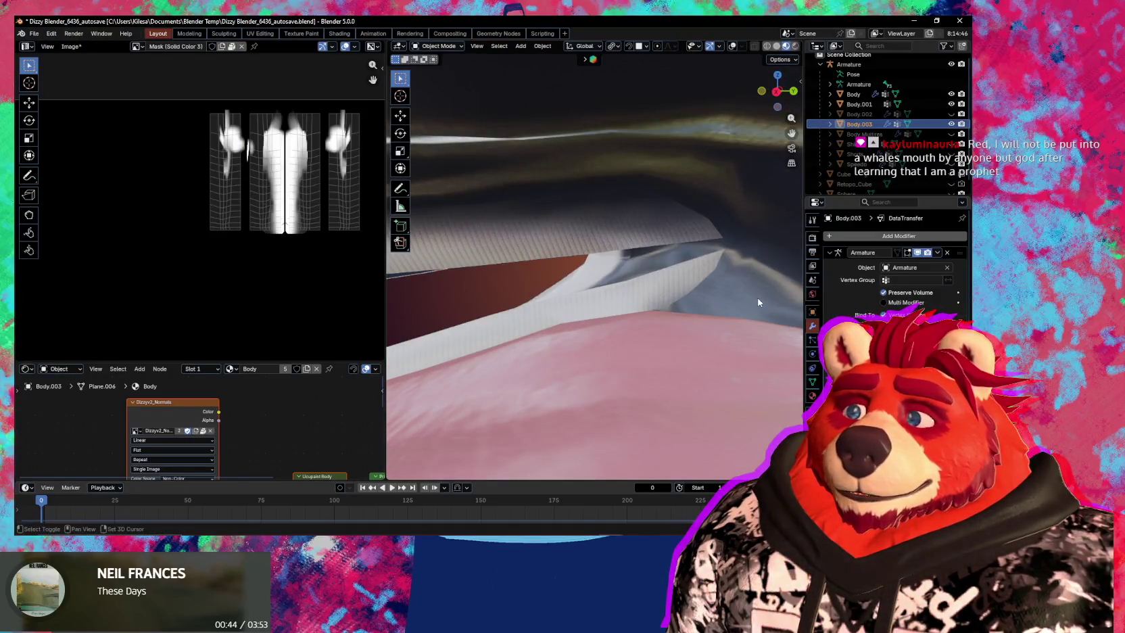
{"action": "left_click", "coordinate": [758, 302], "text": "shift"}
{"action": "key", "text": "Tab"}
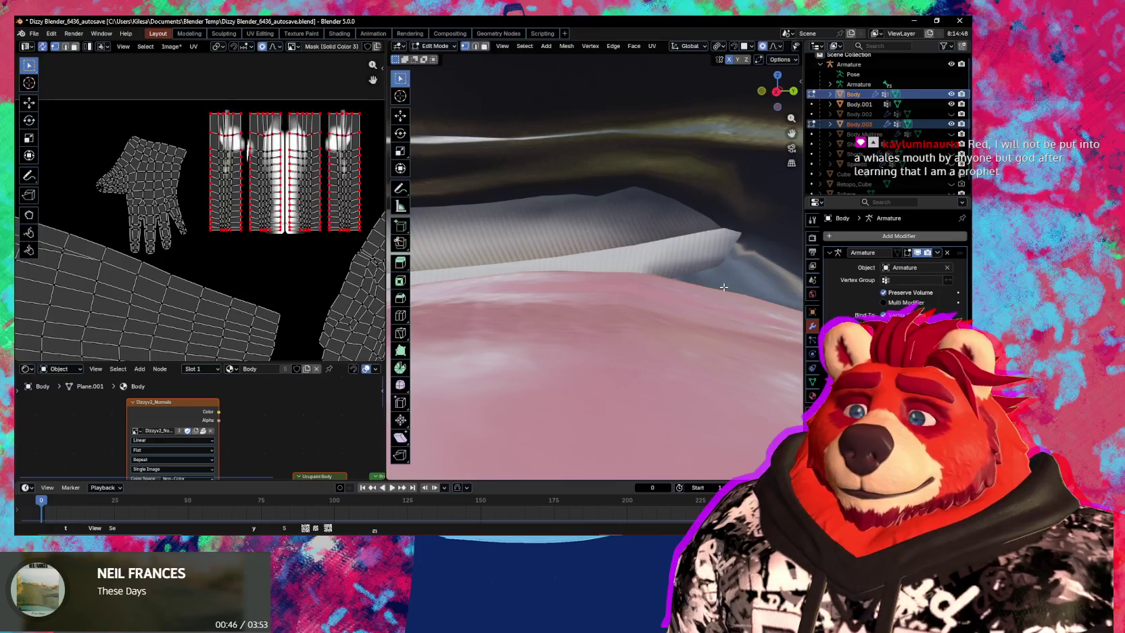
Select the linked 186-vertex teeth piece and begin rotating it about the X axis.
{"action": "mouse_move", "coordinate": [712, 287]}
{"action": "middle_mouse_down", "text": "shift"}
{"action": "mouse_move", "coordinate": [644, 309]}
{"action": "mouse_move", "coordinate": [661, 284]}
{"action": "middle_mouse_up", "text": "shift"}
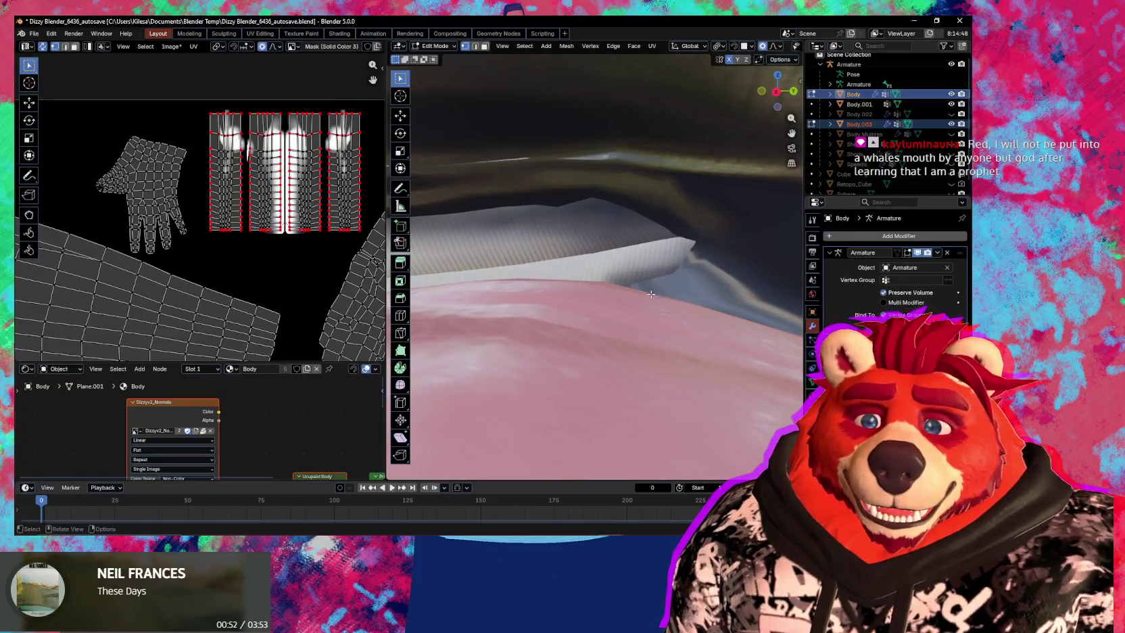
{"action": "middle_click_drag", "start_coordinate": [650, 295], "coordinate": [665, 293]}
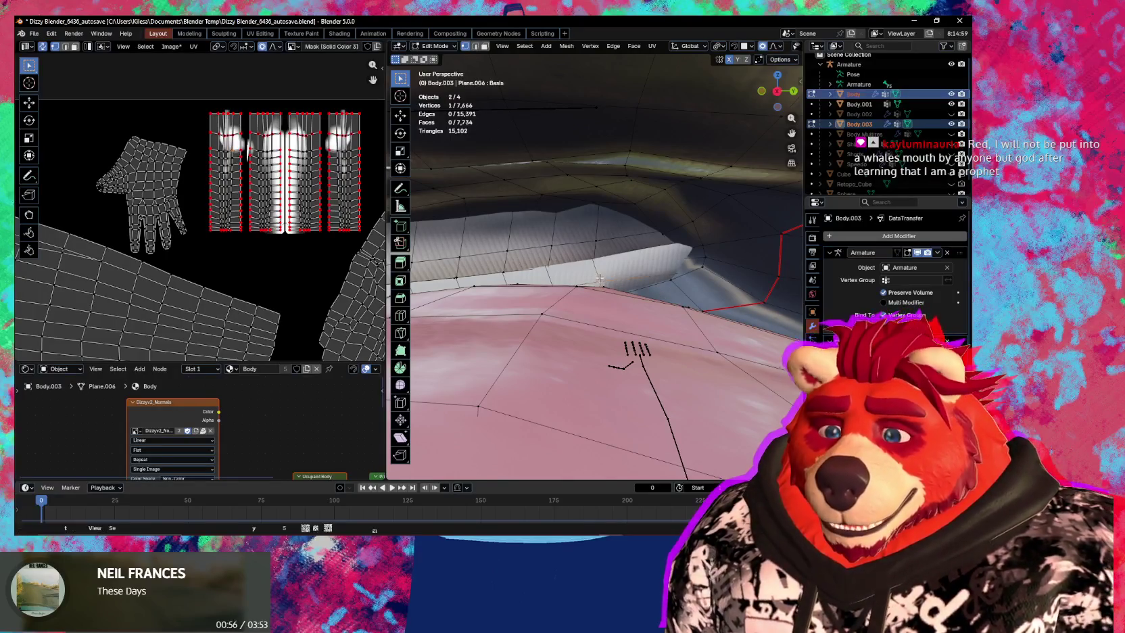
{"action": "key", "text": "ctrl+l"}
{"action": "middle_click_drag", "start_coordinate": [600, 278], "coordinate": [710, 269]}
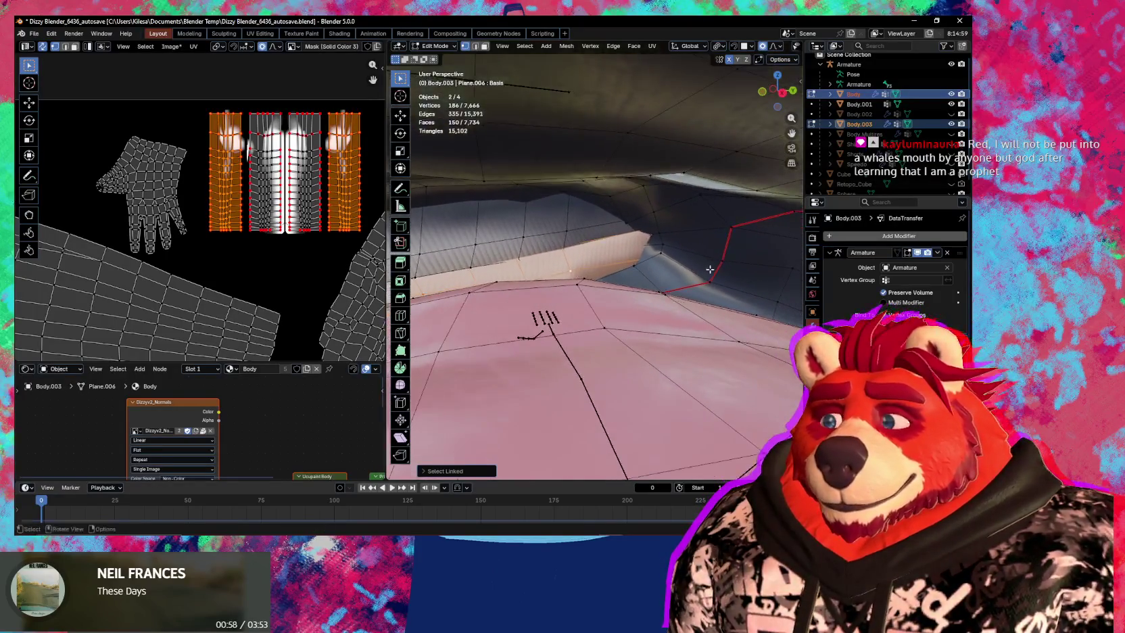
{"action": "mouse_move", "coordinate": [566, 296]}
{"action": "middle_mouse_down"}
{"action": "mouse_move", "coordinate": [507, 288]}
{"action": "mouse_move", "coordinate": [626, 326]}
{"action": "mouse_move", "coordinate": [549, 357]}
{"action": "mouse_move", "coordinate": [581, 311]}
{"action": "mouse_move", "coordinate": [565, 325]}
{"action": "mouse_move", "coordinate": [606, 324]}
{"action": "mouse_move", "coordinate": [635, 294]}
{"action": "mouse_move", "coordinate": [500, 320]}
{"action": "mouse_move", "coordinate": [775, 321]}
{"action": "mouse_move", "coordinate": [678, 297]}
{"action": "middle_mouse_up"}
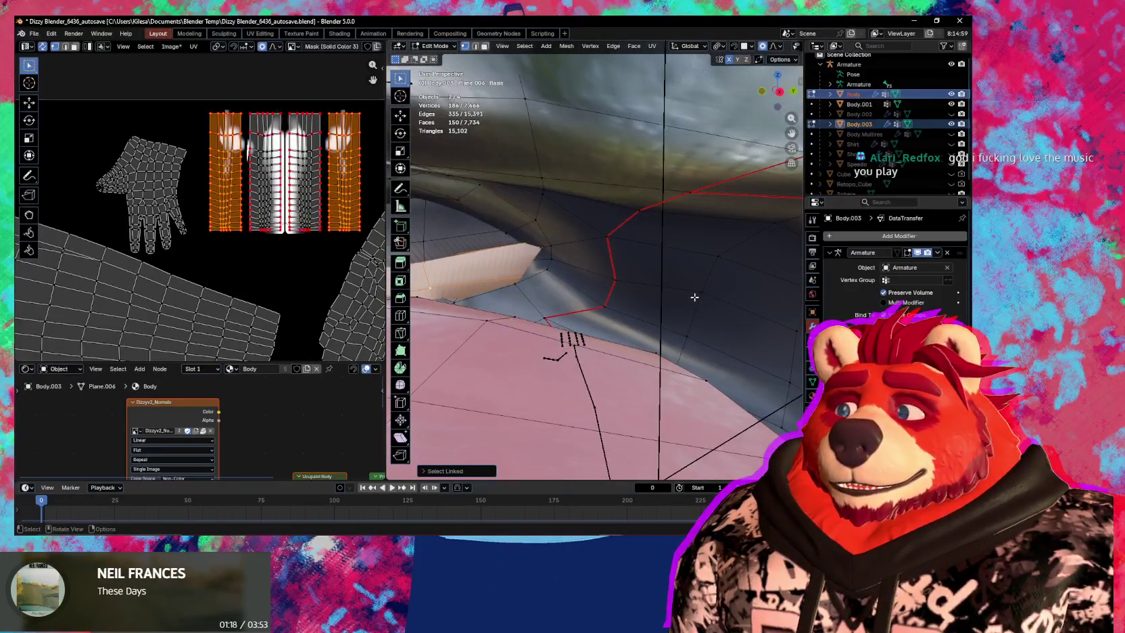
{"action": "key", "text": "r"}
{"action": "key", "text": "x"}
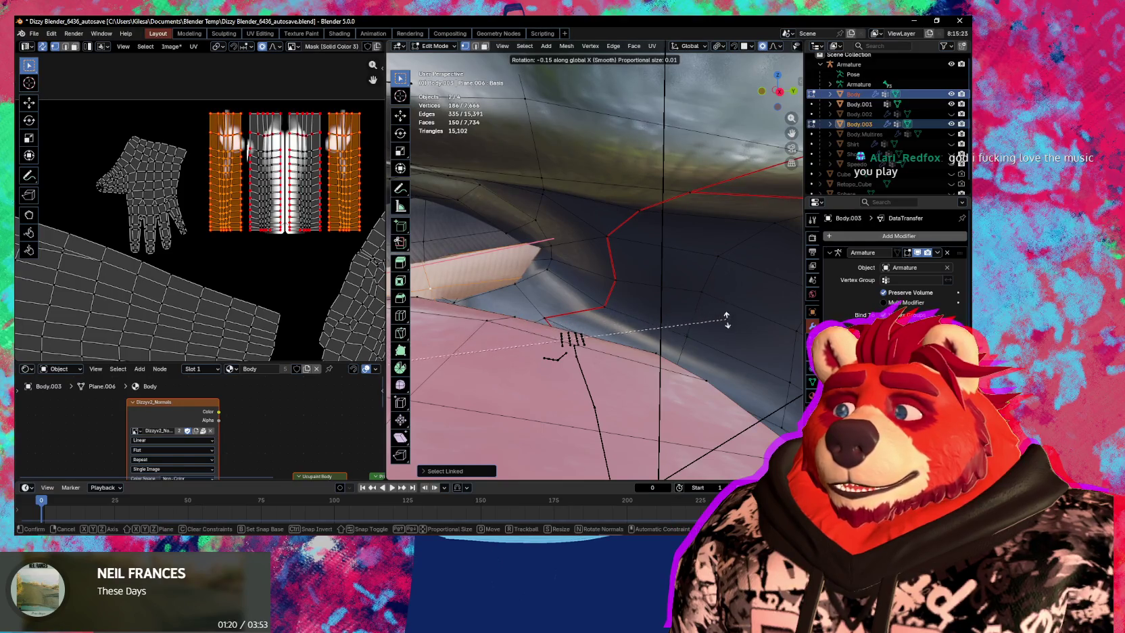
Rotate the teeth piece about the X axis with smooth proportional editing.
{"action": "right_click", "coordinate": [771, 376]}
{"action": "middle_click_drag", "start_coordinate": [770, 376], "coordinate": [762, 324]}
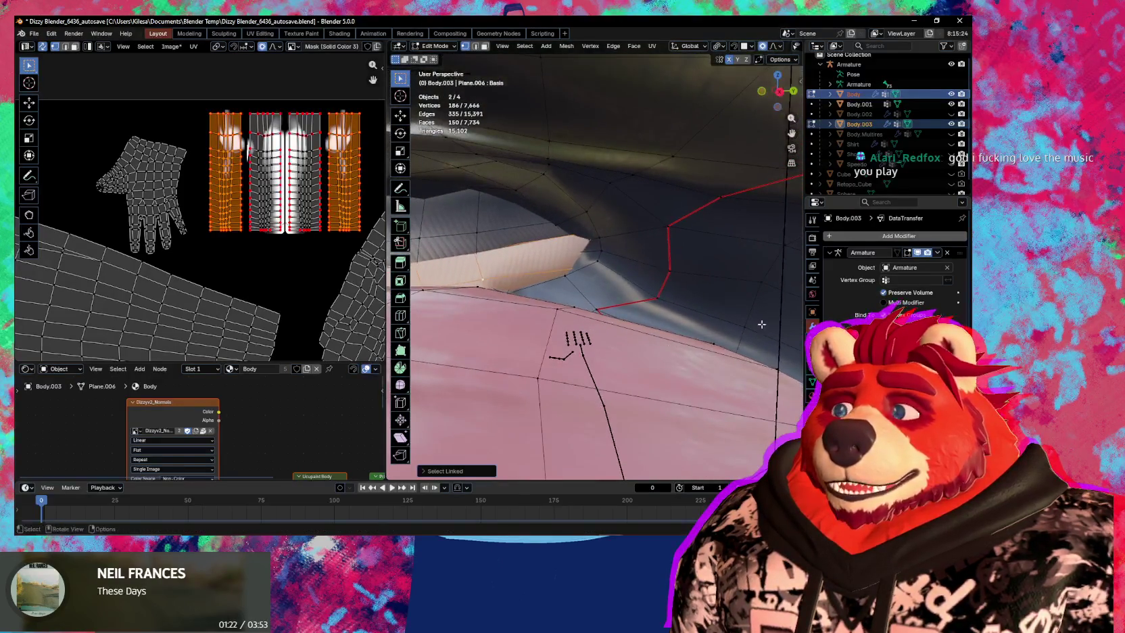
{"action": "left_click", "coordinate": [813, 382]}
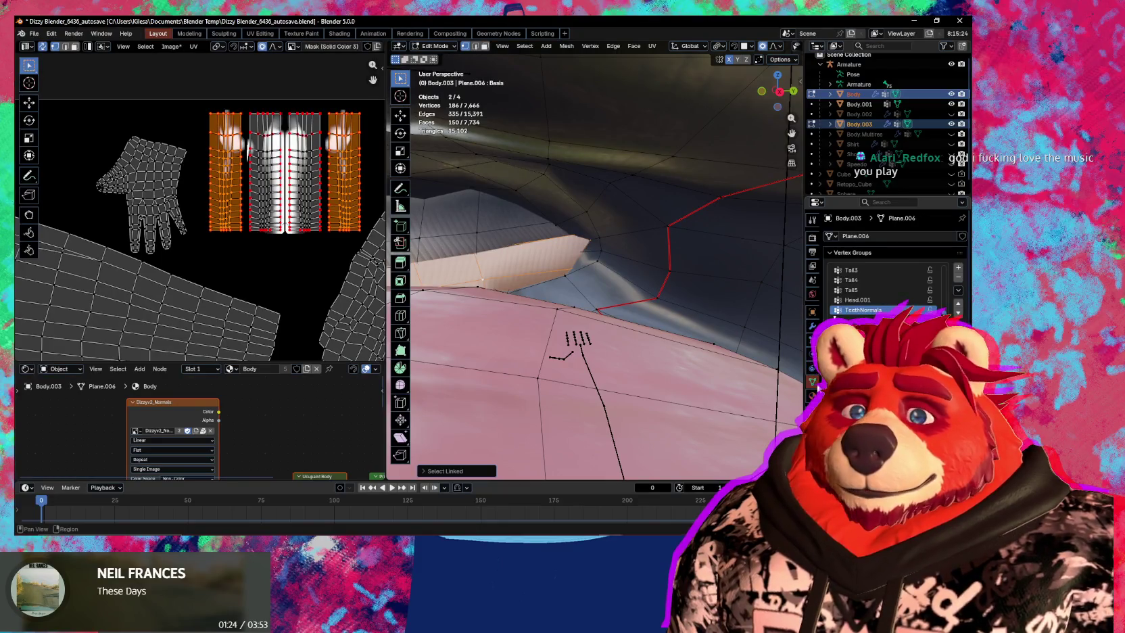
{"action": "key", "text": "r"}
{"action": "key", "text": "x"}
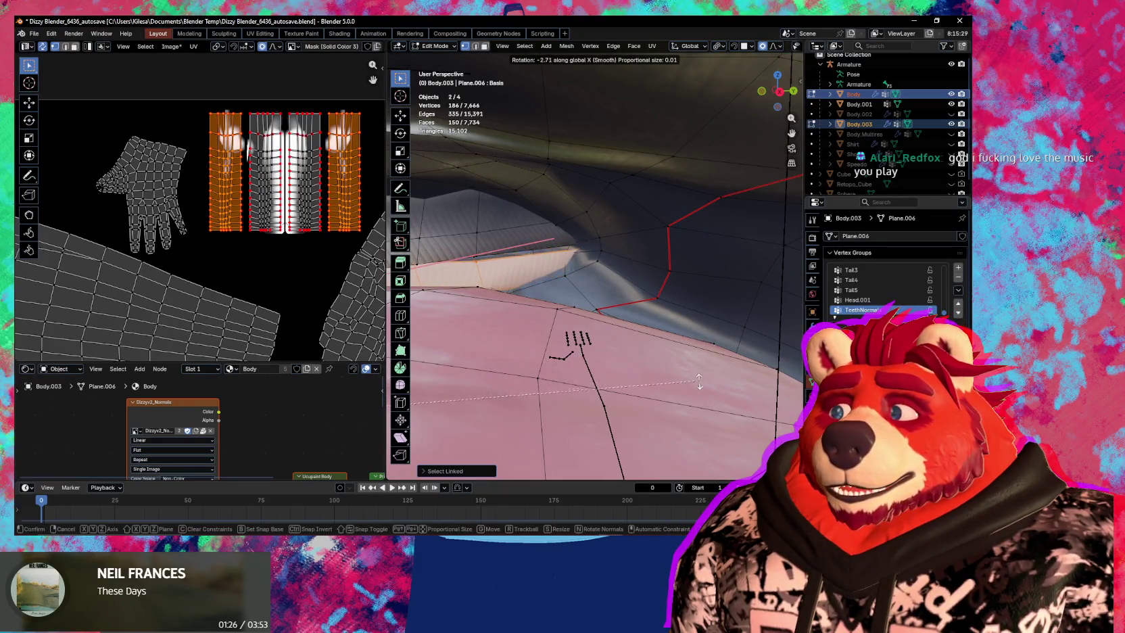
{"action": "left_click", "coordinate": [703, 321]}
{"action": "middle_click_drag", "start_coordinate": [703, 321], "coordinate": [699, 318]}
Lower the teeth piece about 0.0028 m along Z against the gum.
{"action": "key", "text": "g"}
{"action": "key", "text": "z"}
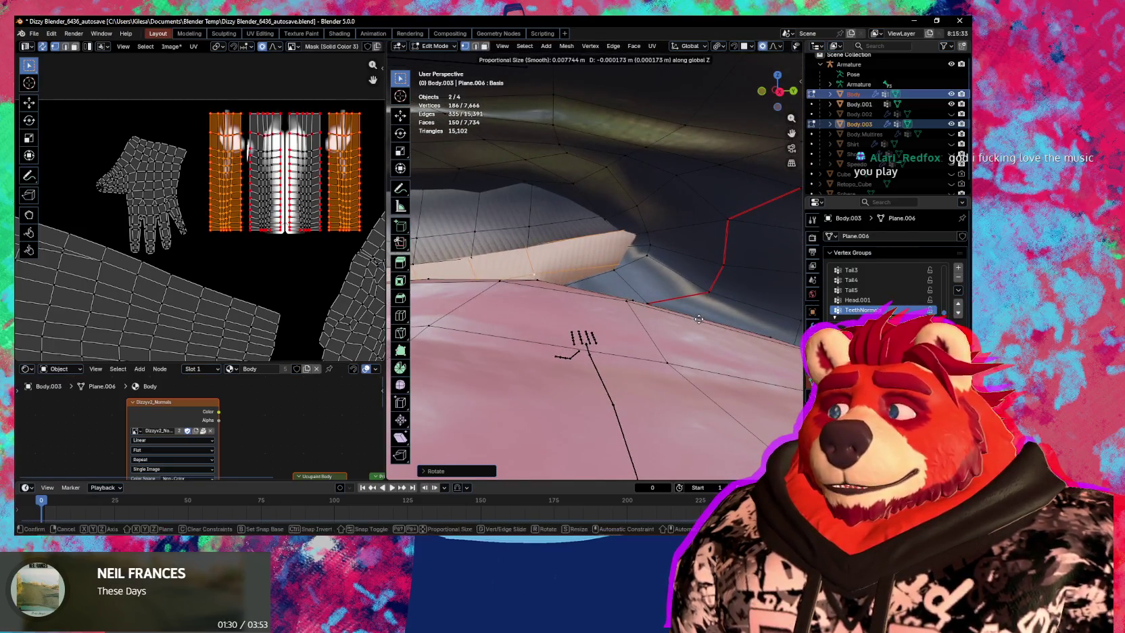
{"action": "left_click", "coordinate": [708, 353]}
{"action": "scroll", "coordinate": [560, 291], "scroll_direction": "down", "scroll_amount": 4}
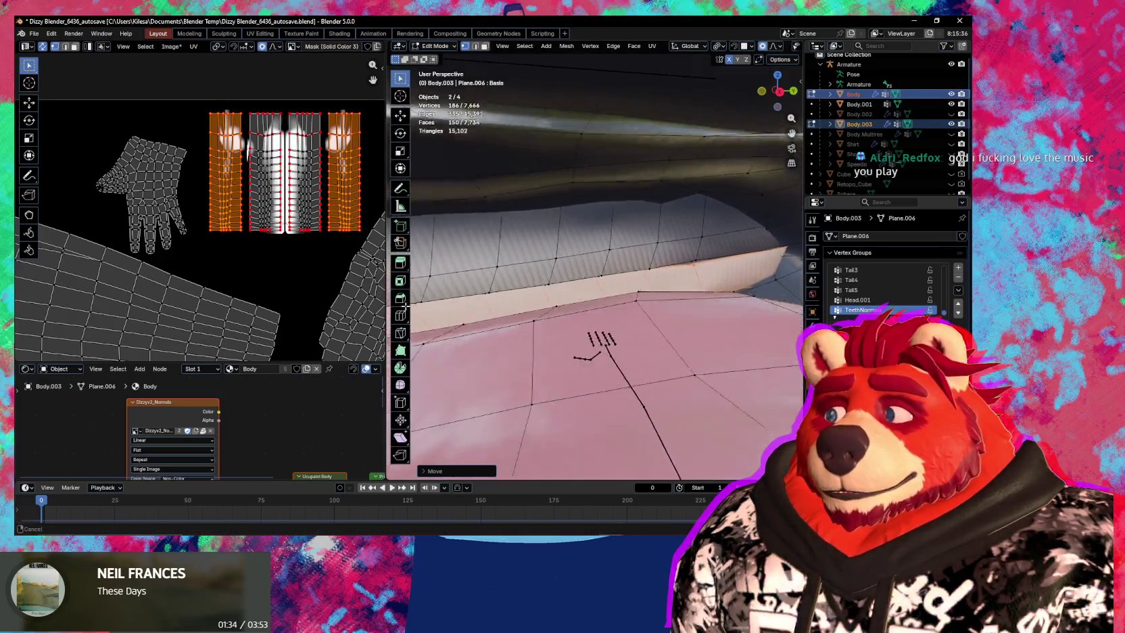
{"action": "mouse_move", "coordinate": [541, 311]}
{"action": "middle_mouse_down"}
{"action": "mouse_move", "coordinate": [516, 328]}
{"action": "mouse_move", "coordinate": [593, 357]}
{"action": "mouse_move", "coordinate": [712, 345]}
{"action": "mouse_move", "coordinate": [709, 375]}
{"action": "mouse_move", "coordinate": [778, 376]}
{"action": "mouse_move", "coordinate": [688, 350]}
{"action": "mouse_move", "coordinate": [603, 394]}
{"action": "middle_mouse_up"}
{"action": "scroll", "coordinate": [593, 357], "scroll_direction": "up", "scroll_amount": 3}
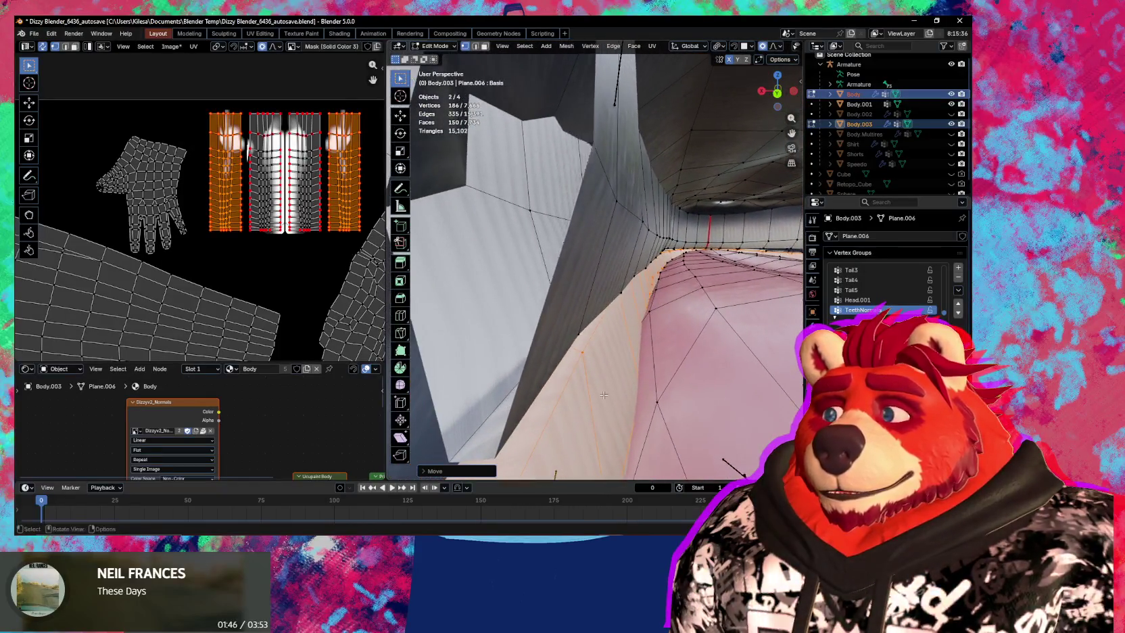
Return to Object Mode and orbit around the whole whale head.
{"action": "scroll", "coordinate": [604, 395], "scroll_direction": "down", "scroll_amount": 5}
{"action": "scroll", "coordinate": [589, 392], "scroll_direction": "down", "scroll_amount": 3}
{"action": "scroll", "coordinate": [575, 391], "scroll_direction": "down", "scroll_amount": 3}
{"action": "key", "text": "ctrl+Tab"}
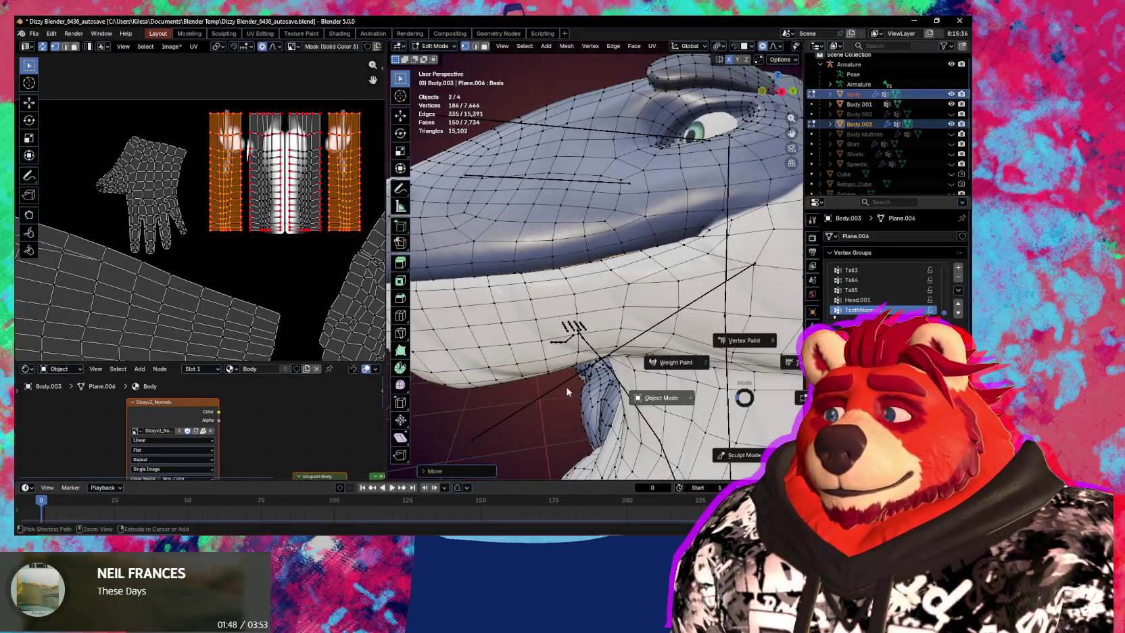
{"action": "left_click", "coordinate": [572, 391]}
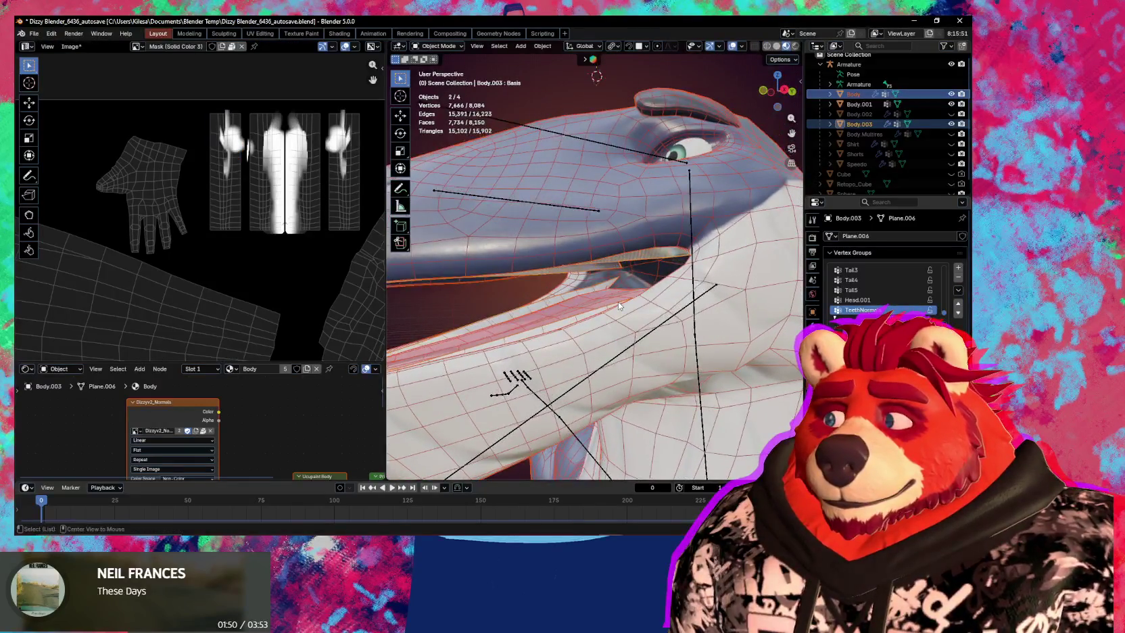
{"action": "scroll", "coordinate": [620, 305], "scroll_direction": "up", "scroll_amount": 4}
{"action": "scroll", "coordinate": [619, 305], "scroll_direction": "down", "scroll_amount": 2}
{"action": "scroll", "coordinate": [631, 330], "scroll_direction": "down", "scroll_amount": 3}
{"action": "scroll", "coordinate": [631, 330], "scroll_direction": "down", "scroll_amount": 4}
{"action": "mouse_move", "coordinate": [630, 329]}
{"action": "middle_mouse_down"}
{"action": "mouse_move", "coordinate": [622, 336]}
{"action": "mouse_move", "coordinate": [595, 271]}
{"action": "middle_mouse_up"}
{"action": "scroll", "coordinate": [582, 240], "scroll_direction": "up", "scroll_amount": 5}
{"action": "scroll", "coordinate": [582, 239], "scroll_direction": "up", "scroll_amount": 3}
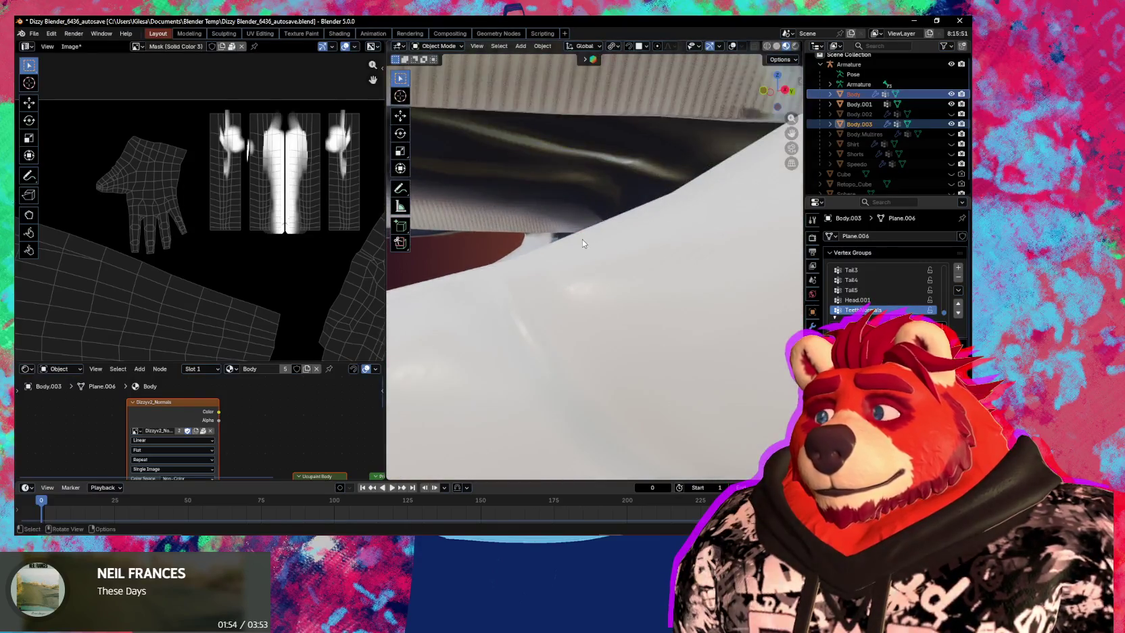
{"action": "scroll", "coordinate": [571, 233], "scroll_direction": "down", "scroll_amount": 3}
{"action": "key", "text": "shift+alt+z"}
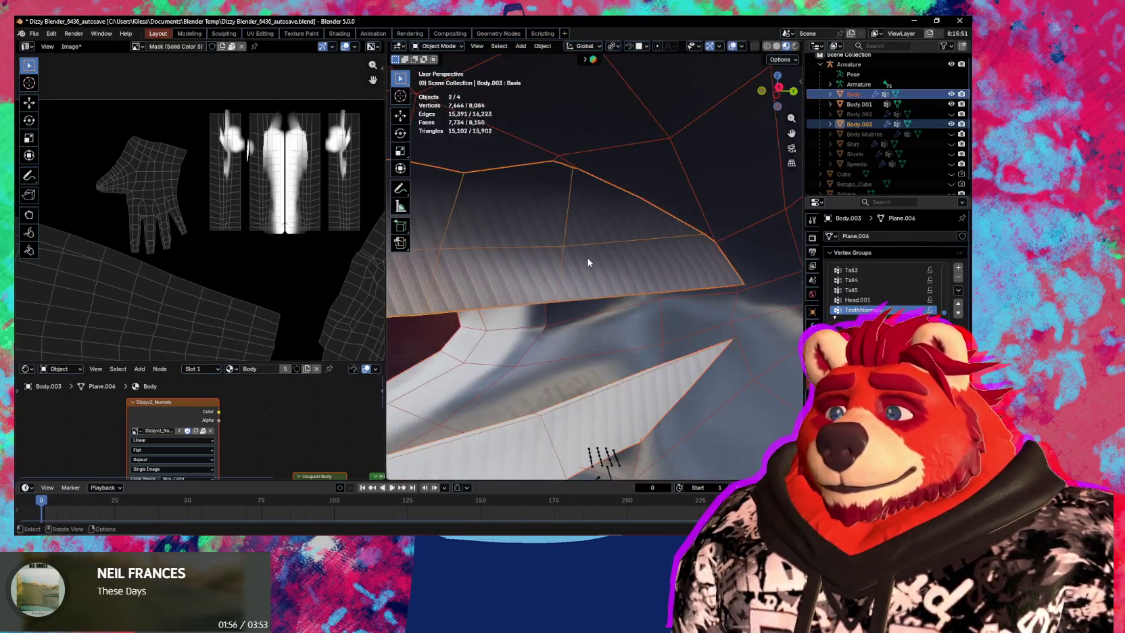
Select only Body.003 and inspect its teeth and tongue with overlays hidden.
{"action": "left_click", "coordinate": [593, 262]}
{"action": "mouse_move", "coordinate": [599, 261]}
{"action": "middle_mouse_down"}
{"action": "mouse_move", "coordinate": [665, 296]}
{"action": "mouse_move", "coordinate": [619, 359]}
{"action": "mouse_move", "coordinate": [593, 318]}
{"action": "mouse_move", "coordinate": [484, 349]}
{"action": "mouse_move", "coordinate": [703, 359]}
{"action": "mouse_move", "coordinate": [391, 382]}
{"action": "middle_mouse_up"}
{"action": "key", "text": "shift+alt+z"}
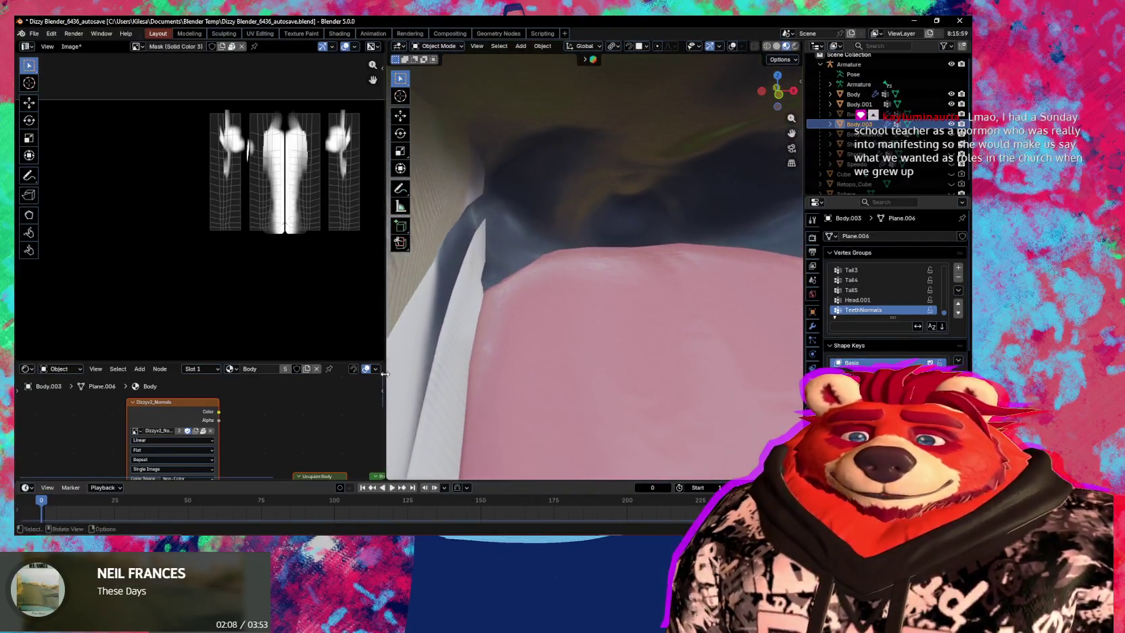
{"action": "mouse_move", "coordinate": [498, 350]}
{"action": "middle_mouse_down"}
{"action": "mouse_move", "coordinate": [418, 326]}
{"action": "mouse_move", "coordinate": [509, 315]}
{"action": "middle_mouse_up"}
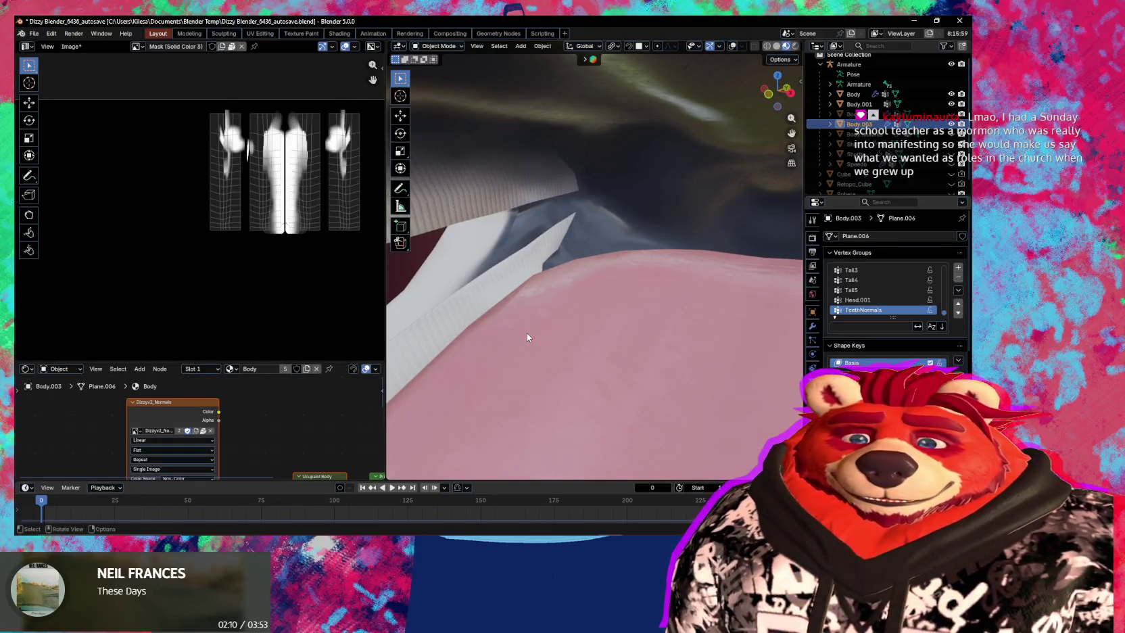
{"action": "mouse_move", "coordinate": [492, 277]}
{"action": "middle_mouse_down"}
{"action": "mouse_move", "coordinate": [582, 252]}
{"action": "mouse_move", "coordinate": [641, 269]}
{"action": "mouse_move", "coordinate": [593, 230]}
{"action": "mouse_move", "coordinate": [593, 207]}
{"action": "middle_mouse_up"}
{"action": "key", "text": "Tab"}
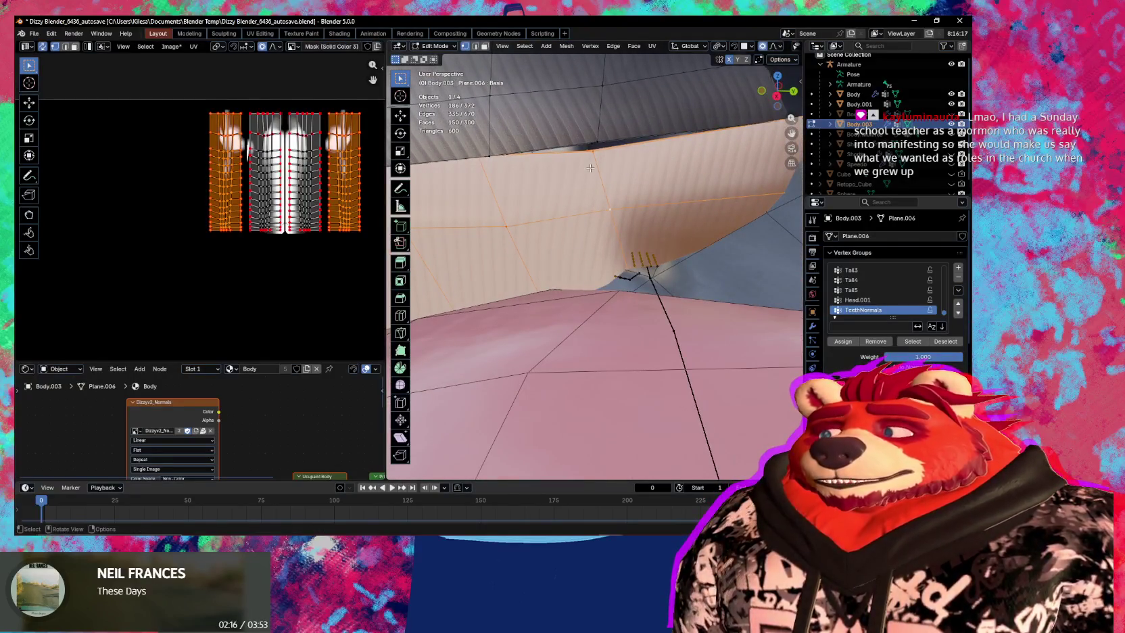
Select a six-vertex edge loop on the teeth and move it along Z with smooth falloff.
{"action": "key", "text": "2"}
{"action": "left_click", "coordinate": [590, 167], "text": "alt"}
{"action": "key", "text": "g"}
{"action": "key", "text": "z"}
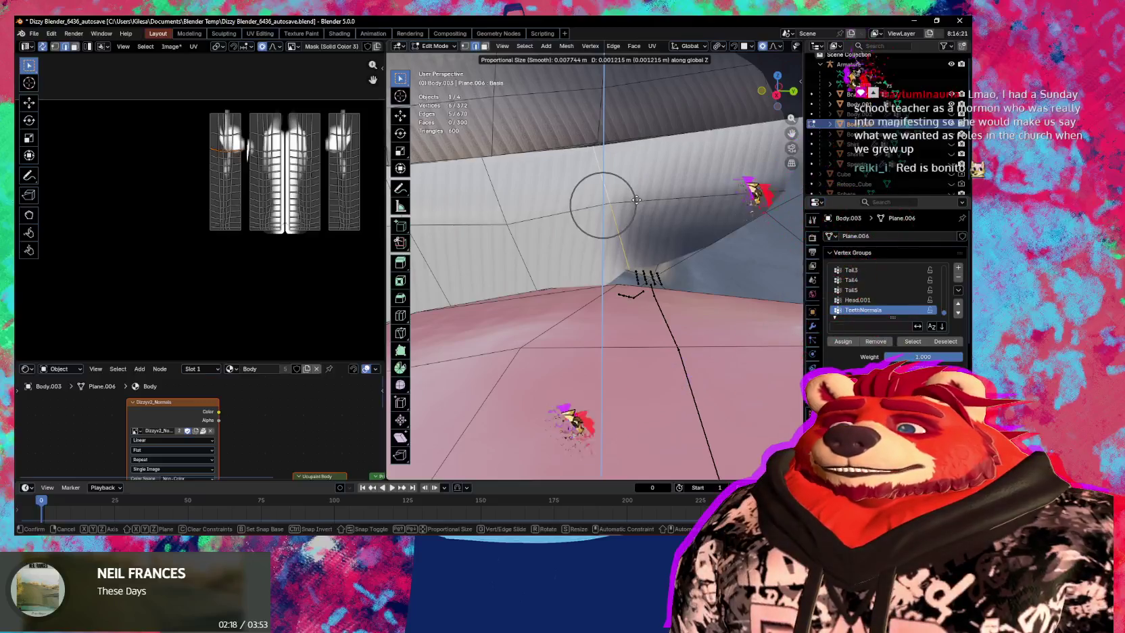
{"action": "left_click", "coordinate": [636, 198]}
{"action": "middle_click_drag", "start_coordinate": [637, 198], "coordinate": [722, 213]}
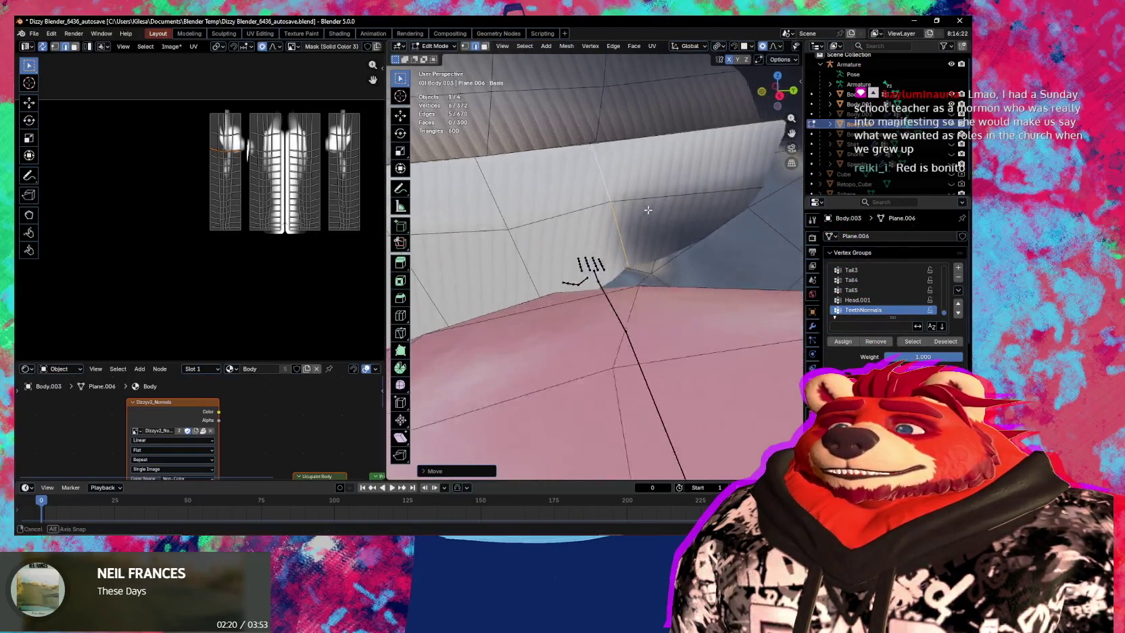
Nudge the lip vertices twice along X, then return to Object Mode.
{"action": "key", "text": "g"}
{"action": "key", "text": "x"}
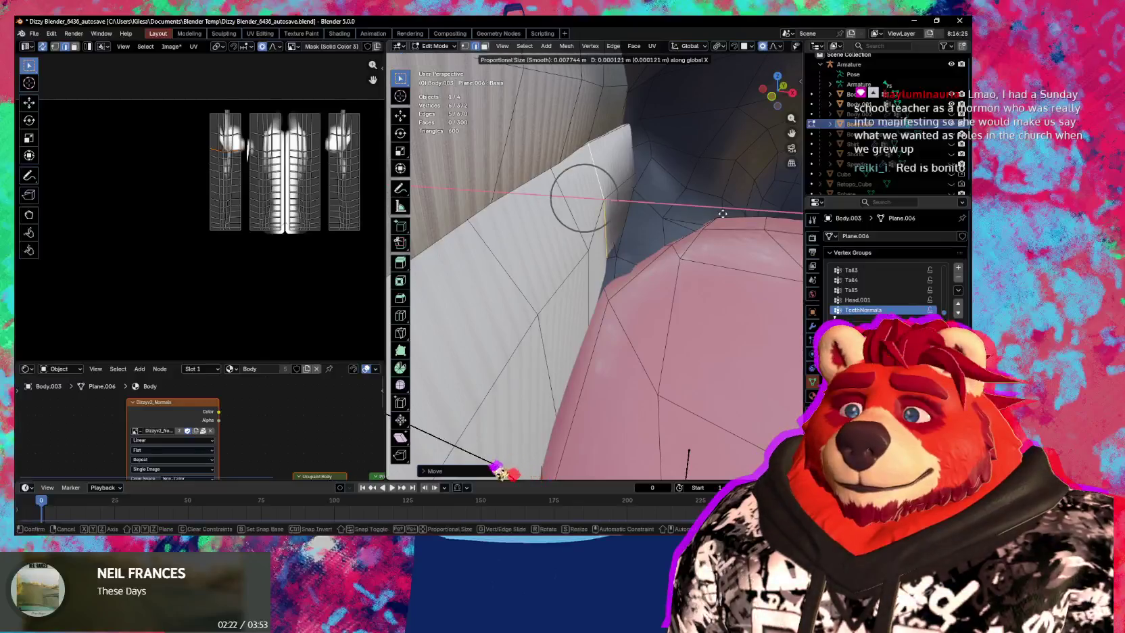
{"action": "left_click", "coordinate": [729, 217]}
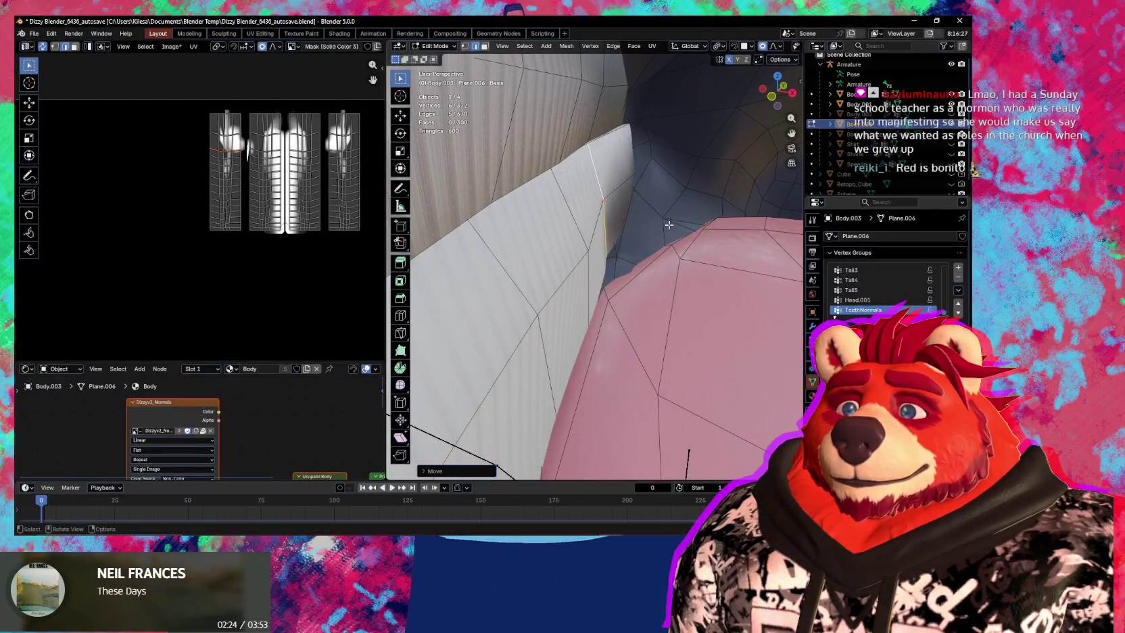
{"action": "middle_click_drag", "start_coordinate": [730, 217], "coordinate": [626, 272]}
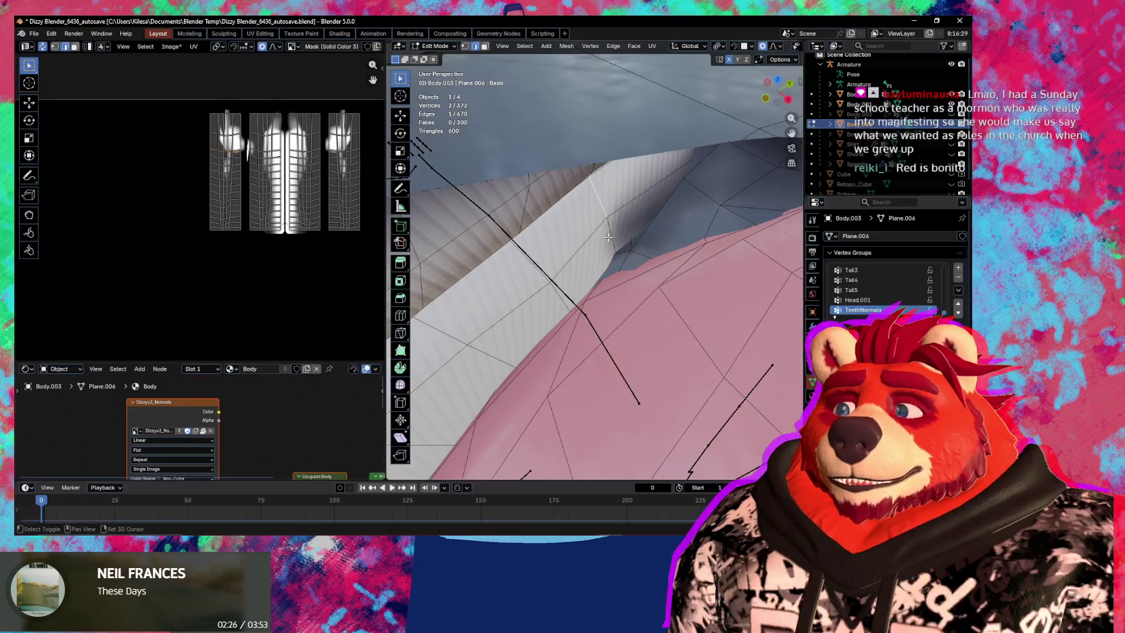
{"action": "key", "text": "g"}
{"action": "key", "text": "x"}
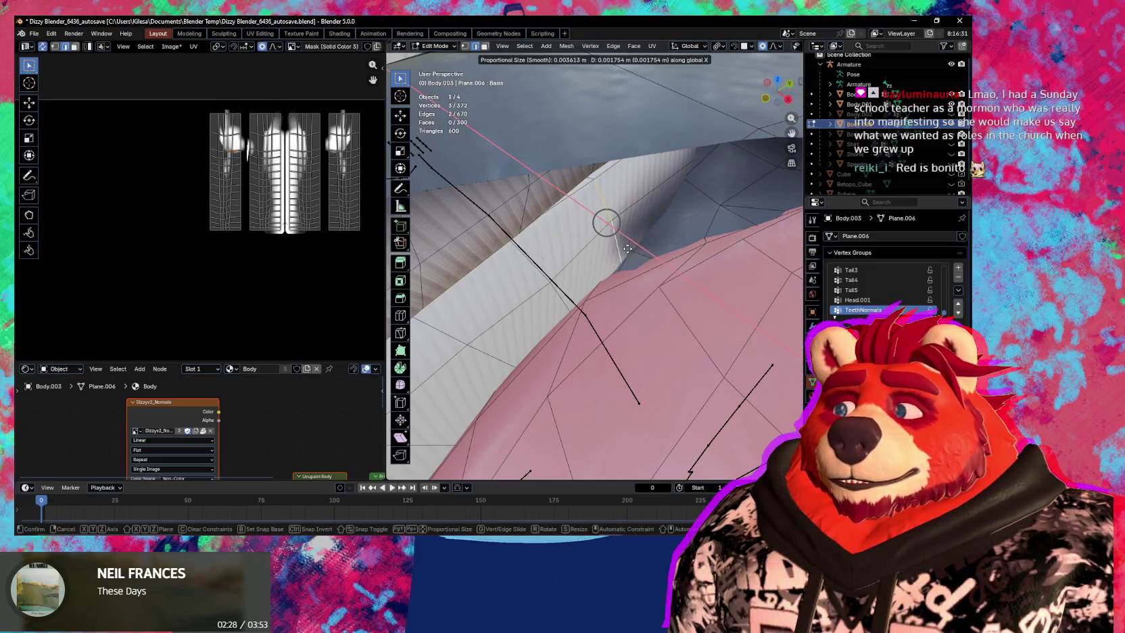
{"action": "left_click", "coordinate": [626, 247]}
{"action": "middle_click_drag", "start_coordinate": [627, 248], "coordinate": [663, 248]}
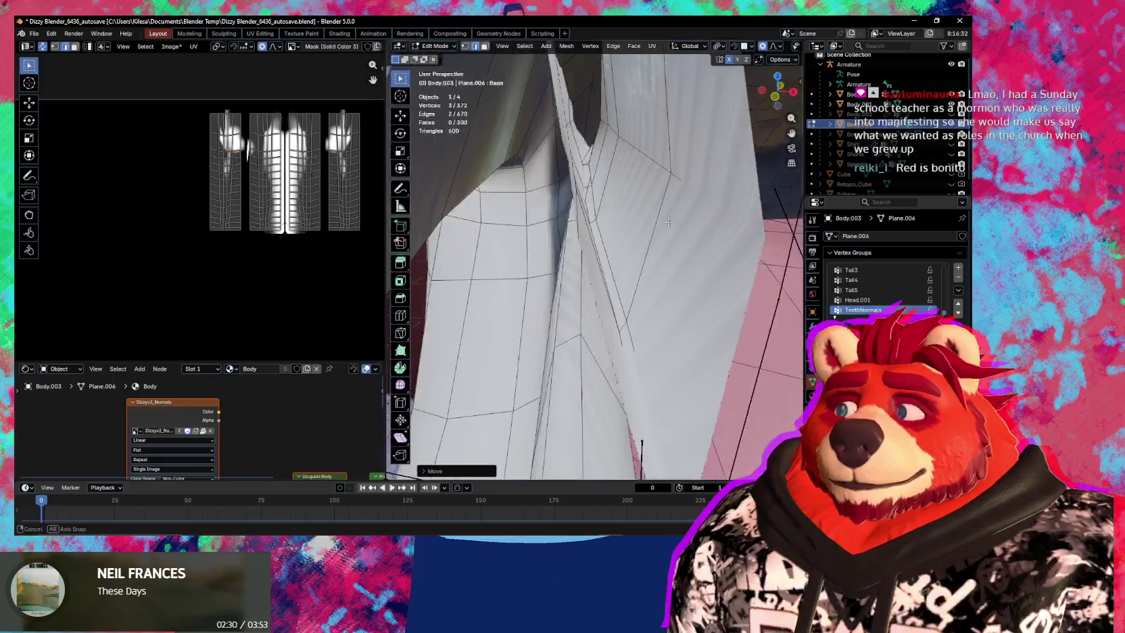
{"action": "key", "text": "Tab"}
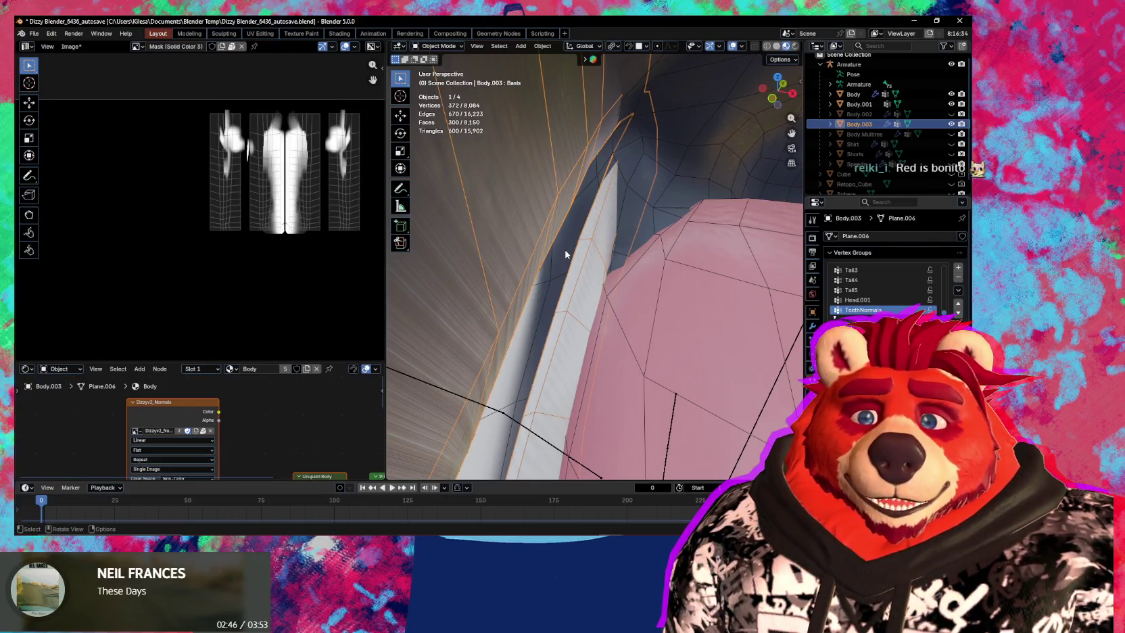
Re-enter Edit Mode on Body.003 and view the pink inner-mouth faces up close.
{"action": "mouse_move", "coordinate": [566, 254]}
{"action": "middle_mouse_down"}
{"action": "mouse_move", "coordinate": [583, 219]}
{"action": "mouse_move", "coordinate": [615, 290]}
{"action": "mouse_move", "coordinate": [609, 279]}
{"action": "middle_mouse_up"}
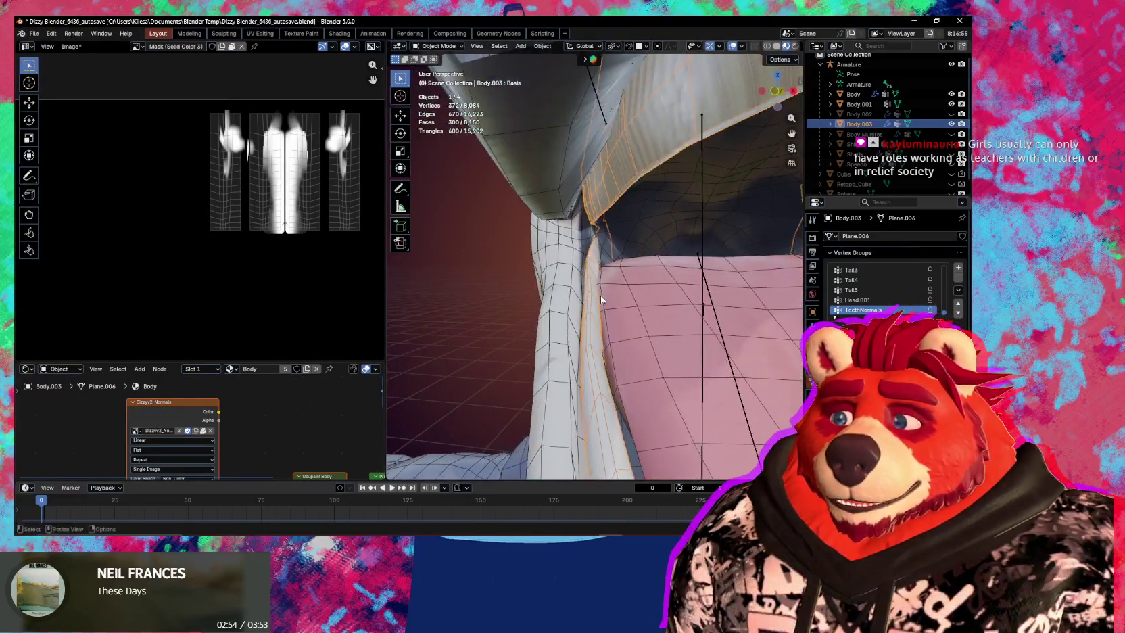
{"action": "key", "text": "Tab"}
{"action": "mouse_move", "coordinate": [600, 296]}
{"action": "middle_mouse_down"}
{"action": "mouse_move", "coordinate": [449, 274]}
{"action": "mouse_move", "coordinate": [689, 256]}
{"action": "mouse_move", "coordinate": [638, 274]}
{"action": "mouse_move", "coordinate": [543, 248]}
{"action": "mouse_move", "coordinate": [565, 295]}
{"action": "mouse_move", "coordinate": [555, 295]}
{"action": "middle_mouse_up"}
{"action": "middle_click_drag", "start_coordinate": [556, 294], "coordinate": [581, 275]}
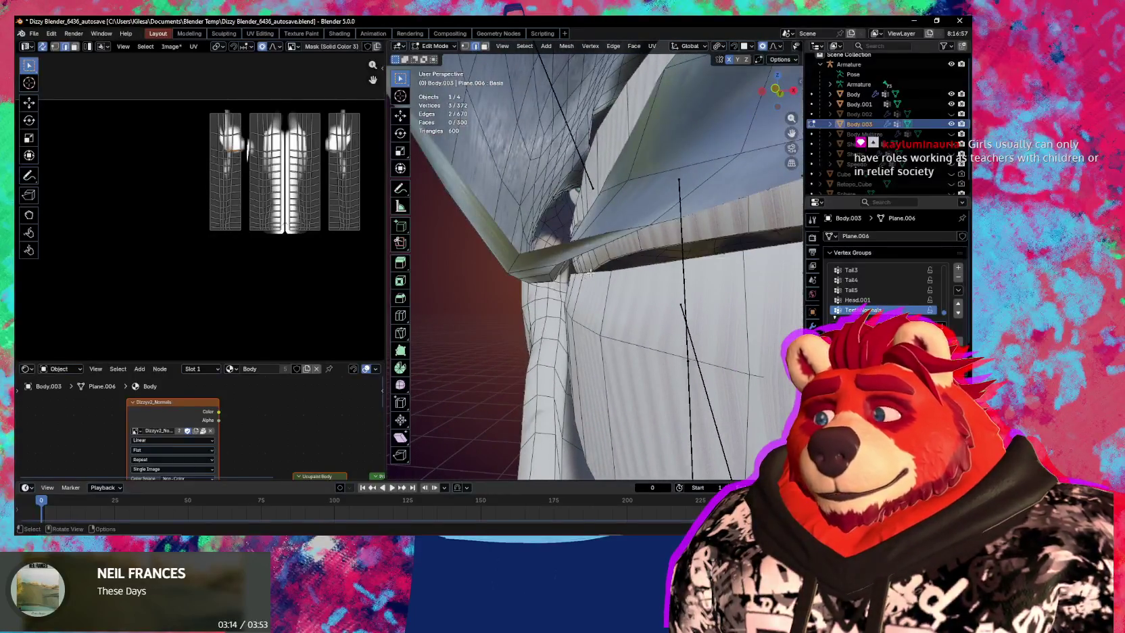
{"action": "mouse_move", "coordinate": [581, 275]}
{"action": "middle_mouse_down"}
{"action": "mouse_move", "coordinate": [620, 279]}
{"action": "mouse_move", "coordinate": [568, 284]}
{"action": "middle_mouse_up"}
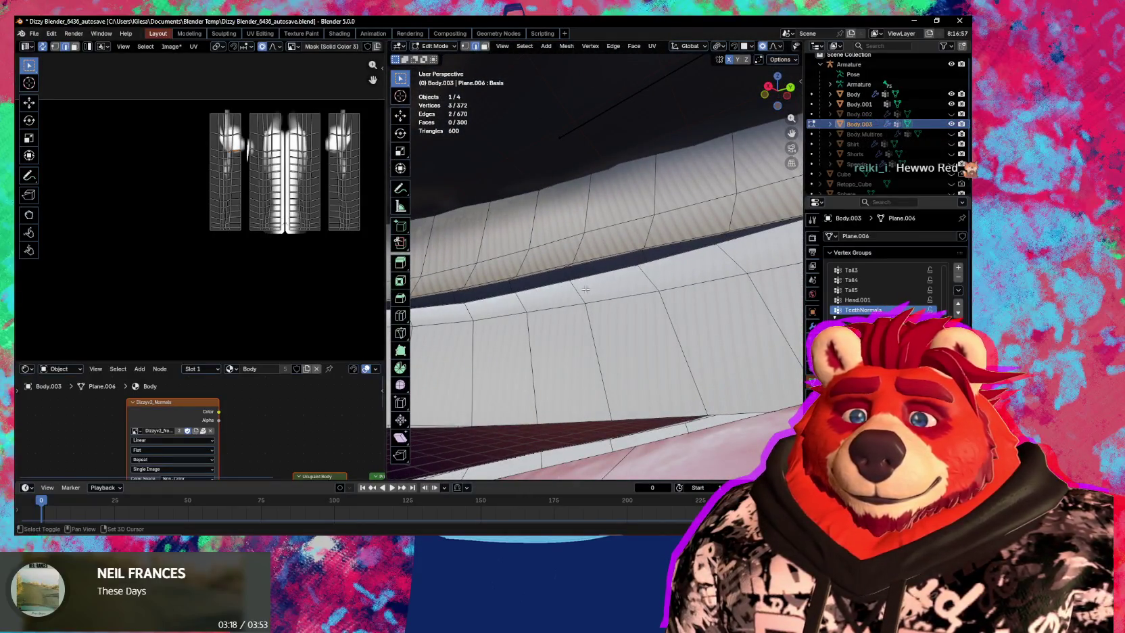
{"action": "mouse_move", "coordinate": [677, 346]}
{"action": "middle_mouse_down", "text": "shift"}
{"action": "mouse_move", "coordinate": [794, 411]}
{"action": "mouse_move", "coordinate": [743, 326]}
{"action": "middle_mouse_up", "text": "shift"}
{"action": "mouse_move", "coordinate": [523, 315]}
{"action": "middle_mouse_down"}
{"action": "mouse_move", "coordinate": [793, 295]}
{"action": "mouse_move", "coordinate": [735, 274]}
{"action": "middle_mouse_up"}
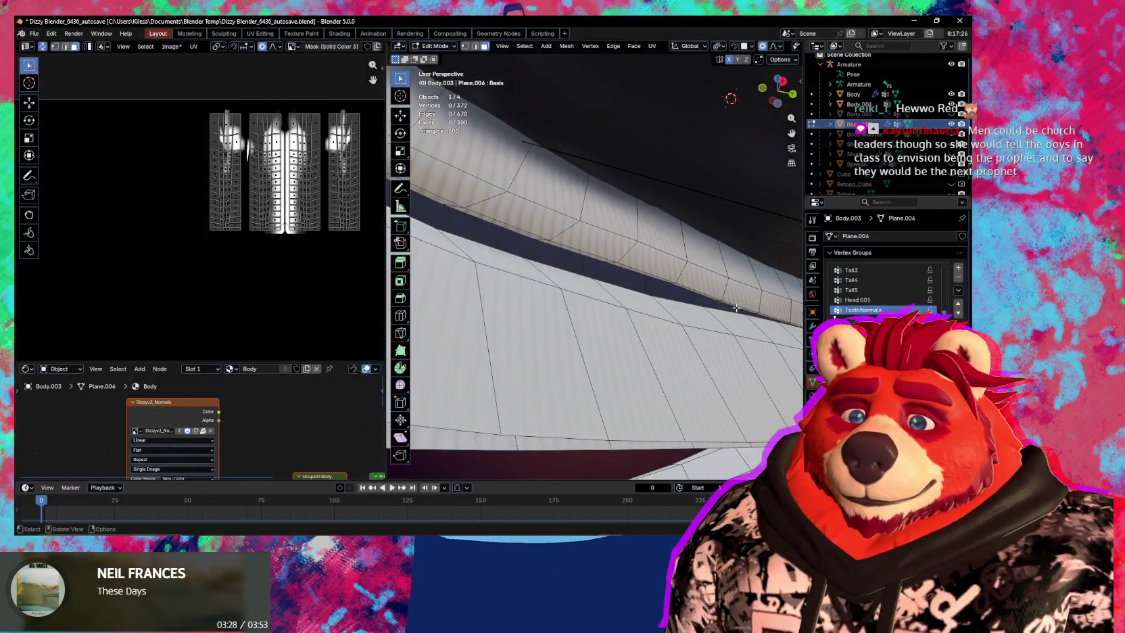
Slide the selected lower-lip faces along X with a reduced proportional falloff radius.
{"action": "left_click", "coordinate": [506, 259], "text": "ctrl"}
{"action": "mouse_move", "coordinate": [506, 259]}
{"action": "middle_mouse_down"}
{"action": "mouse_move", "coordinate": [554, 223]}
{"action": "mouse_move", "coordinate": [621, 276]}
{"action": "middle_mouse_up"}
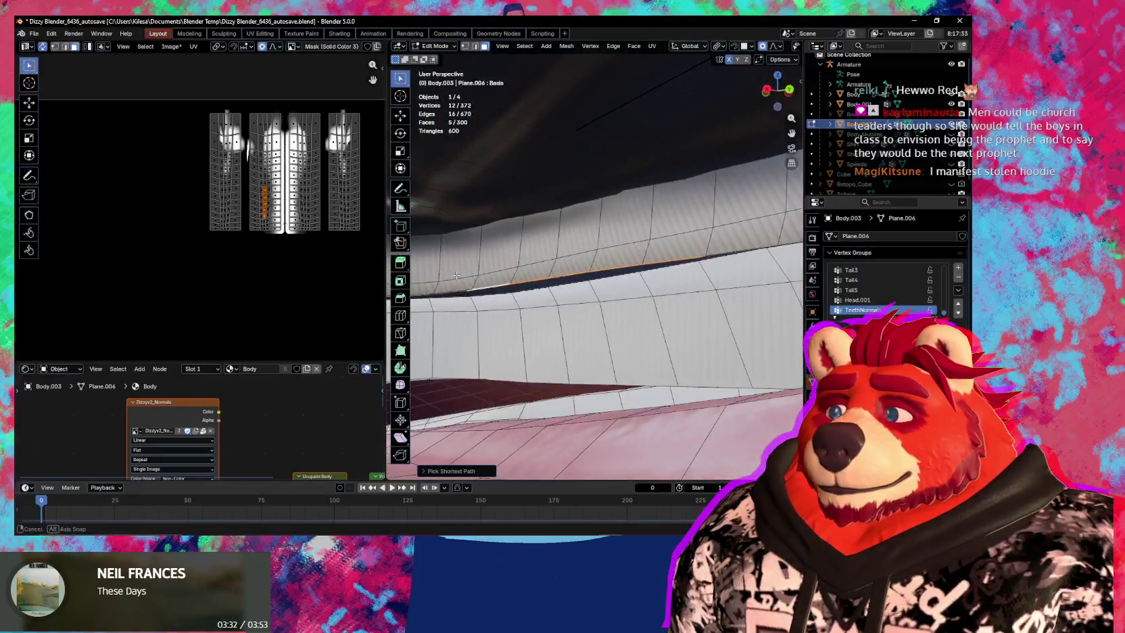
{"action": "key", "text": "g"}
{"action": "key", "text": "x"}
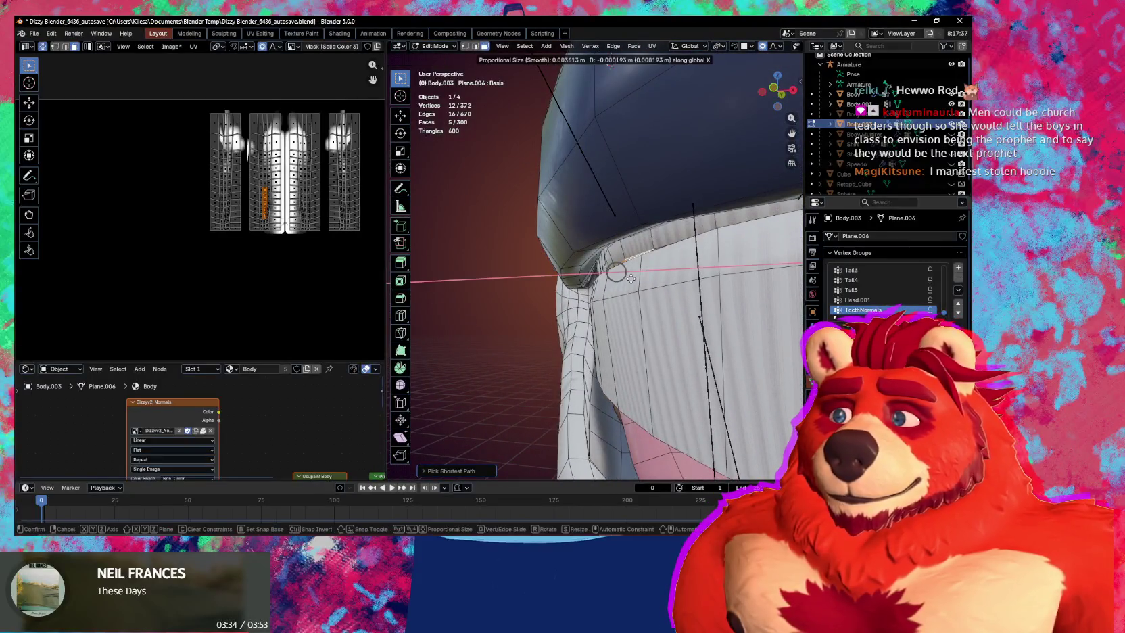
{"action": "scroll", "coordinate": [629, 279], "scroll_direction": "down", "scroll_amount": 4}
{"action": "scroll", "coordinate": [629, 278], "scroll_direction": "down", "scroll_amount": 10}
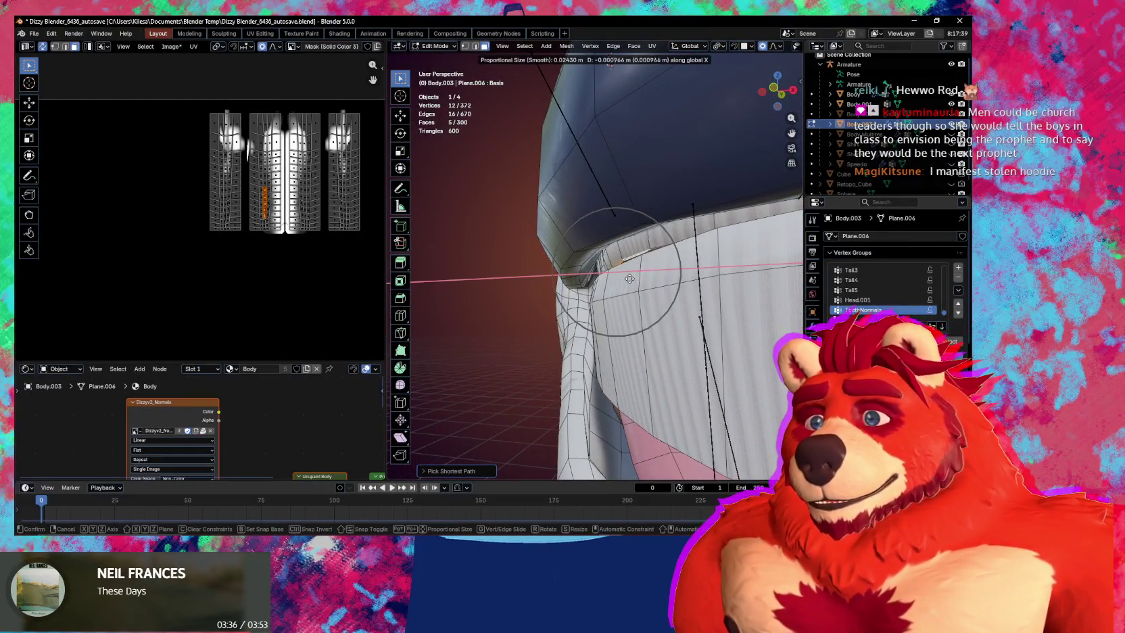
{"action": "scroll", "coordinate": [626, 277], "scroll_direction": "down", "scroll_amount": 2}
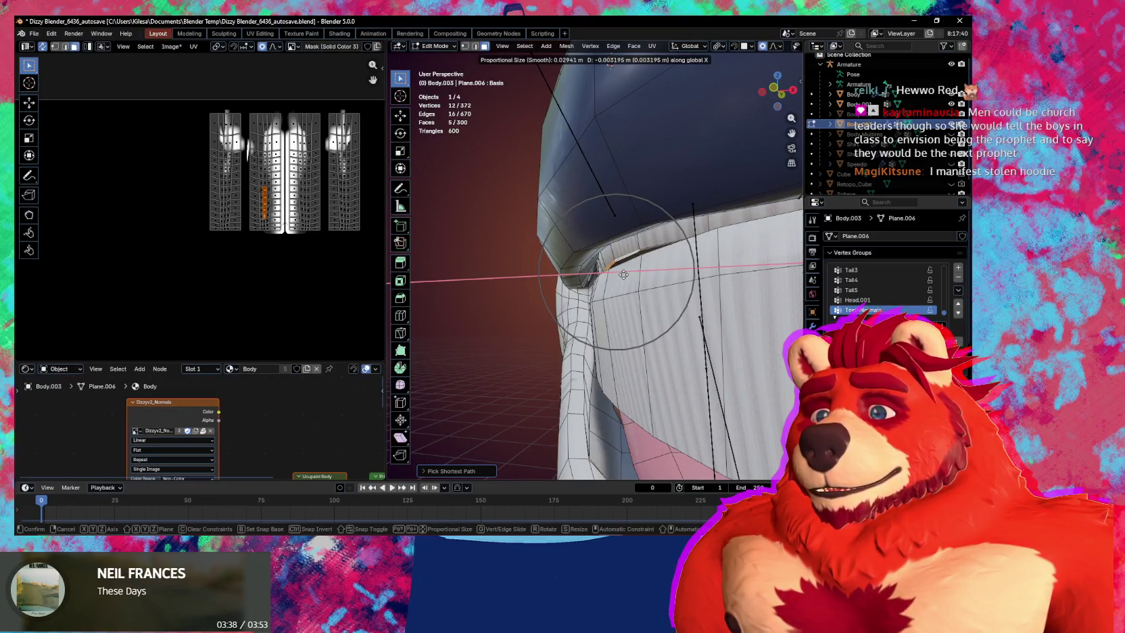
{"action": "left_click", "coordinate": [624, 275]}
Nudge a single lower-lip vertex vertically along Z with proportional editing.
{"action": "middle_click_drag", "start_coordinate": [623, 274], "coordinate": [676, 257]}
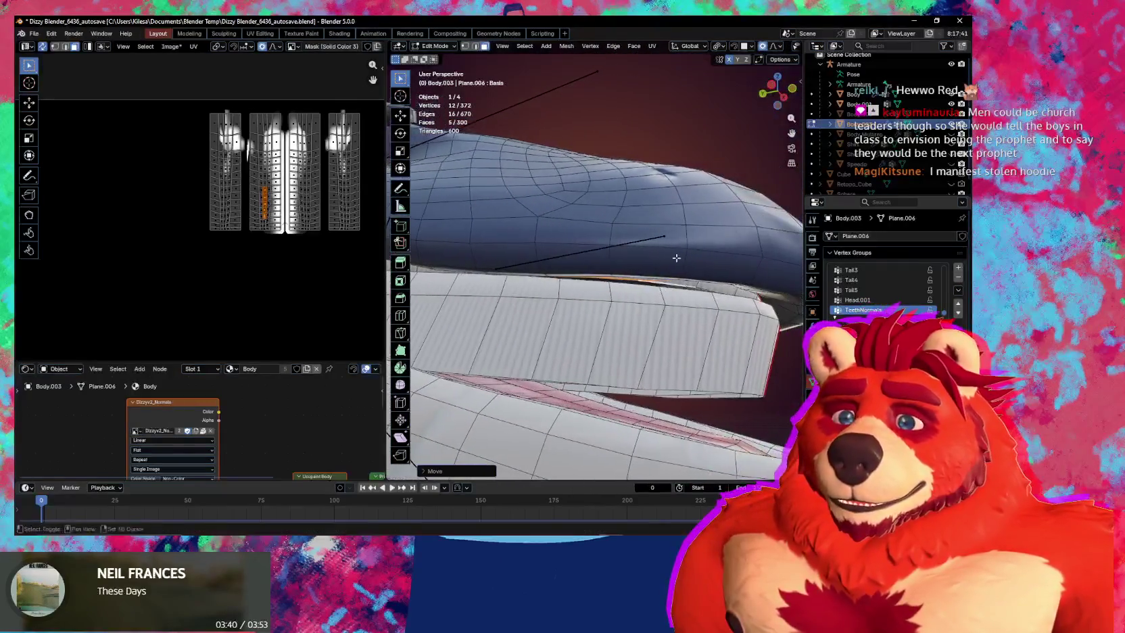
{"action": "scroll", "coordinate": [676, 258], "scroll_direction": "up", "scroll_amount": 3}
{"action": "left_click", "coordinate": [700, 324]}
{"action": "key", "text": "g"}
{"action": "key", "text": "z"}
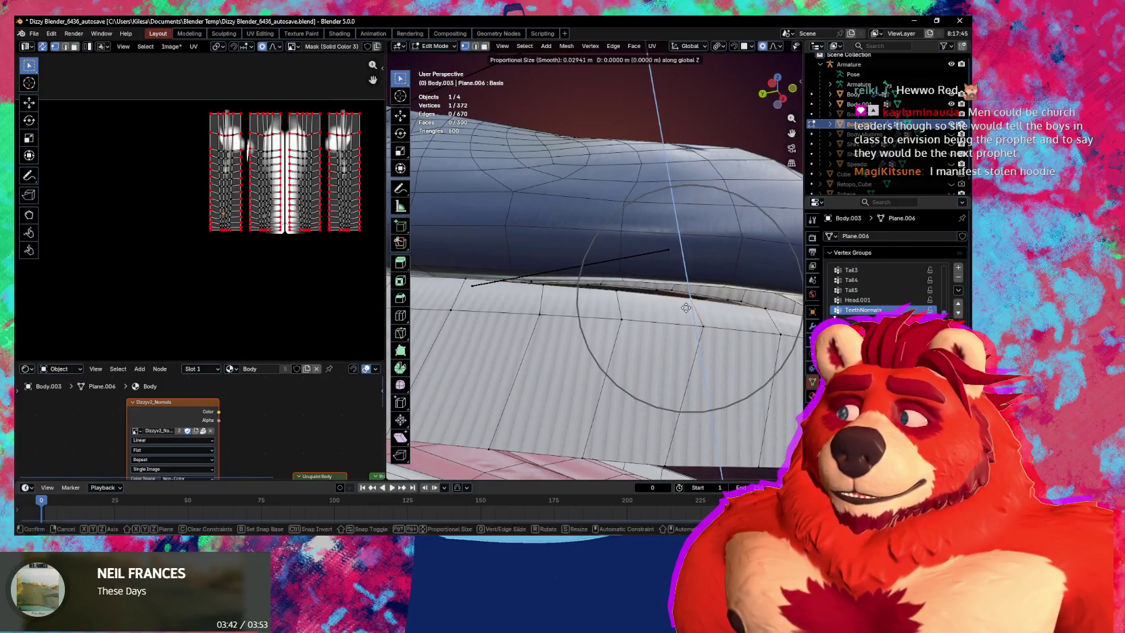
{"action": "scroll", "coordinate": [687, 307], "scroll_direction": "down", "scroll_amount": 2}
{"action": "scroll", "coordinate": [687, 304], "scroll_direction": "down", "scroll_amount": 2}
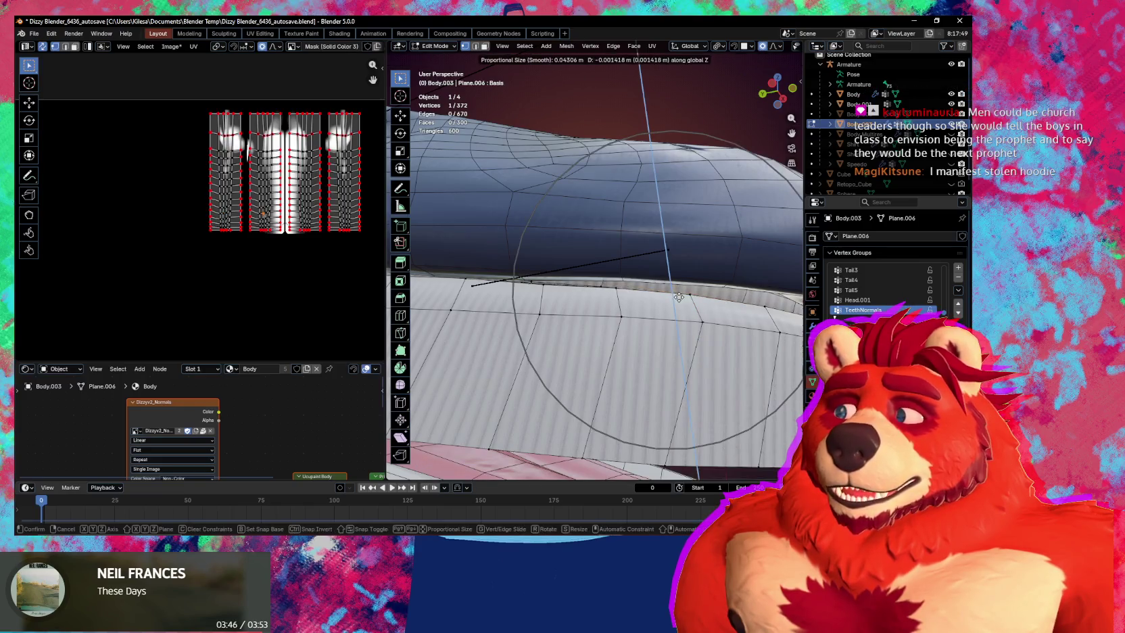
{"action": "left_click", "coordinate": [681, 297]}
Shift the lip vertex sideways along X with a larger proportional influence.
{"action": "middle_click_drag", "start_coordinate": [682, 296], "coordinate": [592, 283]}
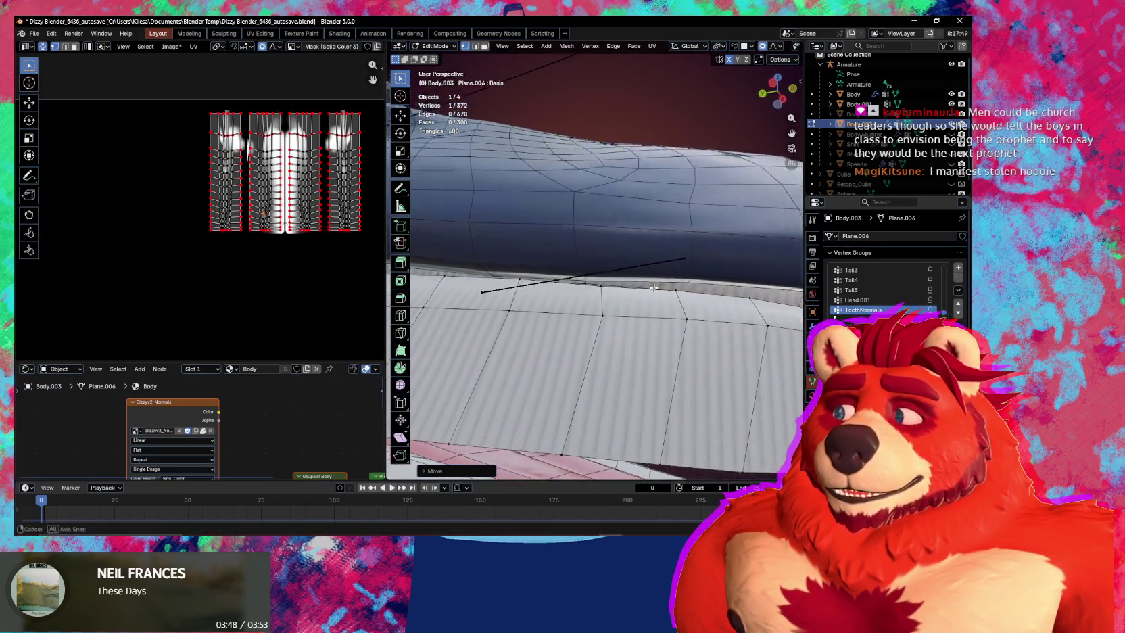
{"action": "mouse_move", "coordinate": [592, 282]}
{"action": "middle_mouse_down"}
{"action": "mouse_move", "coordinate": [735, 352]}
{"action": "mouse_move", "coordinate": [706, 369]}
{"action": "mouse_move", "coordinate": [672, 361]}
{"action": "middle_mouse_up"}
{"action": "key", "text": "g"}
{"action": "key", "text": "x"}
{"action": "scroll", "coordinate": [673, 362], "scroll_direction": "up", "scroll_amount": 5}
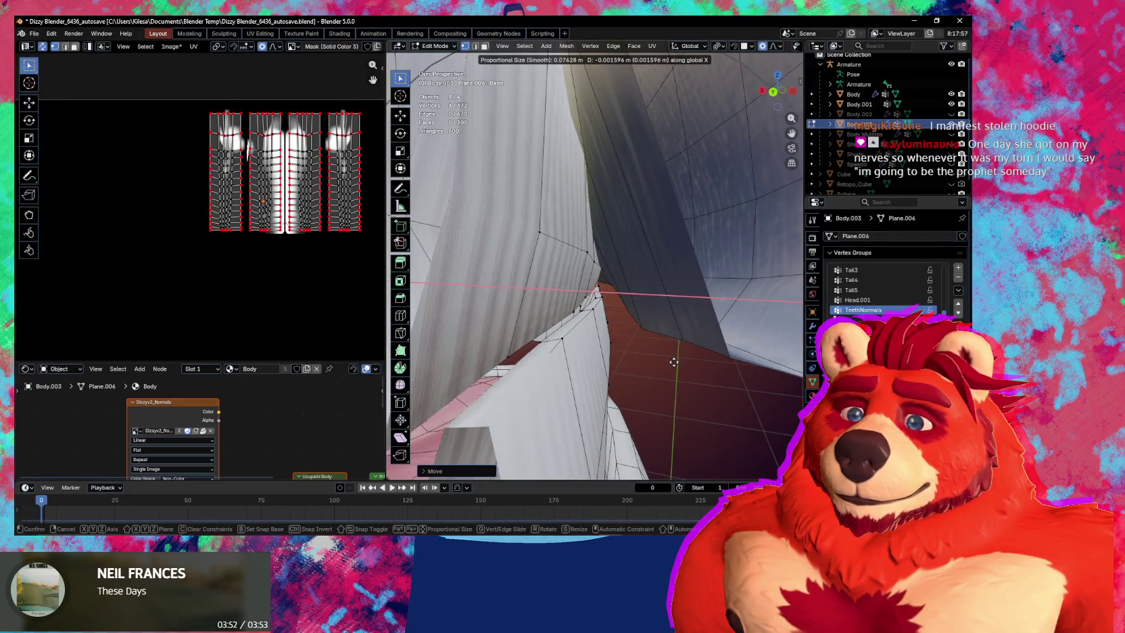
{"action": "left_click", "coordinate": [672, 364]}
Add a second lip vertex and slide both back about 0.005 m along Y.
{"action": "mouse_move", "coordinate": [672, 363]}
{"action": "middle_mouse_down"}
{"action": "mouse_move", "coordinate": [617, 352]}
{"action": "mouse_move", "coordinate": [619, 332]}
{"action": "middle_mouse_up"}
{"action": "scroll", "coordinate": [624, 331], "scroll_direction": "up", "scroll_amount": 2}
{"action": "scroll", "coordinate": [630, 329], "scroll_direction": "up", "scroll_amount": 2}
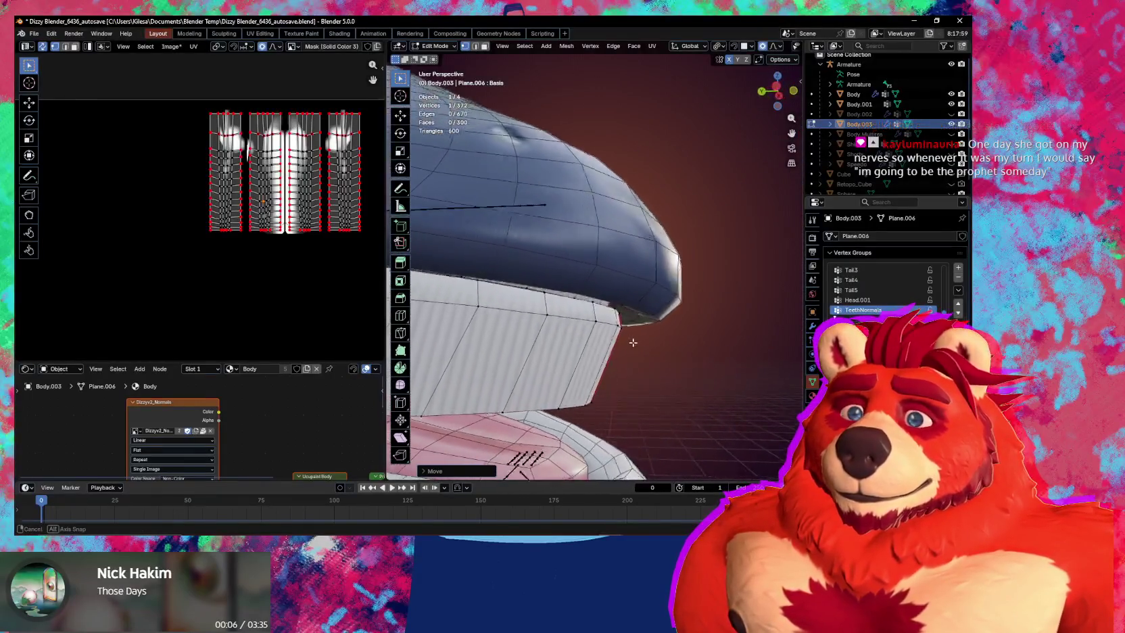
{"action": "scroll", "coordinate": [638, 329], "scroll_direction": "up", "scroll_amount": 2}
{"action": "scroll", "coordinate": [653, 314], "scroll_direction": "up", "scroll_amount": 2}
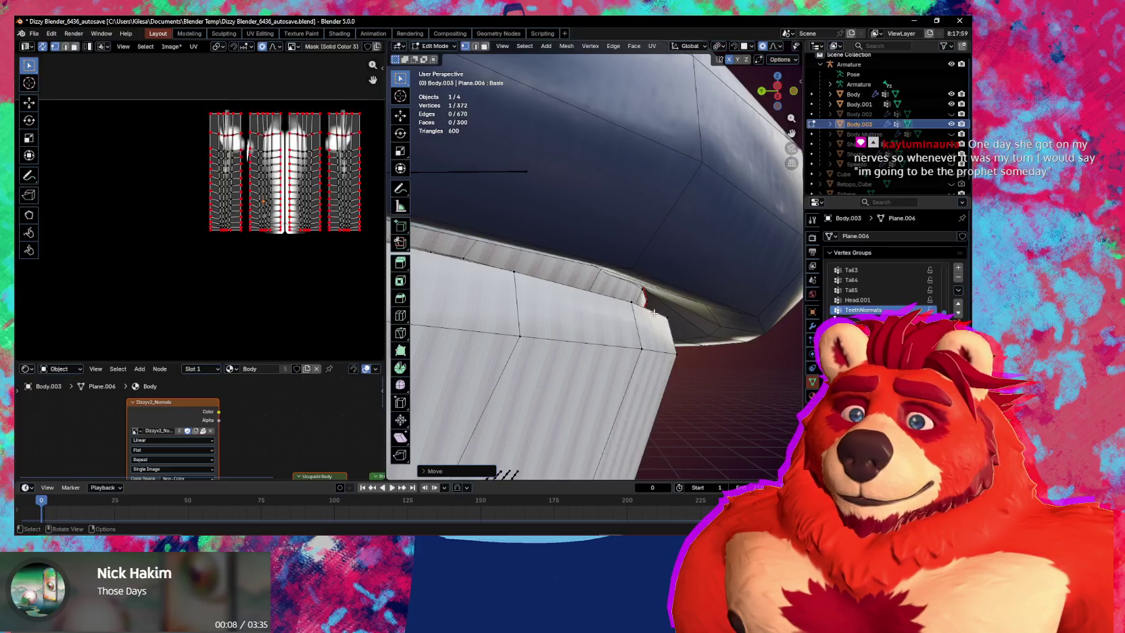
{"action": "left_click", "coordinate": [653, 313], "text": "shift"}
{"action": "middle_click_drag", "start_coordinate": [653, 313], "coordinate": [758, 348]}
{"action": "key", "text": "g"}
{"action": "key", "text": "y"}
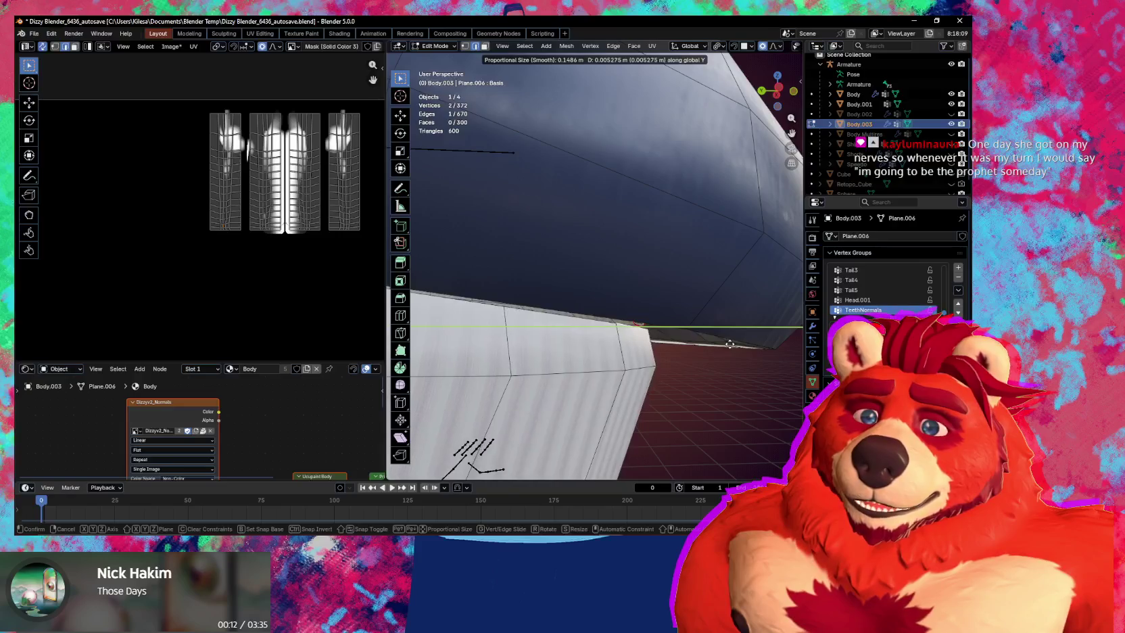
{"action": "left_click", "coordinate": [715, 345]}
Select another lip-edge vertex, check it from underneath, then switch to the music player.
{"action": "mouse_move", "coordinate": [715, 345]}
{"action": "middle_mouse_down"}
{"action": "mouse_move", "coordinate": [730, 341]}
{"action": "mouse_move", "coordinate": [645, 298]}
{"action": "middle_mouse_up"}
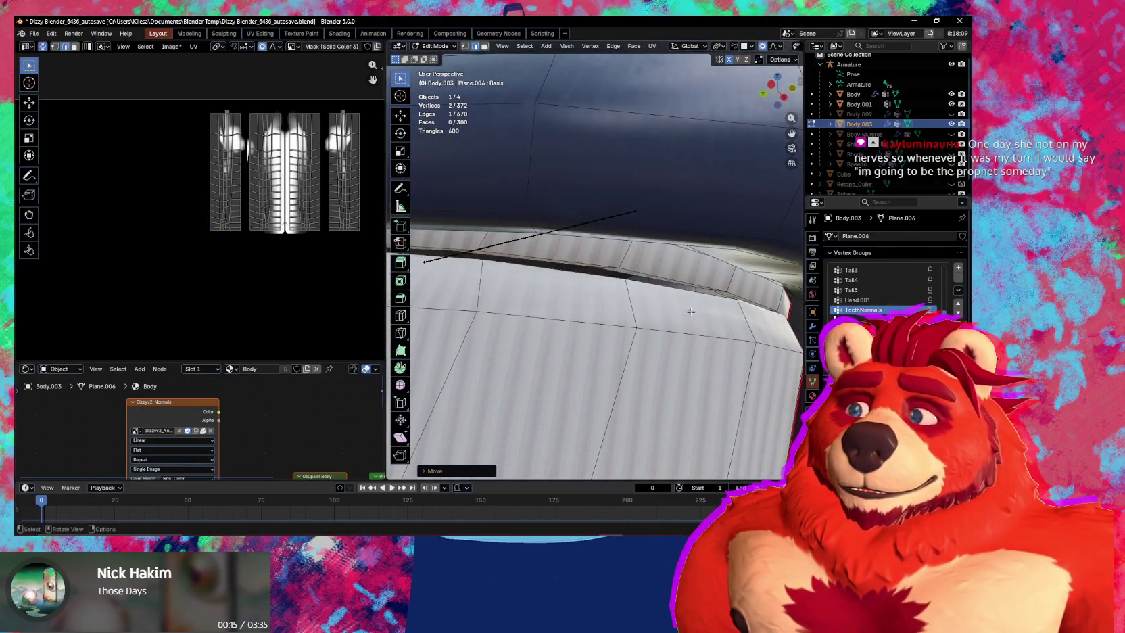
{"action": "left_click", "coordinate": [645, 298]}
{"action": "mouse_move", "coordinate": [645, 299]}
{"action": "middle_mouse_down"}
{"action": "mouse_move", "coordinate": [604, 288]}
{"action": "mouse_move", "coordinate": [698, 336]}
{"action": "middle_mouse_up"}
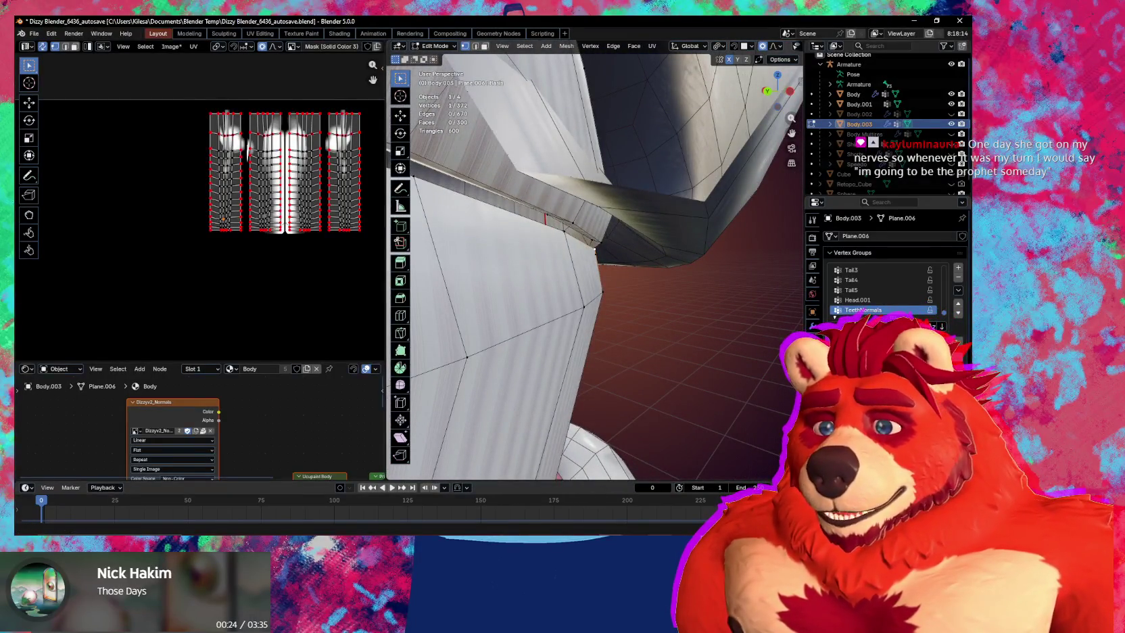
{"action": "key", "text": "alt+Tab"}
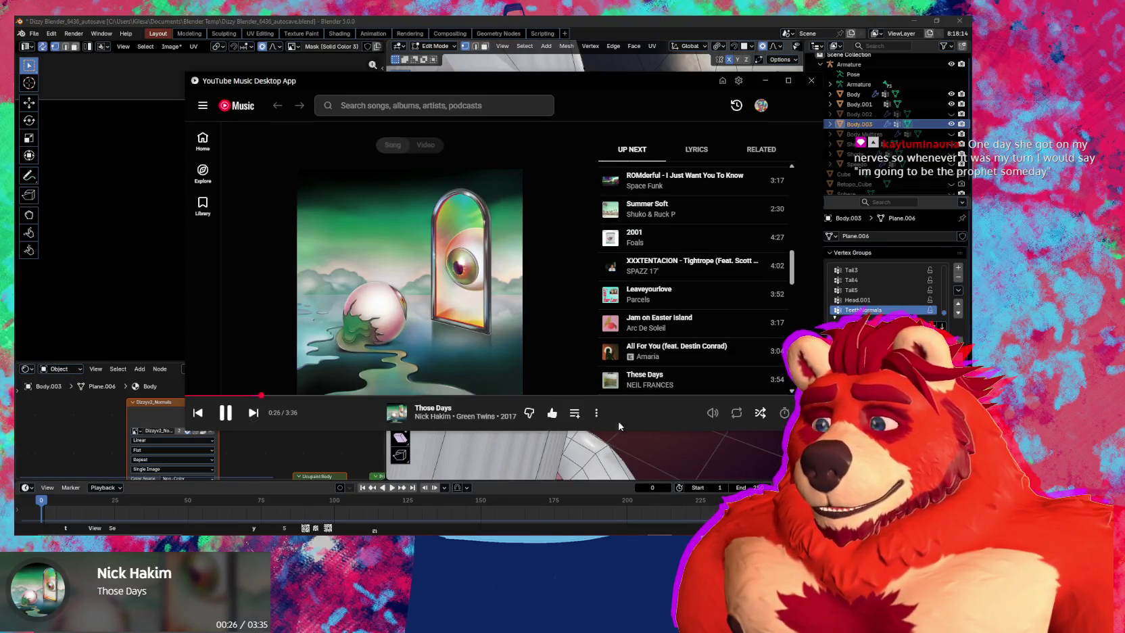
Open the Green Twins album and queue the track Cuffed to play next.
{"action": "left_click", "coordinate": [475, 416]}
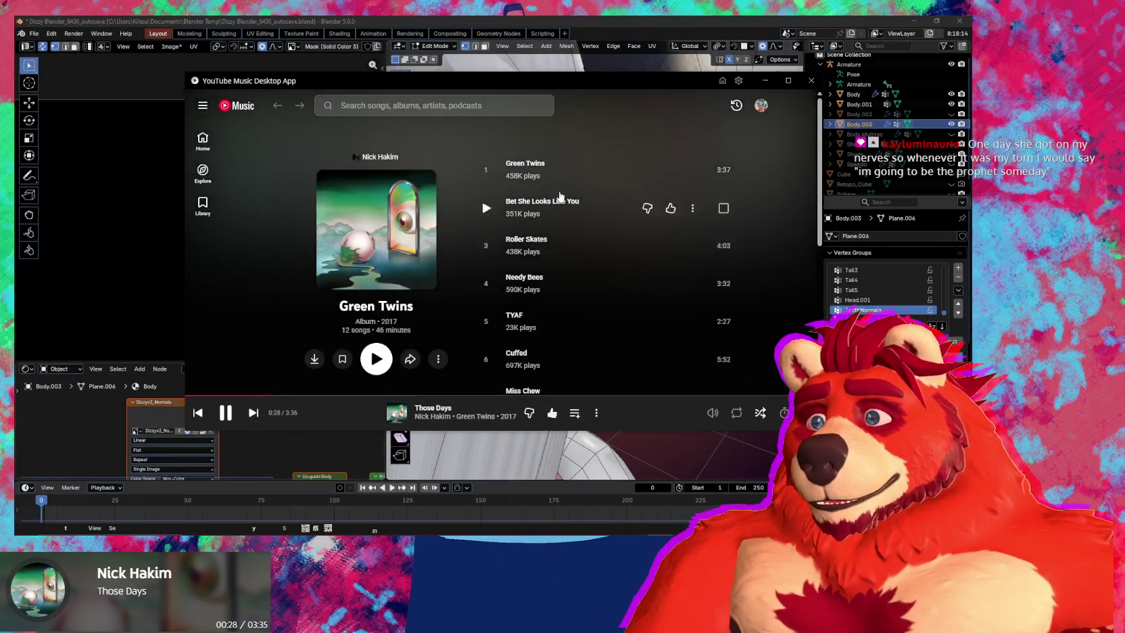
{"action": "scroll", "coordinate": [585, 188], "scroll_direction": "down", "scroll_amount": 1}
{"action": "scroll", "coordinate": [569, 194], "scroll_direction": "down", "scroll_amount": 1}
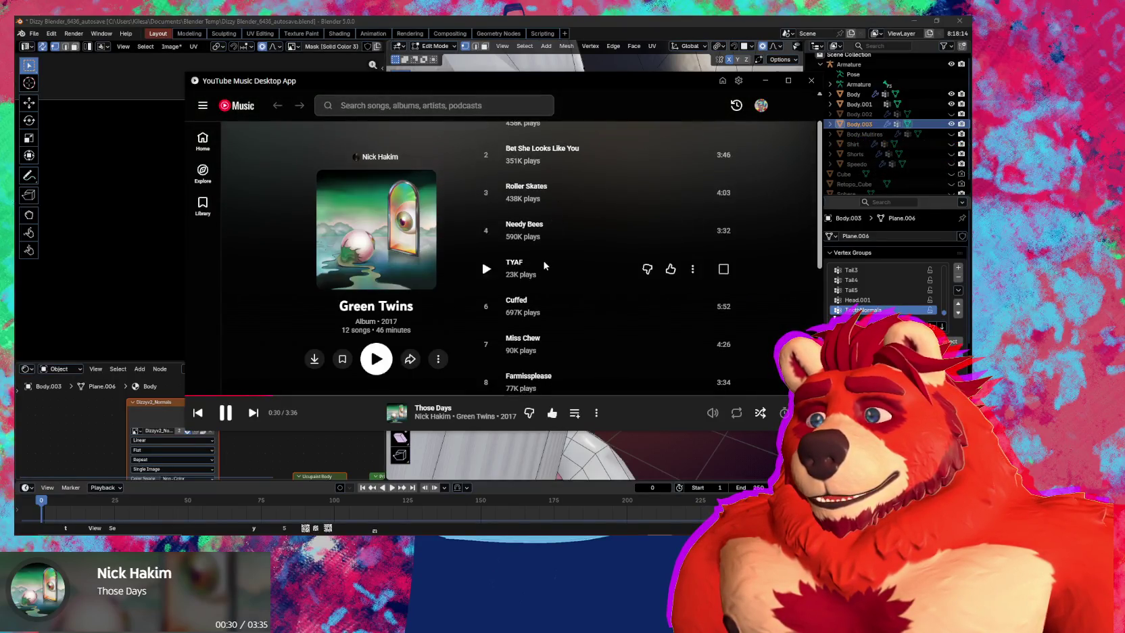
{"action": "scroll", "coordinate": [561, 196], "scroll_direction": "down", "scroll_amount": 1}
{"action": "scroll", "coordinate": [555, 197], "scroll_direction": "down", "scroll_amount": 1}
{"action": "scroll", "coordinate": [555, 197], "scroll_direction": "down", "scroll_amount": 1}
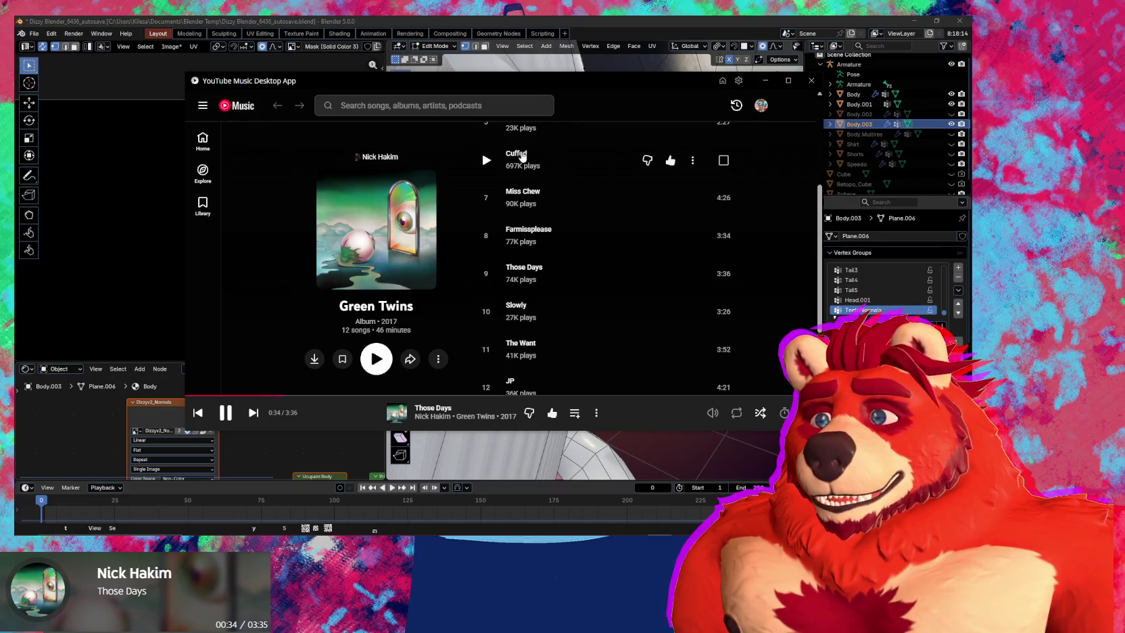
{"action": "right_click", "coordinate": [536, 149]}
{"action": "left_click", "coordinate": [588, 196]}
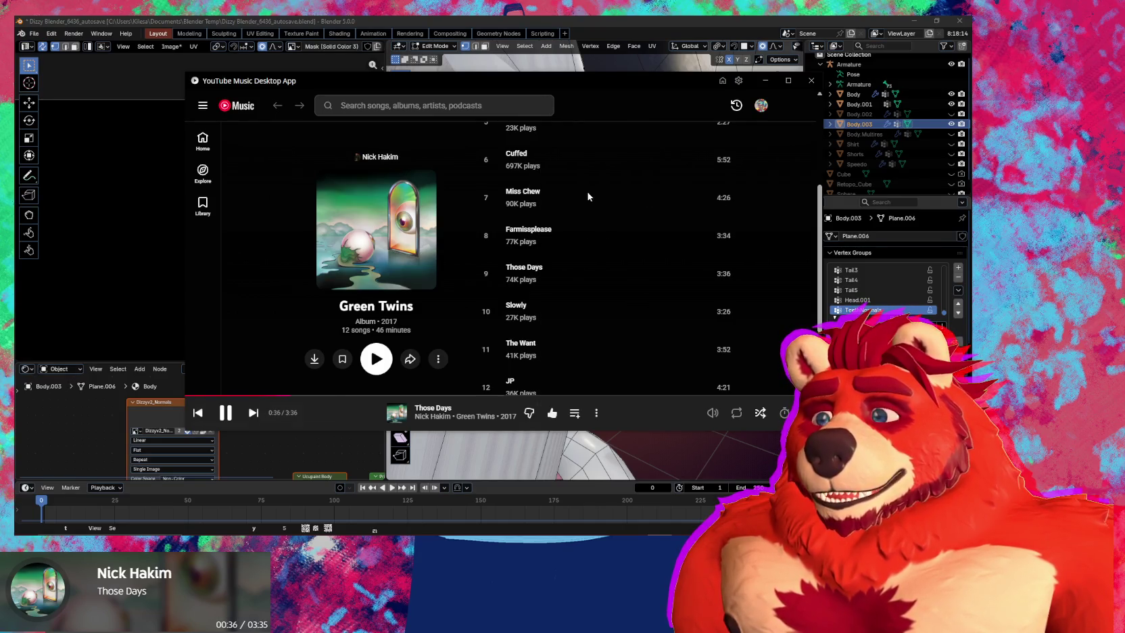
Skip ahead, queue The Want next, reposition it in Up Next, and play Cuffed.
{"action": "left_click", "coordinate": [253, 412]}
{"action": "scroll", "coordinate": [554, 216], "scroll_direction": "down", "scroll_amount": 2}
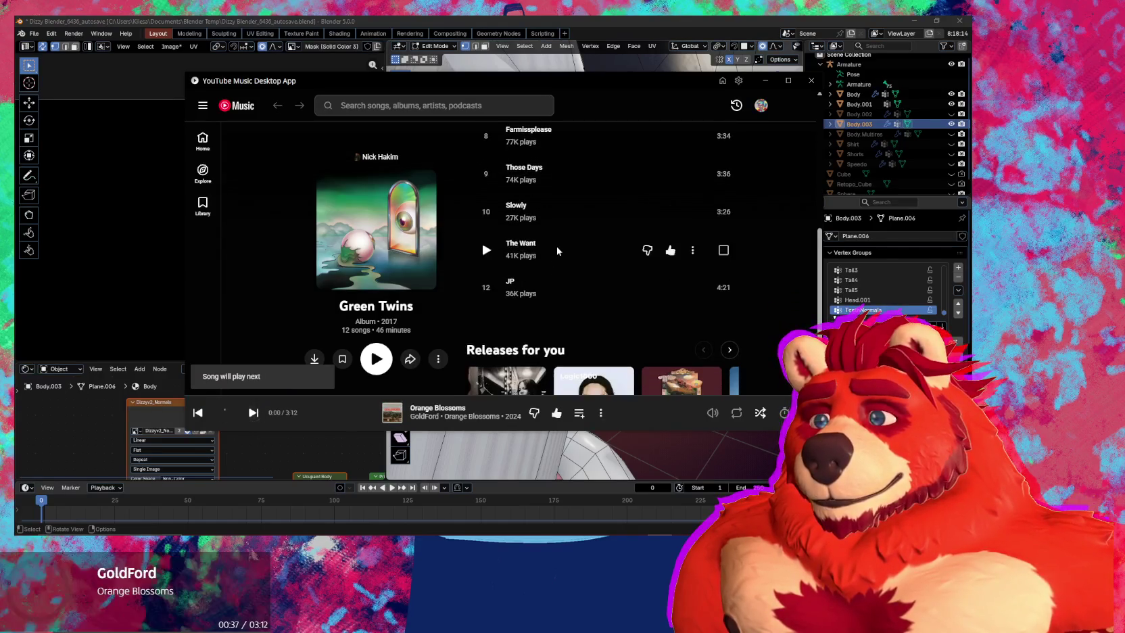
{"action": "right_click", "coordinate": [557, 249]}
{"action": "left_click", "coordinate": [588, 292]}
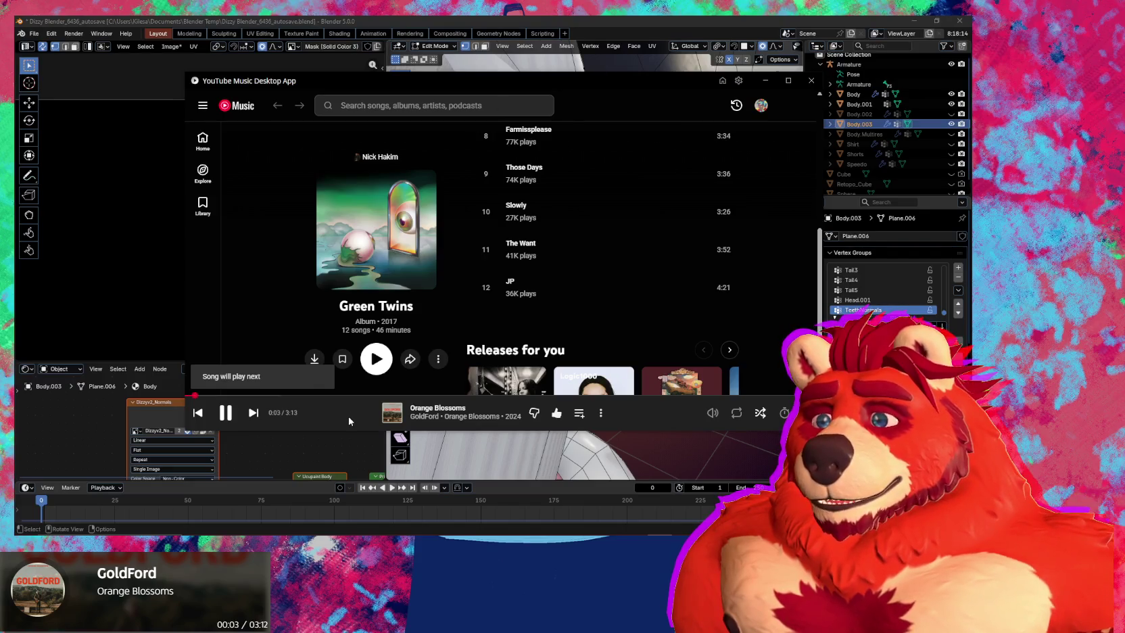
{"action": "left_click", "coordinate": [318, 412]}
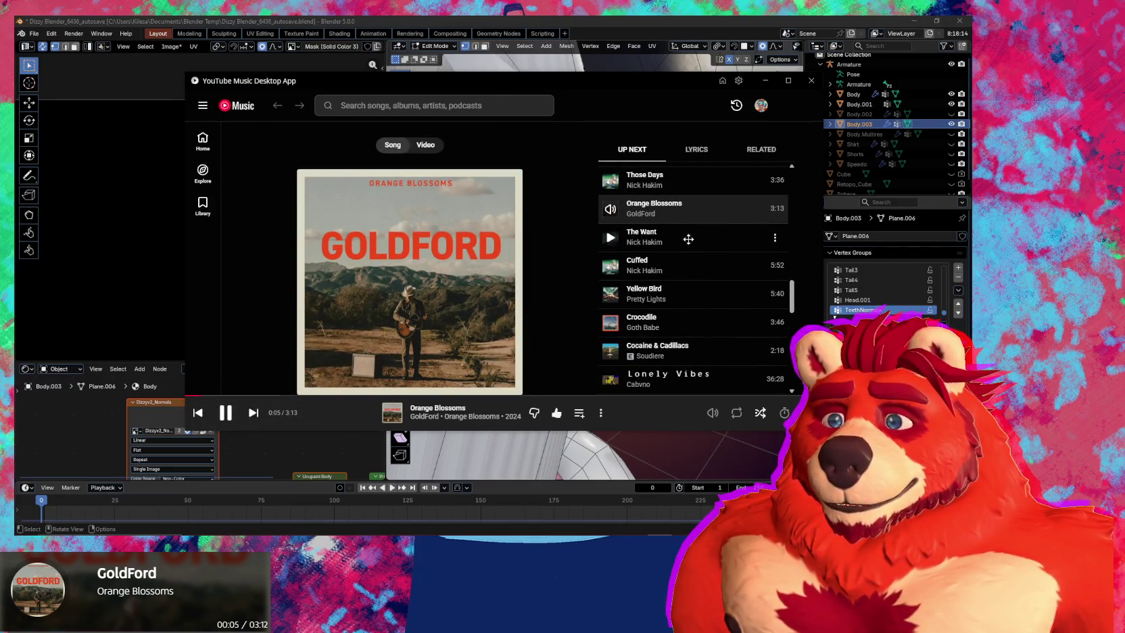
{"action": "mouse_move", "coordinate": [686, 236]}
{"action": "left_mouse_down"}
{"action": "mouse_move", "coordinate": [700, 252]}
{"action": "mouse_move", "coordinate": [681, 298]}
{"action": "mouse_move", "coordinate": [682, 246]}
{"action": "left_mouse_up"}
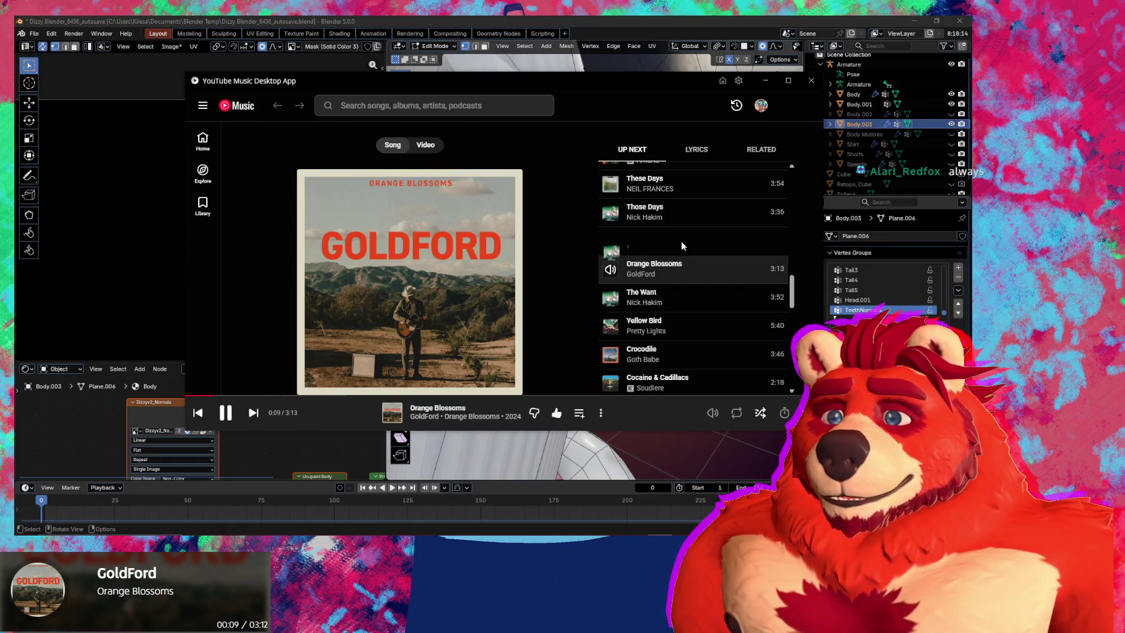
{"action": "left_click", "coordinate": [611, 241]}
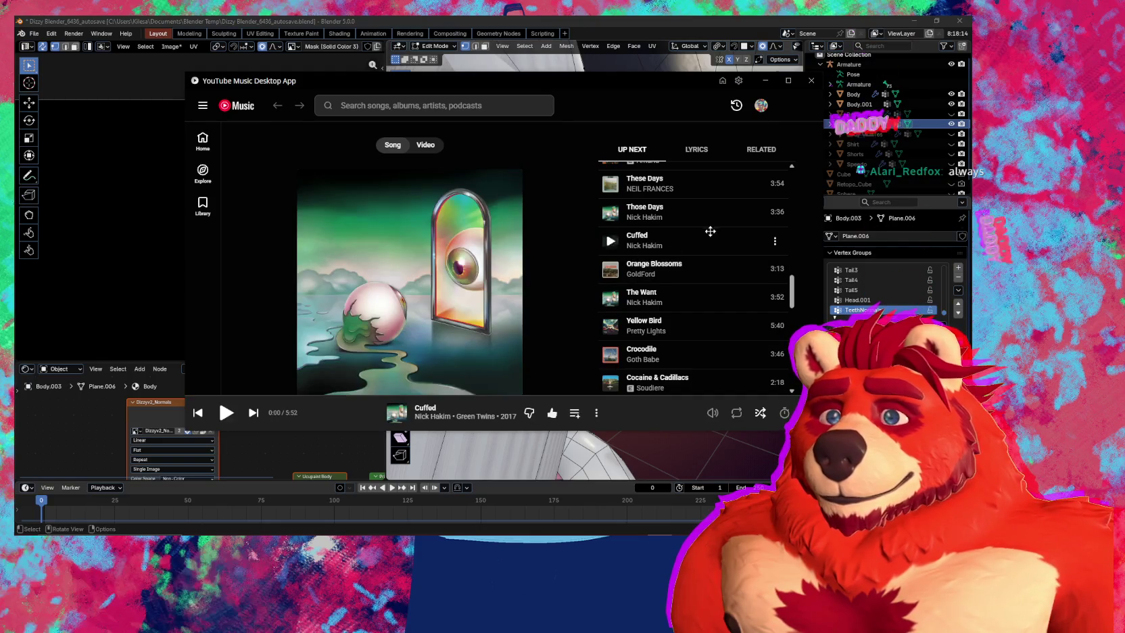
Show the lyrics for Cuffed, move the player window left, then minimize it to reveal Blender.
{"action": "left_click", "coordinate": [679, 155]}
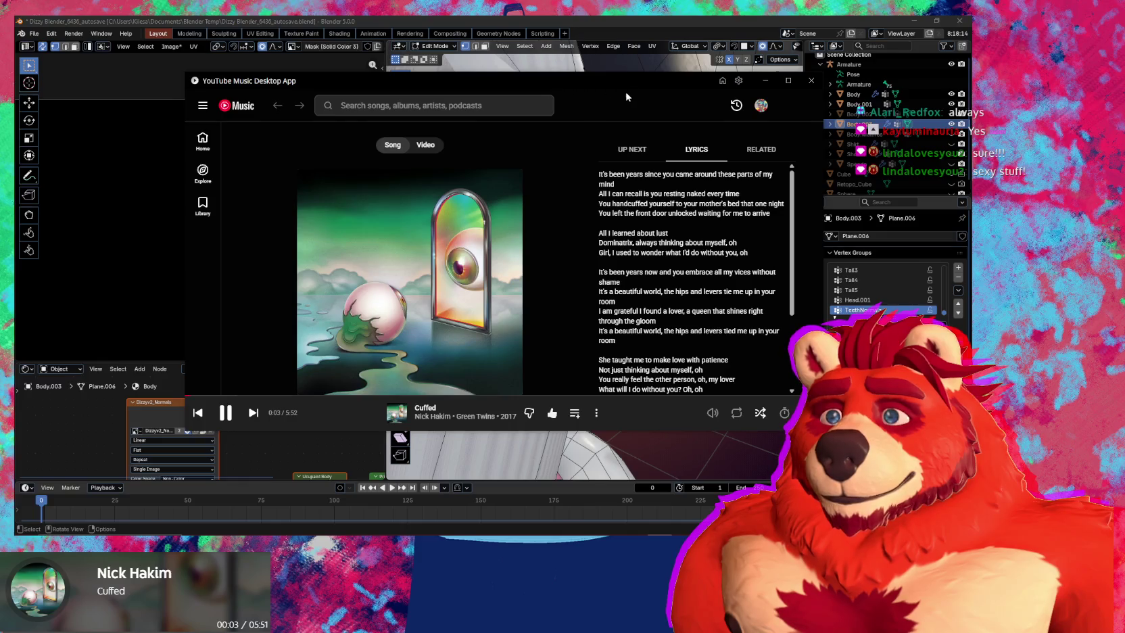
{"action": "left_click_drag", "start_coordinate": [625, 97], "coordinate": [529, 87]}
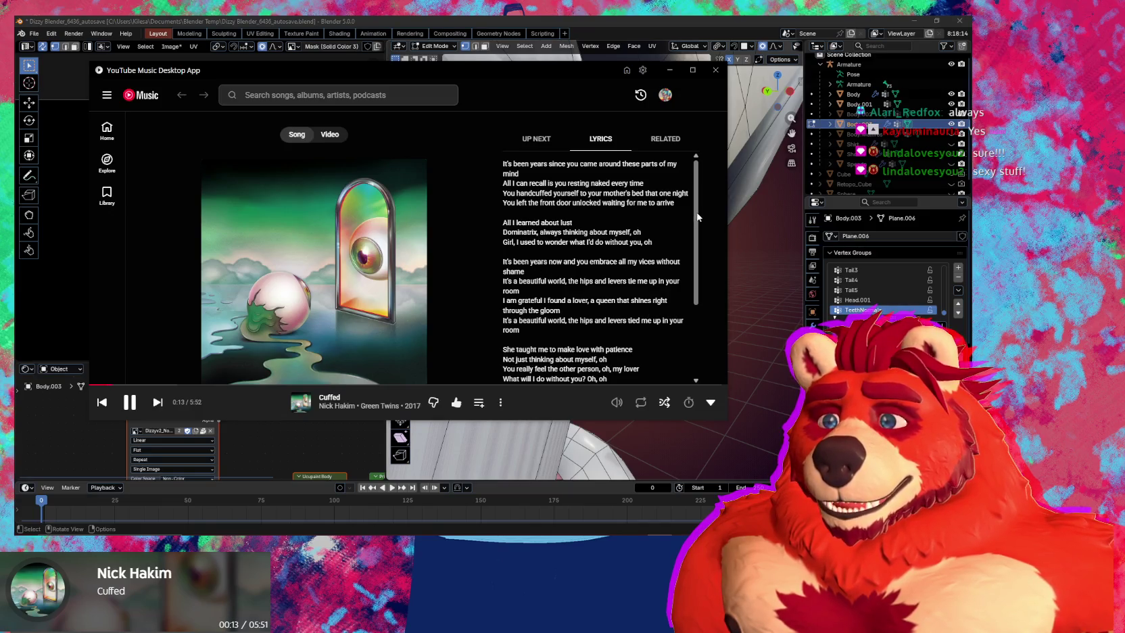
{"action": "left_click_drag", "start_coordinate": [697, 217], "coordinate": [682, 307]}
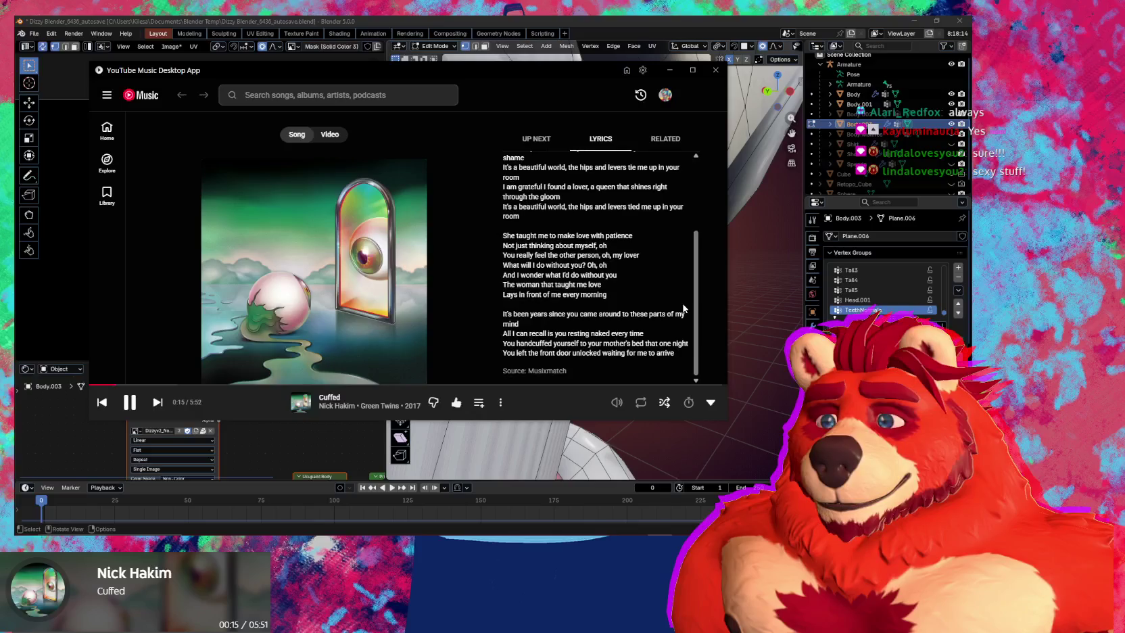
{"action": "scroll", "coordinate": [689, 298], "scroll_direction": "up", "scroll_amount": 2}
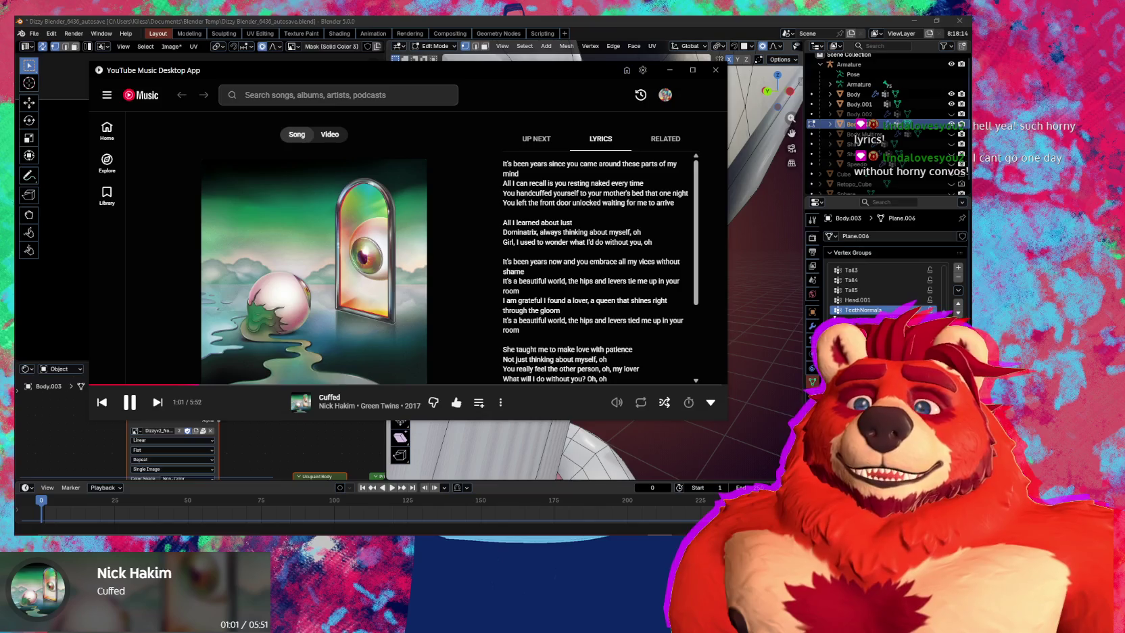
{"action": "left_click", "coordinate": [670, 70]}
{"action": "mouse_move", "coordinate": [594, 175]}
{"action": "middle_mouse_down"}
{"action": "mouse_move", "coordinate": [565, 208]}
{"action": "mouse_move", "coordinate": [523, 191]}
{"action": "mouse_move", "coordinate": [523, 206]}
{"action": "mouse_move", "coordinate": [648, 229]}
{"action": "mouse_move", "coordinate": [648, 218]}
{"action": "mouse_move", "coordinate": [723, 267]}
{"action": "middle_mouse_up"}
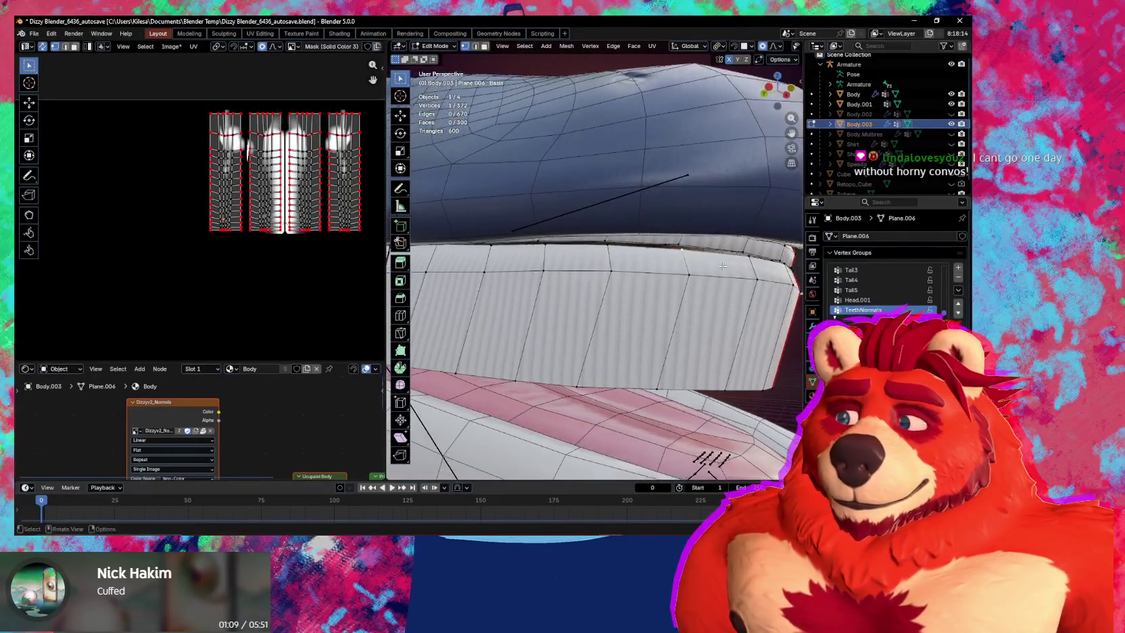
Lift the selected mouth-edge vertex slightly along Z with a smaller proportional falloff.
{"action": "key", "text": "g"}
{"action": "key", "text": "z"}
{"action": "scroll", "coordinate": [723, 261], "scroll_direction": "down", "scroll_amount": 1}
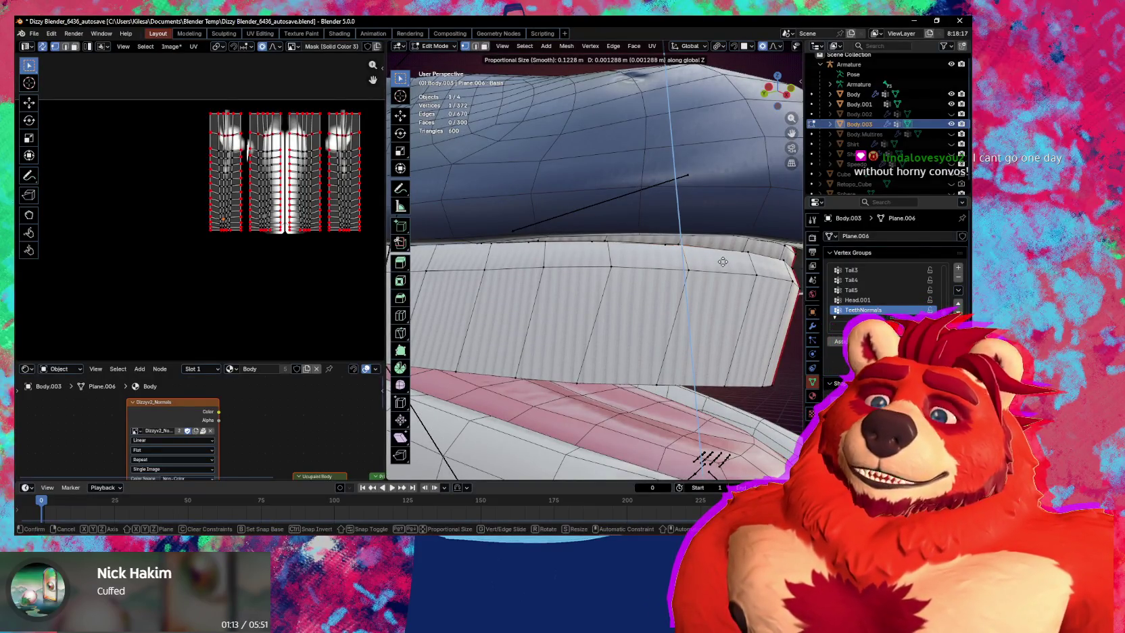
{"action": "left_click", "coordinate": [723, 261]}
{"action": "mouse_move", "coordinate": [723, 262]}
{"action": "middle_mouse_down"}
{"action": "mouse_move", "coordinate": [781, 278]}
{"action": "mouse_move", "coordinate": [676, 277]}
{"action": "mouse_move", "coordinate": [698, 259]}
{"action": "middle_mouse_up"}
{"action": "scroll", "coordinate": [699, 259], "scroll_direction": "down", "scroll_amount": 5}
Return Body.003 to Object Mode, look into the open mouth, and hide viewport overlays.
{"action": "key", "text": "Tab"}
{"action": "mouse_move", "coordinate": [619, 279]}
{"action": "middle_mouse_down"}
{"action": "mouse_move", "coordinate": [677, 283]}
{"action": "mouse_move", "coordinate": [533, 299]}
{"action": "middle_mouse_up"}
{"action": "scroll", "coordinate": [605, 296], "scroll_direction": "up", "scroll_amount": 3}
{"action": "key", "text": "shift+alt+z"}
Make the Body mesh active and switch it into Sculpt Mode.
{"action": "scroll", "coordinate": [555, 199], "scroll_direction": "up", "scroll_amount": 2}
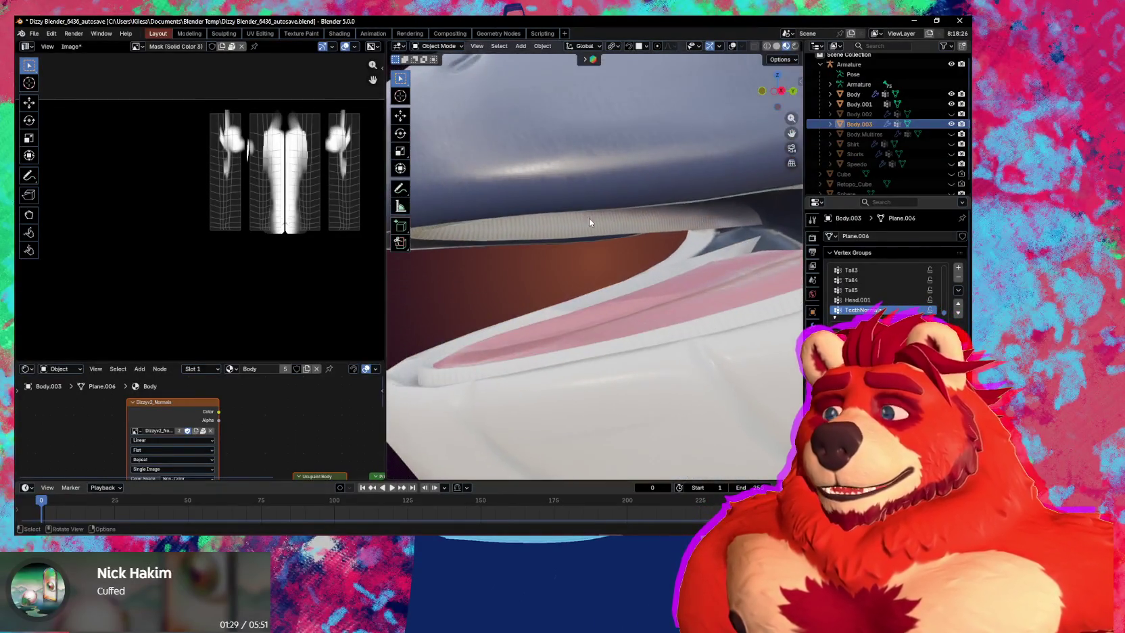
{"action": "scroll", "coordinate": [589, 218], "scroll_direction": "up", "scroll_amount": 2}
{"action": "scroll", "coordinate": [579, 191], "scroll_direction": "up", "scroll_amount": 3}
{"action": "scroll", "coordinate": [583, 212], "scroll_direction": "down", "scroll_amount": 2}
{"action": "scroll", "coordinate": [589, 196], "scroll_direction": "down", "scroll_amount": 1}
{"action": "scroll", "coordinate": [607, 216], "scroll_direction": "down", "scroll_amount": 1}
{"action": "scroll", "coordinate": [582, 220], "scroll_direction": "down", "scroll_amount": 2}
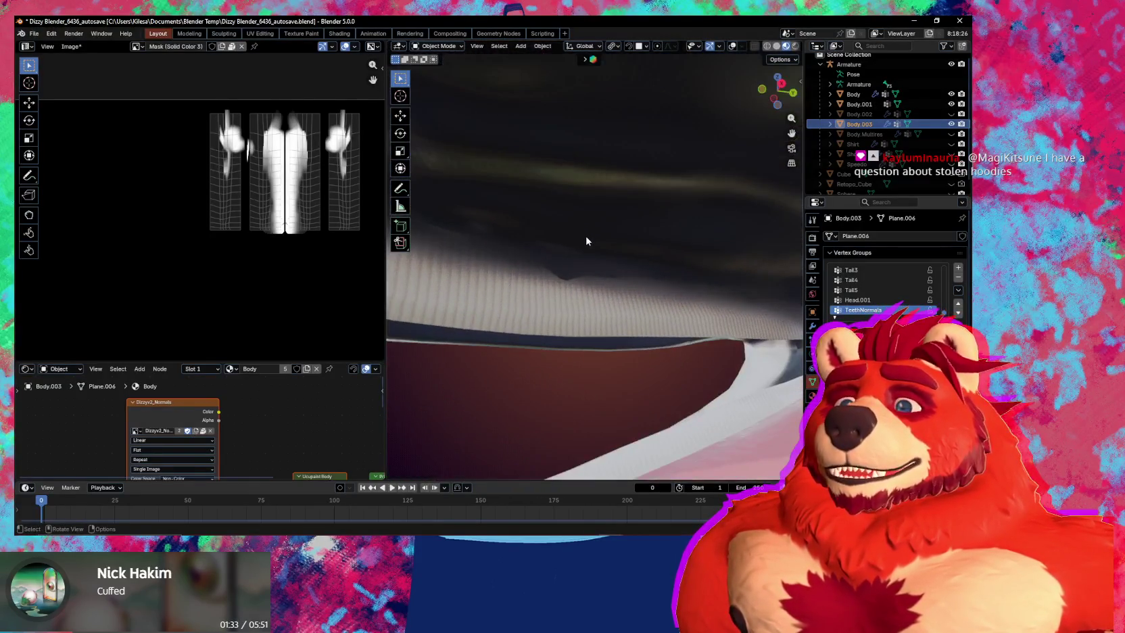
{"action": "left_click", "coordinate": [586, 236]}
{"action": "key", "text": "ctrl+Tab"}
{"action": "left_click", "coordinate": [594, 295]}
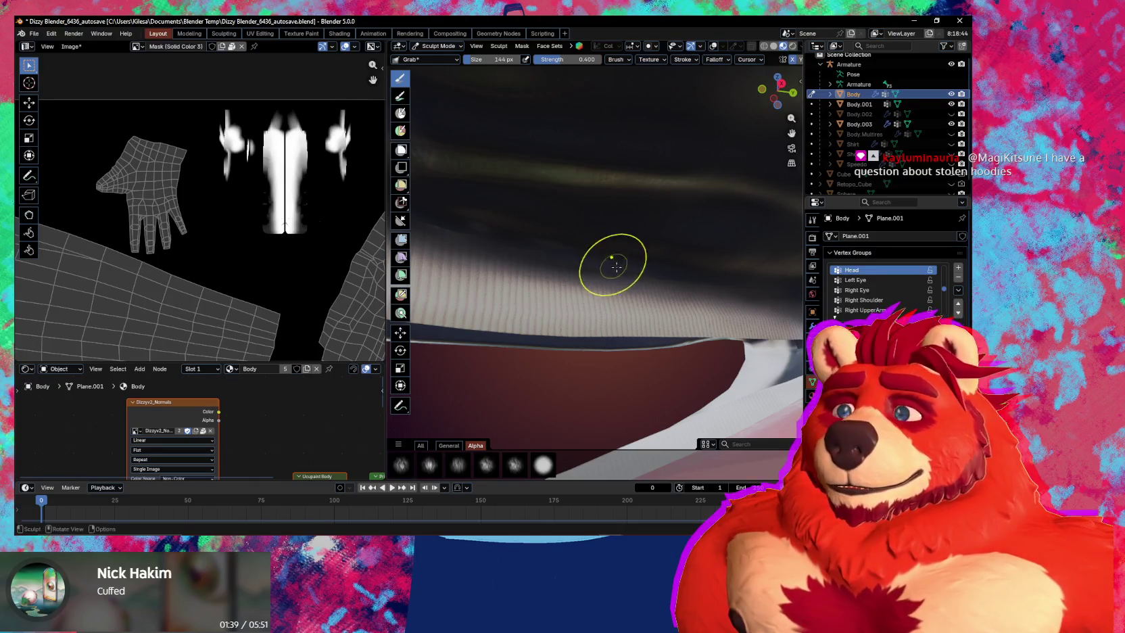
Bring up the mode pie and orbit over the top of the head toward the left ear nub.
{"action": "scroll", "coordinate": [616, 258], "scroll_direction": "down", "scroll_amount": 5}
{"action": "mouse_move", "coordinate": [628, 269]}
{"action": "middle_mouse_down"}
{"action": "mouse_move", "coordinate": [696, 299]}
{"action": "mouse_move", "coordinate": [735, 334]}
{"action": "middle_mouse_up"}
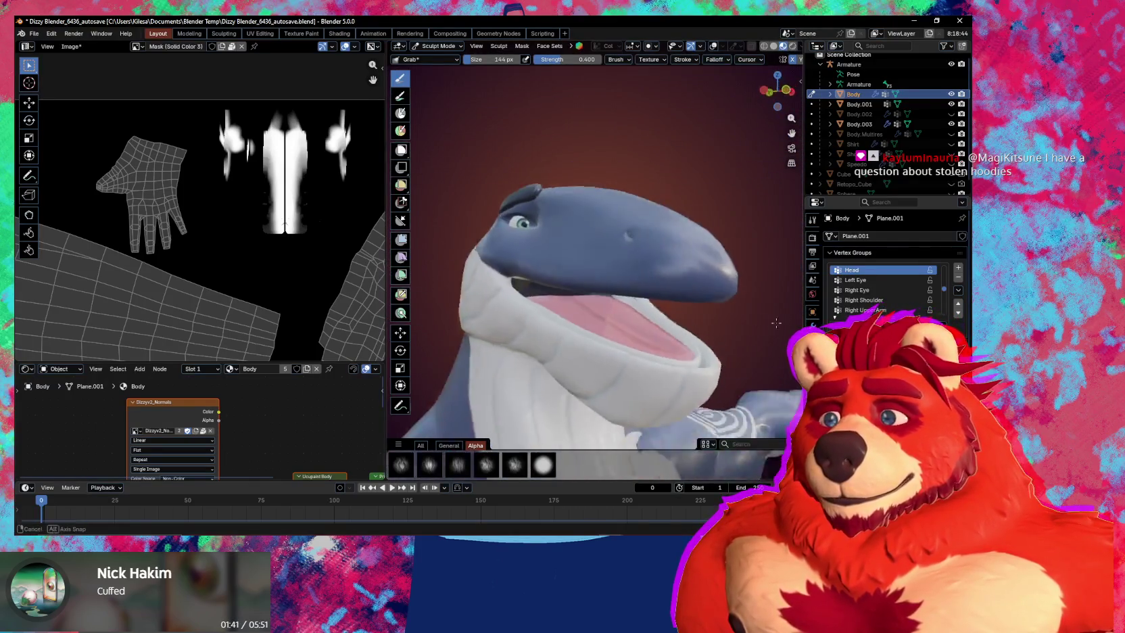
{"action": "key", "text": "ctrl+Tab"}
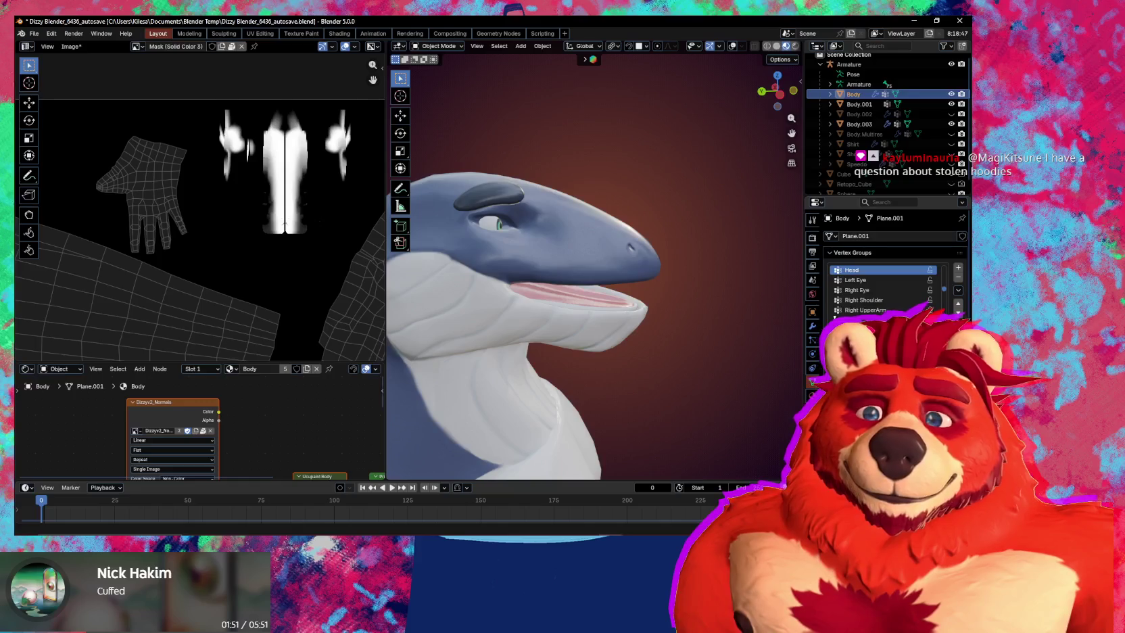
{"action": "mouse_move", "coordinate": [672, 306]}
{"action": "middle_mouse_down"}
{"action": "mouse_move", "coordinate": [708, 288]}
{"action": "mouse_move", "coordinate": [514, 280]}
{"action": "mouse_move", "coordinate": [441, 249]}
{"action": "mouse_move", "coordinate": [517, 340]}
{"action": "middle_mouse_up"}
{"action": "middle_click_drag", "start_coordinate": [626, 235], "coordinate": [582, 235]}
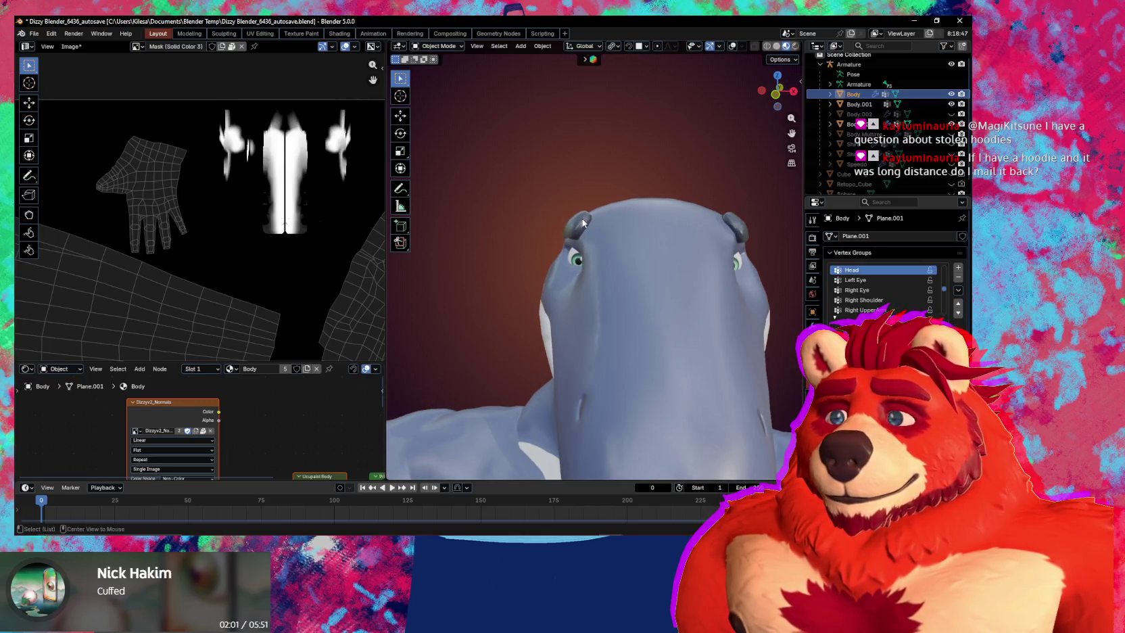
{"action": "scroll", "coordinate": [582, 223], "scroll_direction": "up", "scroll_amount": 3}
{"action": "middle_click_drag", "start_coordinate": [582, 226], "coordinate": [579, 270]}
Enter Sculpt Mode on the head and resize the Grab brush to 194 px, then 275 px.
{"action": "key", "text": "ctrl+Tab"}
{"action": "left_click", "coordinate": [594, 332]}
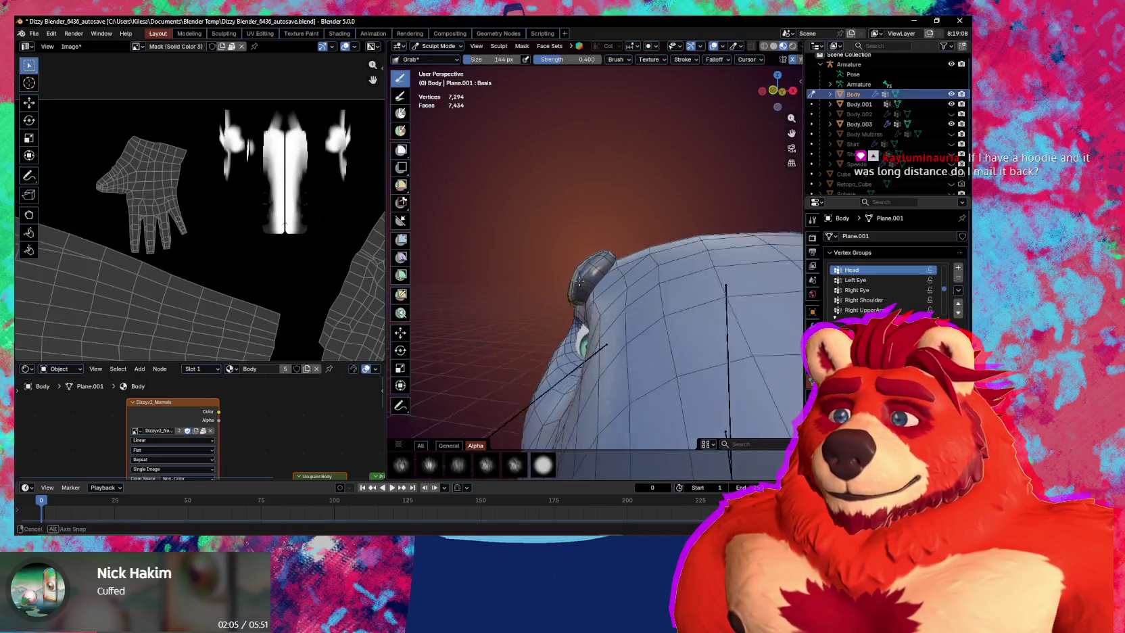
{"action": "middle_click_drag", "start_coordinate": [579, 281], "coordinate": [595, 288]}
{"action": "key", "text": "f"}
{"action": "left_click", "coordinate": [637, 291]}
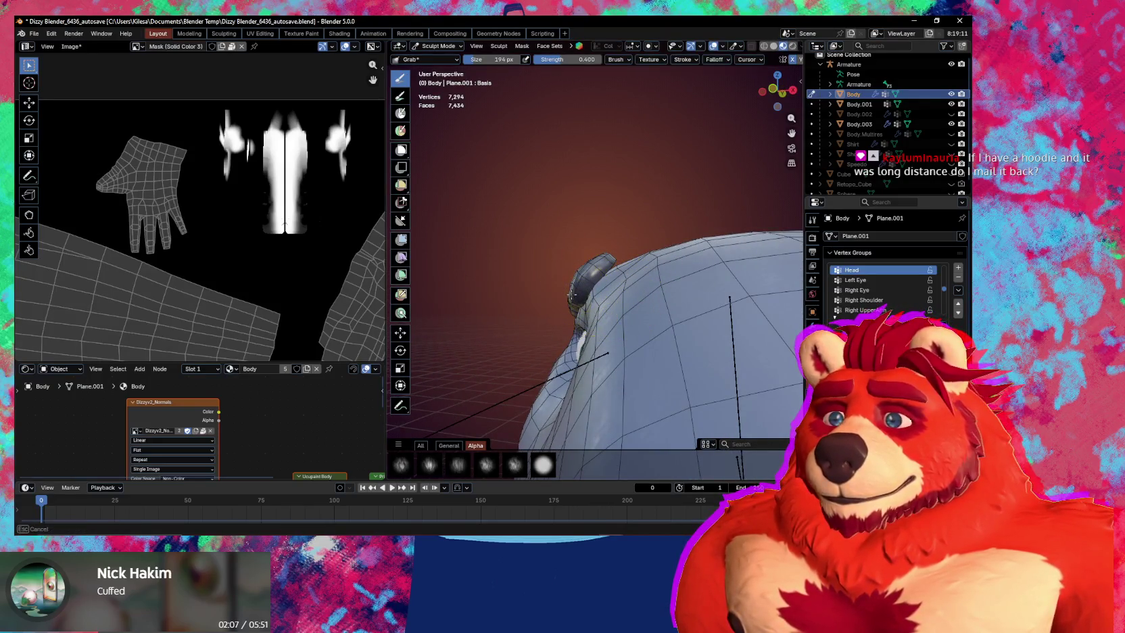
{"action": "middle_click_drag", "start_coordinate": [608, 254], "coordinate": [603, 257]}
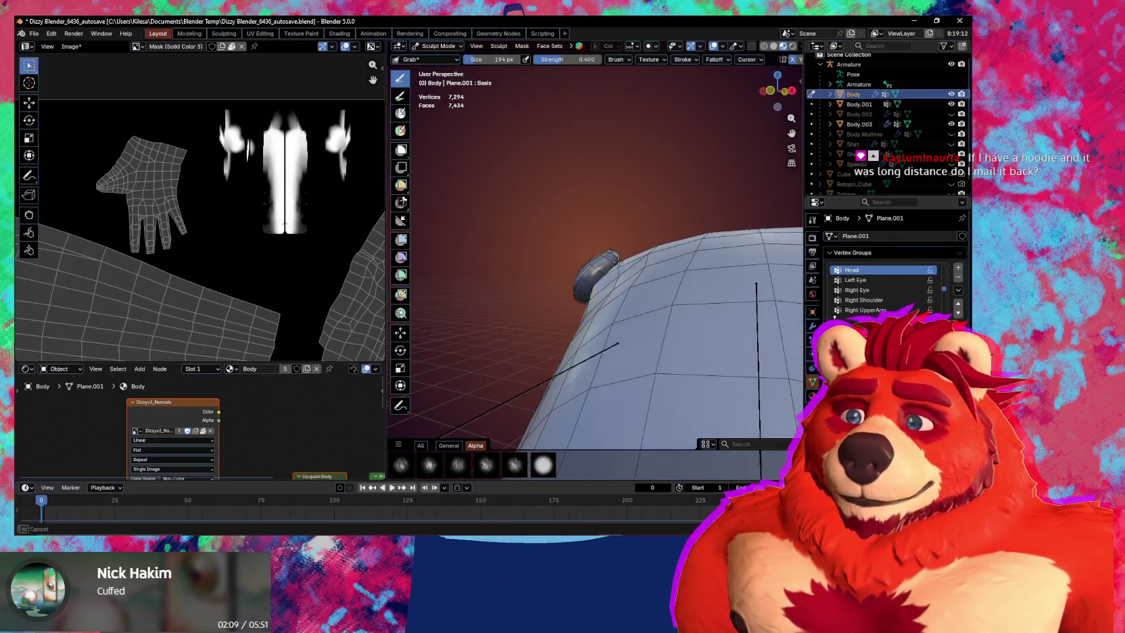
{"action": "mouse_move", "coordinate": [623, 261]}
{"action": "middle_mouse_down"}
{"action": "mouse_move", "coordinate": [592, 280]}
{"action": "mouse_move", "coordinate": [640, 265]}
{"action": "middle_mouse_up"}
{"action": "key", "text": "f"}
{"action": "left_click", "coordinate": [617, 291]}
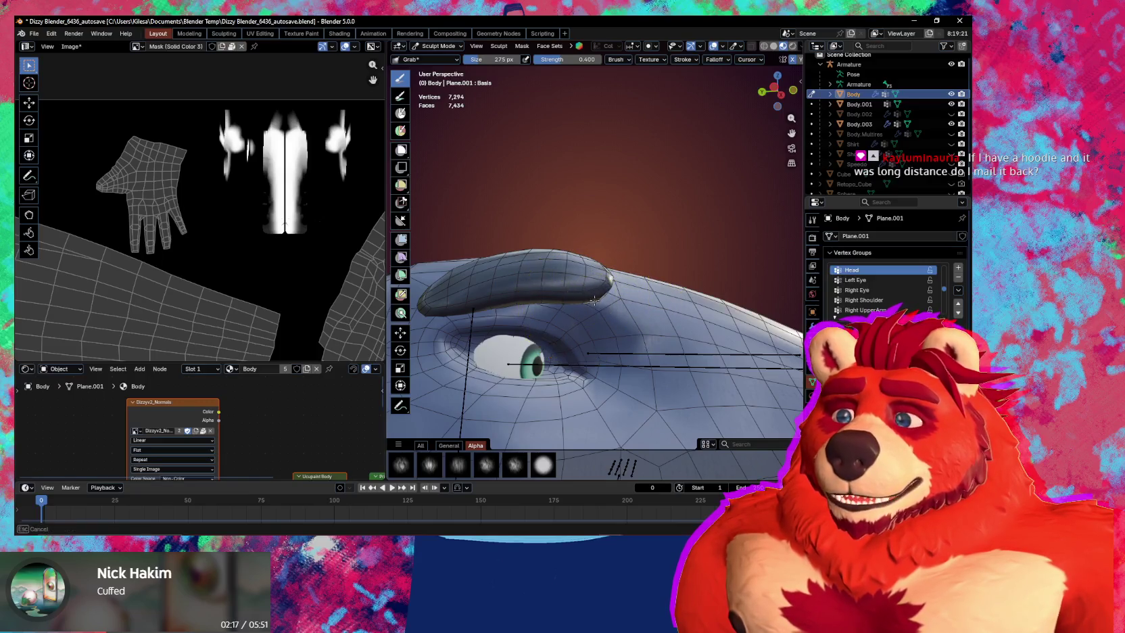
Return to Object Mode, select the Body.003 mouth mesh, and switch it into Weight Paint.
{"action": "mouse_move", "coordinate": [607, 307]}
{"action": "middle_mouse_down"}
{"action": "mouse_move", "coordinate": [588, 327]}
{"action": "mouse_move", "coordinate": [619, 266]}
{"action": "mouse_move", "coordinate": [578, 266]}
{"action": "mouse_move", "coordinate": [607, 265]}
{"action": "mouse_move", "coordinate": [555, 246]}
{"action": "middle_mouse_up"}
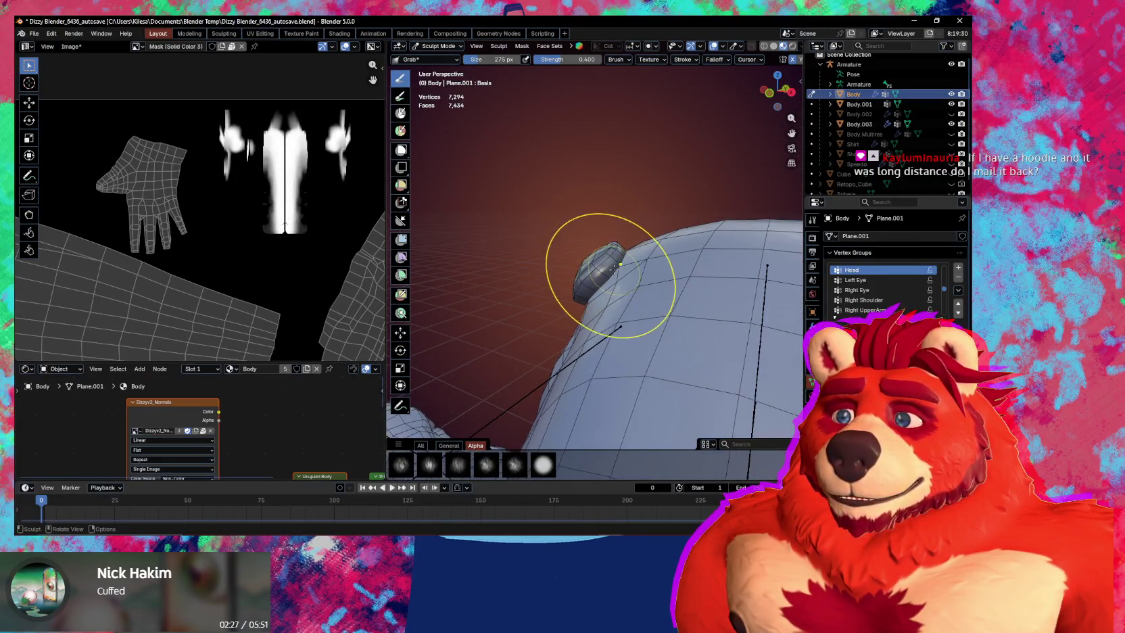
{"action": "mouse_move", "coordinate": [611, 275]}
{"action": "middle_mouse_down"}
{"action": "mouse_move", "coordinate": [602, 295]}
{"action": "mouse_move", "coordinate": [643, 286]}
{"action": "middle_mouse_up"}
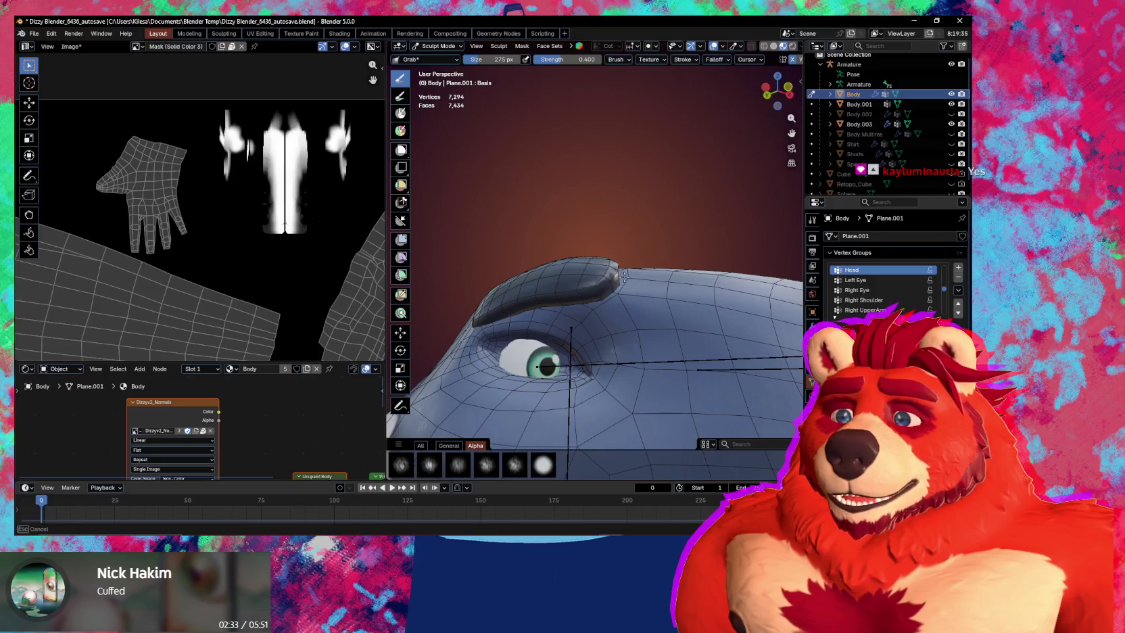
{"action": "mouse_move", "coordinate": [635, 276]}
{"action": "middle_mouse_down"}
{"action": "mouse_move", "coordinate": [637, 324]}
{"action": "mouse_move", "coordinate": [546, 315]}
{"action": "mouse_move", "coordinate": [689, 305]}
{"action": "middle_mouse_up"}
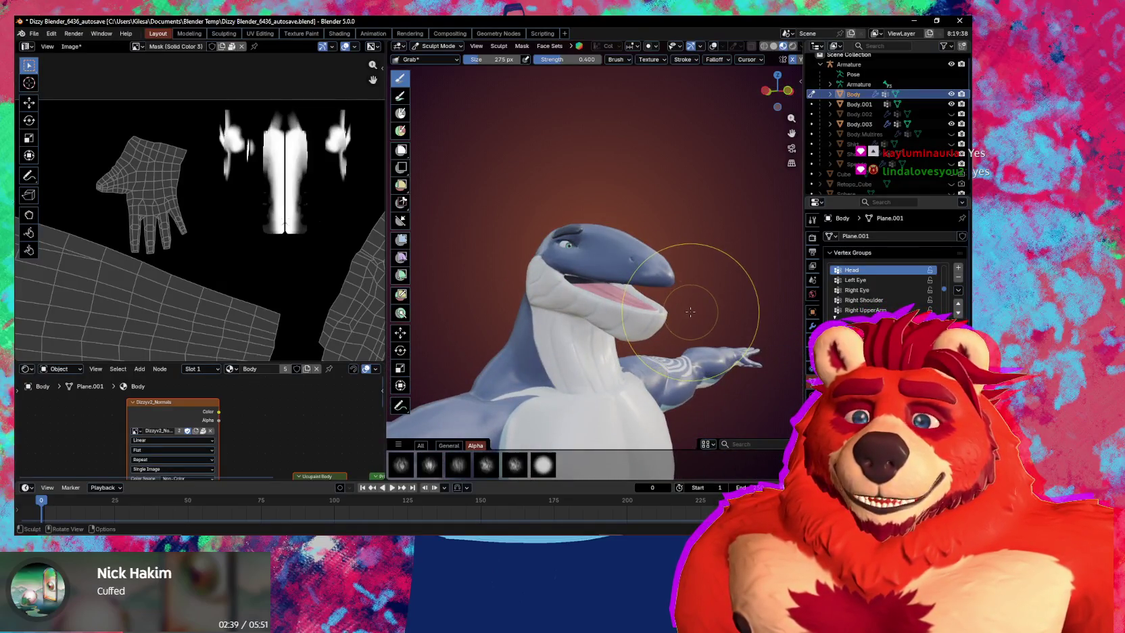
{"action": "key", "text": "ctrl+Tab"}
{"action": "left_click", "coordinate": [600, 307]}
{"action": "mouse_move", "coordinate": [599, 308]}
{"action": "middle_mouse_down"}
{"action": "mouse_move", "coordinate": [649, 305]}
{"action": "mouse_move", "coordinate": [589, 309]}
{"action": "mouse_move", "coordinate": [551, 304]}
{"action": "mouse_move", "coordinate": [542, 291]}
{"action": "mouse_move", "coordinate": [665, 305]}
{"action": "mouse_move", "coordinate": [626, 293]}
{"action": "mouse_move", "coordinate": [615, 304]}
{"action": "mouse_move", "coordinate": [577, 269]}
{"action": "mouse_move", "coordinate": [659, 262]}
{"action": "mouse_move", "coordinate": [592, 258]}
{"action": "middle_mouse_up"}
{"action": "left_click", "coordinate": [577, 269]}
{"action": "mouse_move", "coordinate": [692, 293]}
{"action": "middle_mouse_down"}
{"action": "mouse_move", "coordinate": [588, 323]}
{"action": "mouse_move", "coordinate": [653, 325]}
{"action": "mouse_move", "coordinate": [661, 296]}
{"action": "mouse_move", "coordinate": [650, 304]}
{"action": "middle_mouse_up"}
{"action": "key", "text": "ctrl+Tab"}
{"action": "left_click", "coordinate": [544, 263]}
Set the weight brush to 71 px and orbit to view the TeethNormals weights on both teeth strips.
{"action": "mouse_move", "coordinate": [545, 264]}
{"action": "middle_mouse_down"}
{"action": "mouse_move", "coordinate": [629, 285]}
{"action": "mouse_move", "coordinate": [632, 311]}
{"action": "mouse_move", "coordinate": [660, 338]}
{"action": "middle_mouse_up"}
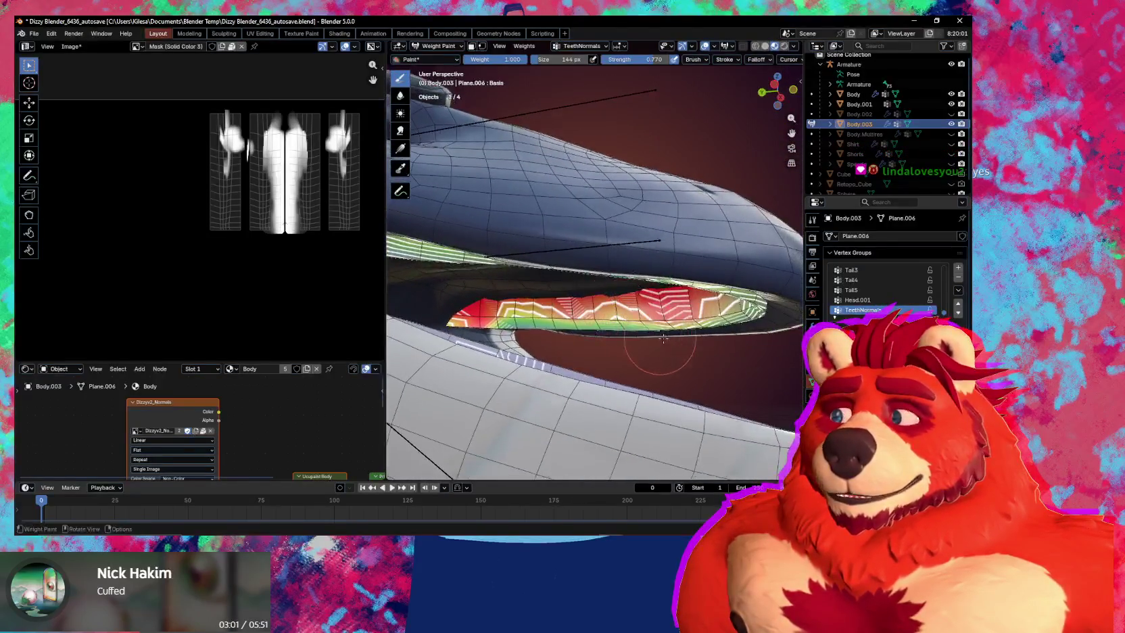
{"action": "left_click", "coordinate": [602, 341]}
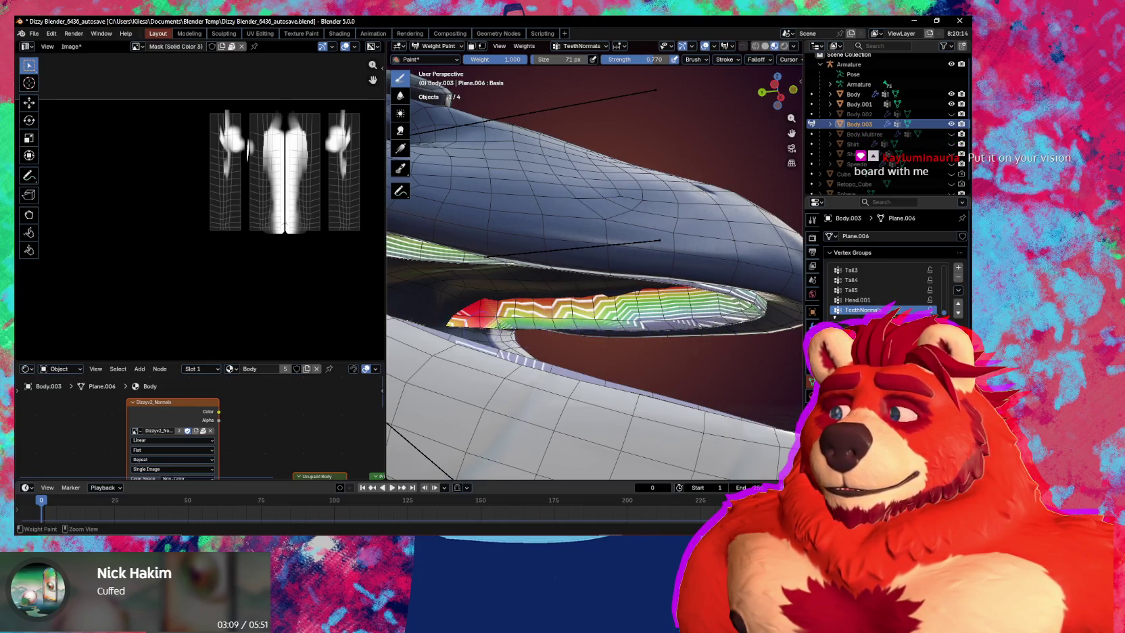
{"action": "middle_click_drag", "start_coordinate": [533, 338], "coordinate": [541, 293]}
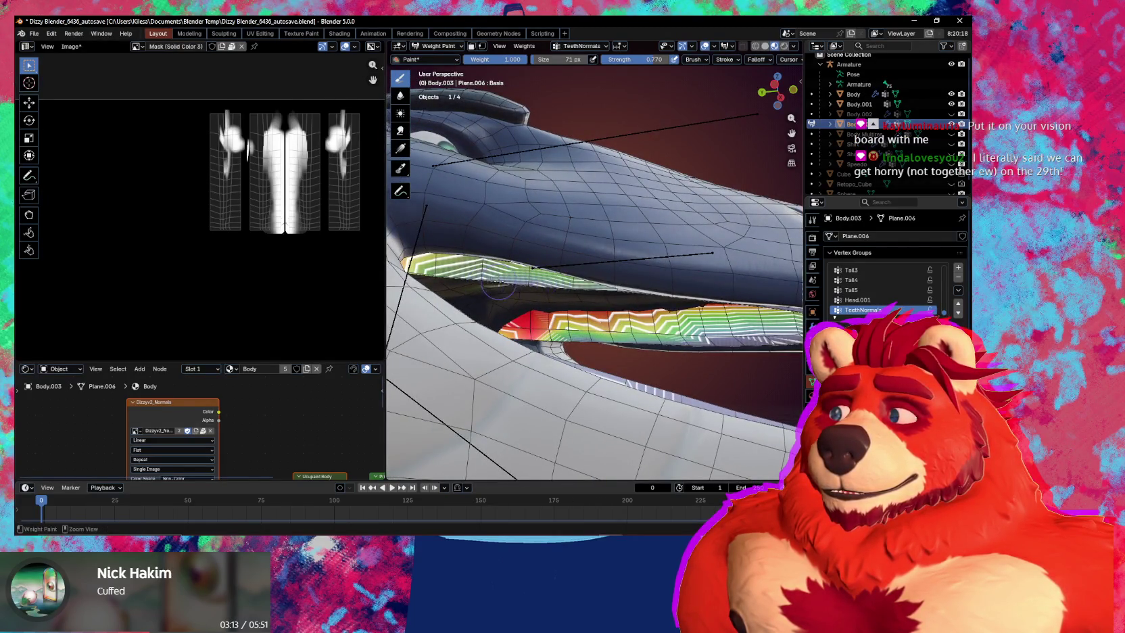
{"action": "middle_click_drag", "start_coordinate": [473, 287], "coordinate": [541, 308]}
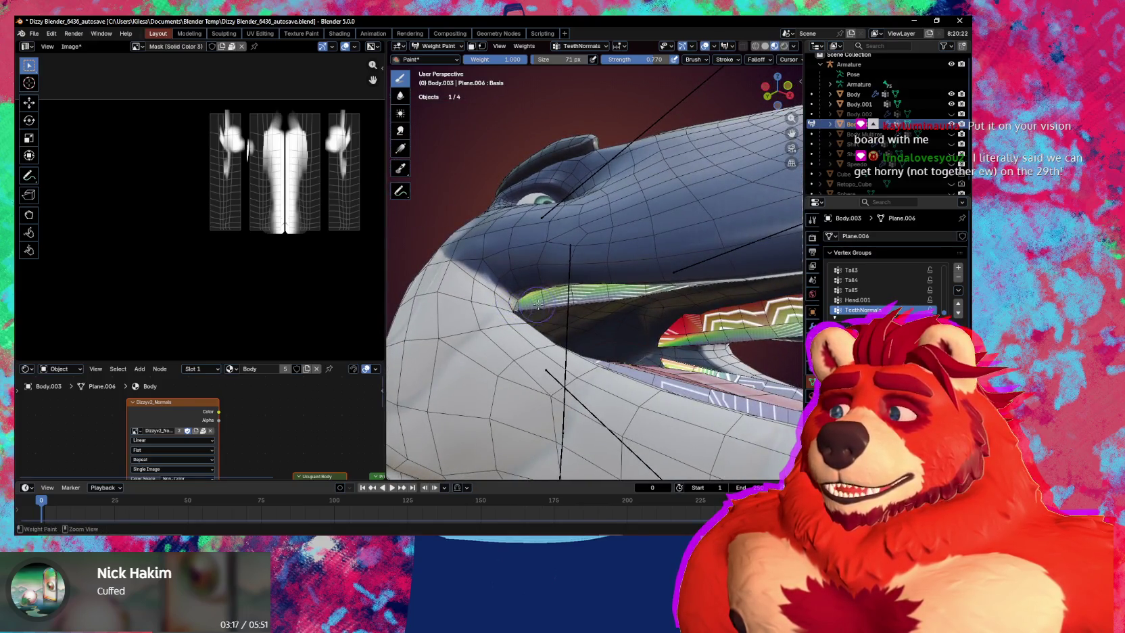
{"action": "mouse_move", "coordinate": [540, 300]}
{"action": "middle_mouse_down"}
{"action": "mouse_move", "coordinate": [541, 312]}
{"action": "mouse_move", "coordinate": [571, 307]}
{"action": "middle_mouse_up"}
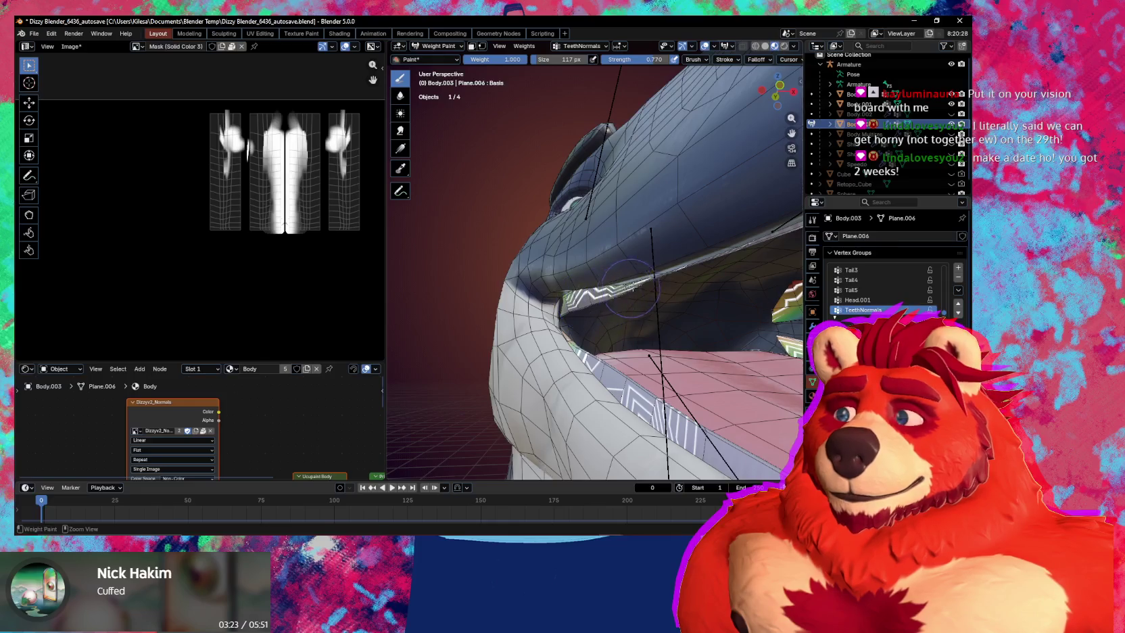
{"action": "middle_click_drag", "start_coordinate": [629, 288], "coordinate": [582, 315]}
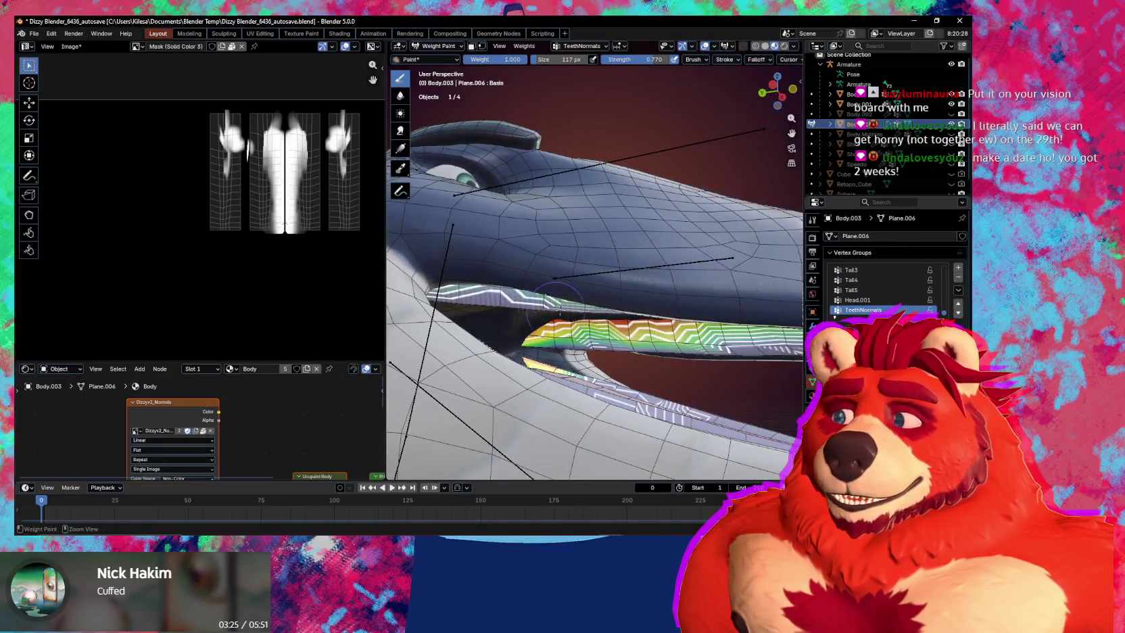
{"action": "mouse_move", "coordinate": [651, 317]}
{"action": "middle_mouse_down"}
{"action": "mouse_move", "coordinate": [553, 318]}
{"action": "mouse_move", "coordinate": [551, 385]}
{"action": "mouse_move", "coordinate": [612, 388]}
{"action": "middle_mouse_up"}
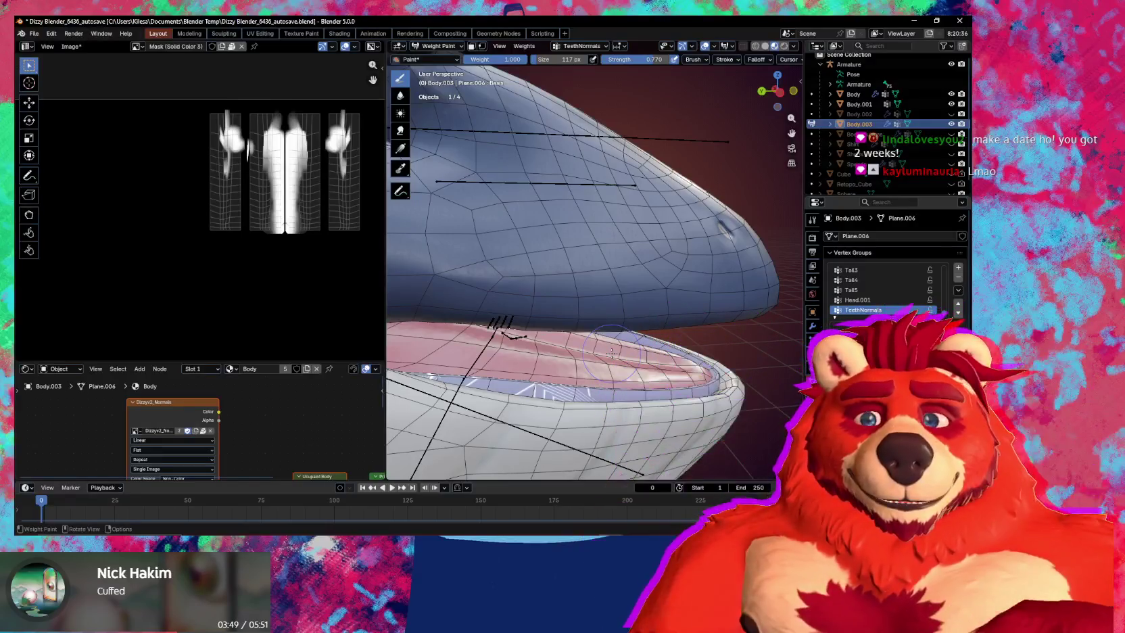
Orbit around and inside the whale's mouth to check the TeethNormals gradient, then open the mode pie.
{"action": "mouse_move", "coordinate": [611, 353]}
{"action": "middle_mouse_down"}
{"action": "mouse_move", "coordinate": [594, 333]}
{"action": "mouse_move", "coordinate": [629, 317]}
{"action": "mouse_move", "coordinate": [634, 361]}
{"action": "middle_mouse_up"}
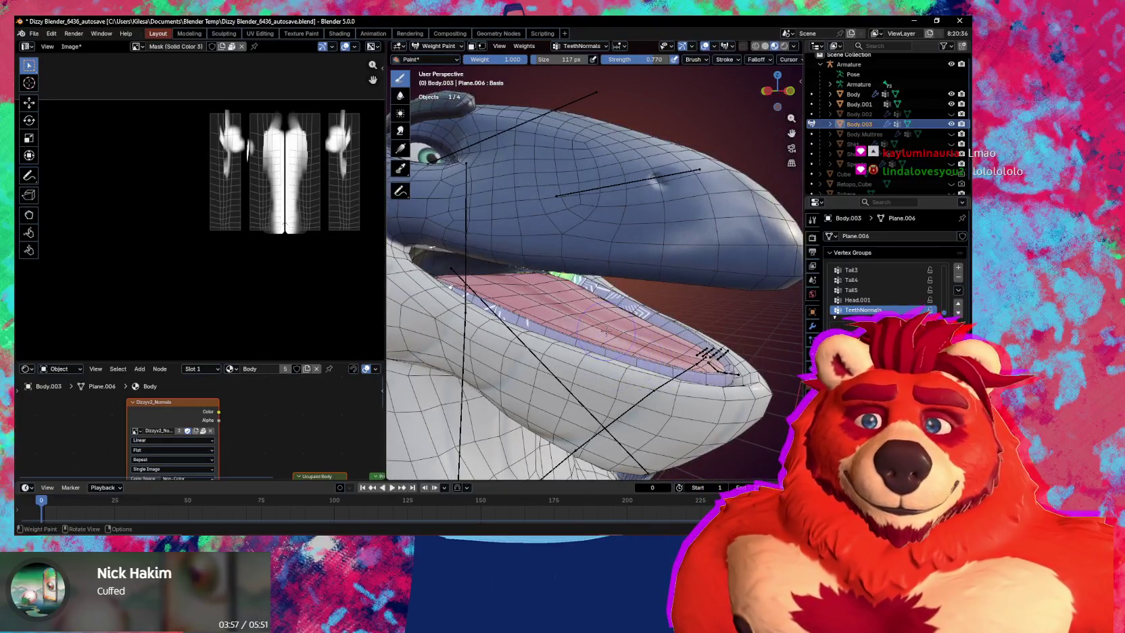
{"action": "mouse_move", "coordinate": [536, 324]}
{"action": "middle_mouse_down"}
{"action": "mouse_move", "coordinate": [697, 326]}
{"action": "mouse_move", "coordinate": [630, 313]}
{"action": "middle_mouse_up"}
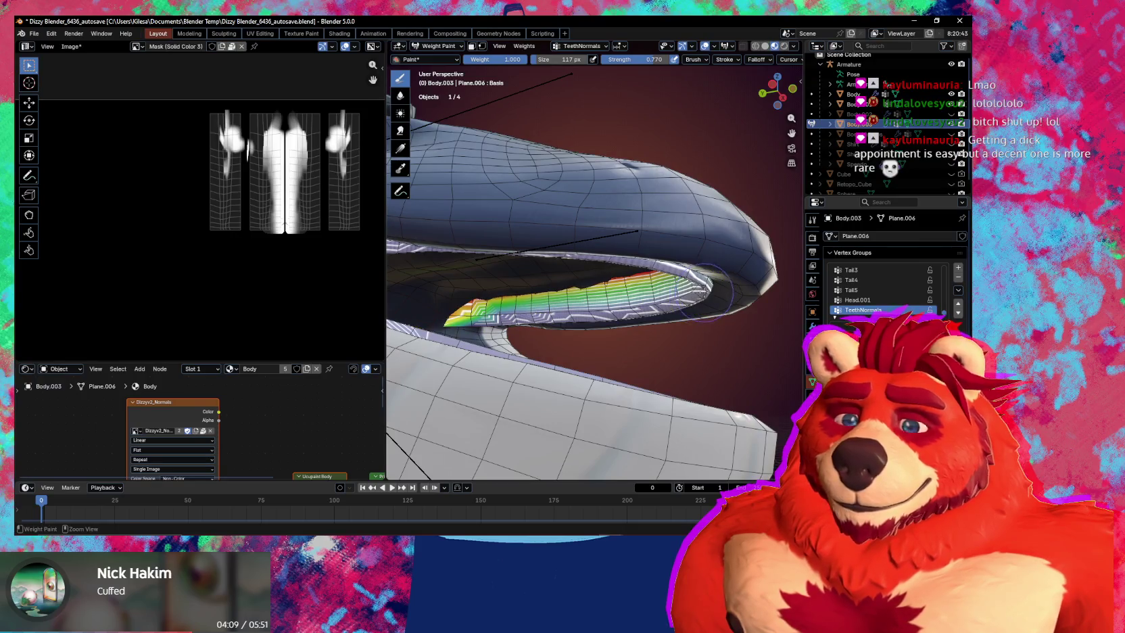
{"action": "middle_click_drag", "start_coordinate": [699, 296], "coordinate": [663, 327]}
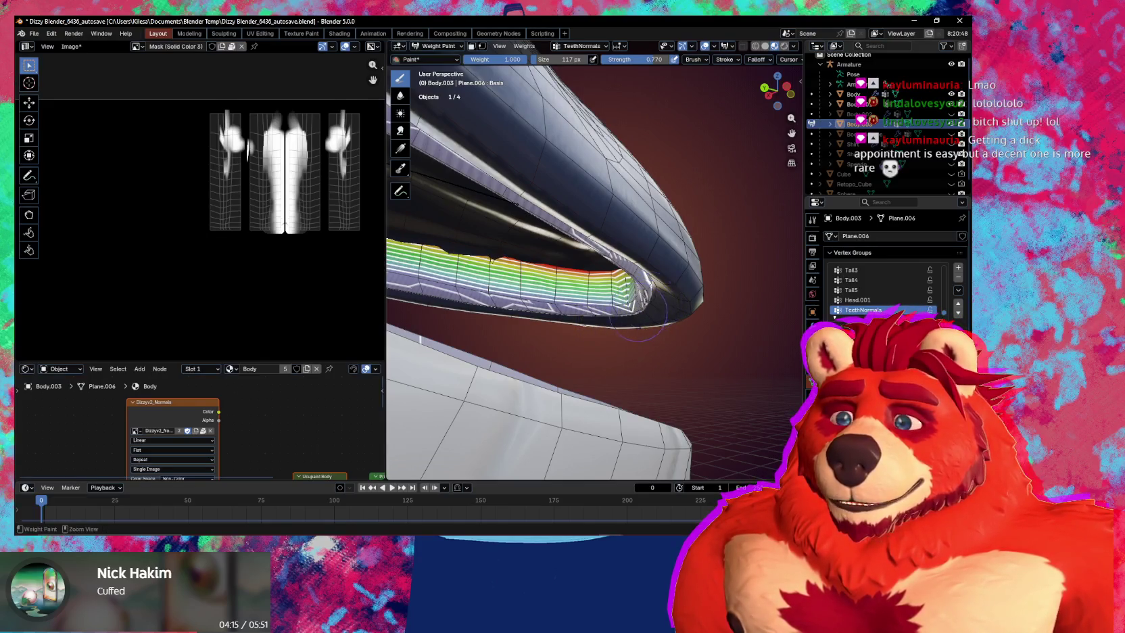
{"action": "middle_click_drag", "start_coordinate": [641, 297], "coordinate": [584, 300]}
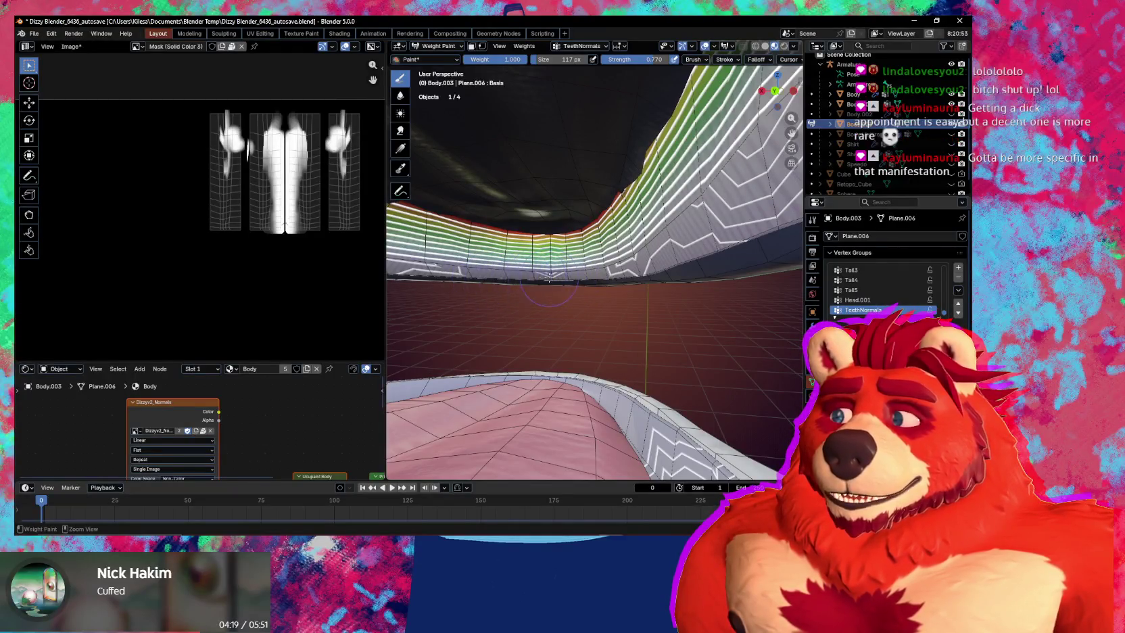
{"action": "mouse_move", "coordinate": [599, 315]}
{"action": "middle_mouse_down"}
{"action": "mouse_move", "coordinate": [621, 338]}
{"action": "mouse_move", "coordinate": [626, 323]}
{"action": "middle_mouse_up"}
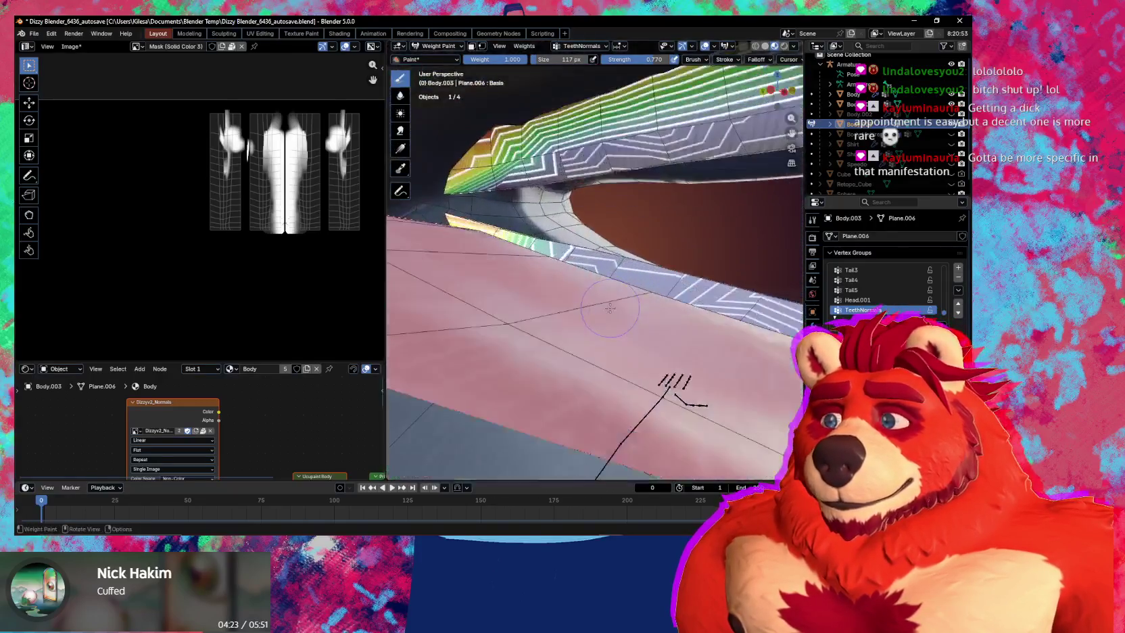
{"action": "mouse_move", "coordinate": [621, 244]}
{"action": "middle_mouse_down"}
{"action": "mouse_move", "coordinate": [570, 283]}
{"action": "mouse_move", "coordinate": [578, 304]}
{"action": "mouse_move", "coordinate": [674, 319]}
{"action": "middle_mouse_up"}
{"action": "key", "text": "ctrl+Tab"}
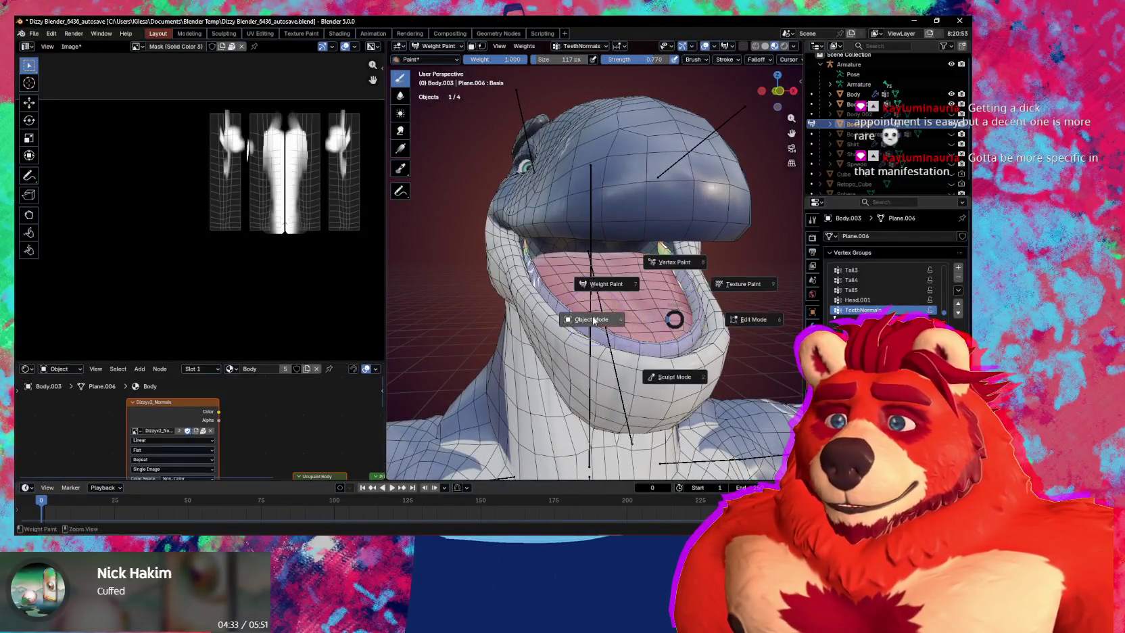
Switch Body.003 from Weight Paint to Object Mode and orbit in close around the snout.
{"action": "left_click", "coordinate": [592, 320]}
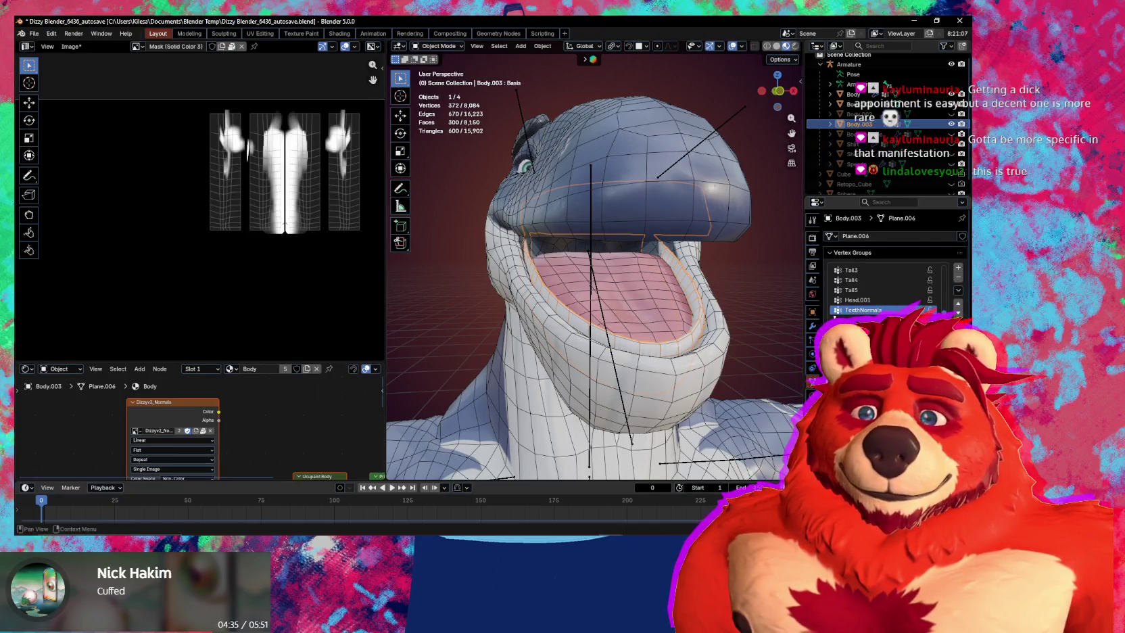
{"action": "middle_click_drag", "start_coordinate": [464, 304], "coordinate": [571, 323]}
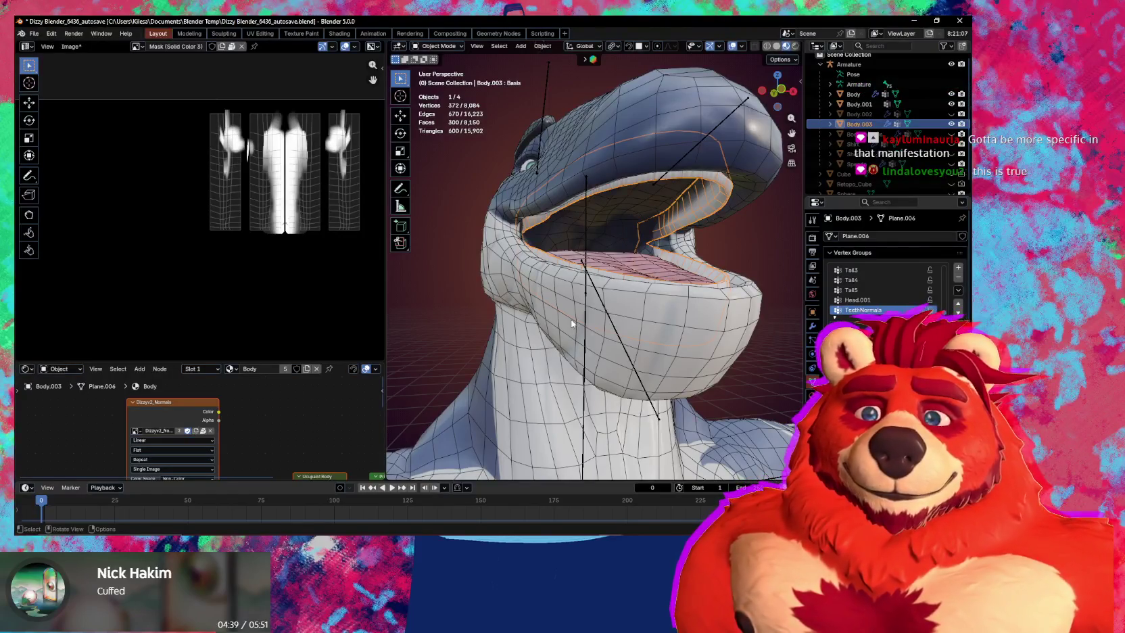
{"action": "middle_click_drag", "start_coordinate": [573, 336], "coordinate": [662, 318]}
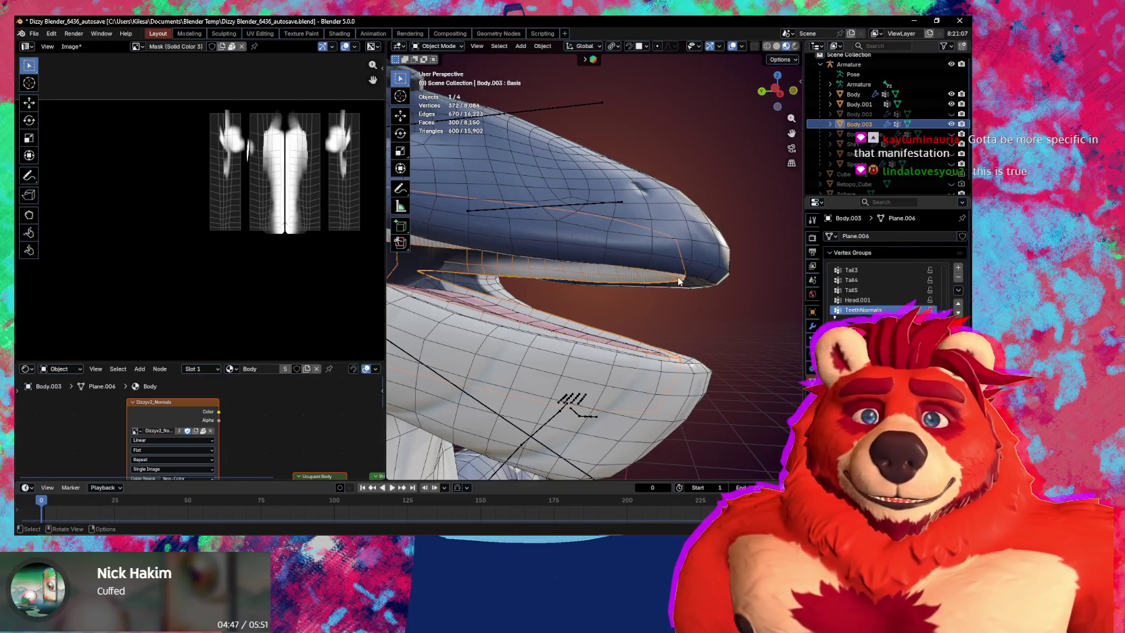
{"action": "scroll", "coordinate": [676, 291], "scroll_direction": "up", "scroll_amount": 2}
{"action": "scroll", "coordinate": [672, 304], "scroll_direction": "up", "scroll_amount": 2}
{"action": "scroll", "coordinate": [671, 318], "scroll_direction": "up", "scroll_amount": 3}
{"action": "mouse_move", "coordinate": [672, 318]}
{"action": "middle_mouse_down"}
{"action": "mouse_move", "coordinate": [688, 295]}
{"action": "mouse_move", "coordinate": [755, 273]}
{"action": "mouse_move", "coordinate": [685, 279]}
{"action": "mouse_move", "coordinate": [711, 304]}
{"action": "mouse_move", "coordinate": [564, 314]}
{"action": "middle_mouse_up"}
Briefly enter Edit Mode on Body.003, then return to Object Mode and orbit around the whale.
{"action": "key", "text": "Tab"}
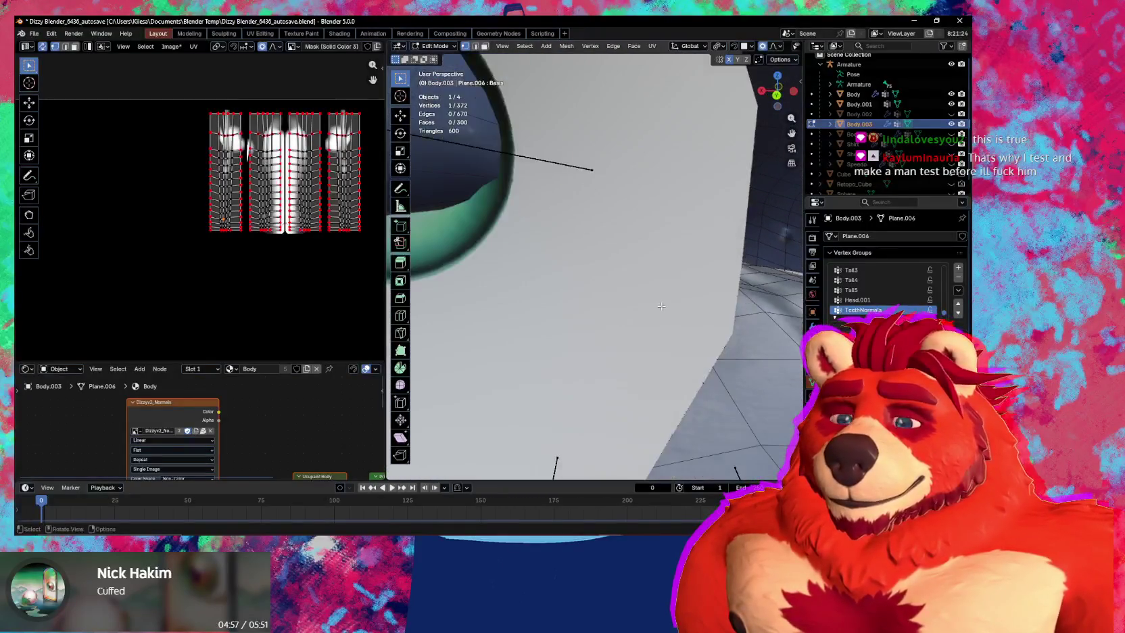
{"action": "scroll", "coordinate": [563, 314], "scroll_direction": "down", "scroll_amount": 5}
{"action": "middle_click_drag", "start_coordinate": [563, 314], "coordinate": [693, 319]}
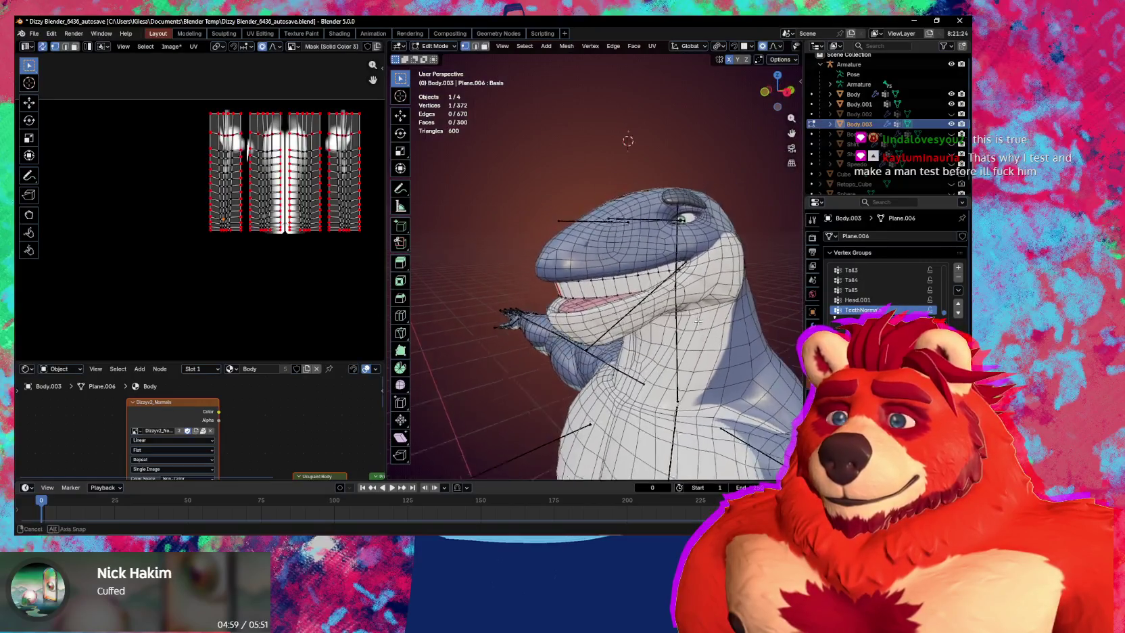
{"action": "key", "text": "ctrl+Tab"}
{"action": "left_click", "coordinate": [550, 312]}
{"action": "mouse_move", "coordinate": [549, 312]}
{"action": "middle_mouse_down"}
{"action": "mouse_move", "coordinate": [568, 289]}
{"action": "mouse_move", "coordinate": [674, 318]}
{"action": "middle_mouse_up"}
{"action": "middle_click_drag", "start_coordinate": [674, 323], "coordinate": [593, 290]}
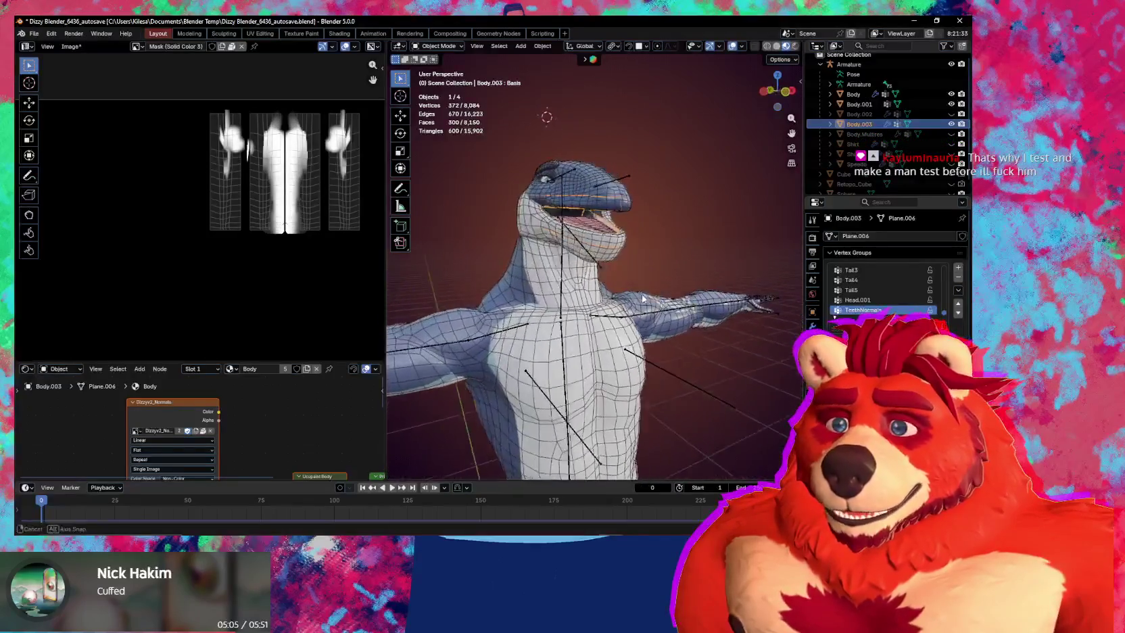
Hide overlays and orbit around the whale to inspect the shaded head from several angles.
{"action": "key", "text": "shift+alt+z"}
{"action": "mouse_move", "coordinate": [593, 291]}
{"action": "middle_mouse_down"}
{"action": "mouse_move", "coordinate": [700, 331]}
{"action": "mouse_move", "coordinate": [680, 313]}
{"action": "mouse_move", "coordinate": [538, 321]}
{"action": "mouse_move", "coordinate": [659, 328]}
{"action": "middle_mouse_up"}
{"action": "mouse_move", "coordinate": [644, 367]}
{"action": "middle_mouse_down"}
{"action": "mouse_move", "coordinate": [580, 355]}
{"action": "mouse_move", "coordinate": [683, 338]}
{"action": "mouse_move", "coordinate": [654, 337]}
{"action": "middle_mouse_up"}
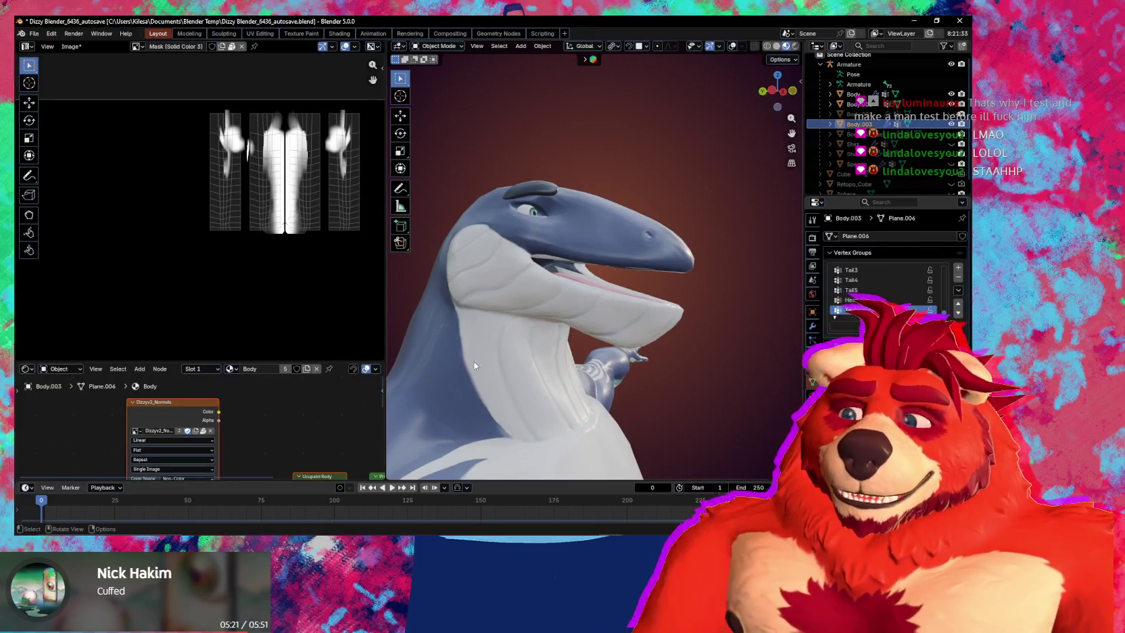
{"action": "mouse_move", "coordinate": [507, 244]}
{"action": "middle_mouse_down"}
{"action": "mouse_move", "coordinate": [581, 223]}
{"action": "mouse_move", "coordinate": [566, 276]}
{"action": "mouse_move", "coordinate": [711, 284]}
{"action": "mouse_move", "coordinate": [635, 305]}
{"action": "mouse_move", "coordinate": [674, 302]}
{"action": "middle_mouse_up"}
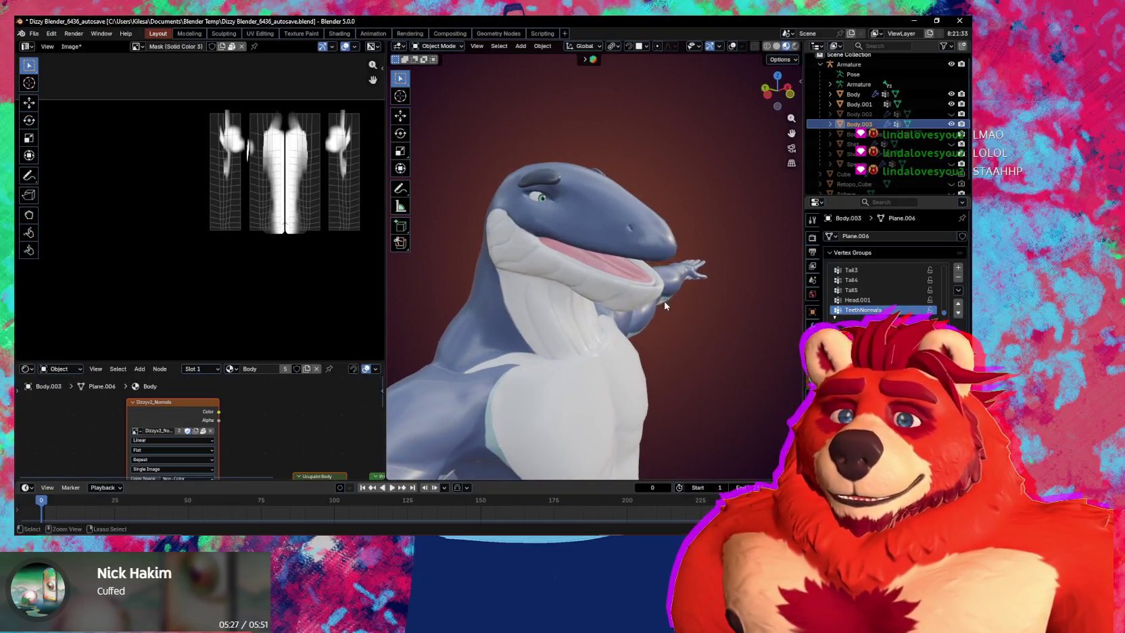
{"action": "left_click", "coordinate": [560, 259]}
{"action": "scroll", "coordinate": [561, 260], "scroll_direction": "up", "scroll_amount": 3}
{"action": "middle_click_drag", "start_coordinate": [560, 260], "coordinate": [691, 283]}
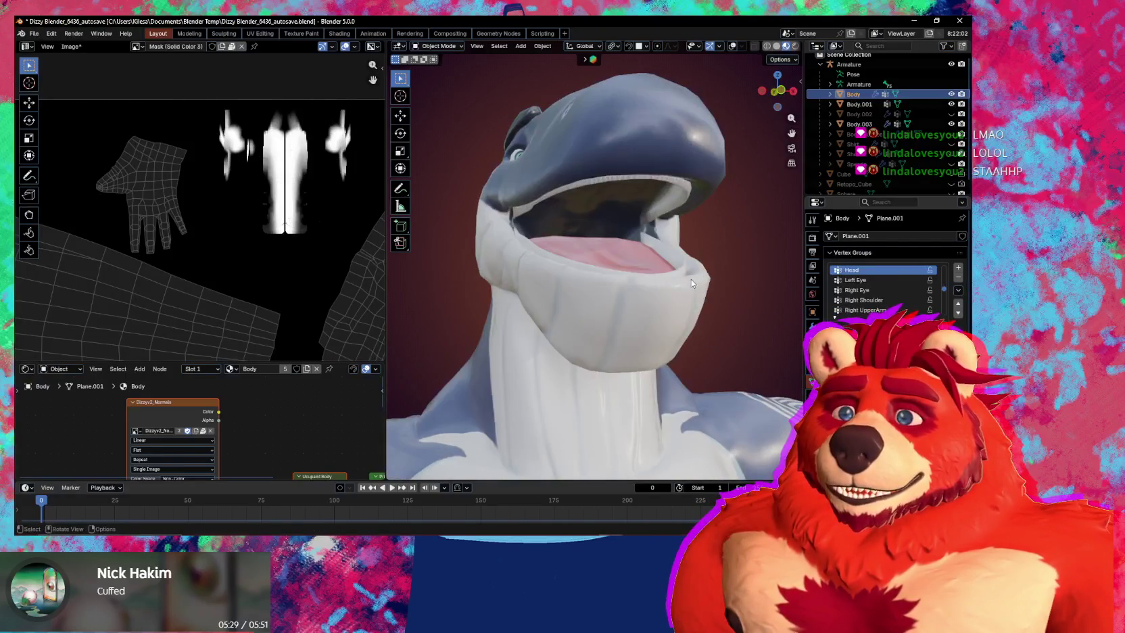
In Object Mode with Body.003 active, apply its DataTransfer modifier, leaving only Armature.
{"action": "left_click", "coordinate": [646, 138], "text": "shift"}
{"action": "middle_click_drag", "start_coordinate": [680, 234], "coordinate": [671, 259]}
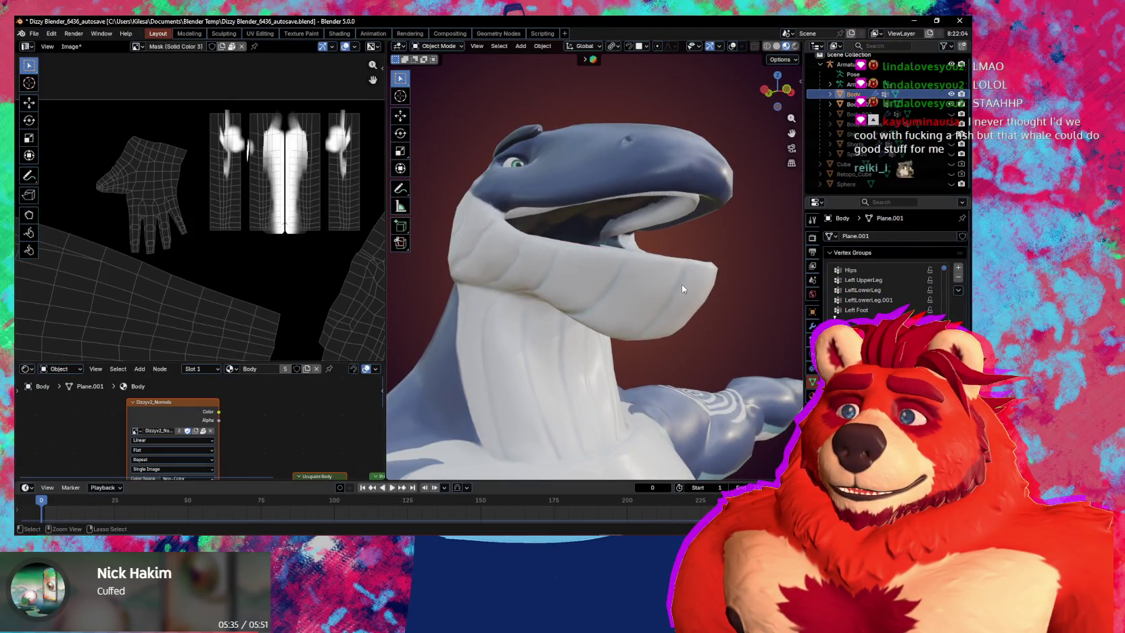
{"action": "key", "text": "Tab"}
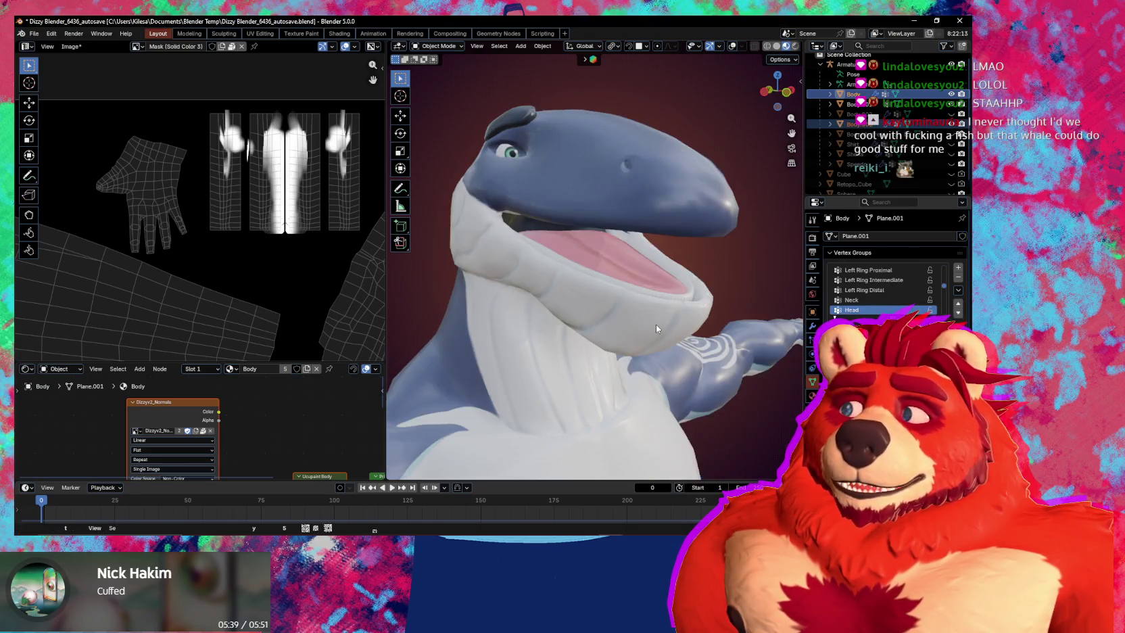
{"action": "key", "text": "ctrl+Tab"}
{"action": "left_click", "coordinate": [650, 279]}
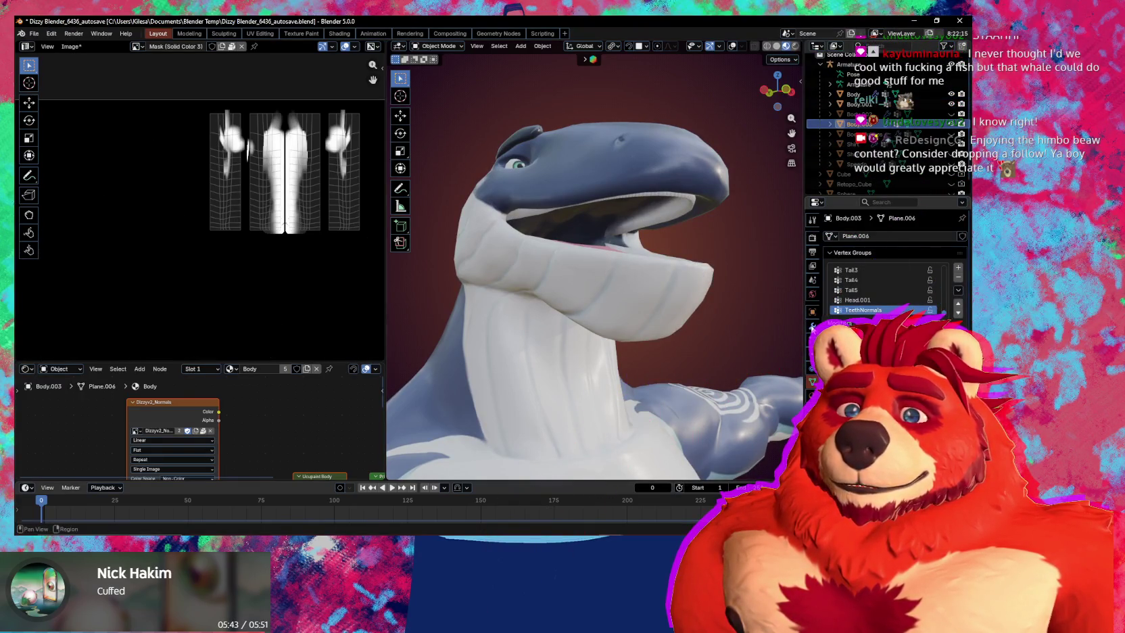
{"action": "left_click", "coordinate": [812, 327]}
{"action": "key", "text": "ctrl+a"}
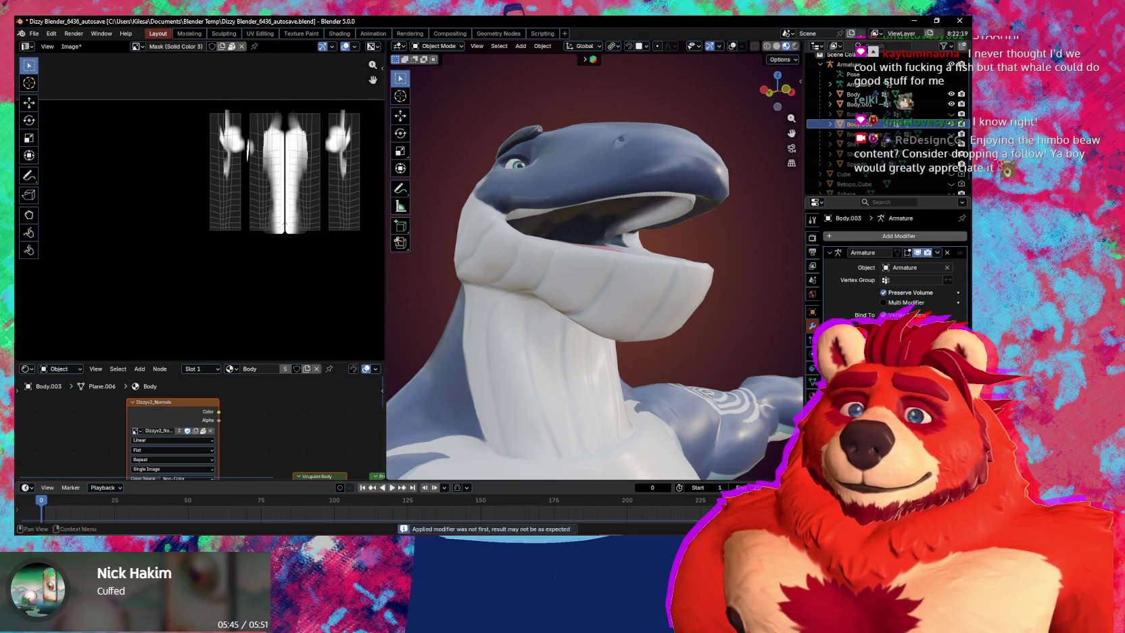
Join the Body.003 mouth piece into the main Body mesh and show the overlays again.
{"action": "mouse_move", "coordinate": [673, 302]}
{"action": "middle_mouse_down"}
{"action": "mouse_move", "coordinate": [606, 314]}
{"action": "mouse_move", "coordinate": [699, 304]}
{"action": "middle_mouse_up"}
{"action": "left_click", "coordinate": [654, 176]}
{"action": "key", "text": "shift+alt+z"}
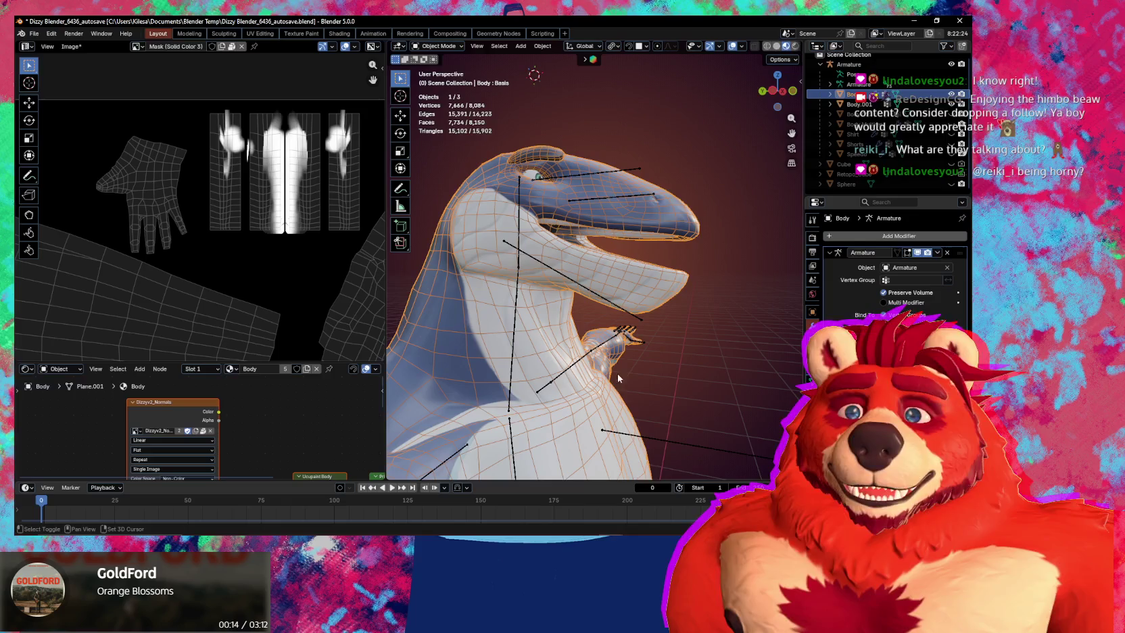
Orbit to the whale's front and briefly enter Pose Mode on the armature's jaw bone.
{"action": "middle_click_drag", "start_coordinate": [617, 379], "coordinate": [645, 369]}
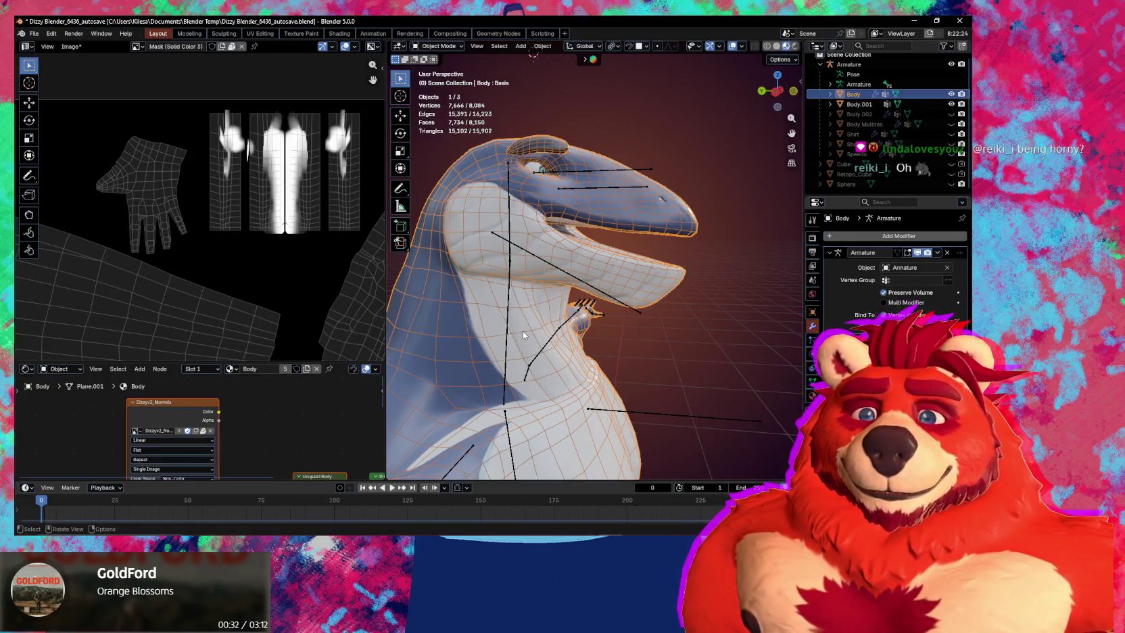
{"action": "mouse_move", "coordinate": [525, 308]}
{"action": "middle_mouse_down"}
{"action": "mouse_move", "coordinate": [603, 330]}
{"action": "mouse_move", "coordinate": [595, 297]}
{"action": "middle_mouse_up"}
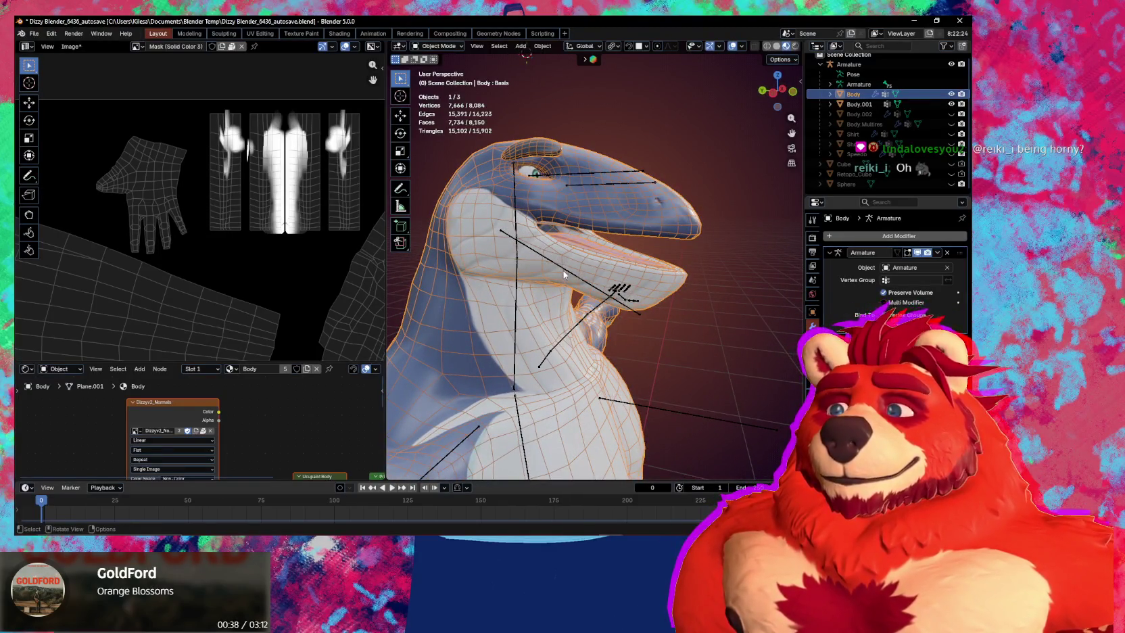
{"action": "left_click", "coordinate": [564, 271]}
{"action": "key", "text": "ctrl+Tab"}
{"action": "mouse_move", "coordinate": [566, 278]}
{"action": "middle_mouse_down"}
{"action": "mouse_move", "coordinate": [549, 305]}
{"action": "mouse_move", "coordinate": [514, 318]}
{"action": "middle_mouse_up"}
{"action": "key", "text": "ctrl+Tab"}
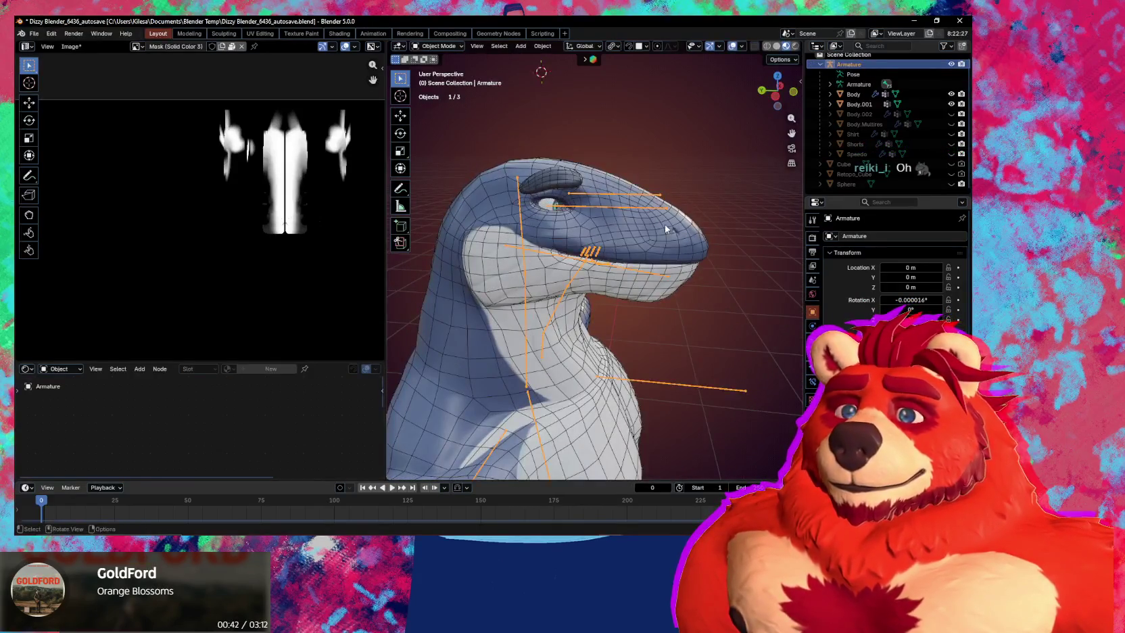
Check the Body mesh's vertex groups, then put the Armature in Pose Mode with Head.001 selected.
{"action": "left_click", "coordinate": [682, 242]}
{"action": "middle_click_drag", "start_coordinate": [672, 270], "coordinate": [807, 311]}
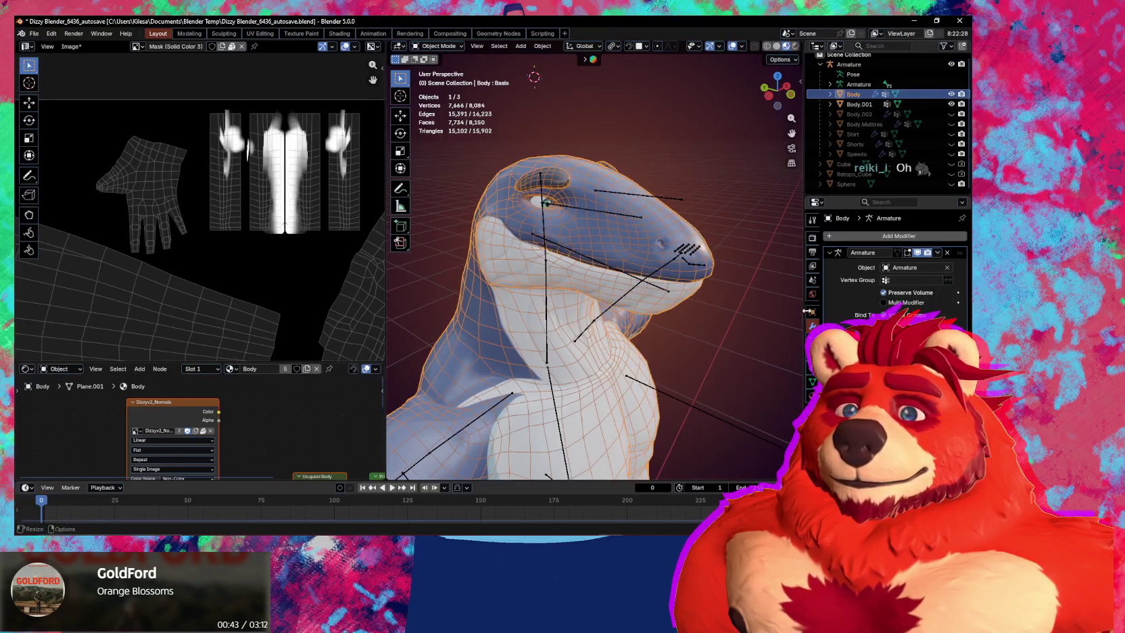
{"action": "left_click", "coordinate": [813, 381]}
{"action": "middle_click_drag", "start_coordinate": [668, 336], "coordinate": [654, 323]}
{"action": "middle_click_drag", "start_coordinate": [776, 380], "coordinate": [638, 296]}
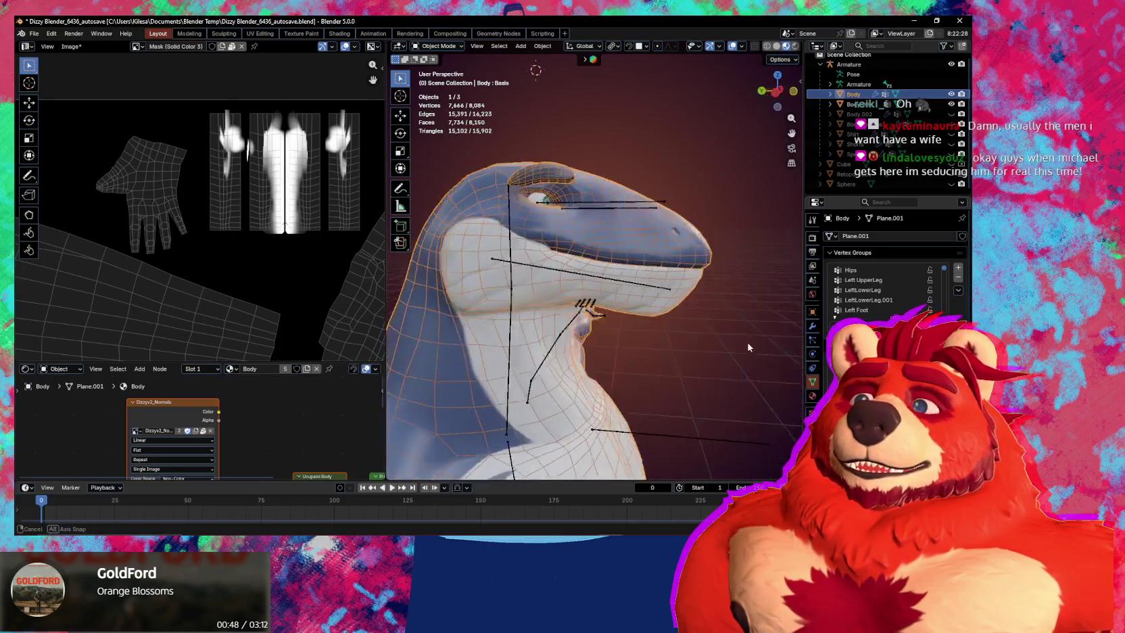
{"action": "left_click", "coordinate": [641, 288]}
{"action": "key", "text": "ctrl+Tab"}
{"action": "left_click", "coordinate": [642, 286]}
Rotate the Head.001 jaw bone about 13° around global X to open the mouth.
{"action": "key", "text": "r"}
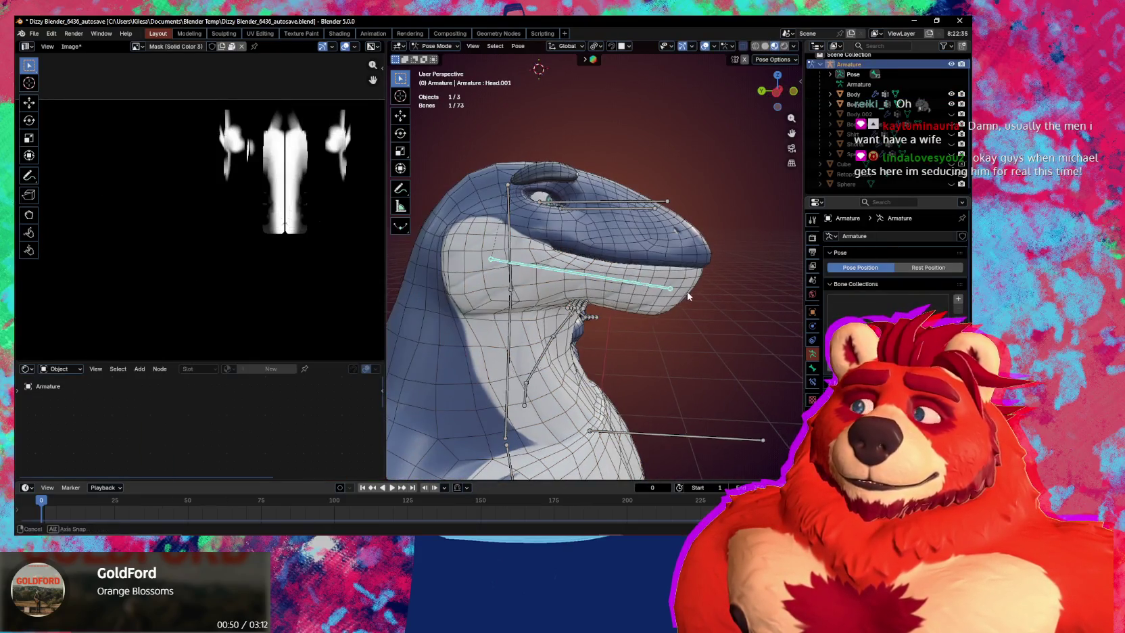
{"action": "key", "text": "x"}
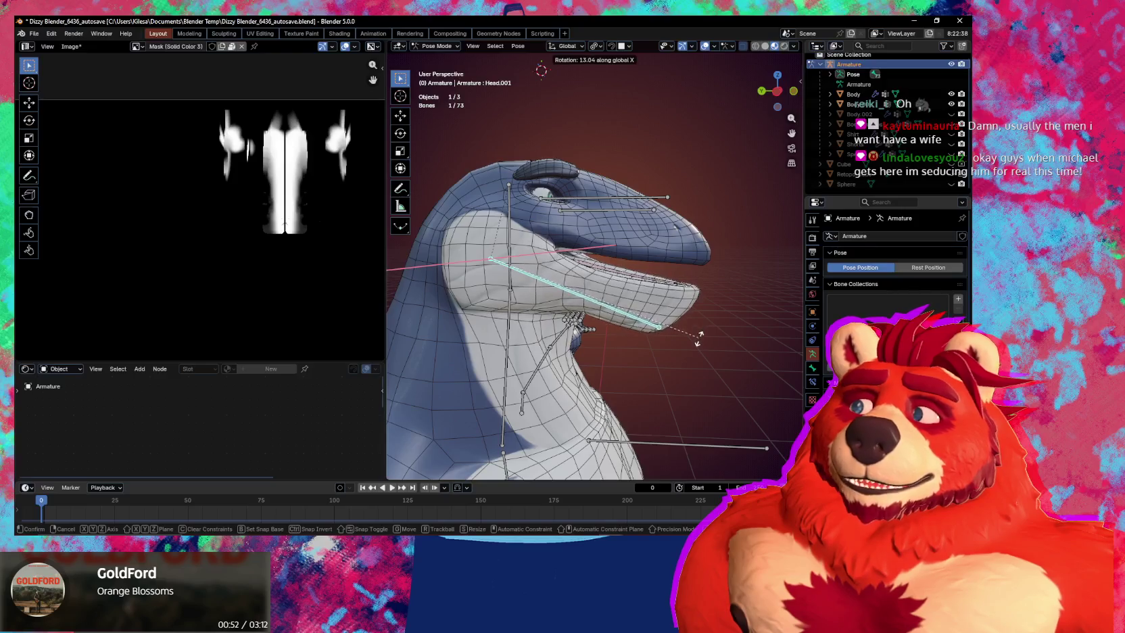
{"action": "left_click", "coordinate": [696, 330]}
{"action": "scroll", "coordinate": [668, 304], "scroll_direction": "up", "scroll_amount": 2}
{"action": "mouse_move", "coordinate": [668, 304]}
{"action": "middle_mouse_down"}
{"action": "mouse_move", "coordinate": [699, 320]}
{"action": "mouse_move", "coordinate": [692, 305]}
{"action": "mouse_move", "coordinate": [562, 297]}
{"action": "mouse_move", "coordinate": [549, 283]}
{"action": "mouse_move", "coordinate": [603, 305]}
{"action": "mouse_move", "coordinate": [594, 296]}
{"action": "middle_mouse_up"}
{"action": "scroll", "coordinate": [556, 291], "scroll_direction": "up", "scroll_amount": 2}
Put the armature in Edit Mode, view inside the mouth, and hide overlays.
{"action": "key", "text": "Tab"}
{"action": "mouse_move", "coordinate": [573, 243]}
{"action": "middle_mouse_down"}
{"action": "mouse_move", "coordinate": [523, 256]}
{"action": "mouse_move", "coordinate": [547, 246]}
{"action": "mouse_move", "coordinate": [589, 269]}
{"action": "mouse_move", "coordinate": [543, 269]}
{"action": "mouse_move", "coordinate": [580, 258]}
{"action": "middle_mouse_up"}
{"action": "key", "text": "shift+alt+z"}
{"action": "key", "text": "shift+alt+z"}
{"action": "key", "text": "shift+alt+z"}
{"action": "key", "text": "shift+alt+z"}
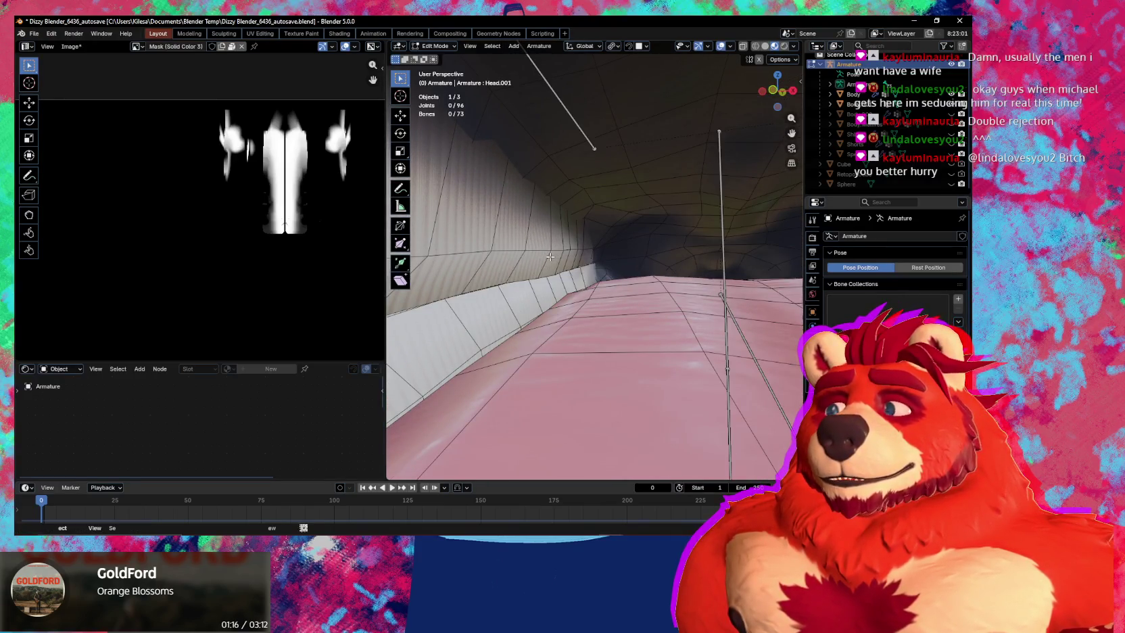
Return the armature to Object Mode and put the Body mesh into Edit Mode.
{"action": "key", "text": "Tab"}
{"action": "left_click", "coordinate": [541, 244]}
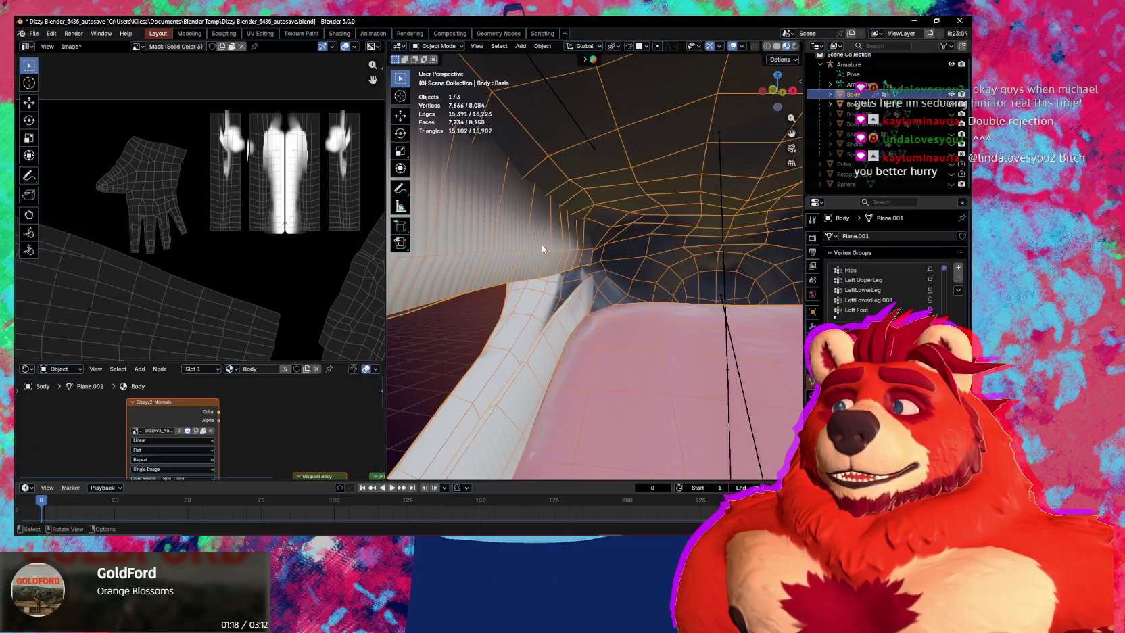
{"action": "key", "text": "Tab"}
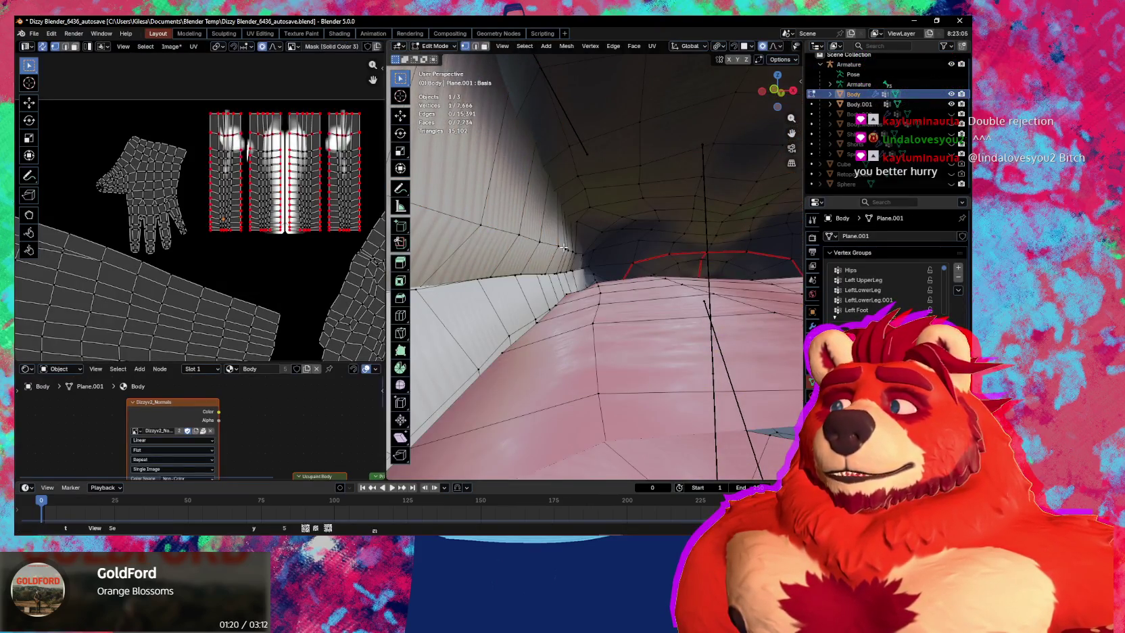
{"action": "mouse_move", "coordinate": [567, 253]}
{"action": "middle_mouse_down"}
{"action": "mouse_move", "coordinate": [537, 261]}
{"action": "mouse_move", "coordinate": [569, 255]}
{"action": "middle_mouse_up"}
Move a mouth vertex twice along global X with proportional falloff.
{"action": "key", "text": "g"}
{"action": "key", "text": "x"}
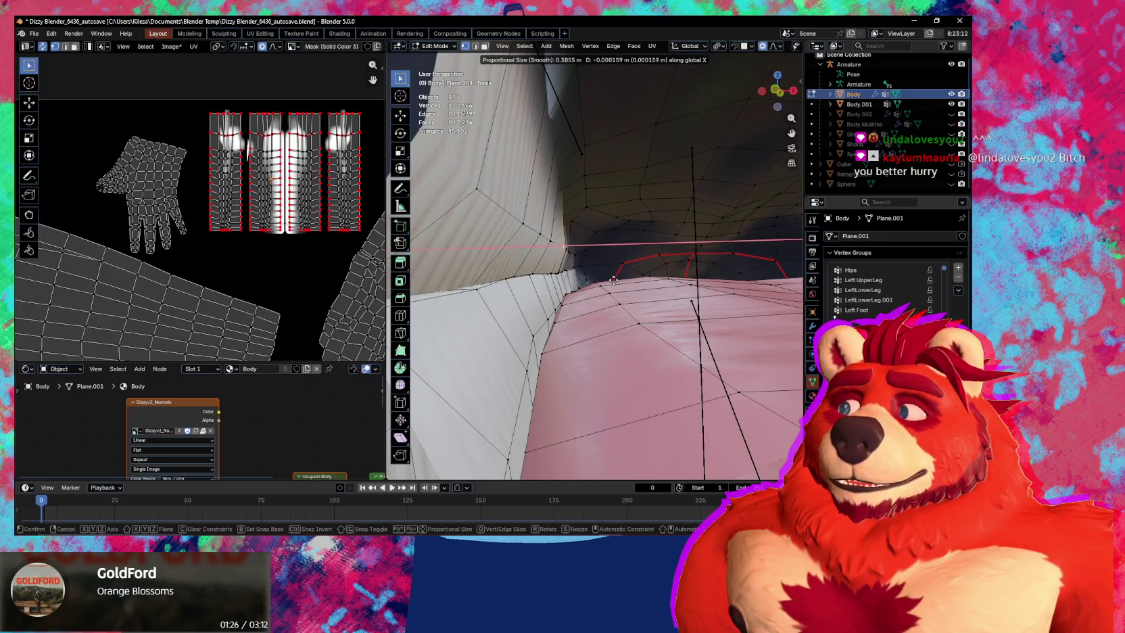
{"action": "scroll", "coordinate": [611, 280], "scroll_direction": "up", "scroll_amount": 5}
{"action": "scroll", "coordinate": [609, 280], "scroll_direction": "up", "scroll_amount": 6}
{"action": "left_click", "coordinate": [608, 280]}
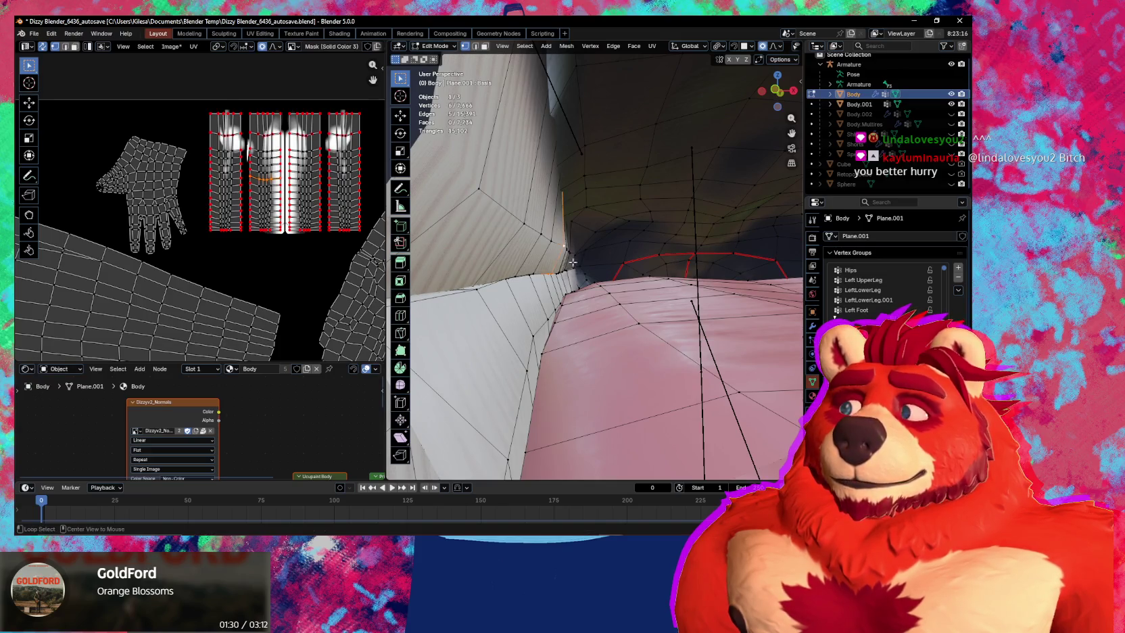
{"action": "key", "text": "g"}
{"action": "key", "text": "x"}
{"action": "scroll", "coordinate": [690, 290], "scroll_direction": "up", "scroll_amount": 1}
{"action": "scroll", "coordinate": [691, 290], "scroll_direction": "down", "scroll_amount": 4}
{"action": "left_click", "coordinate": [684, 290]}
{"action": "mouse_move", "coordinate": [685, 291]}
{"action": "middle_mouse_down"}
{"action": "mouse_move", "coordinate": [674, 299]}
{"action": "mouse_move", "coordinate": [697, 327]}
{"action": "middle_mouse_up"}
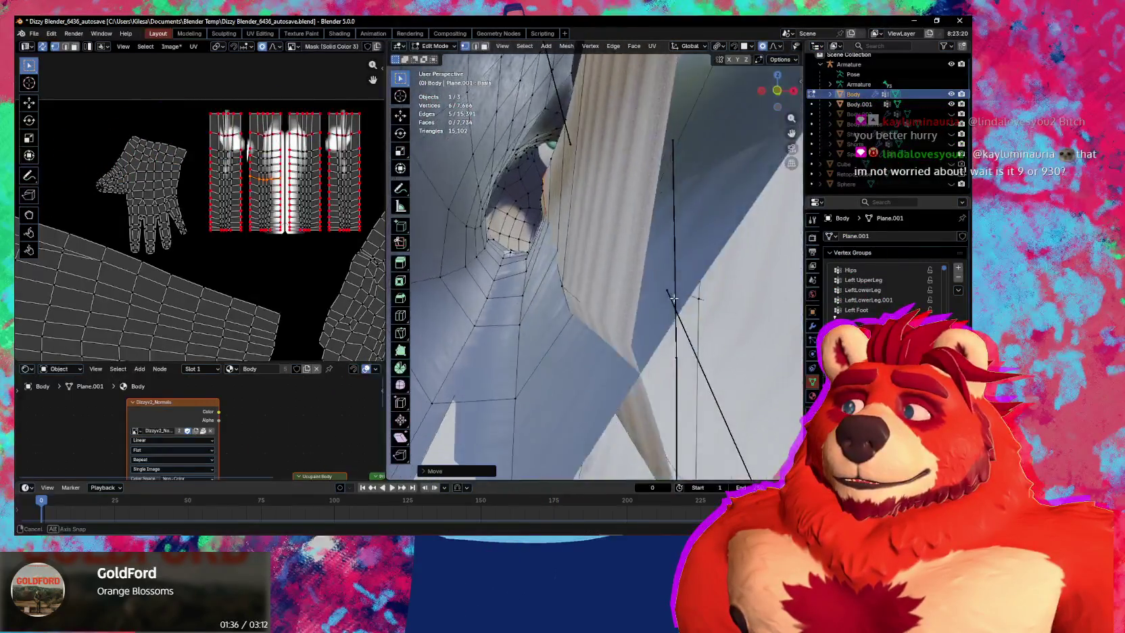
Return to Object Mode, frame the head, and enter Sculpt Mode on the Body mesh.
{"action": "key", "text": "ctrl+Tab"}
{"action": "left_click", "coordinate": [618, 330]}
{"action": "middle_click_drag", "start_coordinate": [617, 329], "coordinate": [565, 274]}
{"action": "scroll", "coordinate": [584, 292], "scroll_direction": "up", "scroll_amount": 2}
{"action": "scroll", "coordinate": [575, 304], "scroll_direction": "up", "scroll_amount": 3}
{"action": "key", "text": "ctrl+Tab"}
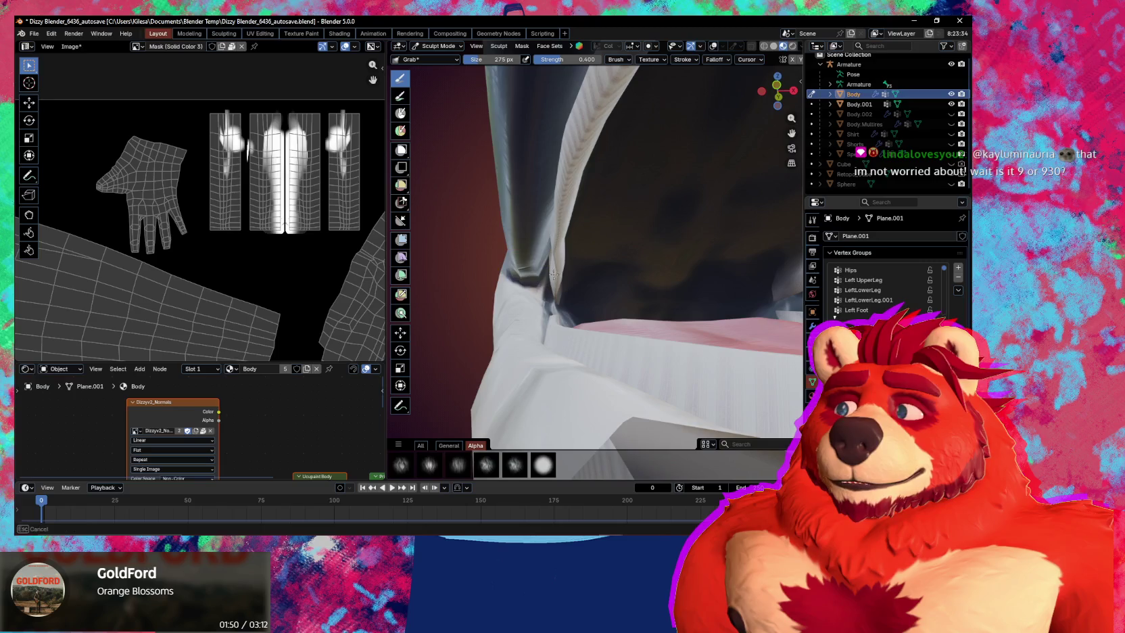
Grab-sculpt the lower jaw and open mouth edge, then return the Body mesh to Object Mode.
{"action": "scroll", "coordinate": [544, 275], "scroll_direction": "down", "scroll_amount": 3}
{"action": "mouse_move", "coordinate": [543, 275]}
{"action": "middle_mouse_down"}
{"action": "mouse_move", "coordinate": [649, 300]}
{"action": "mouse_move", "coordinate": [581, 288]}
{"action": "middle_mouse_up"}
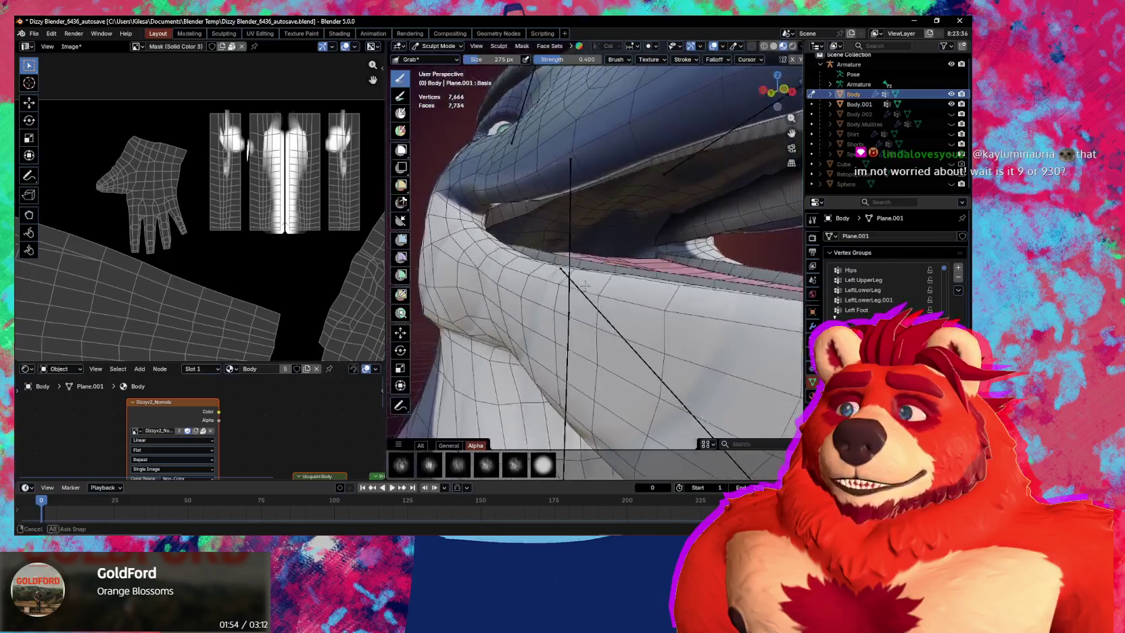
{"action": "scroll", "coordinate": [582, 287], "scroll_direction": "up", "scroll_amount": 3}
{"action": "mouse_move", "coordinate": [532, 239]}
{"action": "middle_mouse_down"}
{"action": "mouse_move", "coordinate": [550, 275]}
{"action": "mouse_move", "coordinate": [527, 227]}
{"action": "mouse_move", "coordinate": [524, 249]}
{"action": "middle_mouse_up"}
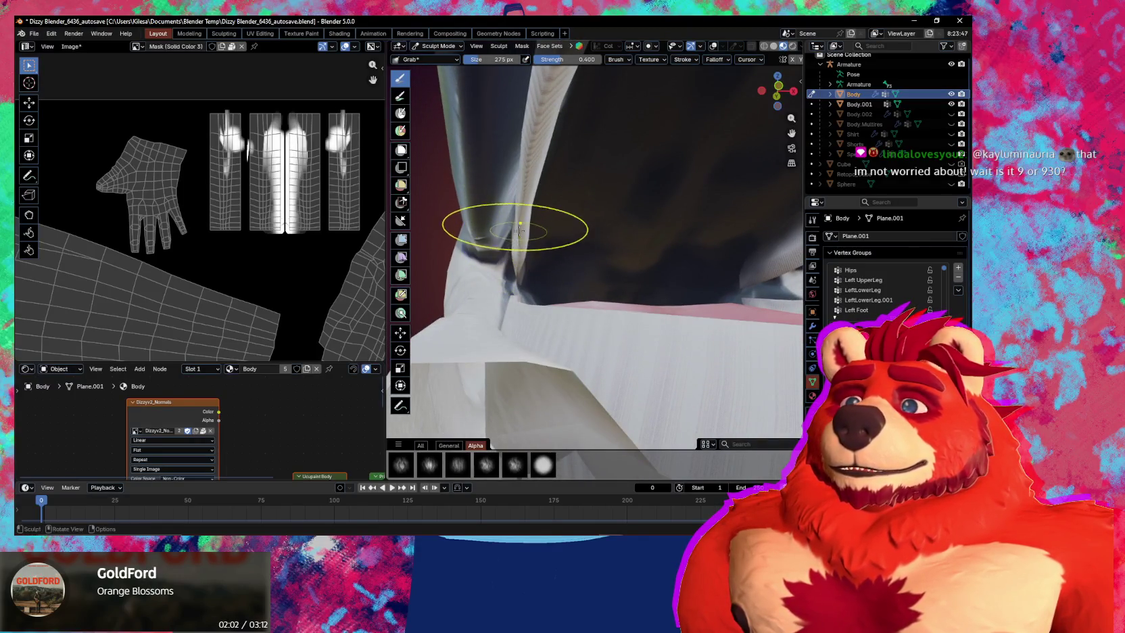
{"action": "mouse_move", "coordinate": [519, 227]}
{"action": "middle_mouse_down"}
{"action": "mouse_move", "coordinate": [511, 304]}
{"action": "mouse_move", "coordinate": [622, 307]}
{"action": "mouse_move", "coordinate": [668, 286]}
{"action": "mouse_move", "coordinate": [670, 297]}
{"action": "middle_mouse_up"}
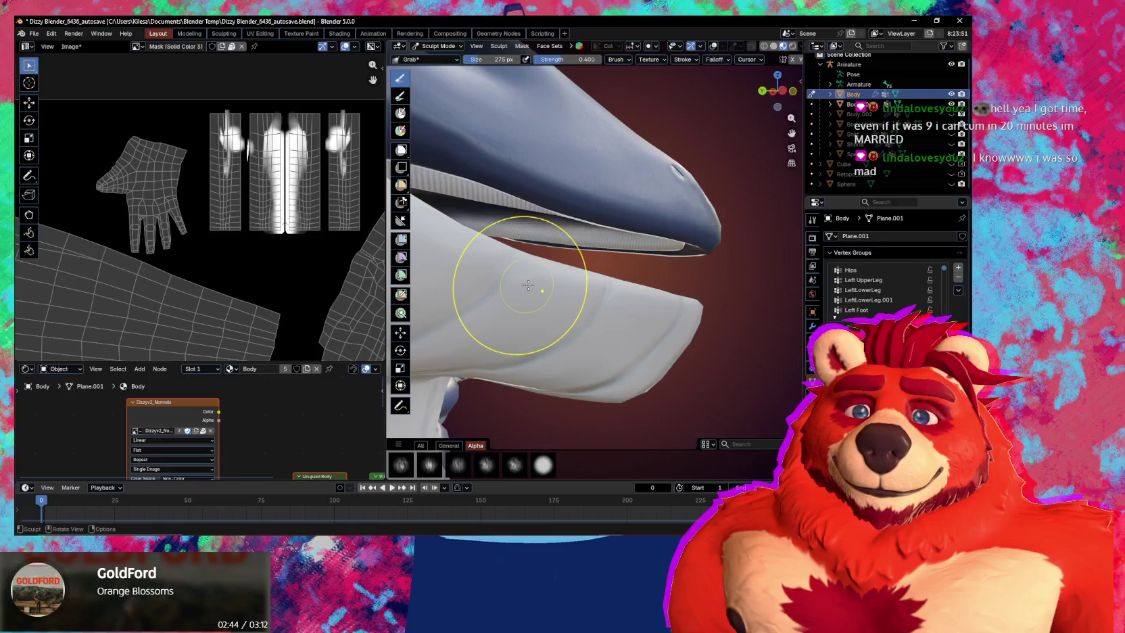
{"action": "mouse_move", "coordinate": [566, 257]}
{"action": "middle_mouse_down"}
{"action": "mouse_move", "coordinate": [575, 244]}
{"action": "mouse_move", "coordinate": [685, 292]}
{"action": "middle_mouse_up"}
{"action": "key", "text": "ctrl+Tab"}
{"action": "left_click", "coordinate": [558, 292]}
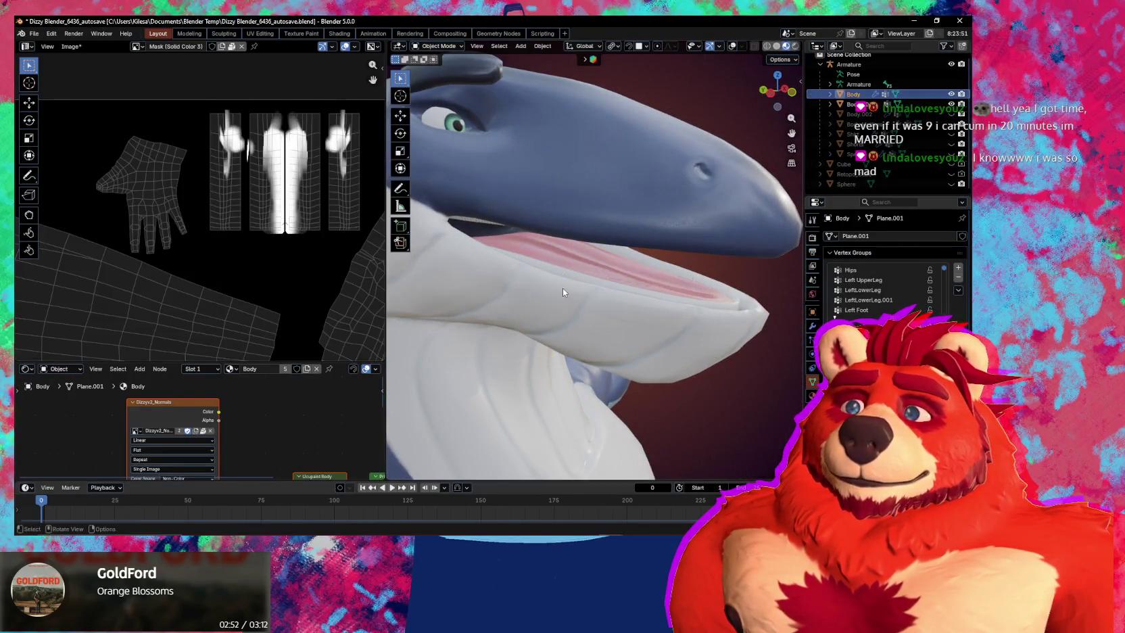
Save the Body's Armature modifier deformation as a shape key.
{"action": "middle_click_drag", "start_coordinate": [560, 287], "coordinate": [666, 299]}
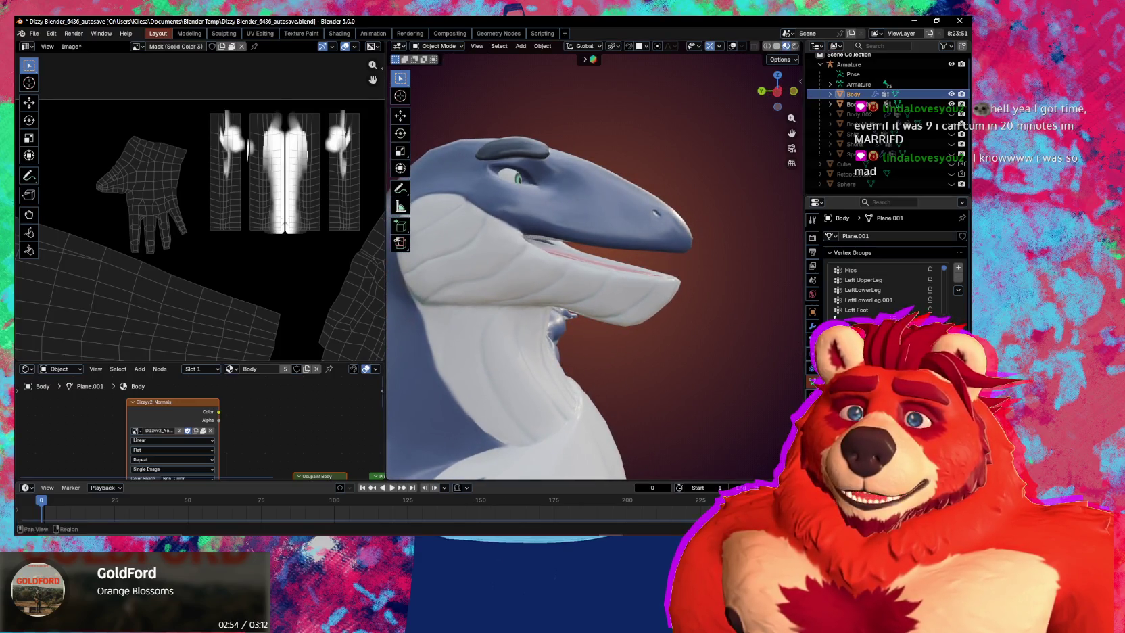
{"action": "left_click", "coordinate": [812, 326]}
{"action": "left_click", "coordinate": [937, 253]}
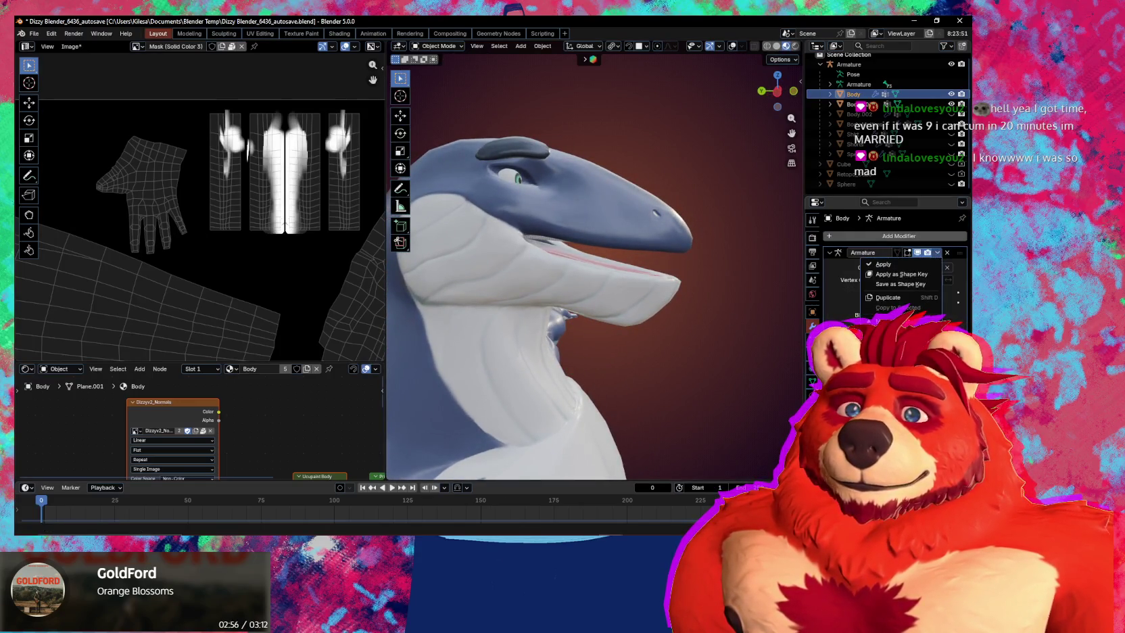
{"action": "left_click", "coordinate": [895, 285]}
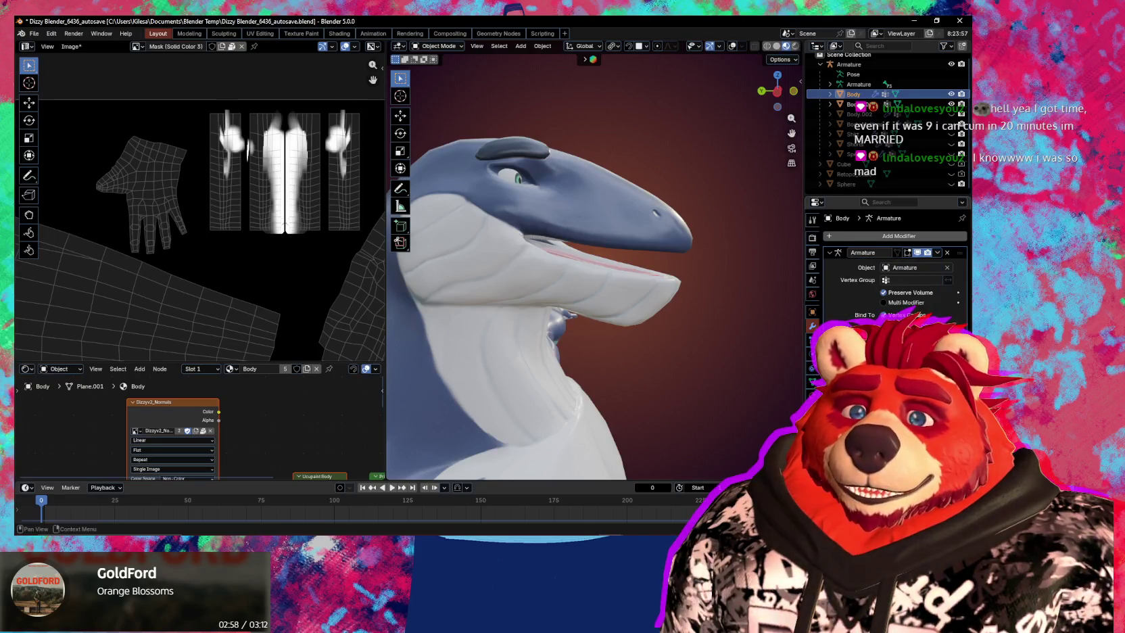
Show overlays, rotate Head.001 in Pose Mode to close the jaw, then reselect the Body mesh.
{"action": "key", "text": "shift+alt+z"}
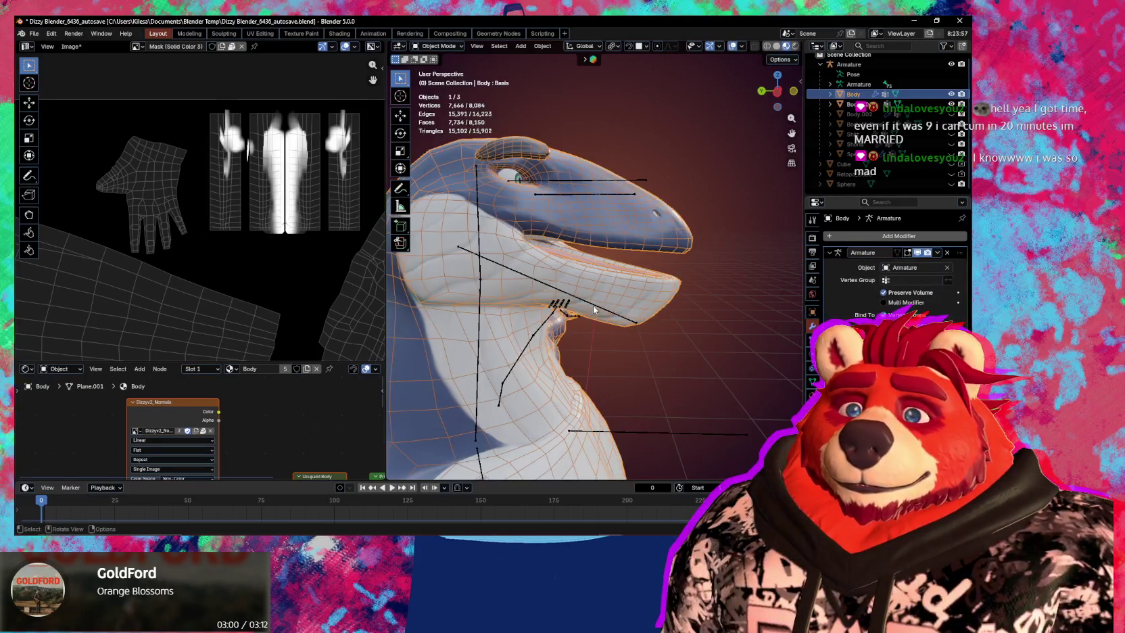
{"action": "left_click", "coordinate": [592, 310]}
{"action": "key", "text": "ctrl+Tab"}
{"action": "key", "text": "r"}
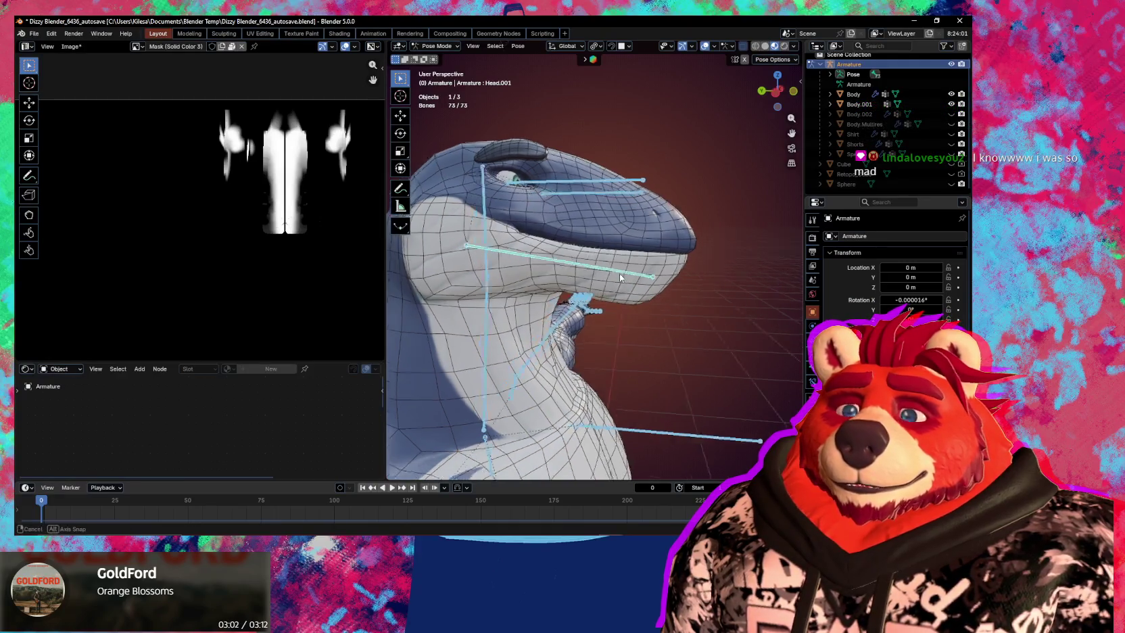
{"action": "left_click", "coordinate": [625, 276]}
{"action": "key", "text": "ctrl+Tab"}
{"action": "left_click", "coordinate": [625, 276]}
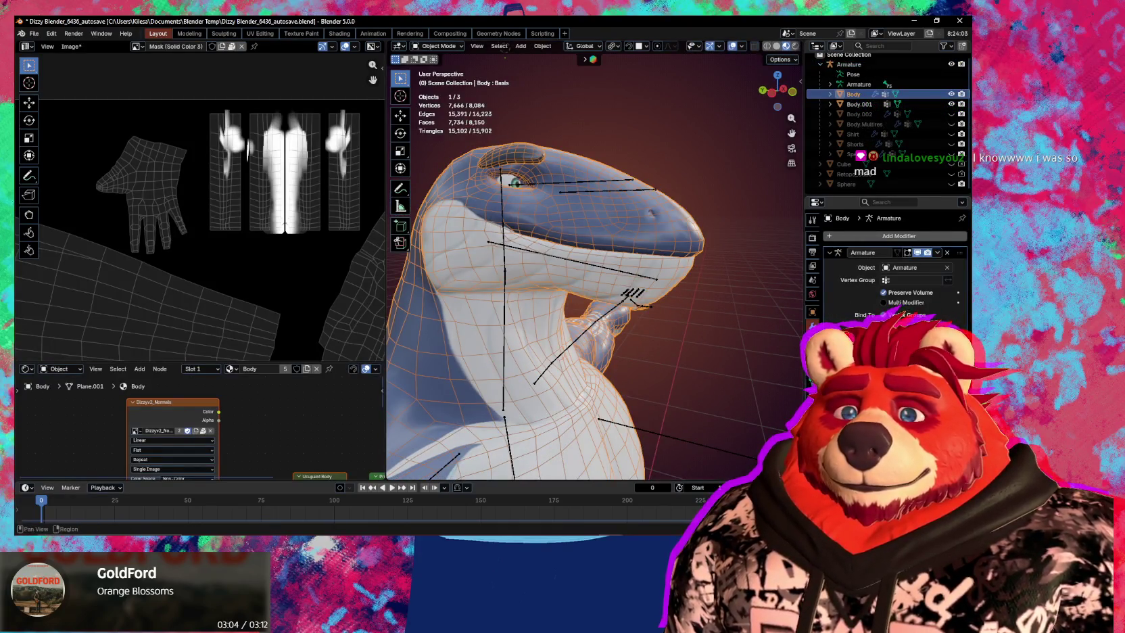
{"action": "left_click", "coordinate": [812, 382]}
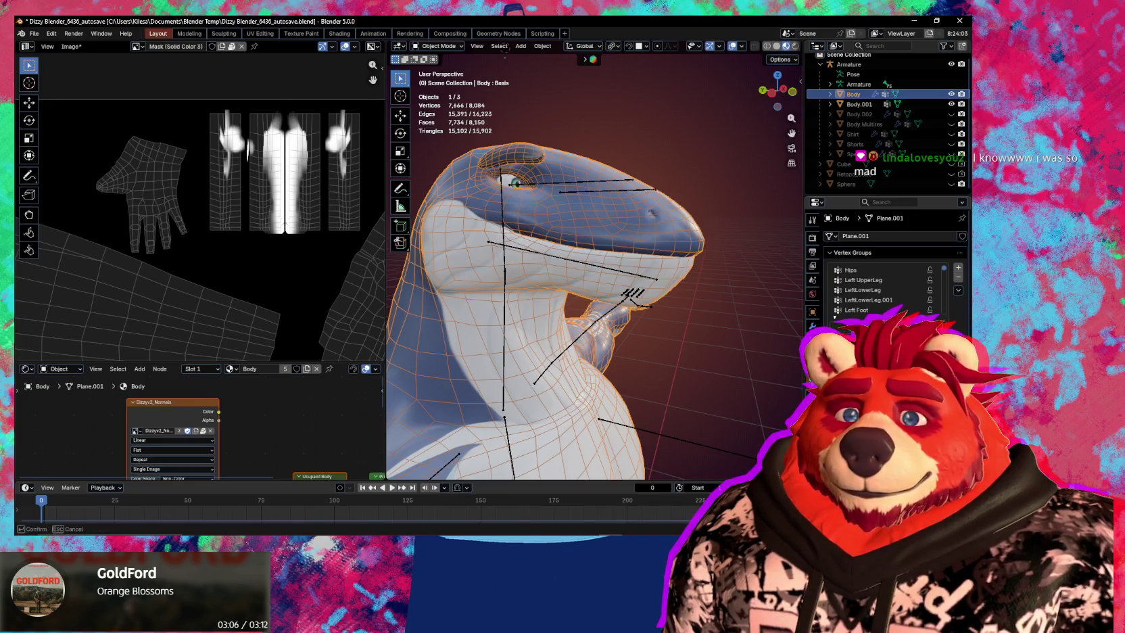
Undo the jaw closing to reopen the mouth and enter Sculpt Mode on the body.
{"action": "key", "text": "ctrl+z"}
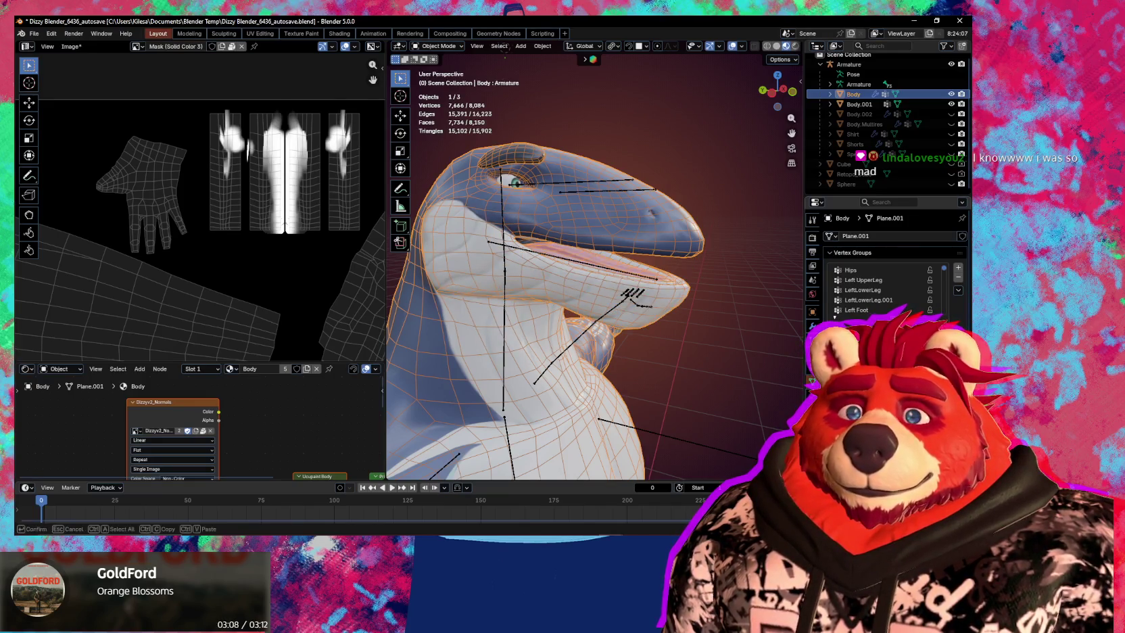
{"action": "scroll", "coordinate": [591, 316], "scroll_direction": "up", "scroll_amount": 3}
{"action": "scroll", "coordinate": [591, 315], "scroll_direction": "up", "scroll_amount": 2}
{"action": "middle_click_drag", "start_coordinate": [591, 315], "coordinate": [591, 297]}
{"action": "key", "text": "ctrl+Tab"}
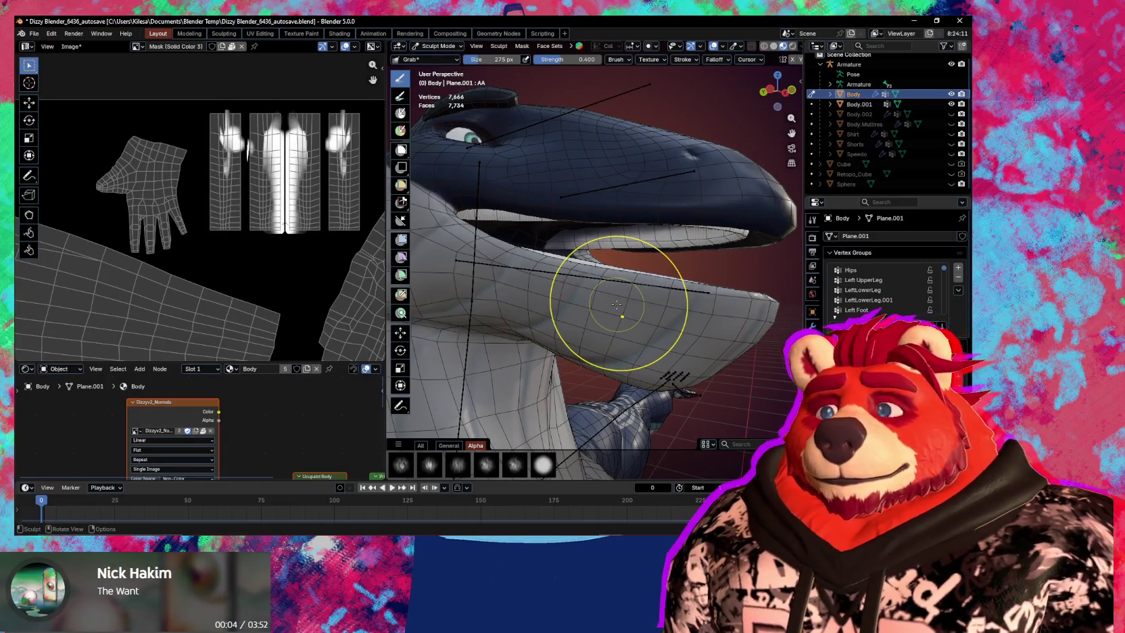
Hide wireframe and stats overlays and shrink the Grab brush to about 400 px.
{"action": "mouse_move", "coordinate": [617, 304]}
{"action": "middle_mouse_down"}
{"action": "mouse_move", "coordinate": [602, 326]}
{"action": "mouse_move", "coordinate": [674, 326]}
{"action": "mouse_move", "coordinate": [580, 307]}
{"action": "mouse_move", "coordinate": [610, 309]}
{"action": "mouse_move", "coordinate": [638, 287]}
{"action": "middle_mouse_up"}
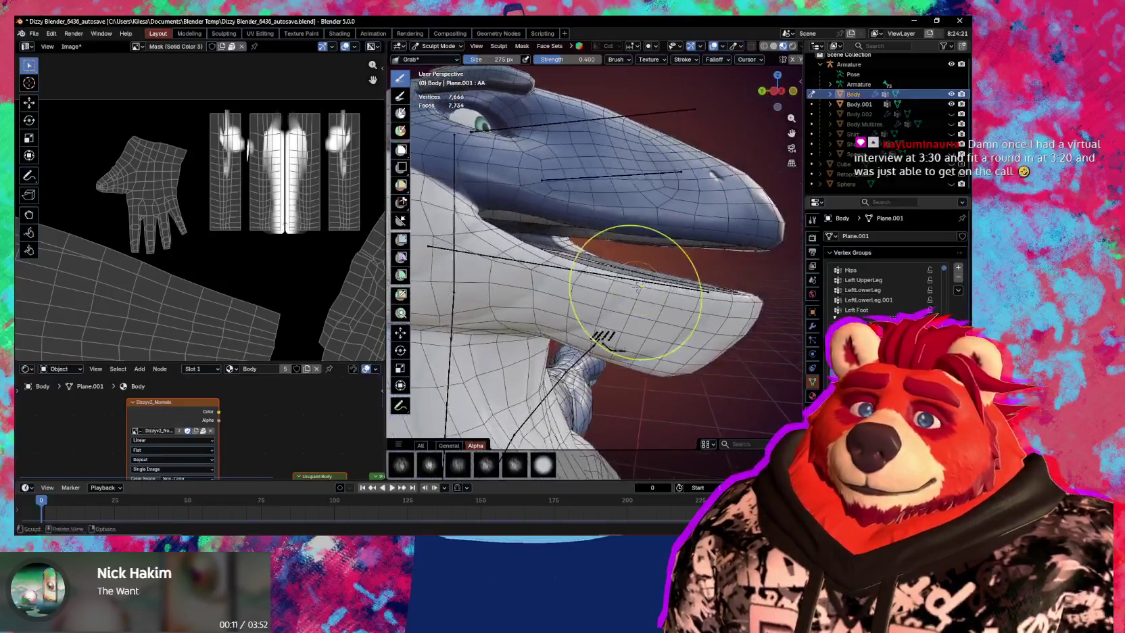
{"action": "key", "text": "shift+alt+z"}
{"action": "scroll", "coordinate": [638, 287], "scroll_direction": "up", "scroll_amount": 3}
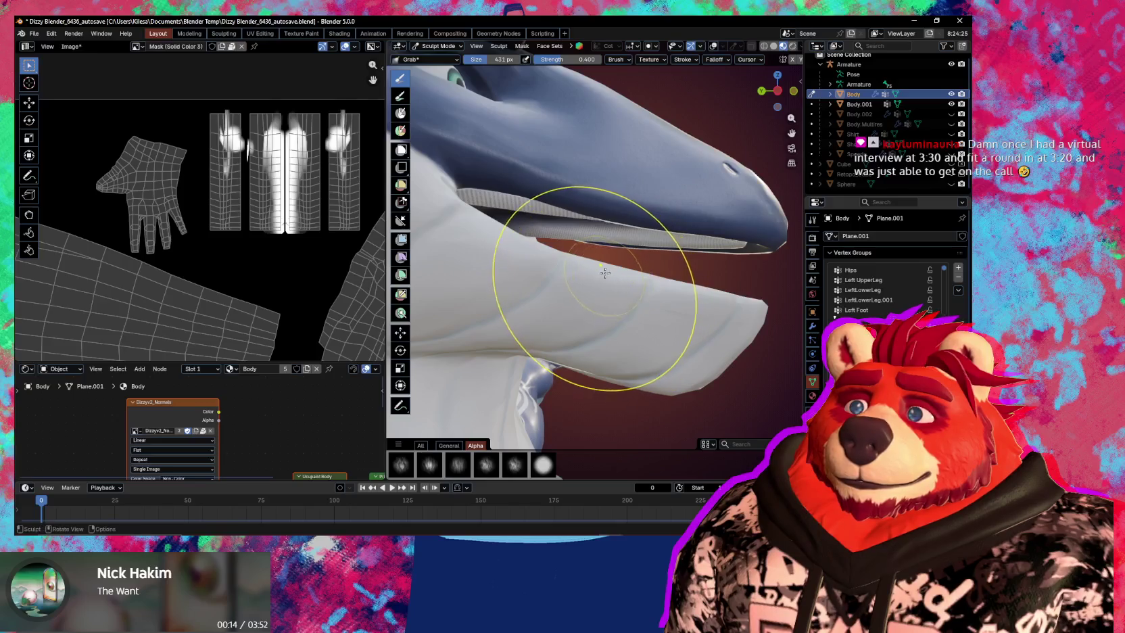
{"action": "mouse_move", "coordinate": [619, 272]}
{"action": "middle_mouse_down"}
{"action": "mouse_move", "coordinate": [557, 272]}
{"action": "mouse_move", "coordinate": [517, 250]}
{"action": "middle_mouse_up"}
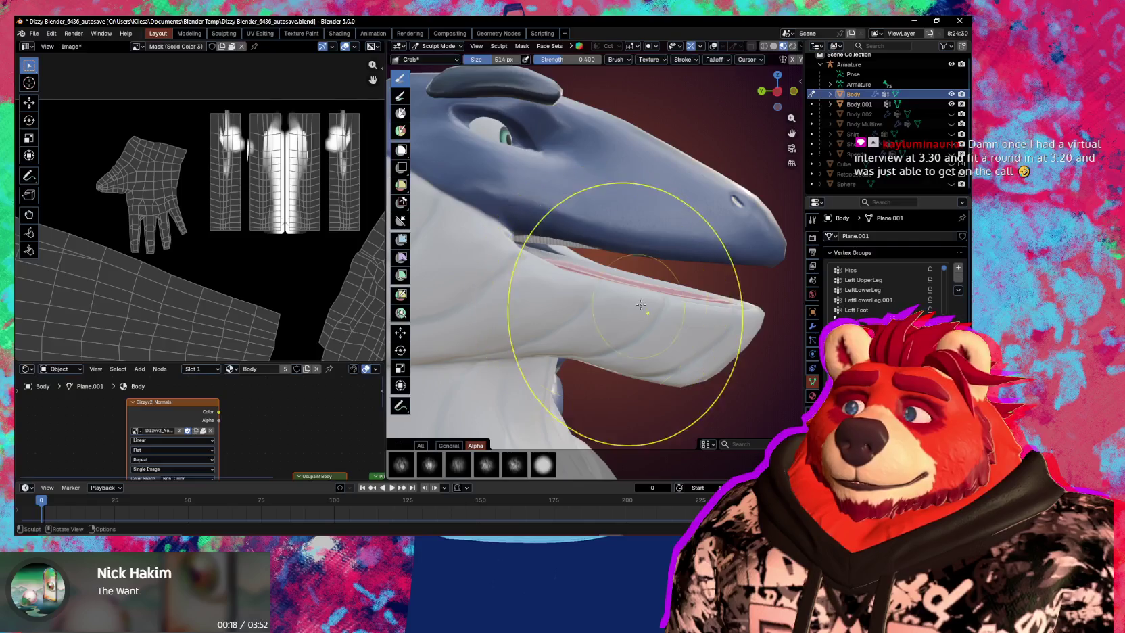
{"action": "key", "text": "f"}
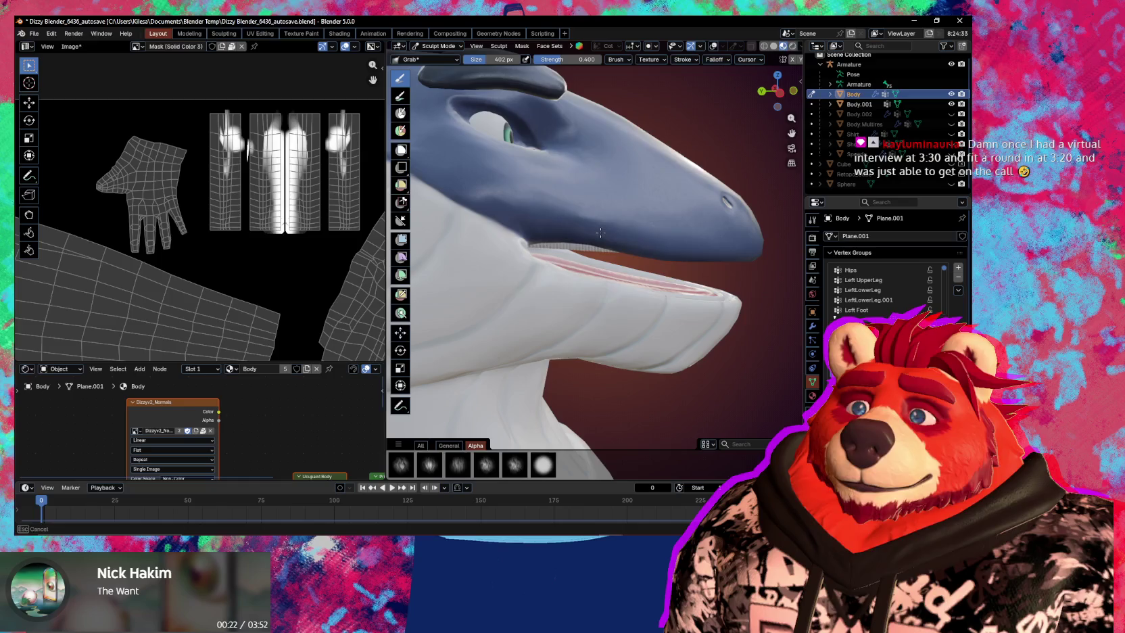
{"action": "mouse_move", "coordinate": [645, 250]}
{"action": "middle_mouse_down"}
{"action": "mouse_move", "coordinate": [541, 274]}
{"action": "mouse_move", "coordinate": [520, 262]}
{"action": "mouse_move", "coordinate": [570, 295]}
{"action": "mouse_move", "coordinate": [602, 267]}
{"action": "mouse_move", "coordinate": [592, 235]}
{"action": "middle_mouse_up"}
Enlarge the Grab brush to 527 px and work the lower lip from side angles.
{"action": "key", "text": "f"}
{"action": "left_click", "coordinate": [569, 295]}
{"action": "mouse_move", "coordinate": [514, 242]}
{"action": "middle_mouse_down"}
{"action": "mouse_move", "coordinate": [630, 301]}
{"action": "mouse_move", "coordinate": [583, 289]}
{"action": "mouse_move", "coordinate": [595, 216]}
{"action": "mouse_move", "coordinate": [649, 244]}
{"action": "mouse_move", "coordinate": [608, 258]}
{"action": "mouse_move", "coordinate": [595, 243]}
{"action": "mouse_move", "coordinate": [642, 240]}
{"action": "middle_mouse_up"}
{"action": "scroll", "coordinate": [595, 243], "scroll_direction": "up", "scroll_amount": 2}
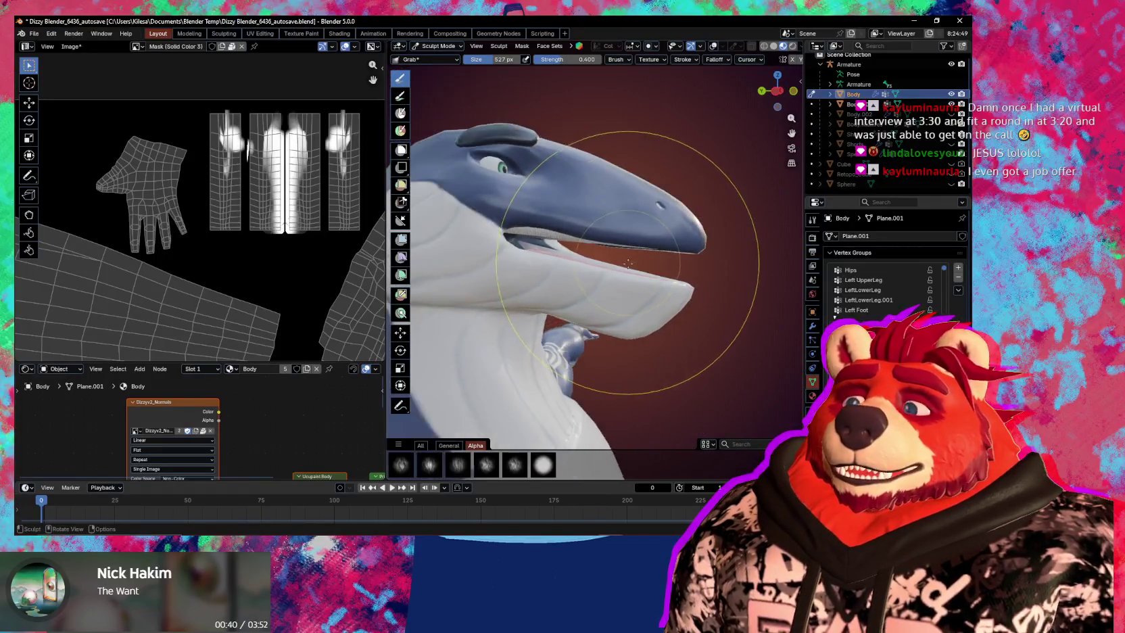
{"action": "scroll", "coordinate": [693, 291], "scroll_direction": "up", "scroll_amount": 3}
{"action": "mouse_move", "coordinate": [693, 290]}
{"action": "middle_mouse_down"}
{"action": "mouse_move", "coordinate": [646, 237]}
{"action": "mouse_move", "coordinate": [598, 223]}
{"action": "mouse_move", "coordinate": [634, 234]}
{"action": "mouse_move", "coordinate": [553, 247]}
{"action": "mouse_move", "coordinate": [667, 273]}
{"action": "mouse_move", "coordinate": [647, 284]}
{"action": "mouse_move", "coordinate": [687, 251]}
{"action": "middle_mouse_up"}
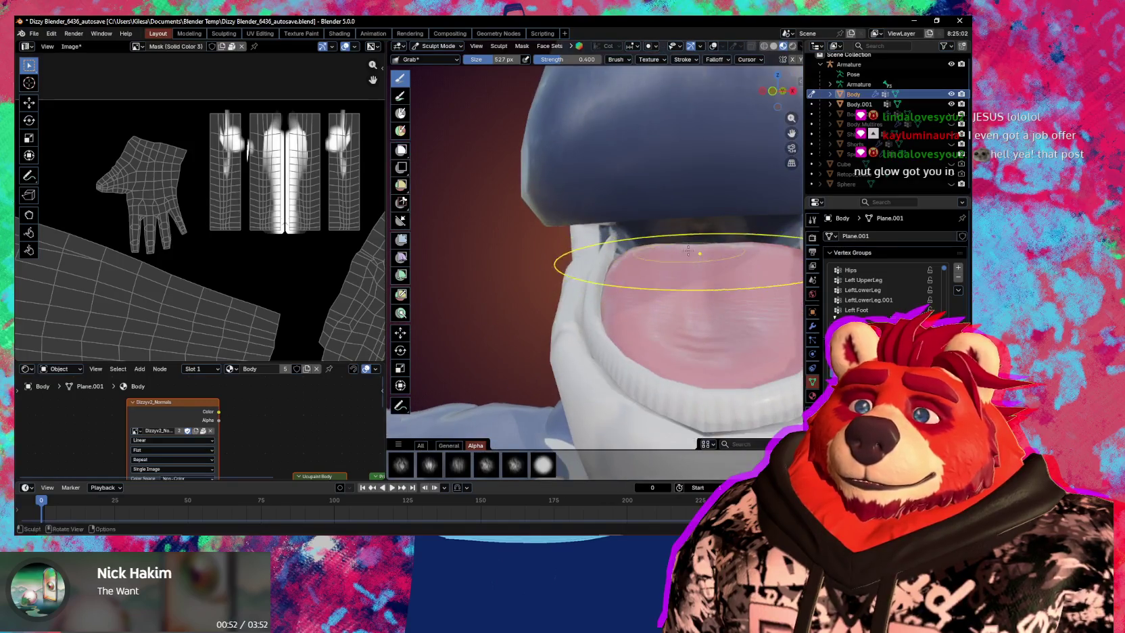
Grab-pull the mouth corner and lower jaw smoother, viewing from the side and inside the mouth.
{"action": "middle_click_drag", "start_coordinate": [661, 282], "coordinate": [610, 299]}
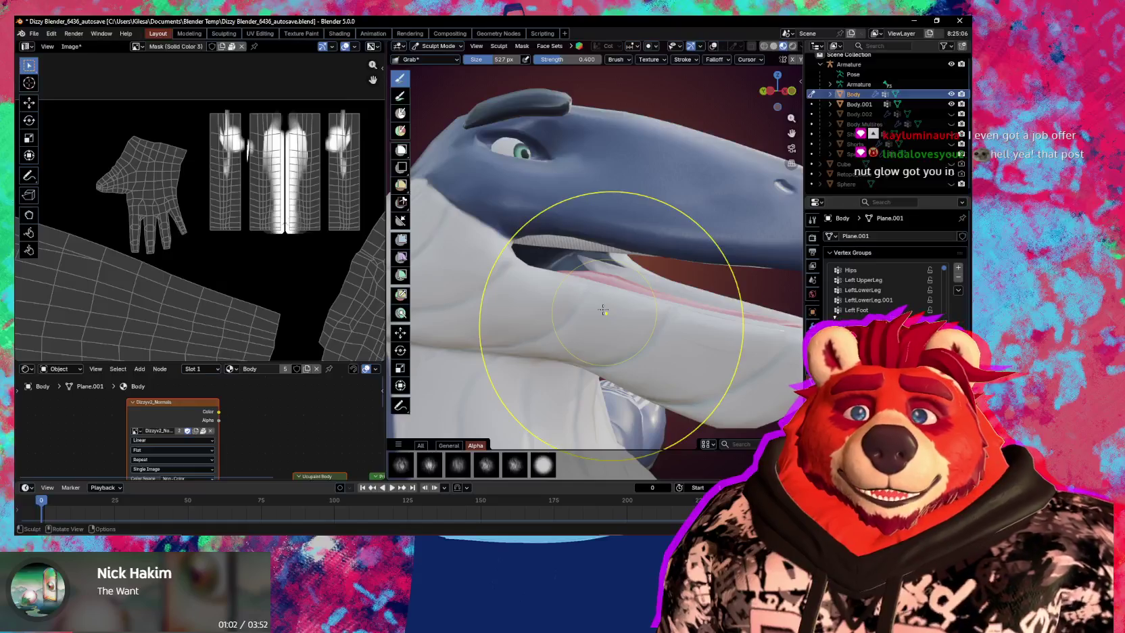
{"action": "left_click_drag", "start_coordinate": [603, 310], "coordinate": [577, 304]}
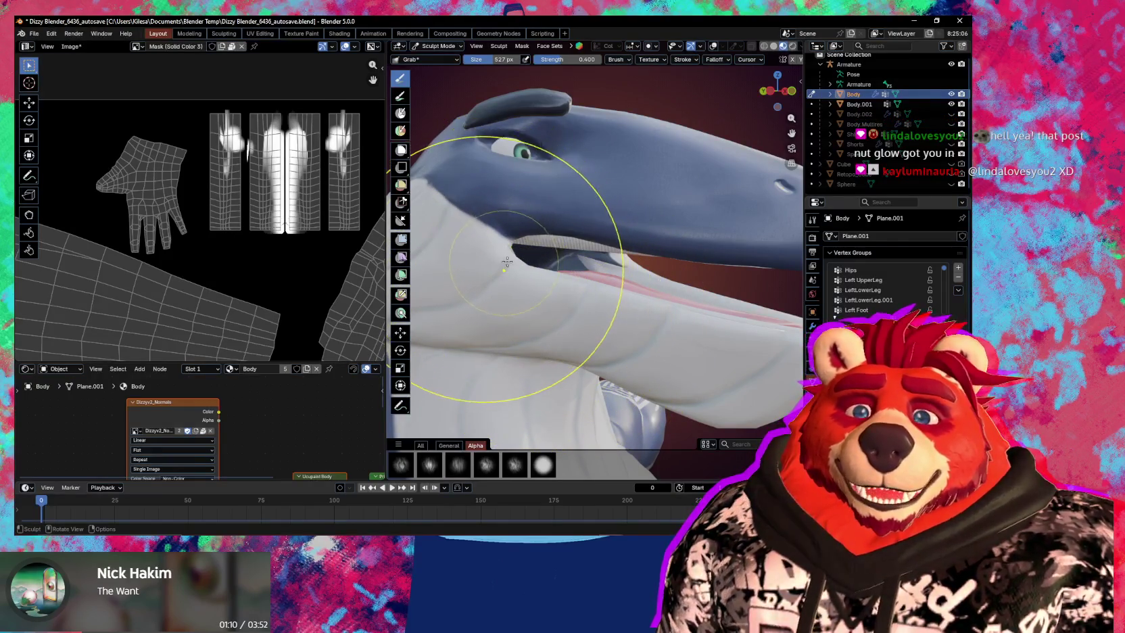
{"action": "mouse_move", "coordinate": [484, 270]}
{"action": "middle_mouse_down"}
{"action": "mouse_move", "coordinate": [480, 301]}
{"action": "mouse_move", "coordinate": [662, 296]}
{"action": "mouse_move", "coordinate": [657, 312]}
{"action": "mouse_move", "coordinate": [603, 282]}
{"action": "mouse_move", "coordinate": [668, 268]}
{"action": "middle_mouse_up"}
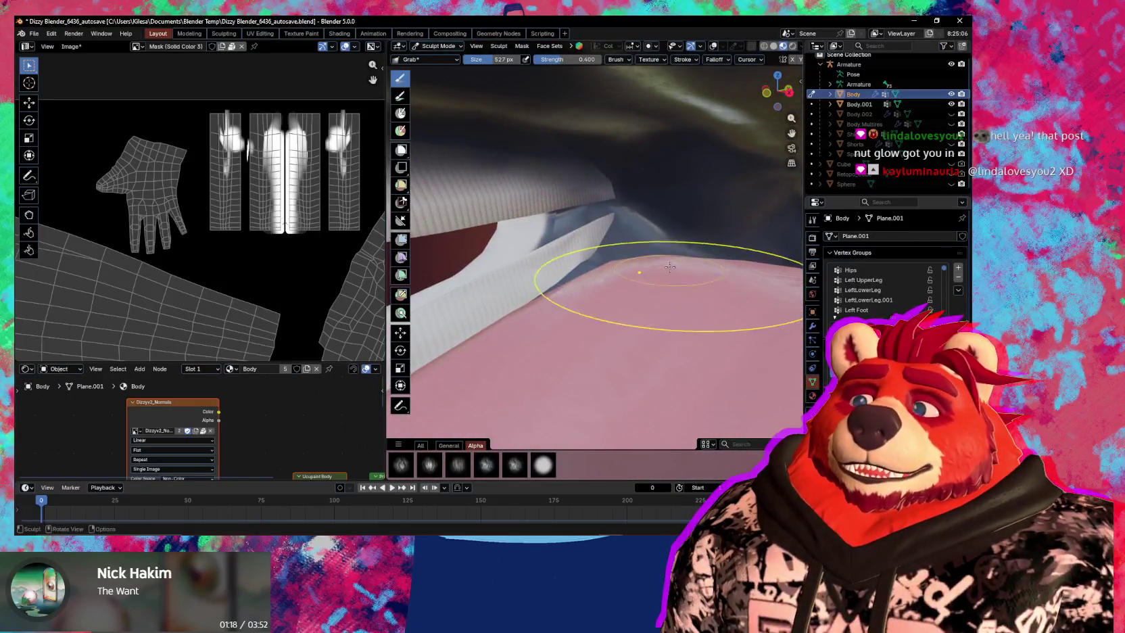
{"action": "middle_click_drag", "start_coordinate": [640, 238], "coordinate": [640, 238]}
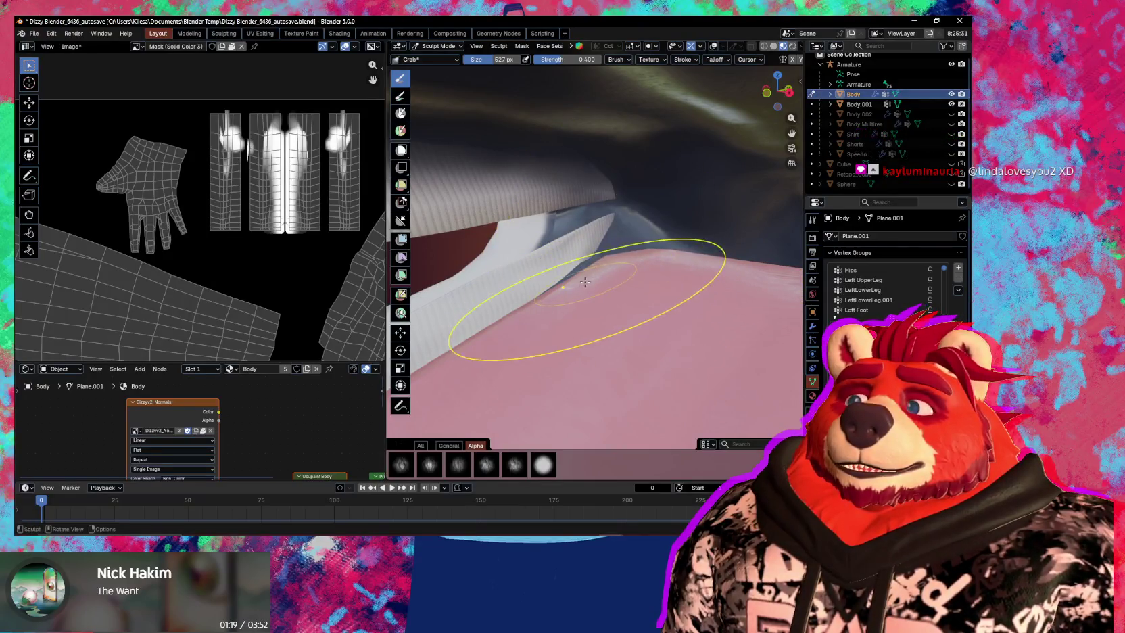
{"action": "mouse_move", "coordinate": [578, 273]}
{"action": "middle_mouse_down"}
{"action": "mouse_move", "coordinate": [553, 289]}
{"action": "mouse_move", "coordinate": [617, 259]}
{"action": "mouse_move", "coordinate": [606, 268]}
{"action": "mouse_move", "coordinate": [609, 257]}
{"action": "middle_mouse_up"}
{"action": "scroll", "coordinate": [618, 259], "scroll_direction": "down", "scroll_amount": 4}
Enlarge the Grab brush to 740 px and frame the head in a front three-quarter view.
{"action": "key", "text": "f"}
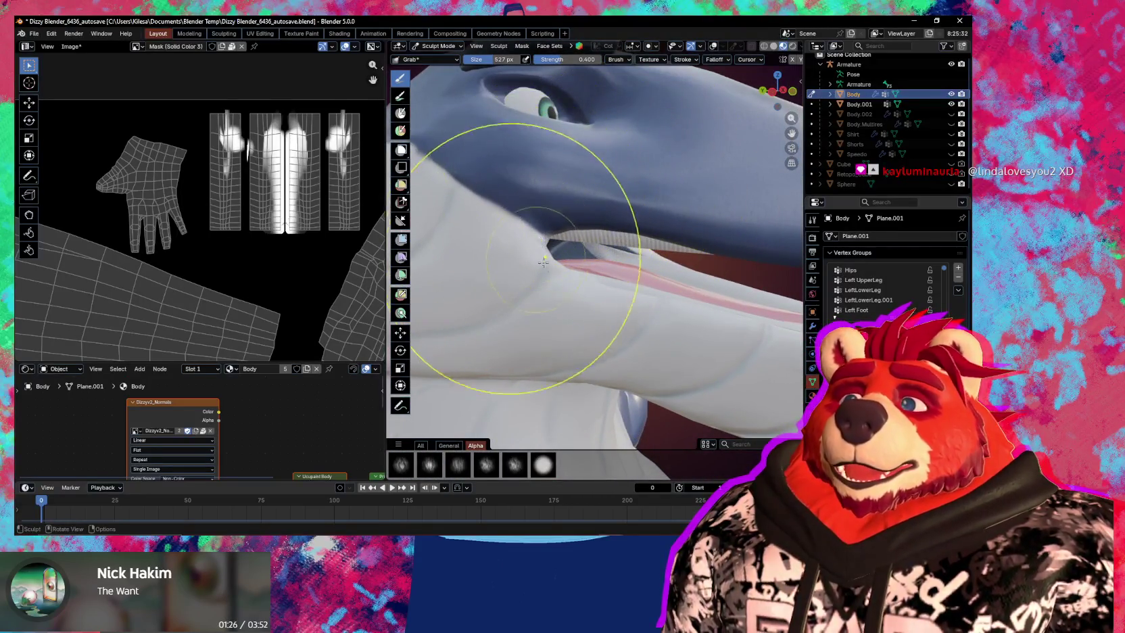
{"action": "left_click", "coordinate": [664, 295]}
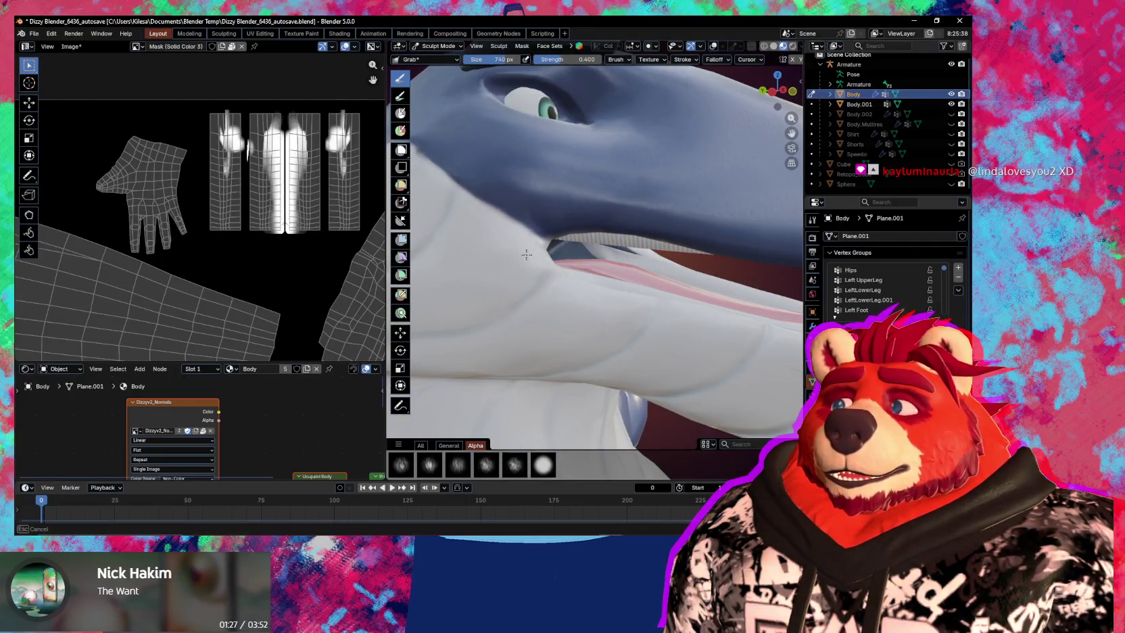
{"action": "scroll", "coordinate": [526, 255], "scroll_direction": "down", "scroll_amount": 3}
{"action": "middle_click_drag", "start_coordinate": [527, 254], "coordinate": [561, 260]}
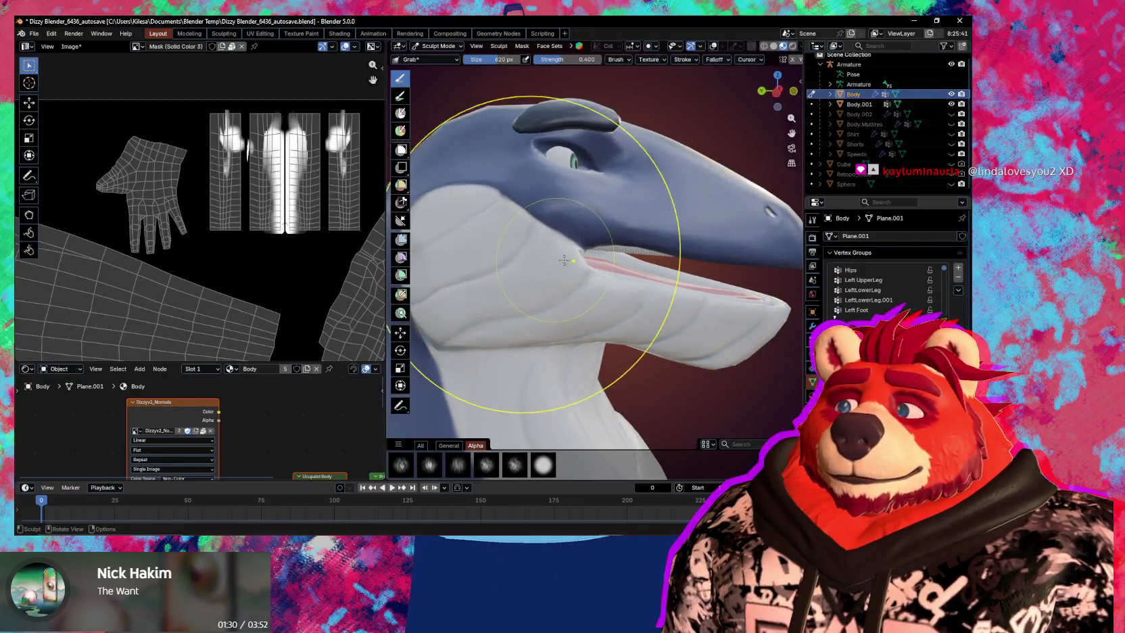
{"action": "left_click_drag", "start_coordinate": [567, 260], "coordinate": [636, 238]}
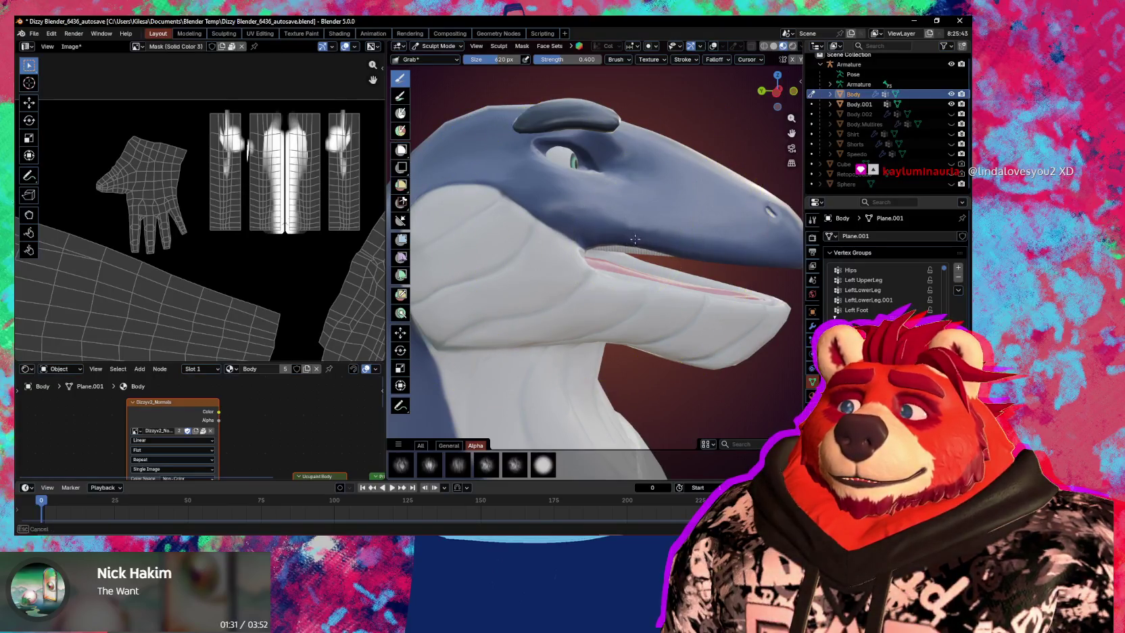
{"action": "mouse_move", "coordinate": [635, 244]}
{"action": "middle_mouse_down"}
{"action": "mouse_move", "coordinate": [600, 306]}
{"action": "mouse_move", "coordinate": [568, 298]}
{"action": "middle_mouse_up"}
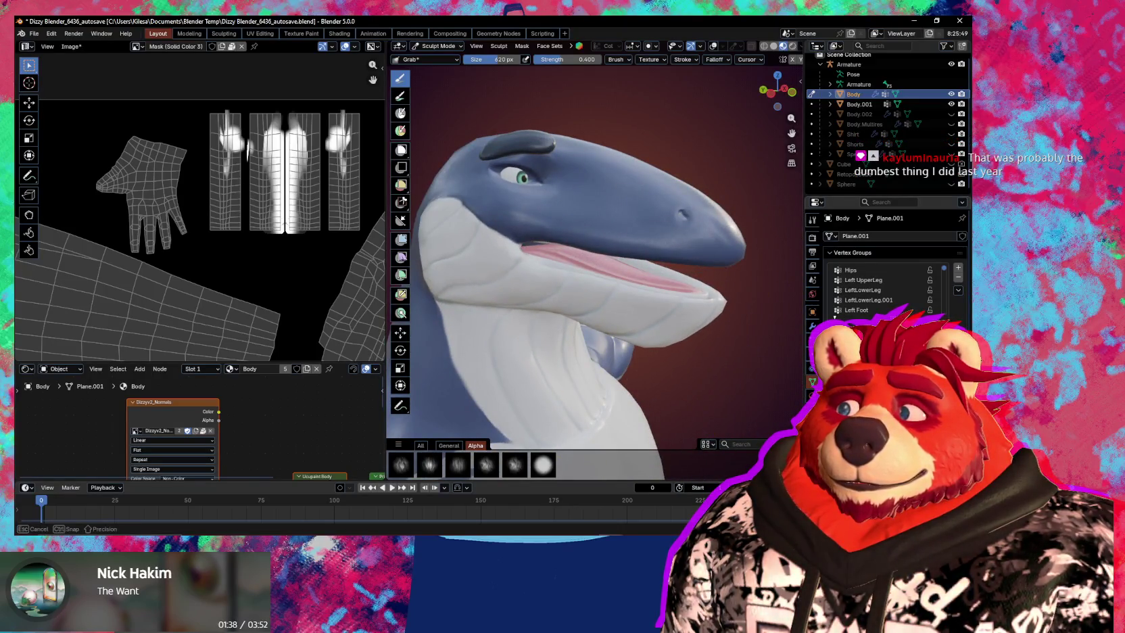
Pull the white lower jaw upward with the Grab brush until it meets the blue snout.
{"action": "left_click_drag", "start_coordinate": [676, 301], "coordinate": [675, 291]}
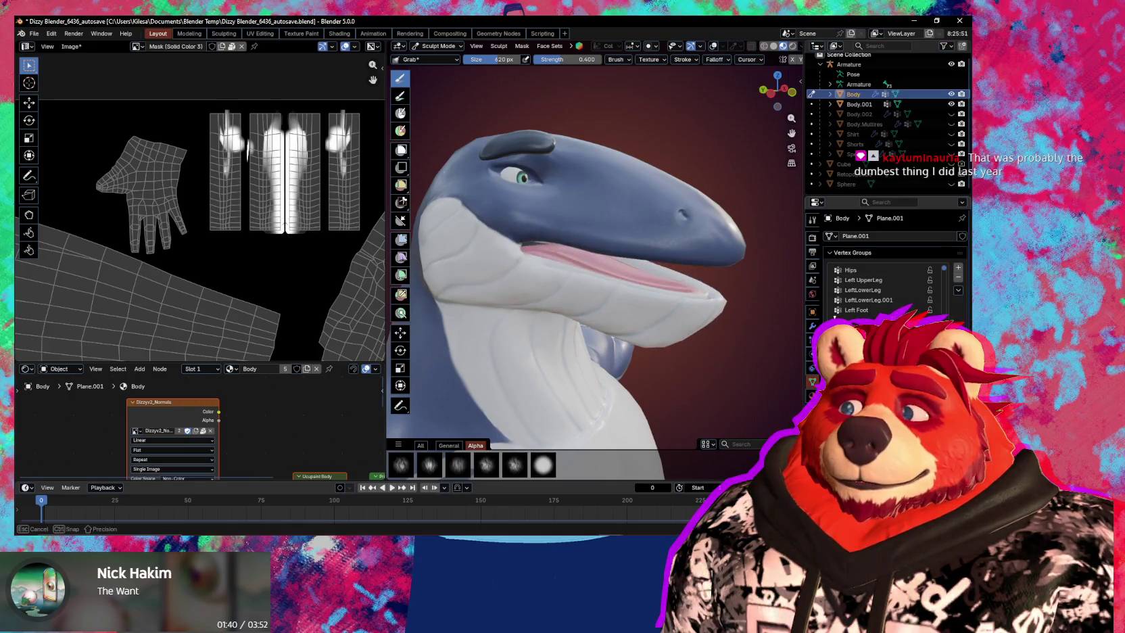
{"action": "scroll", "coordinate": [674, 291], "scroll_direction": "up", "scroll_amount": 3}
{"action": "scroll", "coordinate": [669, 278], "scroll_direction": "up", "scroll_amount": 3}
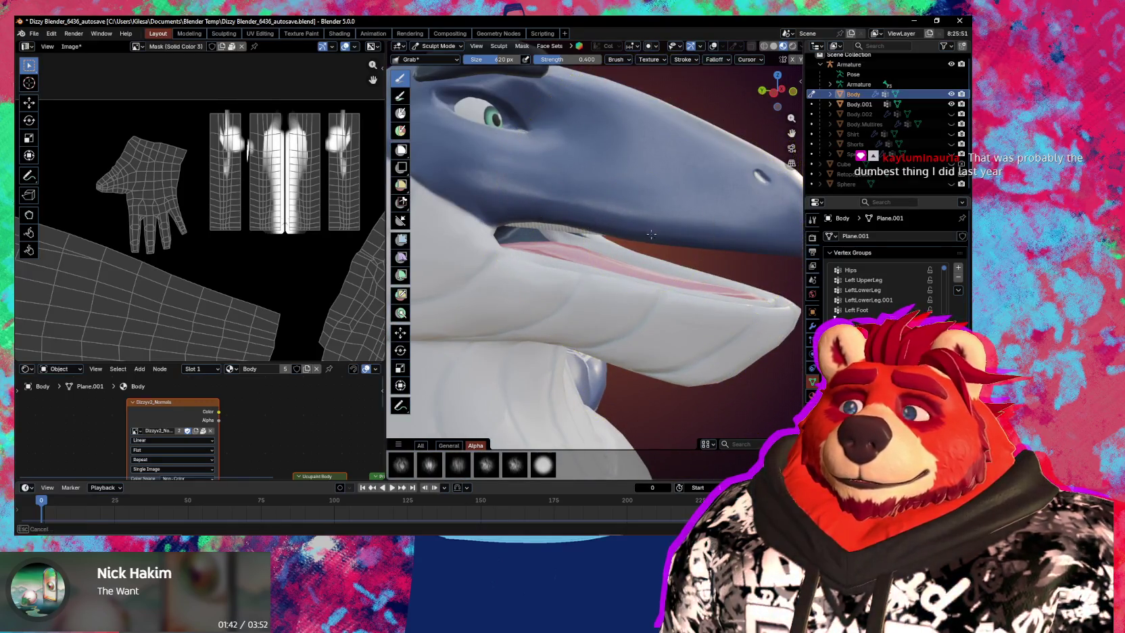
{"action": "mouse_move", "coordinate": [653, 228]}
{"action": "left_mouse_down"}
{"action": "mouse_move", "coordinate": [671, 233]}
{"action": "mouse_move", "coordinate": [613, 230]}
{"action": "left_mouse_up"}
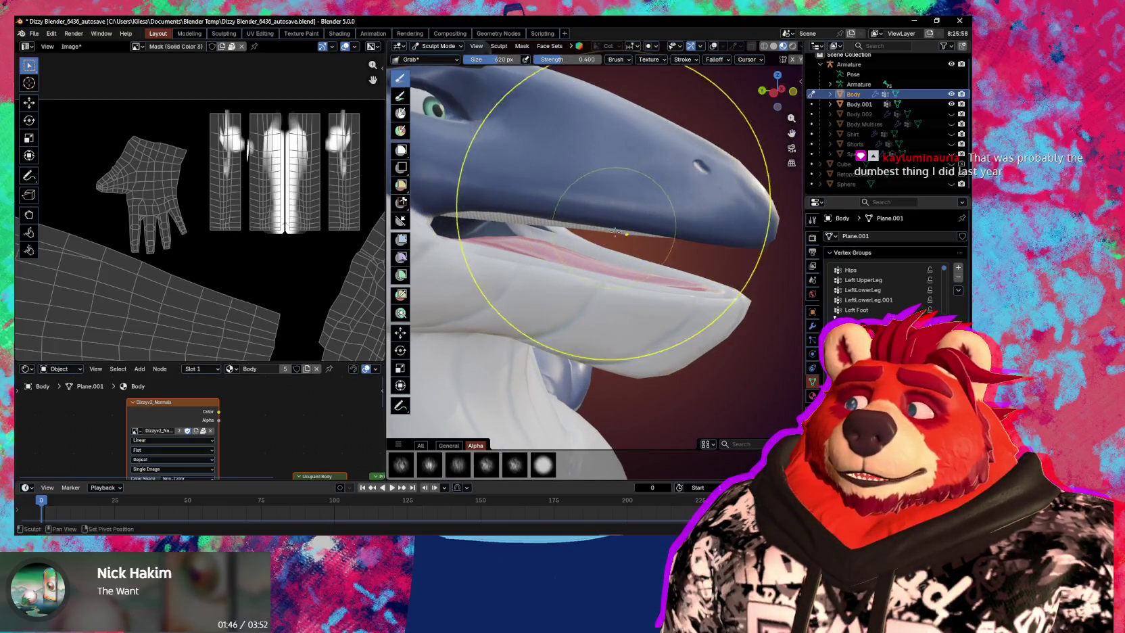
{"action": "scroll", "coordinate": [613, 231], "scroll_direction": "down", "scroll_amount": 3}
{"action": "mouse_move", "coordinate": [669, 287]}
{"action": "left_mouse_down"}
{"action": "mouse_move", "coordinate": [669, 247]}
{"action": "mouse_move", "coordinate": [670, 270]}
{"action": "mouse_move", "coordinate": [670, 260]}
{"action": "left_mouse_up"}
{"action": "mouse_move", "coordinate": [595, 284]}
{"action": "middle_mouse_down"}
{"action": "mouse_move", "coordinate": [586, 290]}
{"action": "mouse_move", "coordinate": [633, 280]}
{"action": "middle_mouse_up"}
Refine the jaw tip and outline so it tucks neatly beneath the snout.
{"action": "scroll", "coordinate": [608, 284], "scroll_direction": "up", "scroll_amount": 4}
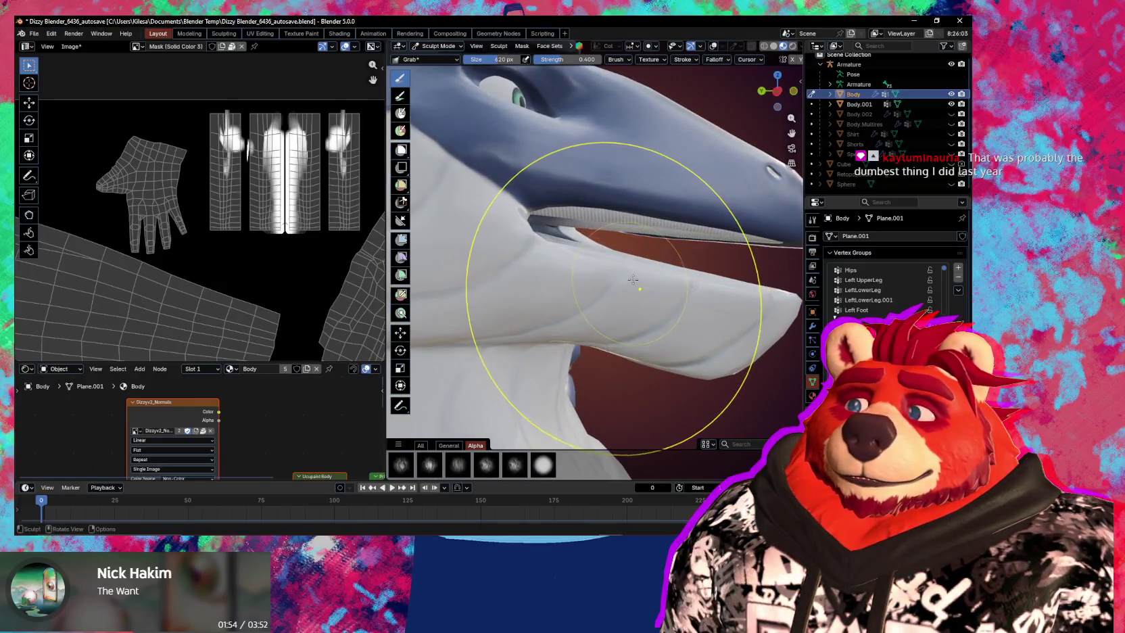
{"action": "left_click_drag", "start_coordinate": [633, 280], "coordinate": [646, 288]}
{"action": "mouse_move", "coordinate": [645, 287]}
{"action": "middle_mouse_down"}
{"action": "mouse_move", "coordinate": [662, 292]}
{"action": "mouse_move", "coordinate": [574, 352]}
{"action": "mouse_move", "coordinate": [608, 357]}
{"action": "mouse_move", "coordinate": [693, 305]}
{"action": "middle_mouse_up"}
{"action": "left_click_drag", "start_coordinate": [692, 305], "coordinate": [731, 299]}
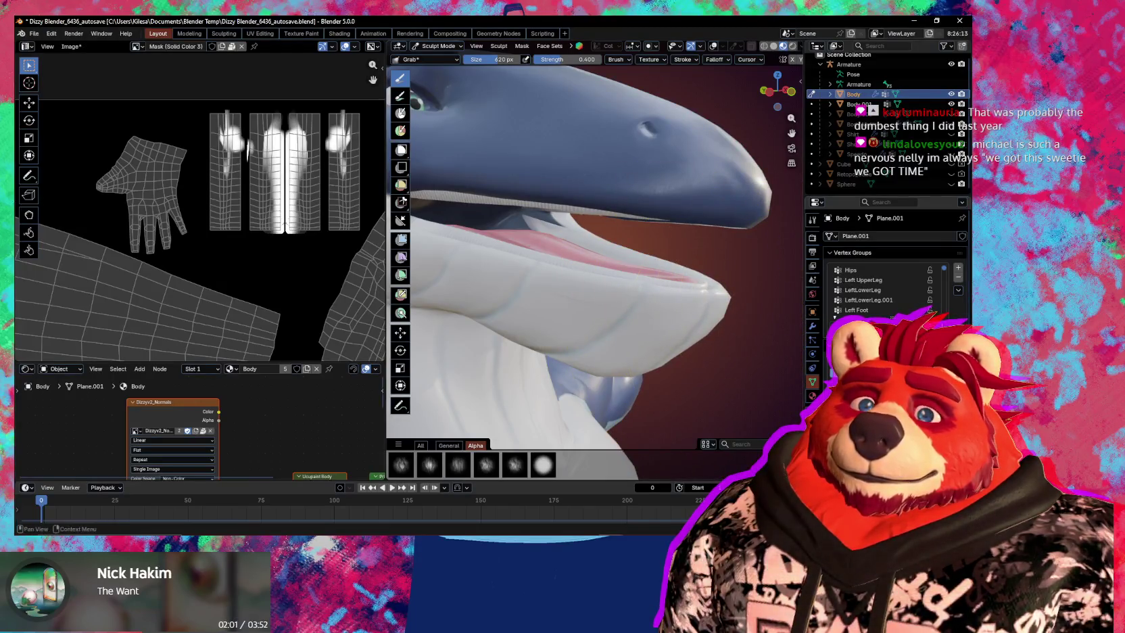
{"action": "left_click_drag", "start_coordinate": [730, 299], "coordinate": [744, 233]}
{"action": "mouse_move", "coordinate": [770, 326]}
{"action": "middle_mouse_down"}
{"action": "mouse_move", "coordinate": [727, 307]}
{"action": "mouse_move", "coordinate": [719, 335]}
{"action": "middle_mouse_up"}
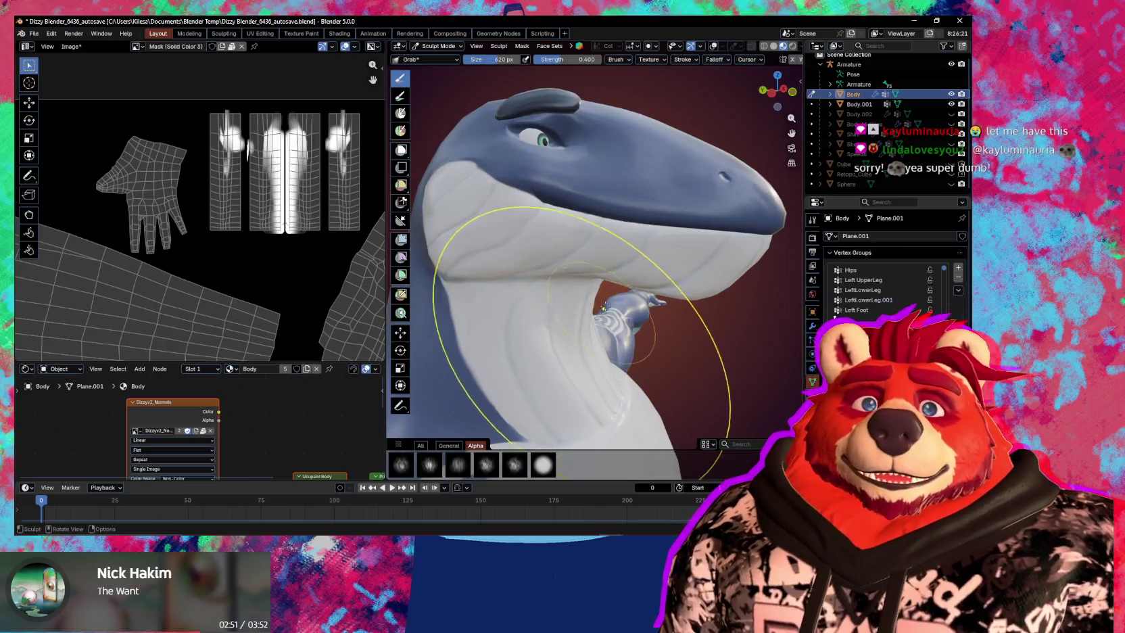
Bulge out the white underside of the lower jaw with the Grab brush.
{"action": "mouse_move", "coordinate": [636, 306]}
{"action": "middle_mouse_down"}
{"action": "mouse_move", "coordinate": [689, 325]}
{"action": "mouse_move", "coordinate": [671, 311]}
{"action": "middle_mouse_up"}
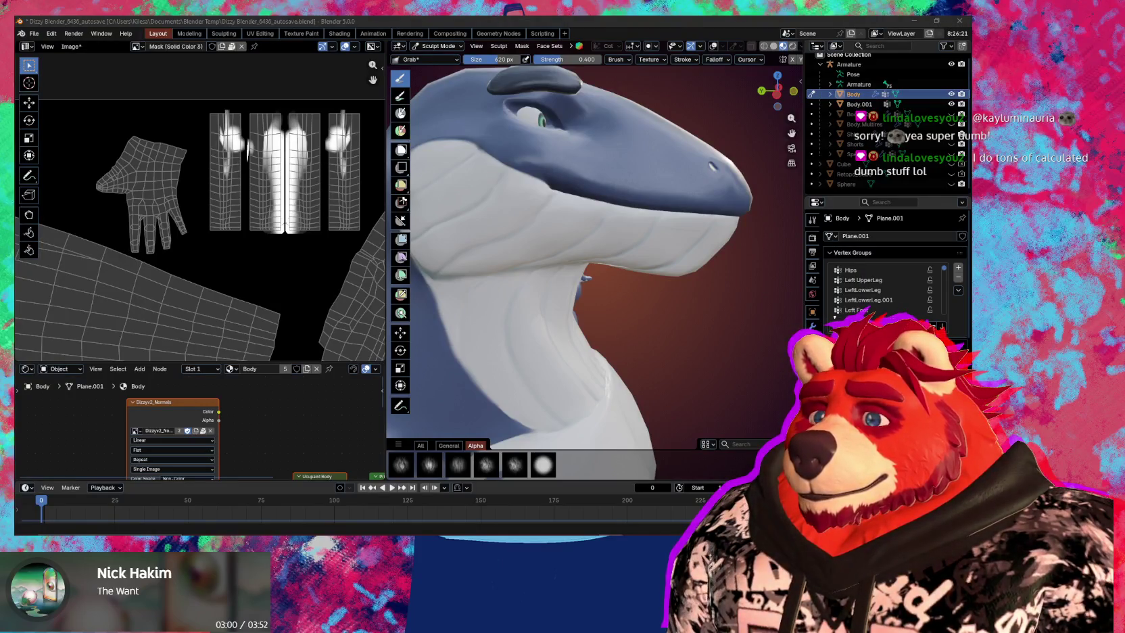
{"action": "key", "text": "alt+Tab"}
{"action": "middle_click_drag", "start_coordinate": [440, 301], "coordinate": [454, 298]}
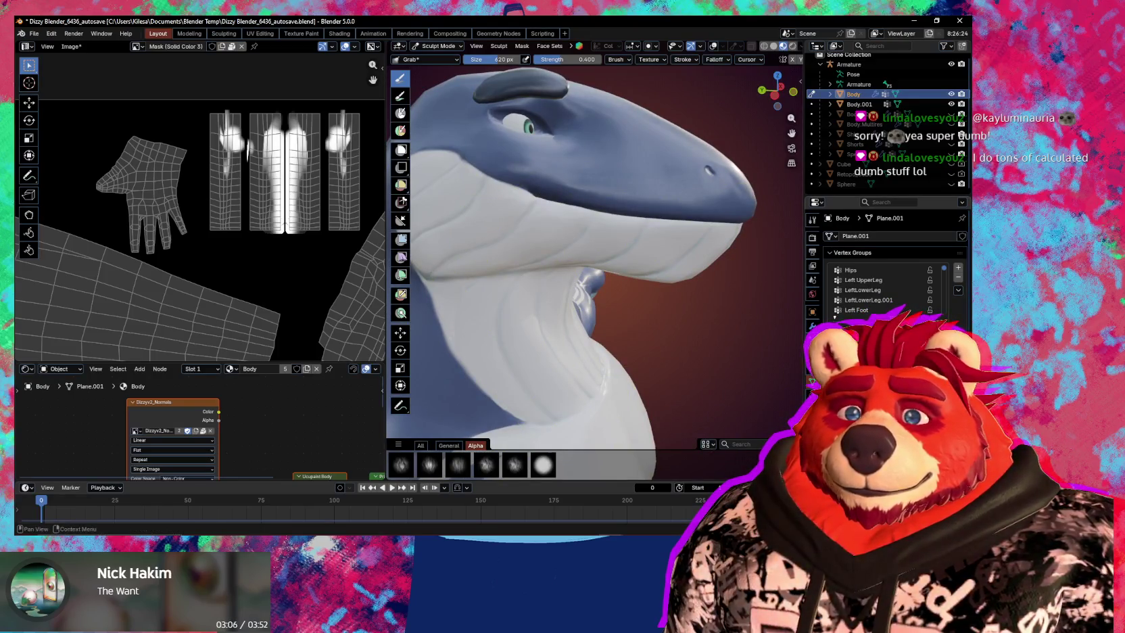
{"action": "middle_click_drag", "start_coordinate": [798, 338], "coordinate": [609, 304]}
{"action": "scroll", "coordinate": [573, 301], "scroll_direction": "up", "scroll_amount": 5}
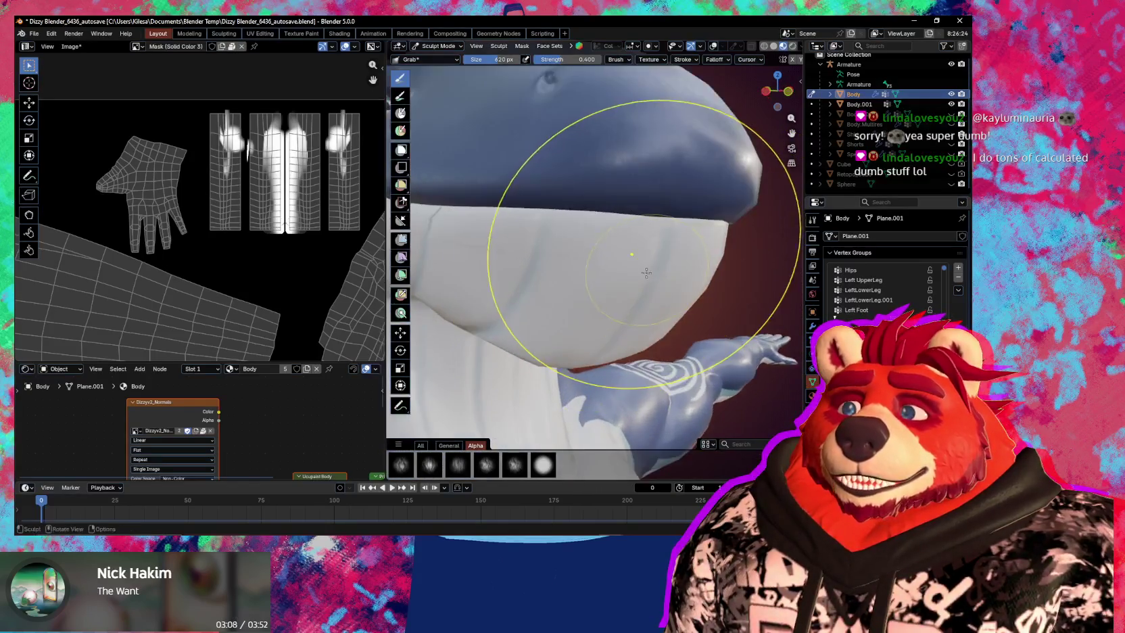
{"action": "left_click_drag", "start_coordinate": [660, 234], "coordinate": [687, 234]}
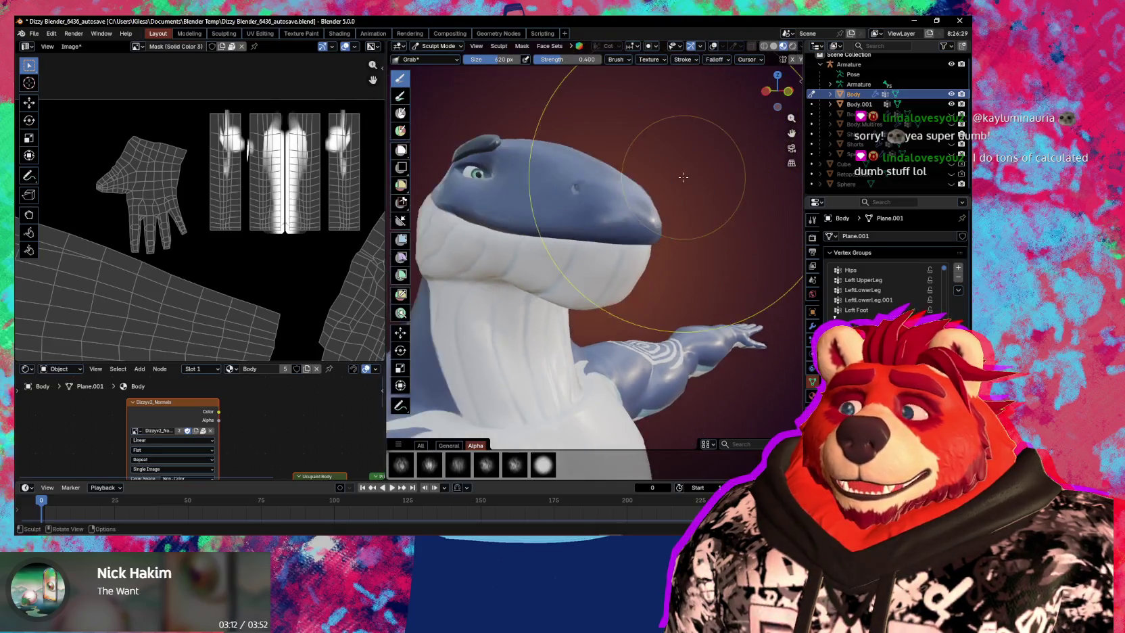
Orbit around the whale head to inspect it from the side and front.
{"action": "scroll", "coordinate": [749, 95], "scroll_direction": "down", "scroll_amount": 5}
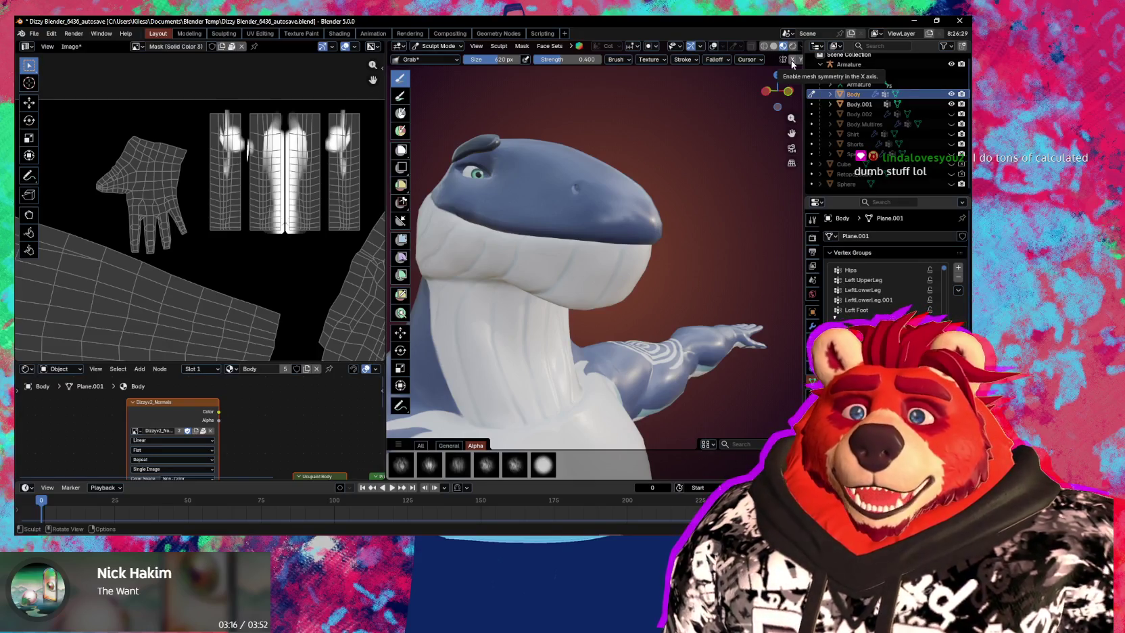
{"action": "mouse_move", "coordinate": [578, 190]}
{"action": "middle_mouse_down"}
{"action": "mouse_move", "coordinate": [513, 196]}
{"action": "mouse_move", "coordinate": [784, 333]}
{"action": "mouse_move", "coordinate": [610, 320]}
{"action": "mouse_move", "coordinate": [793, 355]}
{"action": "middle_mouse_up"}
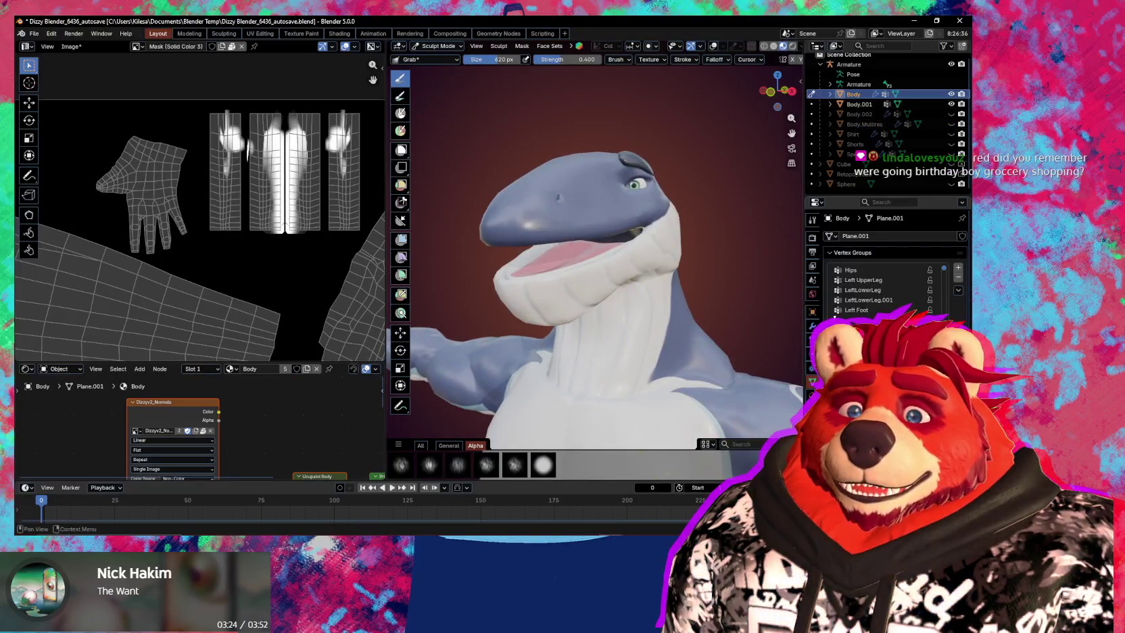
{"action": "mouse_move", "coordinate": [681, 335]}
{"action": "middle_mouse_down"}
{"action": "mouse_move", "coordinate": [600, 318]}
{"action": "mouse_move", "coordinate": [673, 306]}
{"action": "middle_mouse_up"}
Enter Edit Mode on the Body mesh and select all of it.
{"action": "key", "text": "Tab"}
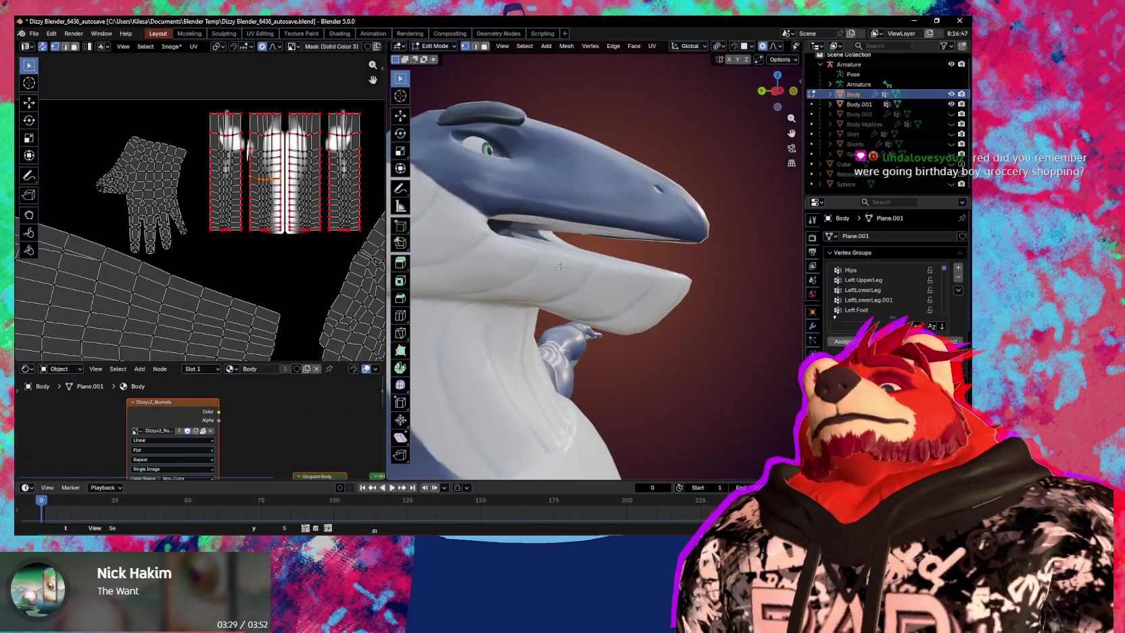
{"action": "mouse_move", "coordinate": [574, 270]}
{"action": "middle_mouse_down", "text": "ctrl"}
{"action": "mouse_move", "coordinate": [602, 278]}
{"action": "mouse_move", "coordinate": [582, 282]}
{"action": "middle_mouse_up", "text": "ctrl"}
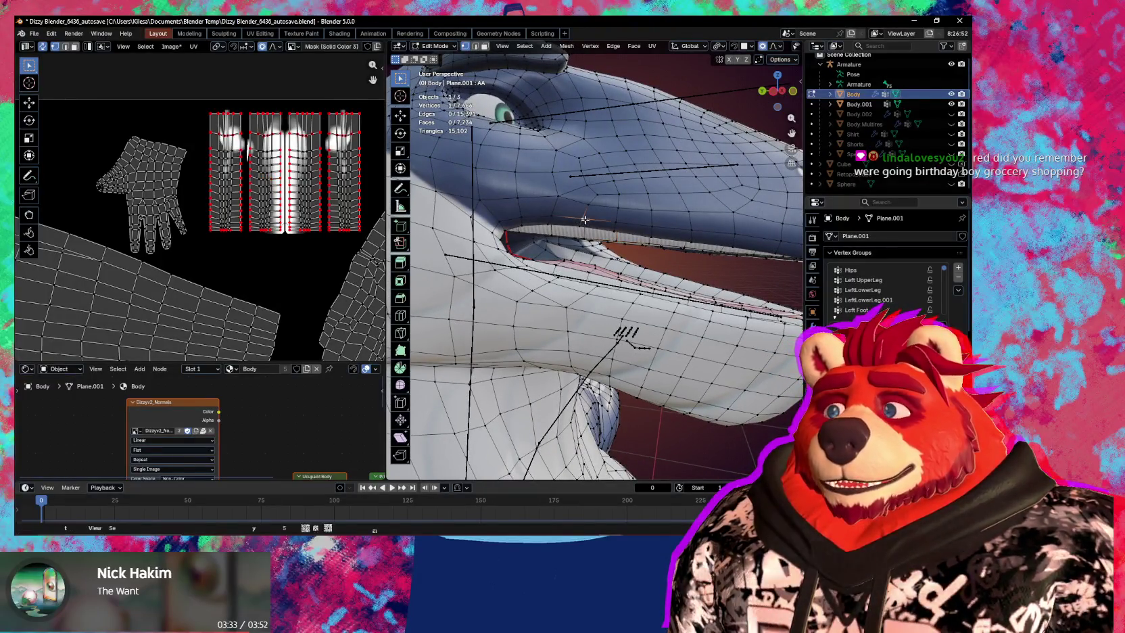
{"action": "key", "text": "a"}
{"action": "mouse_move", "coordinate": [577, 218]}
{"action": "middle_mouse_down"}
{"action": "mouse_move", "coordinate": [546, 246]}
{"action": "mouse_move", "coordinate": [592, 267]}
{"action": "middle_mouse_up"}
{"action": "scroll", "coordinate": [593, 267], "scroll_direction": "up", "scroll_amount": 2}
Apply Snap to Symmetry from Quick Favorites with a Factor of 0.5.
{"action": "key", "text": "q"}
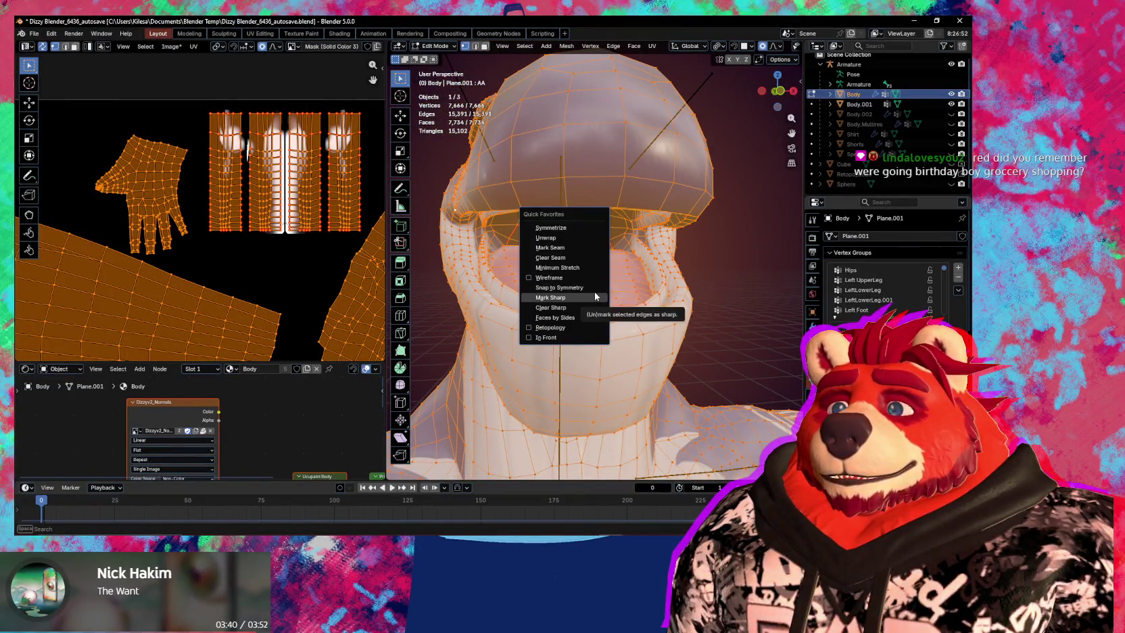
{"action": "left_click", "coordinate": [591, 290]}
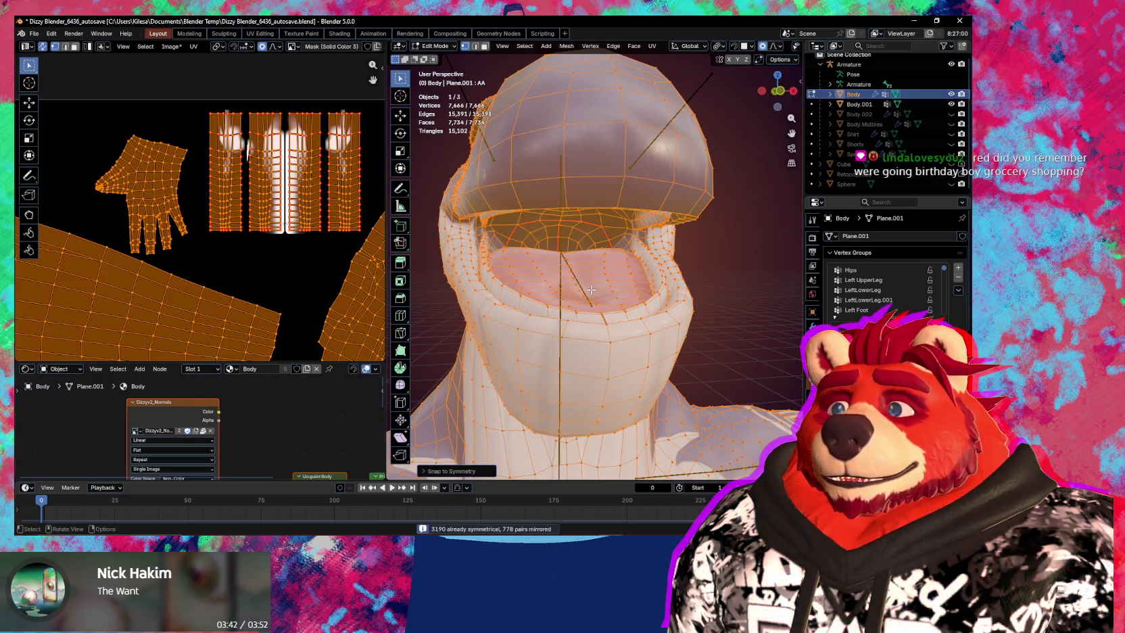
{"action": "middle_click_drag", "start_coordinate": [591, 289], "coordinate": [595, 289]}
{"action": "left_click", "coordinate": [462, 475]}
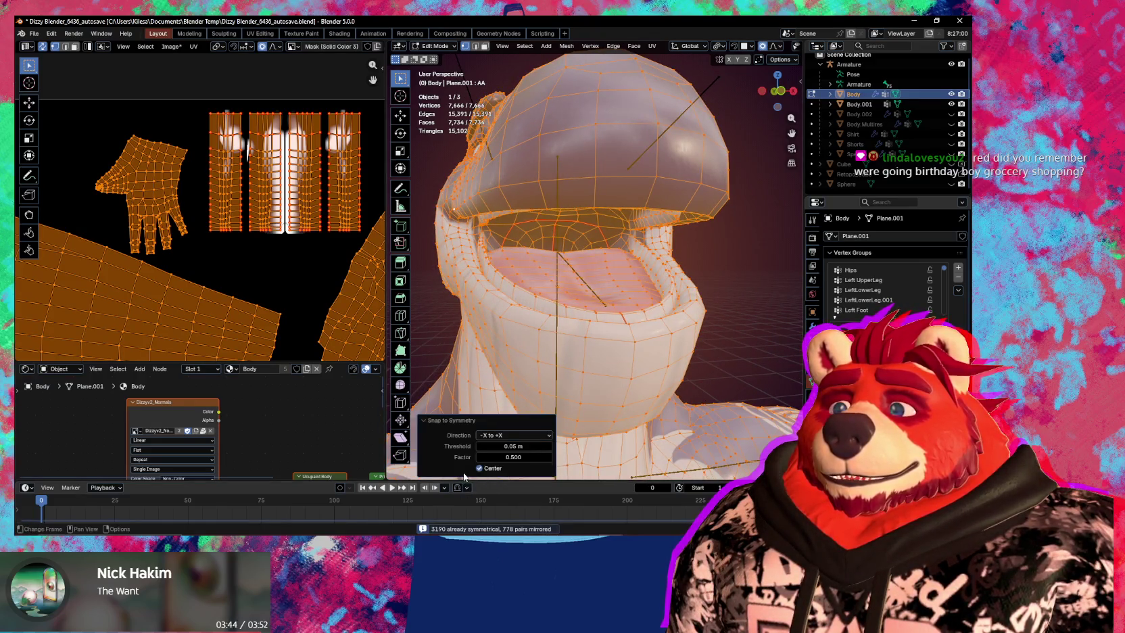
{"action": "mouse_move", "coordinate": [512, 457]}
{"action": "left_mouse_down"}
{"action": "mouse_move", "coordinate": [484, 457]}
{"action": "mouse_move", "coordinate": [534, 457]}
{"action": "mouse_move", "coordinate": [446, 457]}
{"action": "left_mouse_up"}
{"action": "left_click", "coordinate": [514, 457]}
{"action": "key", "text": "BackSpace"}
{"action": "type", "text": "0.5"}
{"action": "key", "text": "Return"}
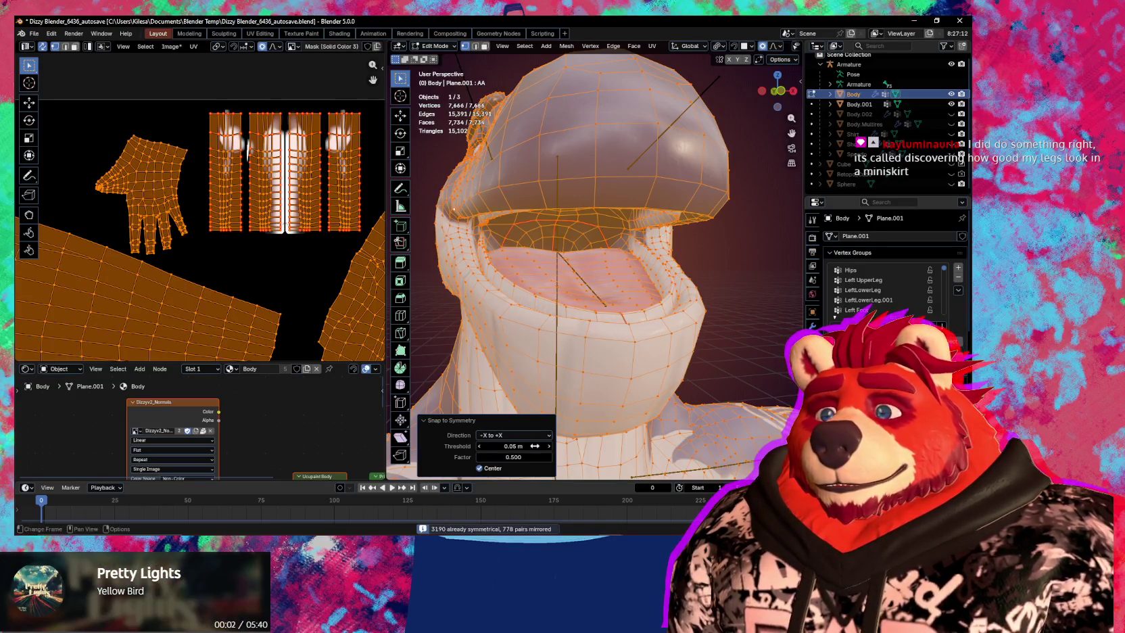
Deselect the mesh, leave Edit Mode and return to Sculpt Mode.
{"action": "middle_click_drag", "start_coordinate": [595, 392], "coordinate": [621, 392]}
{"action": "middle_click_drag", "start_coordinate": [591, 355], "coordinate": [682, 360]}
{"action": "left_click", "coordinate": [643, 355]}
{"action": "scroll", "coordinate": [682, 361], "scroll_direction": "down", "scroll_amount": 5}
{"action": "key", "text": "Tab"}
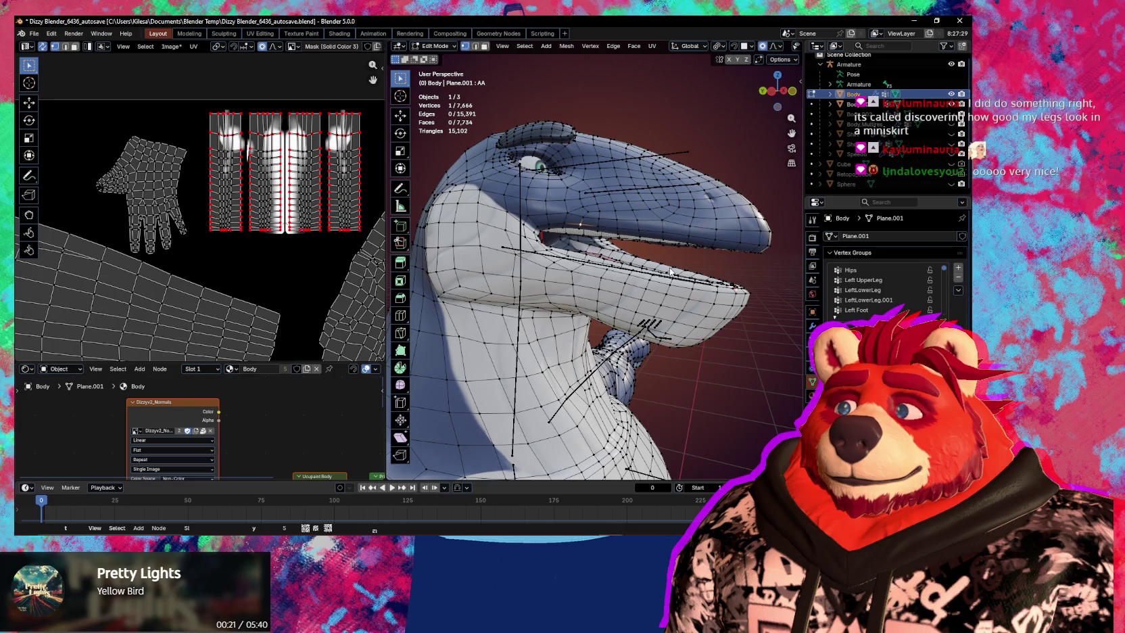
{"action": "key", "text": "ctrl+Tab"}
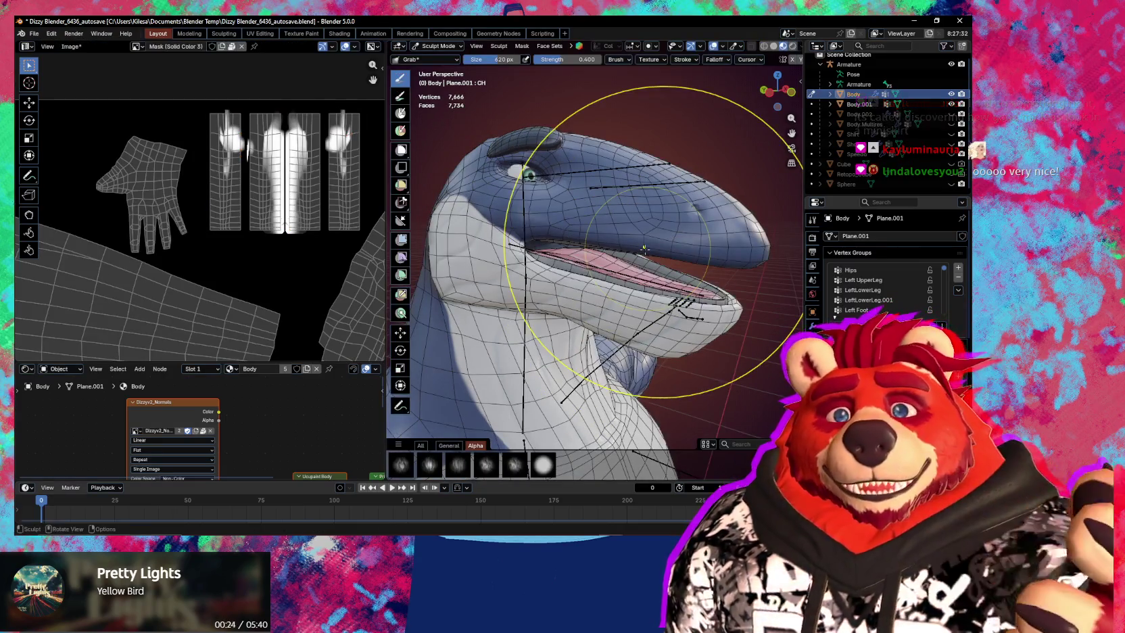
Switch to Object Mode, undo the last change, and open Edit > Undo History.
{"action": "mouse_move", "coordinate": [642, 223]}
{"action": "middle_mouse_down"}
{"action": "mouse_move", "coordinate": [628, 184]}
{"action": "mouse_move", "coordinate": [705, 262]}
{"action": "middle_mouse_up"}
{"action": "key", "text": "ctrl+Tab"}
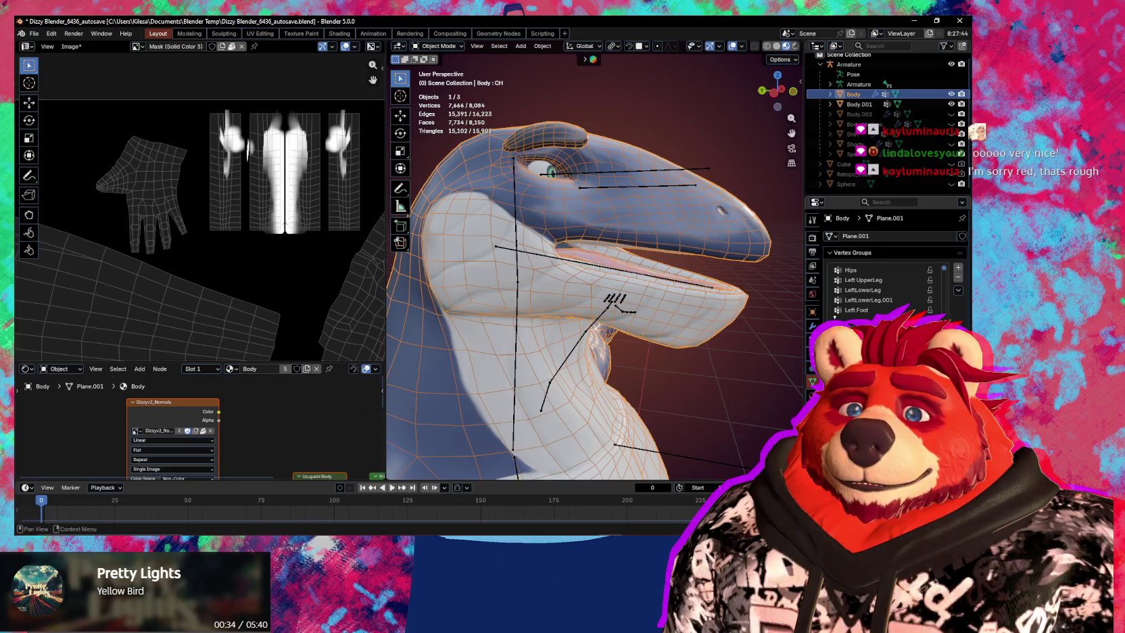
{"action": "key", "text": "ctrl+z"}
{"action": "left_click", "coordinate": [50, 34]}
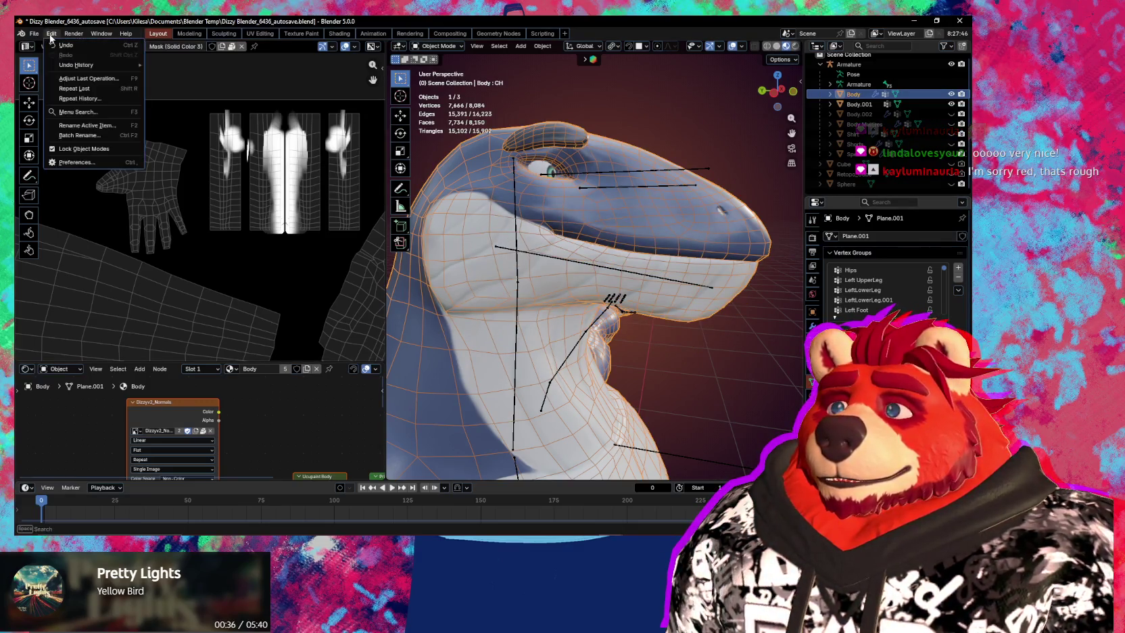
{"action": "mouse_move", "coordinate": [77, 65]}
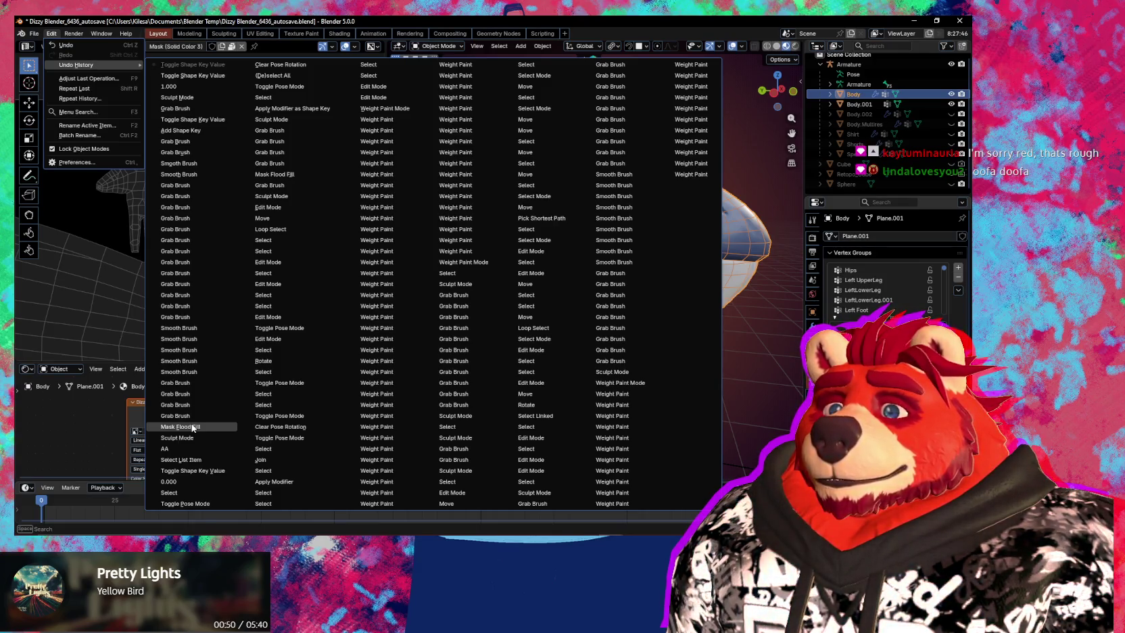
Revert to the Mask Flood Fill step in the undo history, then view the head from the side.
{"action": "left_click", "coordinate": [193, 427]}
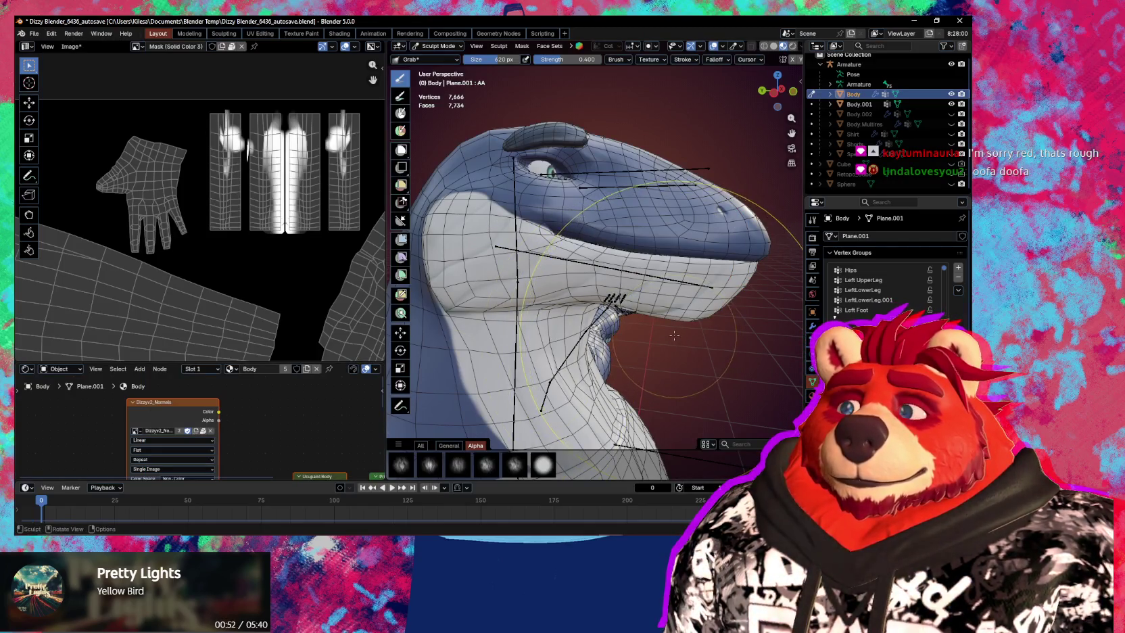
{"action": "middle_click_drag", "start_coordinate": [673, 336], "coordinate": [774, 341]}
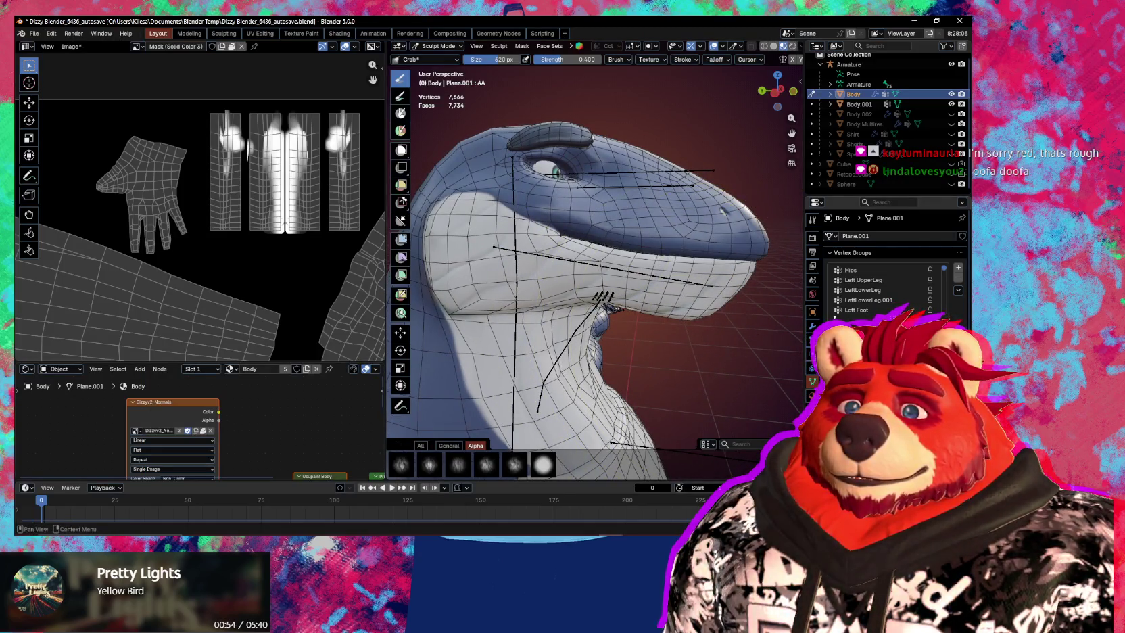
{"action": "mouse_move", "coordinate": [676, 318]}
{"action": "middle_mouse_down"}
{"action": "mouse_move", "coordinate": [555, 316]}
{"action": "mouse_move", "coordinate": [699, 321]}
{"action": "mouse_move", "coordinate": [649, 313]}
{"action": "middle_mouse_up"}
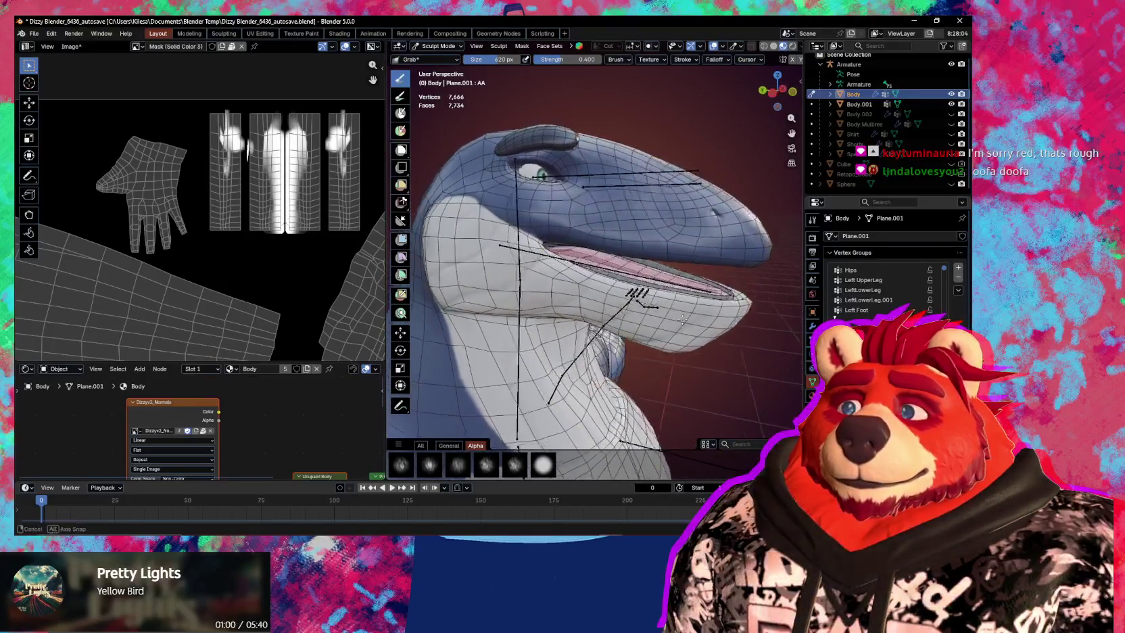
{"action": "middle_click_drag", "start_coordinate": [650, 313], "coordinate": [585, 277]}
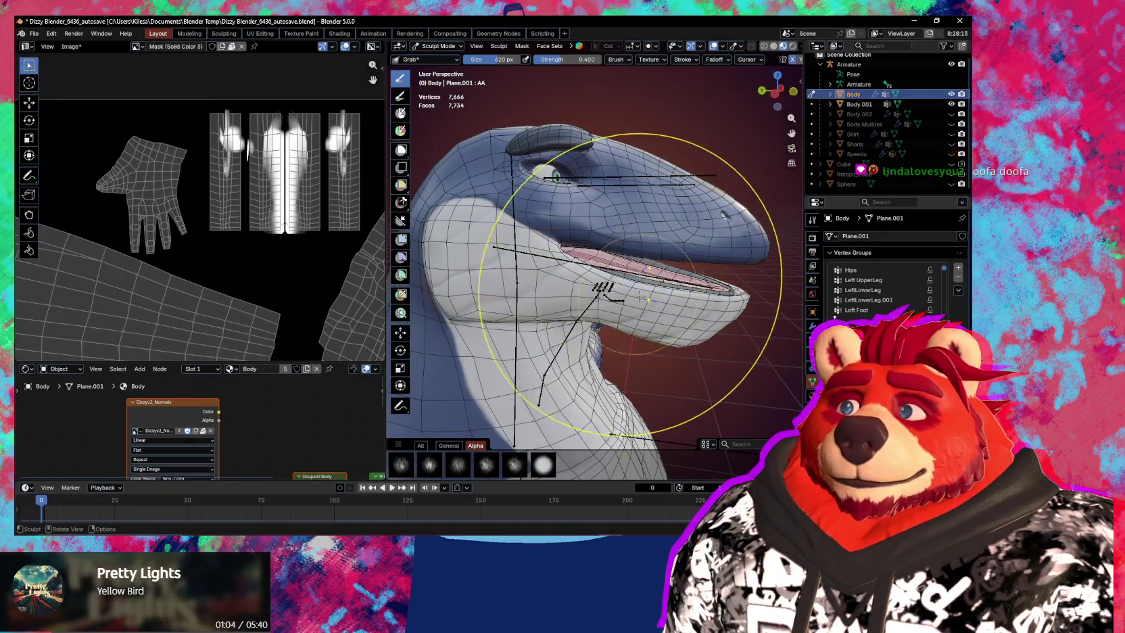
{"action": "scroll", "coordinate": [595, 311], "scroll_direction": "up", "scroll_amount": 3}
{"action": "middle_click_drag", "start_coordinate": [582, 297], "coordinate": [541, 270]}
Resize the Grab brush through 396, 515, 601 and 693 px, then pull the jaw into shape.
{"action": "key", "text": "f"}
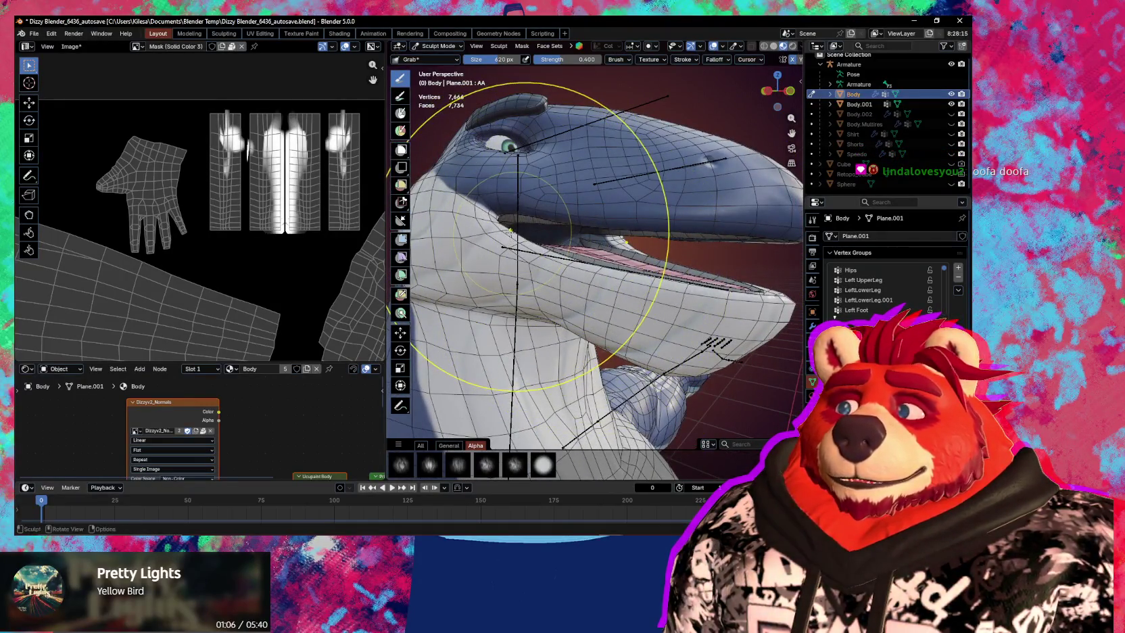
{"action": "left_click", "coordinate": [453, 234]}
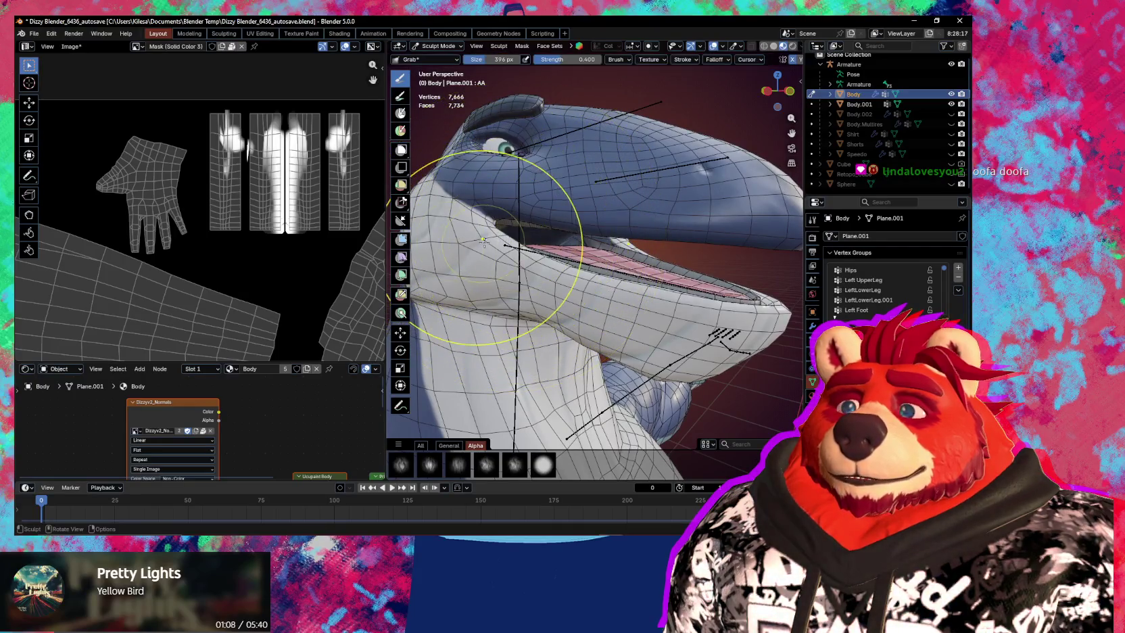
{"action": "scroll", "coordinate": [452, 229], "scroll_direction": "up", "scroll_amount": 3}
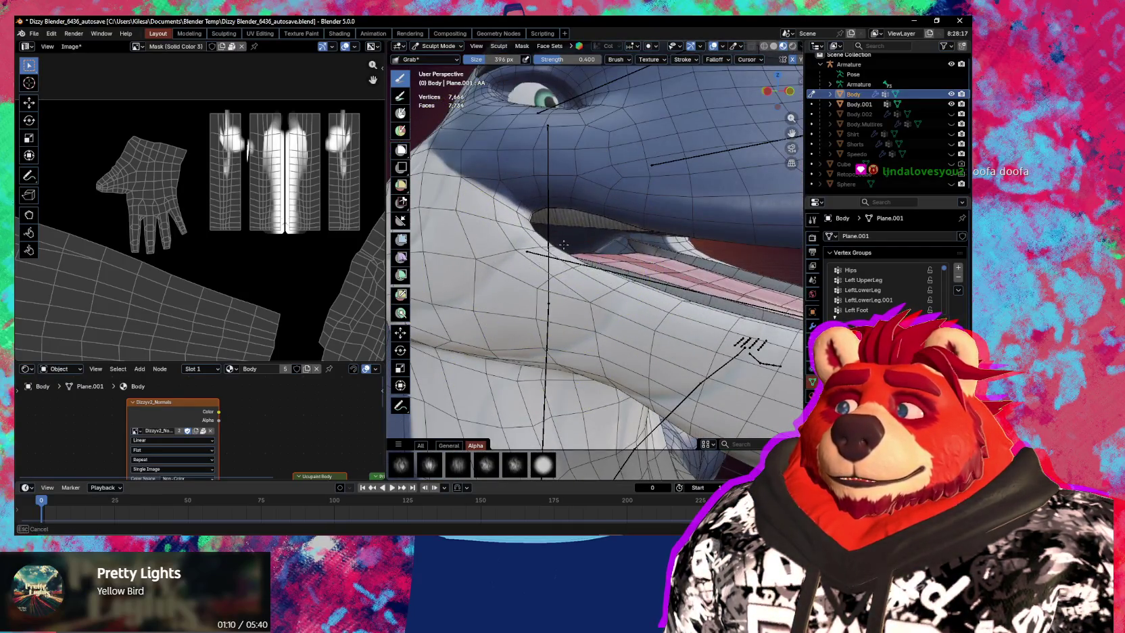
{"action": "middle_click_drag", "start_coordinate": [594, 273], "coordinate": [558, 248]}
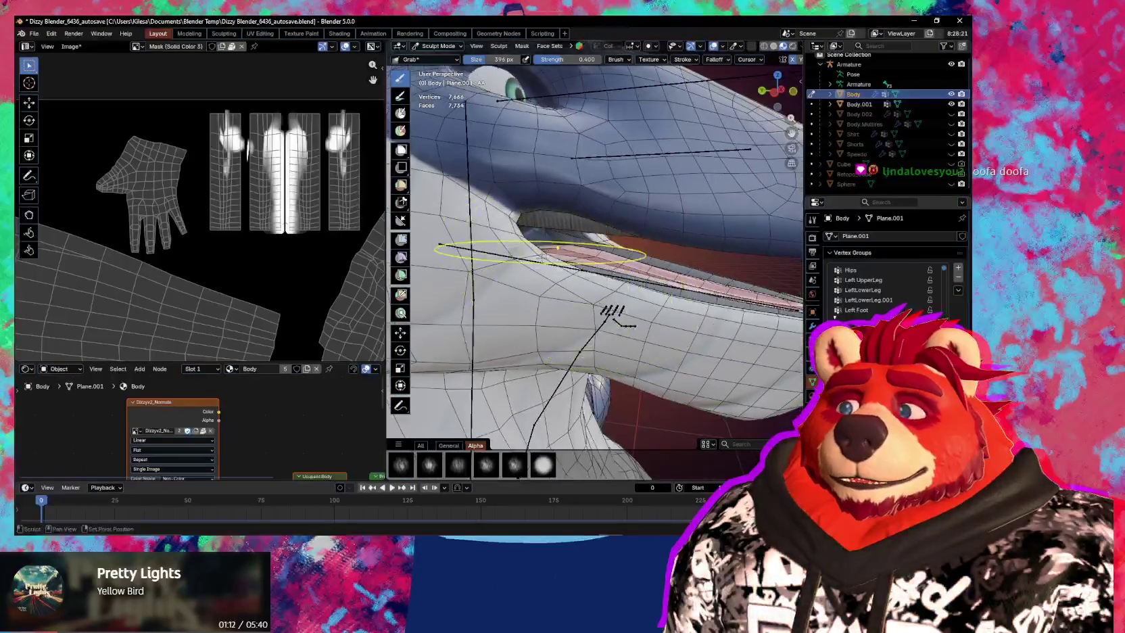
{"action": "key", "text": "f"}
{"action": "left_click", "coordinate": [576, 187]}
{"action": "mouse_move", "coordinate": [554, 254]}
{"action": "middle_mouse_down"}
{"action": "mouse_move", "coordinate": [460, 237]}
{"action": "mouse_move", "coordinate": [582, 250]}
{"action": "middle_mouse_up"}
{"action": "key", "text": "f"}
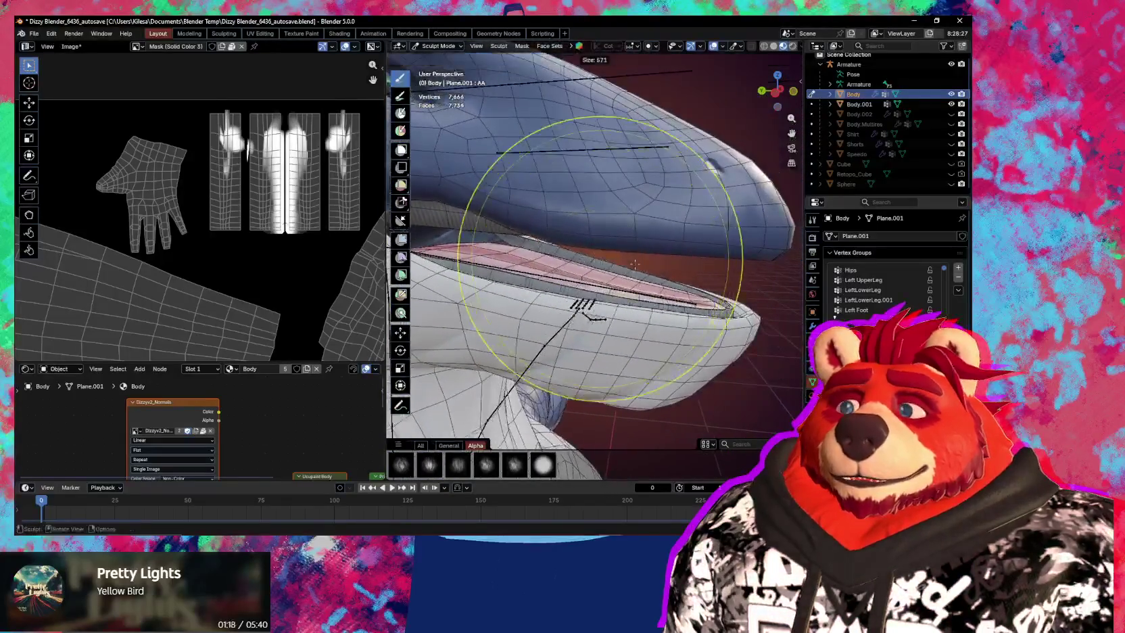
{"action": "left_click", "coordinate": [600, 214]}
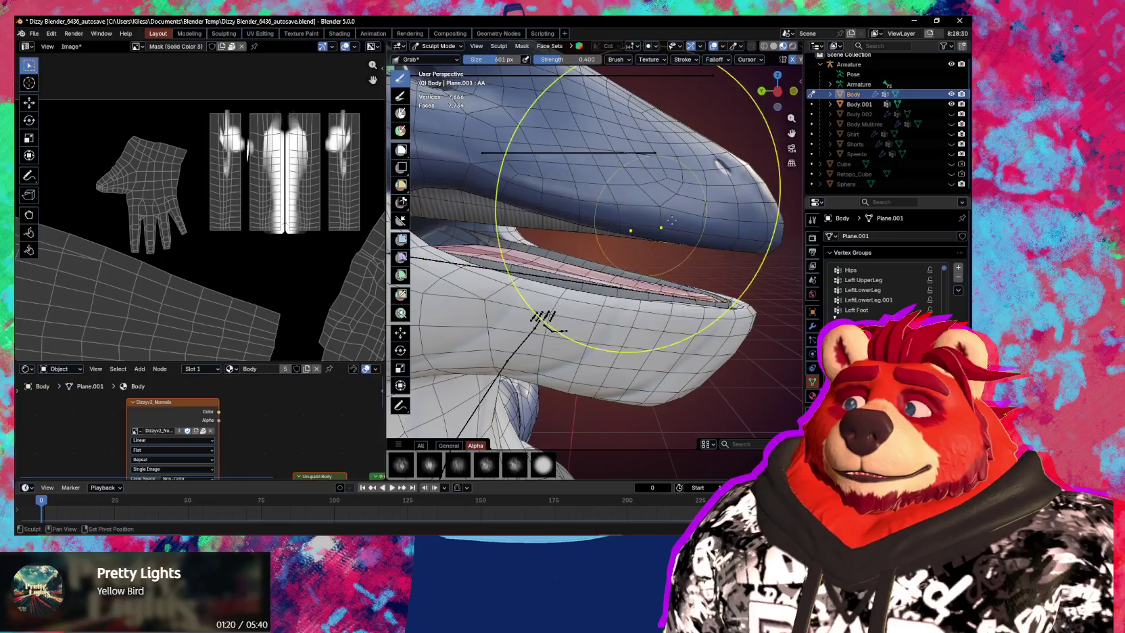
{"action": "left_click", "coordinate": [706, 268]}
{"action": "left_click_drag", "start_coordinate": [707, 268], "coordinate": [716, 306]}
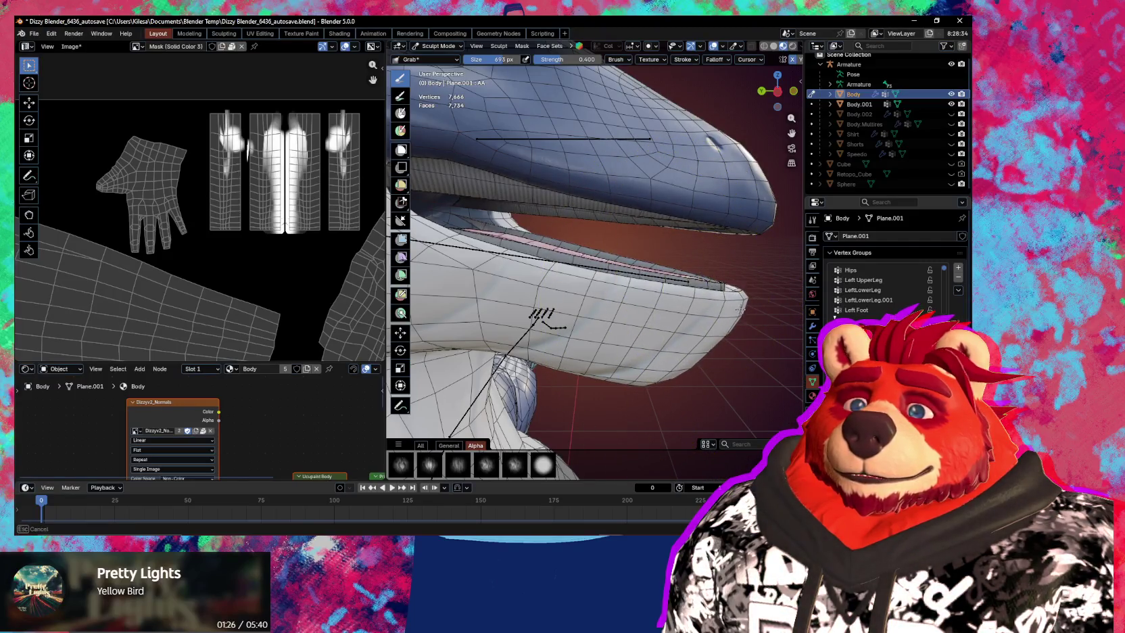
Hide the wireframe overlay and shrink the brush down to 259 px.
{"action": "key", "text": "f"}
{"action": "left_click", "coordinate": [522, 267]}
{"action": "mouse_move", "coordinate": [522, 267]}
{"action": "middle_mouse_down"}
{"action": "mouse_move", "coordinate": [576, 263]}
{"action": "mouse_move", "coordinate": [515, 249]}
{"action": "middle_mouse_up"}
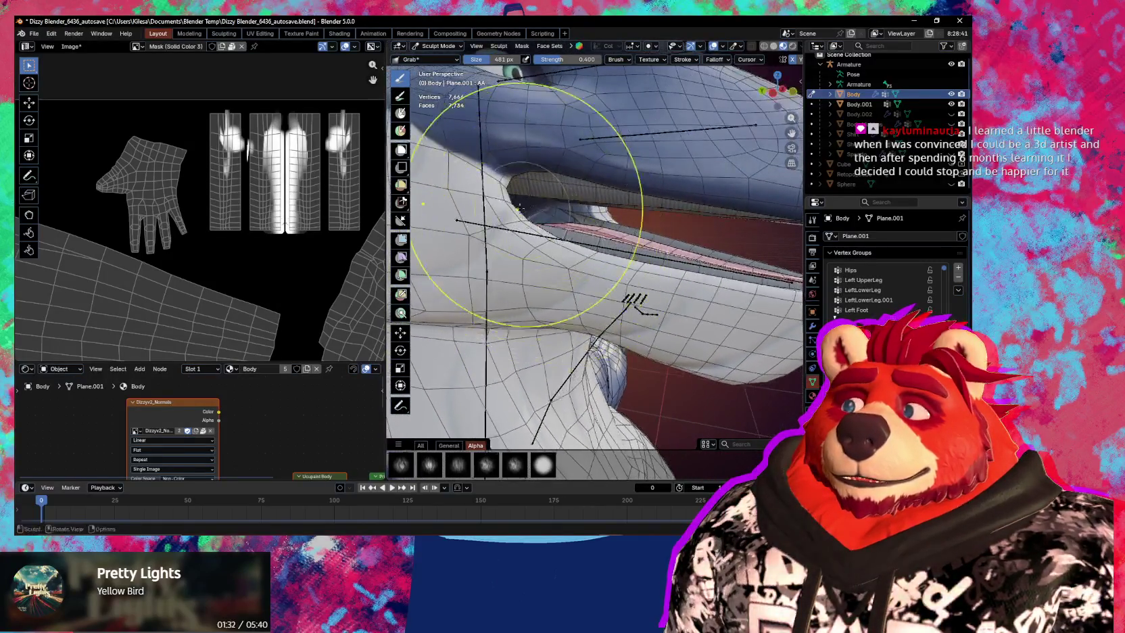
{"action": "mouse_move", "coordinate": [552, 171]}
{"action": "middle_mouse_down"}
{"action": "mouse_move", "coordinate": [677, 258]}
{"action": "mouse_move", "coordinate": [568, 243]}
{"action": "mouse_move", "coordinate": [650, 266]}
{"action": "middle_mouse_up"}
{"action": "key", "text": "shift+alt+z"}
{"action": "key", "text": "f"}
{"action": "left_click", "coordinate": [536, 238]}
{"action": "key", "text": "f"}
{"action": "left_click", "coordinate": [597, 240]}
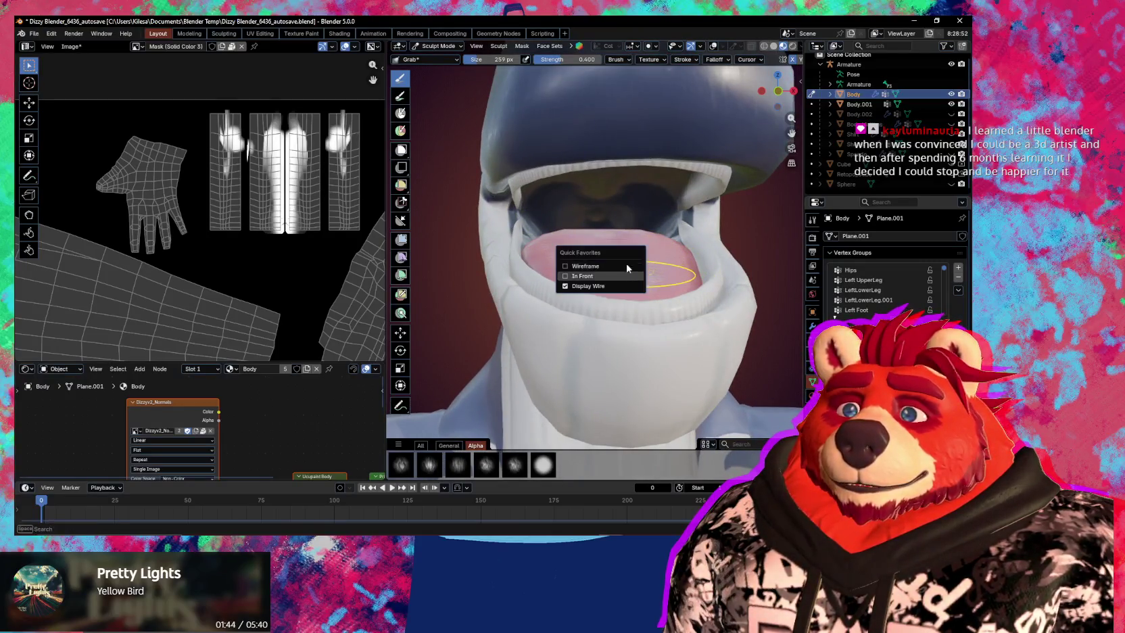
Turn the wireframe overlay off again and set the brush to 466 px.
{"action": "key", "text": "shift+alt+z"}
{"action": "mouse_move", "coordinate": [633, 228]}
{"action": "middle_mouse_down"}
{"action": "mouse_move", "coordinate": [672, 265]}
{"action": "mouse_move", "coordinate": [608, 243]}
{"action": "middle_mouse_up"}
{"action": "key", "text": "shift+alt+z"}
{"action": "key", "text": "f"}
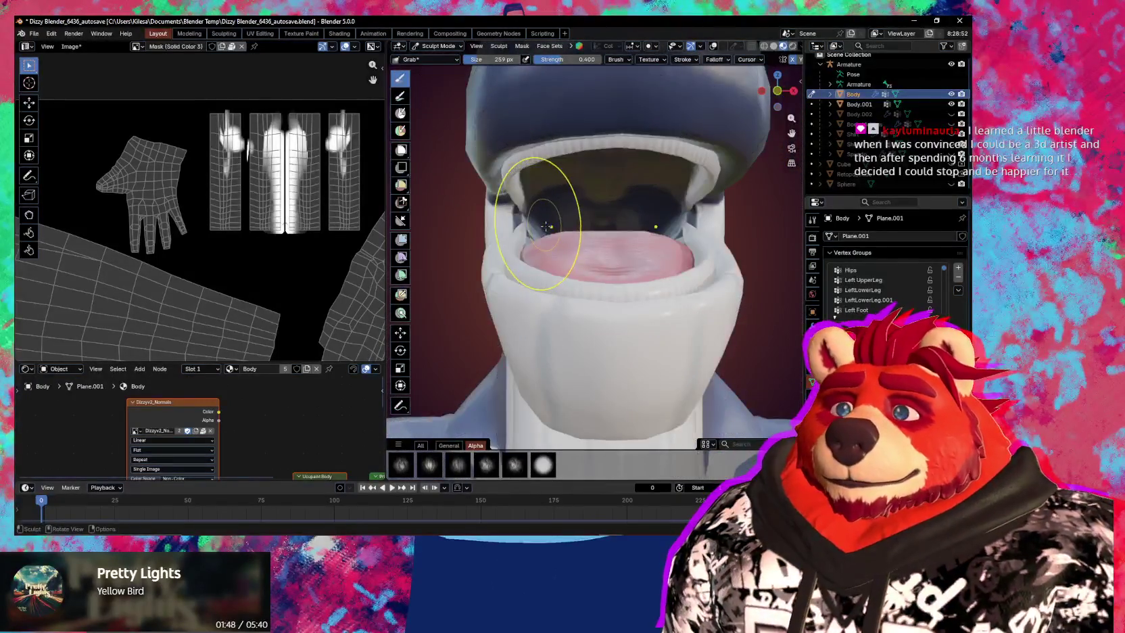
{"action": "left_click", "coordinate": [588, 236]}
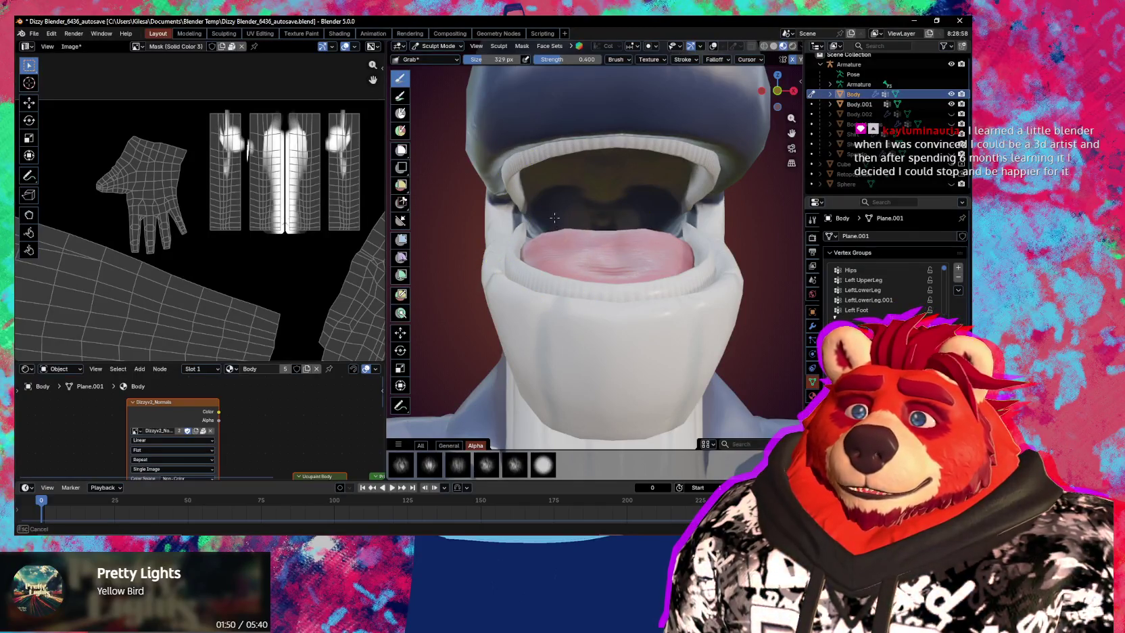
Grab the lower jaw upward from a low side view to start closing the mouth.
{"action": "middle_click_drag", "start_coordinate": [564, 253], "coordinate": [595, 222]}
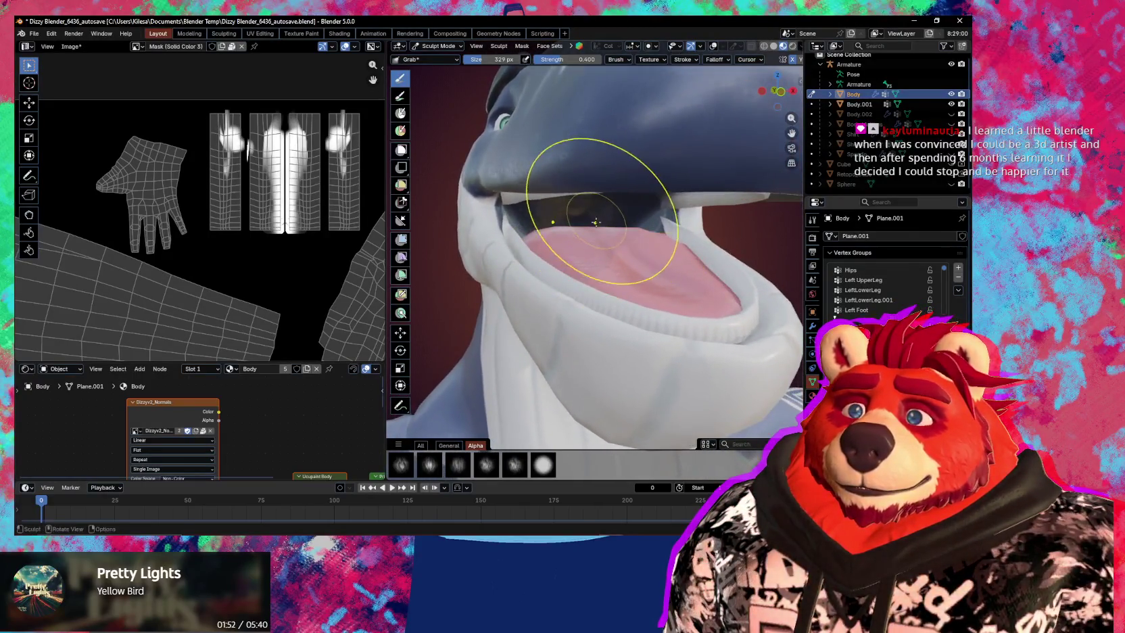
{"action": "mouse_move", "coordinate": [595, 243]}
{"action": "middle_mouse_down"}
{"action": "mouse_move", "coordinate": [566, 246]}
{"action": "mouse_move", "coordinate": [674, 257]}
{"action": "mouse_move", "coordinate": [577, 278]}
{"action": "mouse_move", "coordinate": [545, 248]}
{"action": "mouse_move", "coordinate": [674, 268]}
{"action": "middle_mouse_up"}
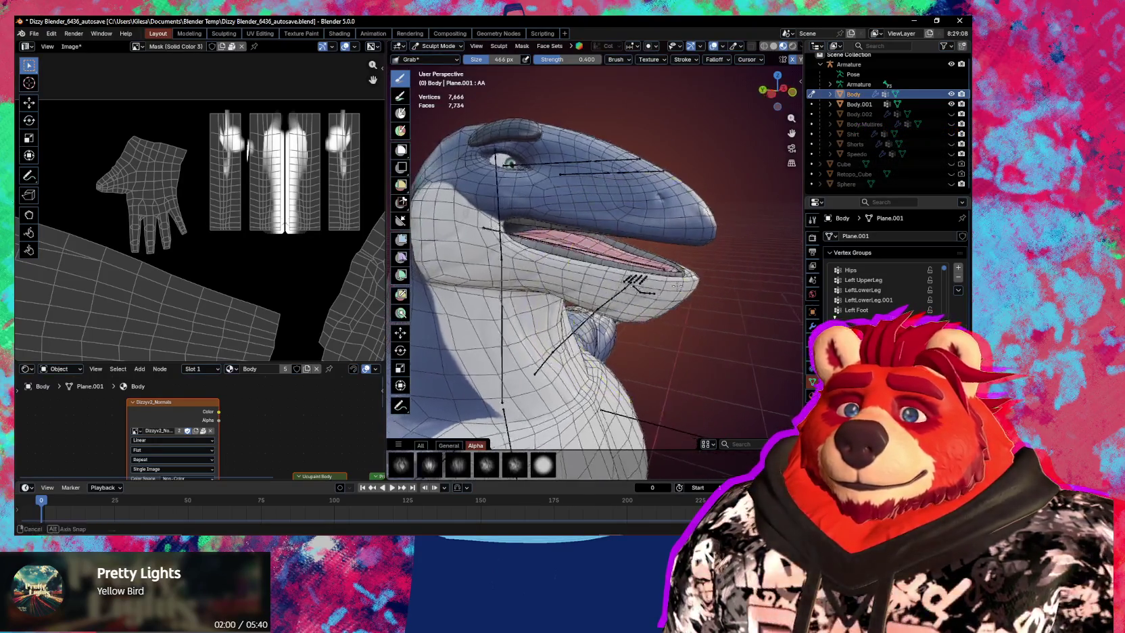
{"action": "mouse_move", "coordinate": [674, 268]}
{"action": "left_mouse_down"}
{"action": "mouse_move", "coordinate": [664, 270]}
{"action": "mouse_move", "coordinate": [672, 251]}
{"action": "left_mouse_up"}
{"action": "middle_click_drag", "start_coordinate": [673, 251], "coordinate": [678, 263]}
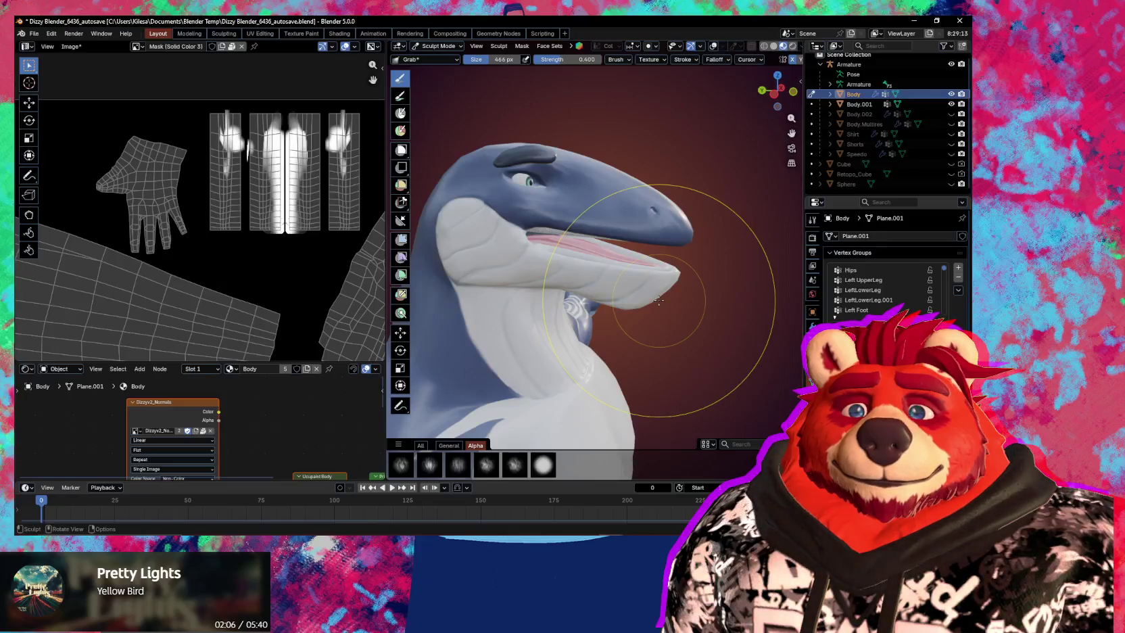
{"action": "key", "text": "ctrl+Tab"}
Hop to Object Mode and back into Sculpt Mode, zooming in on the jaw.
{"action": "left_click", "coordinate": [549, 312]}
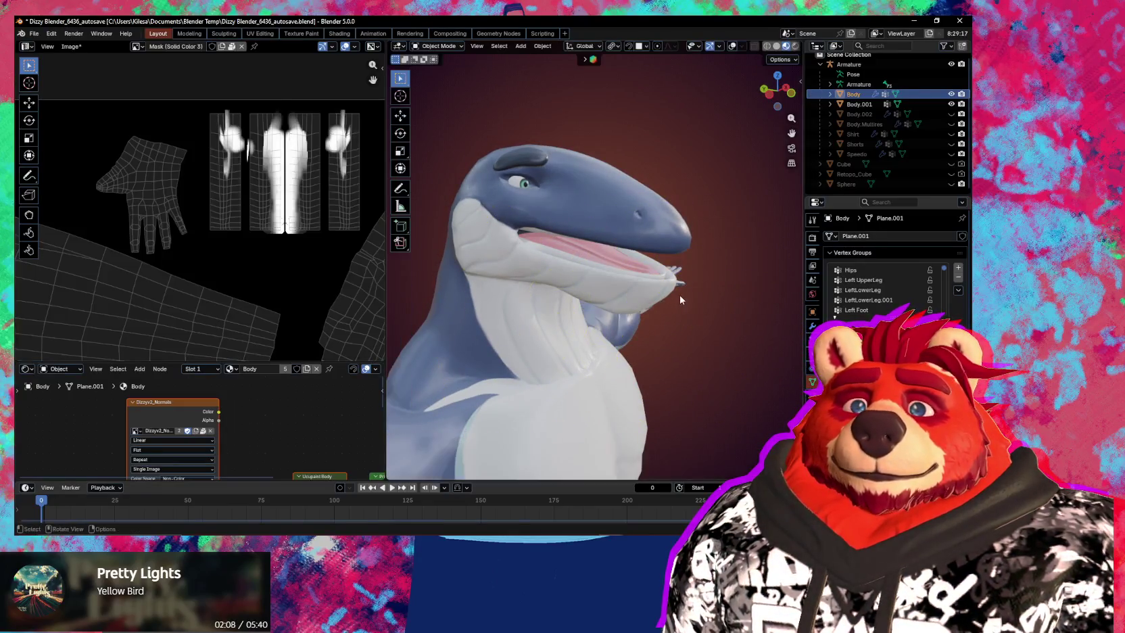
{"action": "middle_click_drag", "start_coordinate": [679, 300], "coordinate": [685, 294]}
{"action": "scroll", "coordinate": [608, 283], "scroll_direction": "up", "scroll_amount": 2}
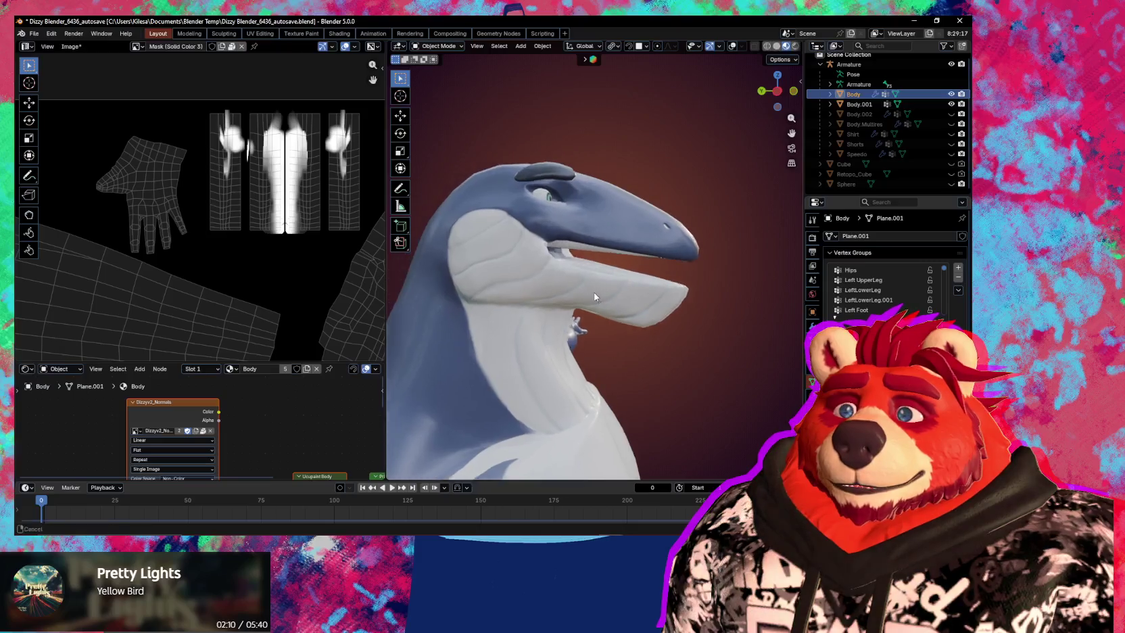
{"action": "key", "text": "ctrl+Tab"}
{"action": "scroll", "coordinate": [567, 308], "scroll_direction": "up", "scroll_amount": 3}
{"action": "middle_click_drag", "start_coordinate": [573, 382], "coordinate": [571, 361], "text": "shift"}
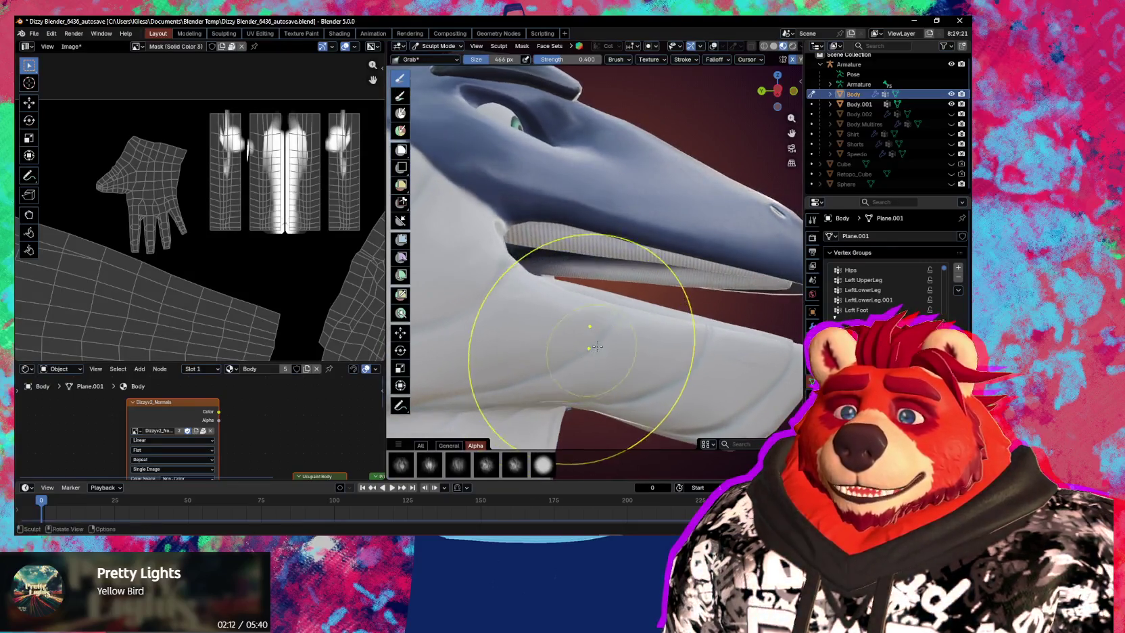
Resize the brush and grab the jaw and back mouth corner up under the snout.
{"action": "key", "text": "f"}
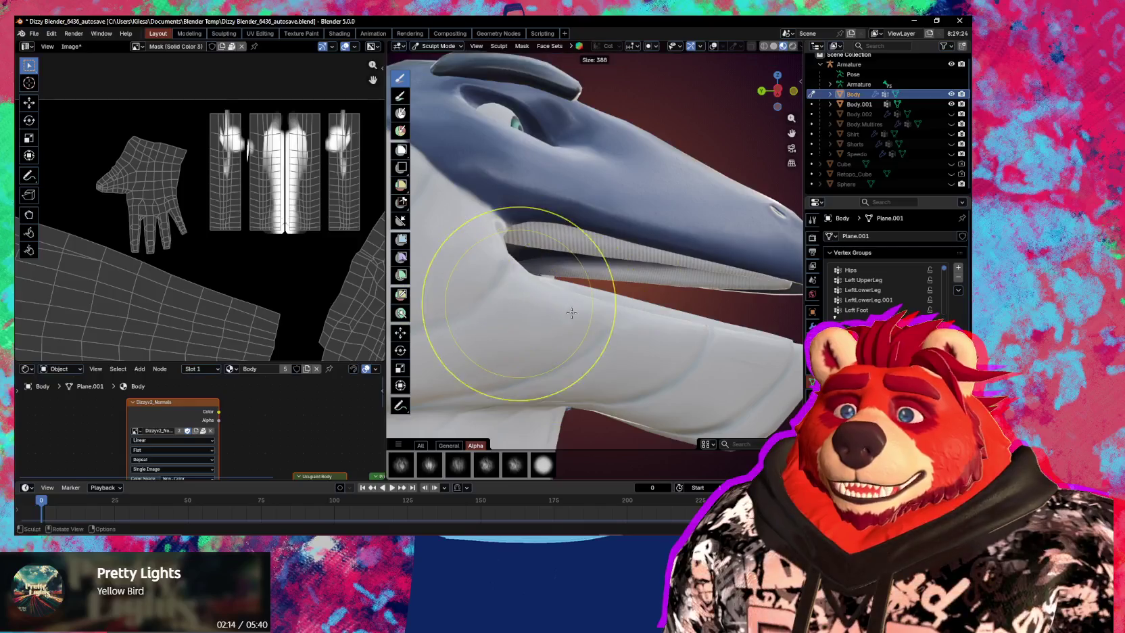
{"action": "left_click", "coordinate": [467, 298]}
{"action": "mouse_move", "coordinate": [635, 311]}
{"action": "middle_mouse_down", "text": "ctrl"}
{"action": "mouse_move", "coordinate": [585, 317]}
{"action": "mouse_move", "coordinate": [545, 299]}
{"action": "middle_mouse_up", "text": "ctrl"}
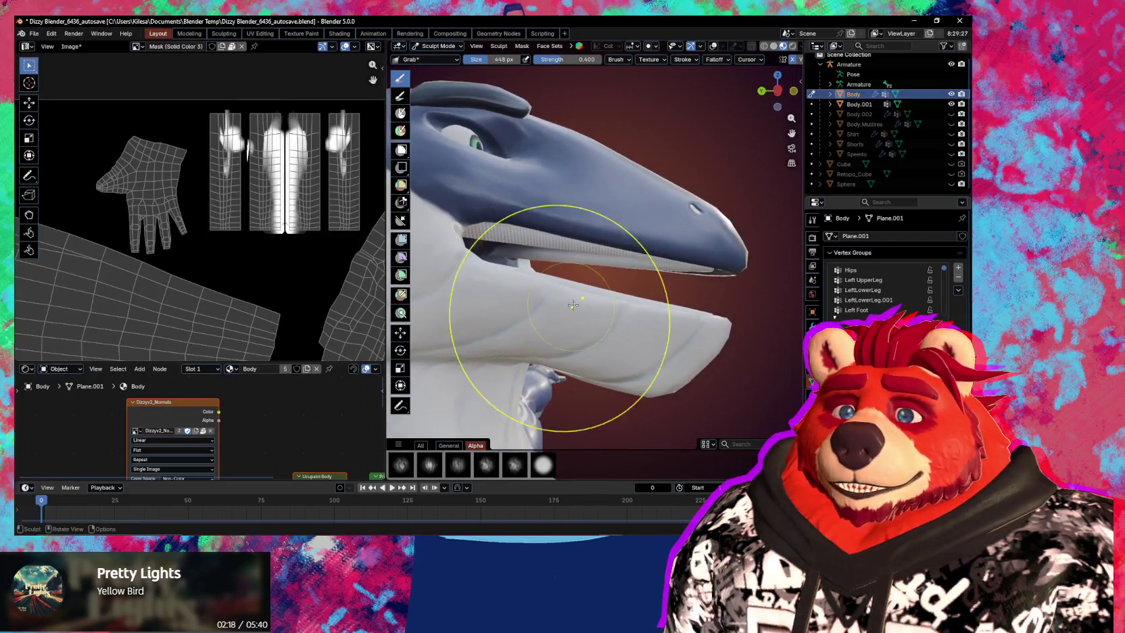
{"action": "key", "text": "f"}
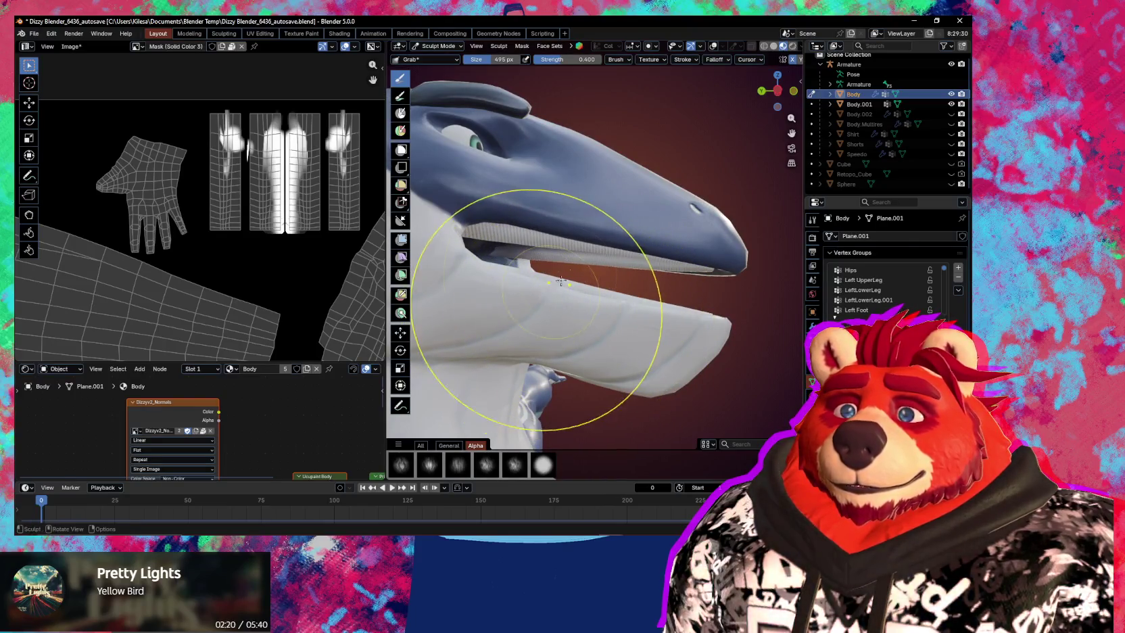
{"action": "left_click", "coordinate": [561, 284]}
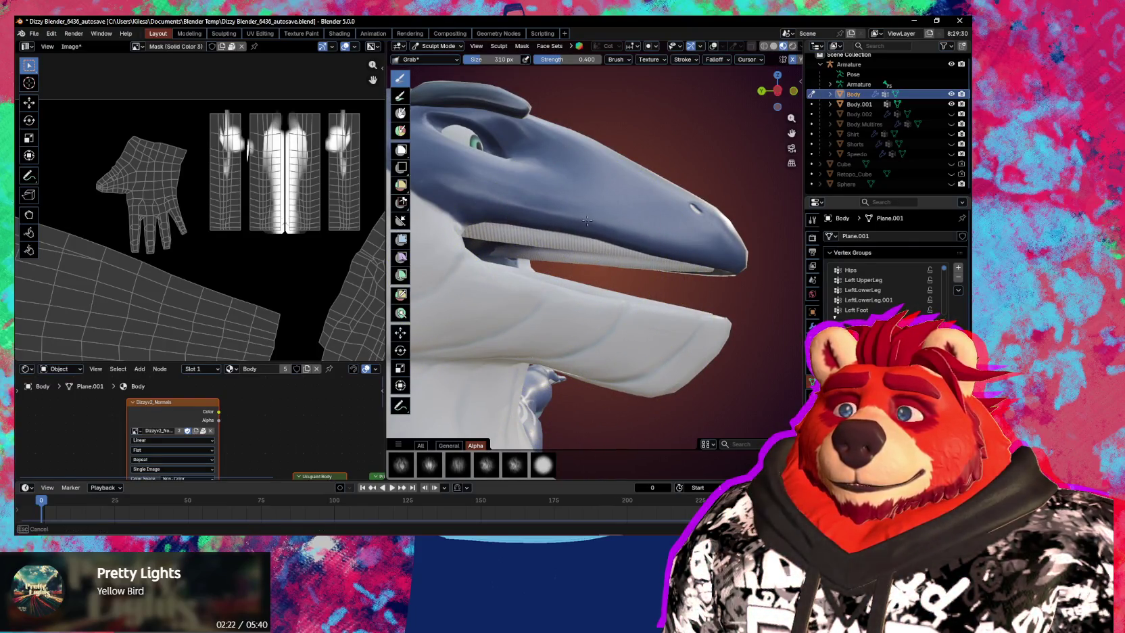
{"action": "middle_click_drag", "start_coordinate": [587, 220], "coordinate": [589, 227]}
{"action": "key", "text": "f"}
{"action": "left_click", "coordinate": [589, 228]}
{"action": "mouse_move", "coordinate": [588, 228]}
{"action": "left_mouse_down"}
{"action": "mouse_move", "coordinate": [538, 227]}
{"action": "mouse_move", "coordinate": [600, 230]}
{"action": "left_mouse_up"}
Check the closed mouth from front and side, save the .blend file, and switch to Object Mode.
{"action": "mouse_move", "coordinate": [600, 236]}
{"action": "middle_mouse_down"}
{"action": "mouse_move", "coordinate": [447, 259]}
{"action": "mouse_move", "coordinate": [493, 271]}
{"action": "mouse_move", "coordinate": [518, 296]}
{"action": "middle_mouse_up"}
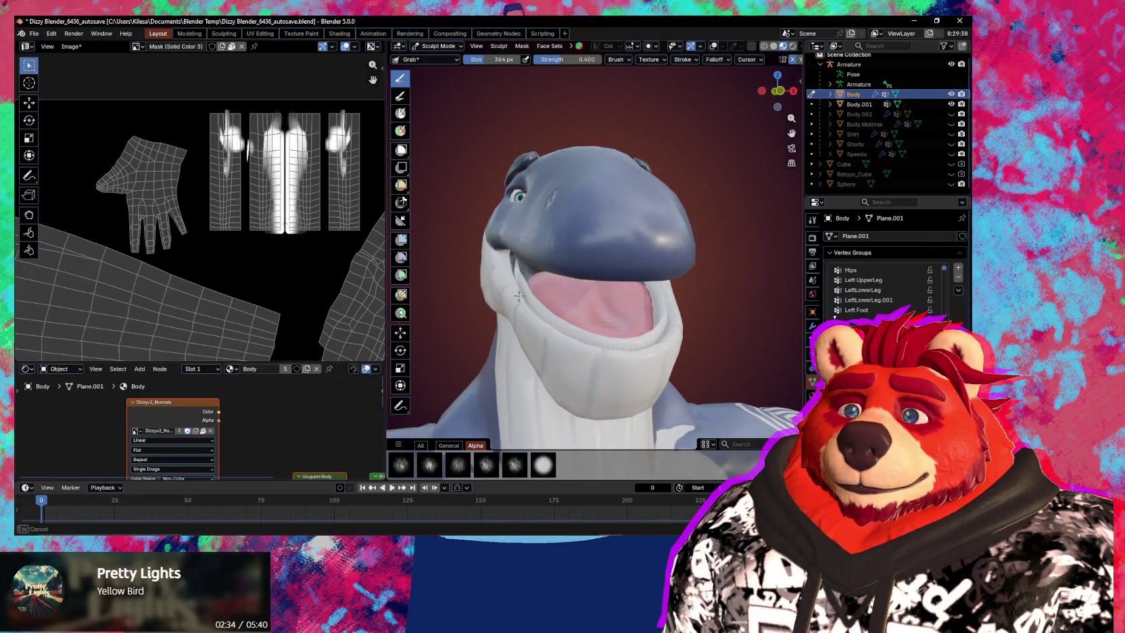
{"action": "mouse_move", "coordinate": [519, 297]}
{"action": "middle_mouse_down"}
{"action": "mouse_move", "coordinate": [615, 284]}
{"action": "mouse_move", "coordinate": [645, 304]}
{"action": "mouse_move", "coordinate": [602, 302]}
{"action": "mouse_move", "coordinate": [630, 308]}
{"action": "mouse_move", "coordinate": [578, 316]}
{"action": "mouse_move", "coordinate": [628, 291]}
{"action": "mouse_move", "coordinate": [653, 310]}
{"action": "mouse_move", "coordinate": [619, 333]}
{"action": "mouse_move", "coordinate": [565, 334]}
{"action": "mouse_move", "coordinate": [581, 336]}
{"action": "mouse_move", "coordinate": [598, 297]}
{"action": "mouse_move", "coordinate": [644, 329]}
{"action": "middle_mouse_up"}
{"action": "scroll", "coordinate": [628, 314], "scroll_direction": "up", "scroll_amount": 2}
{"action": "scroll", "coordinate": [621, 325], "scroll_direction": "up", "scroll_amount": 2}
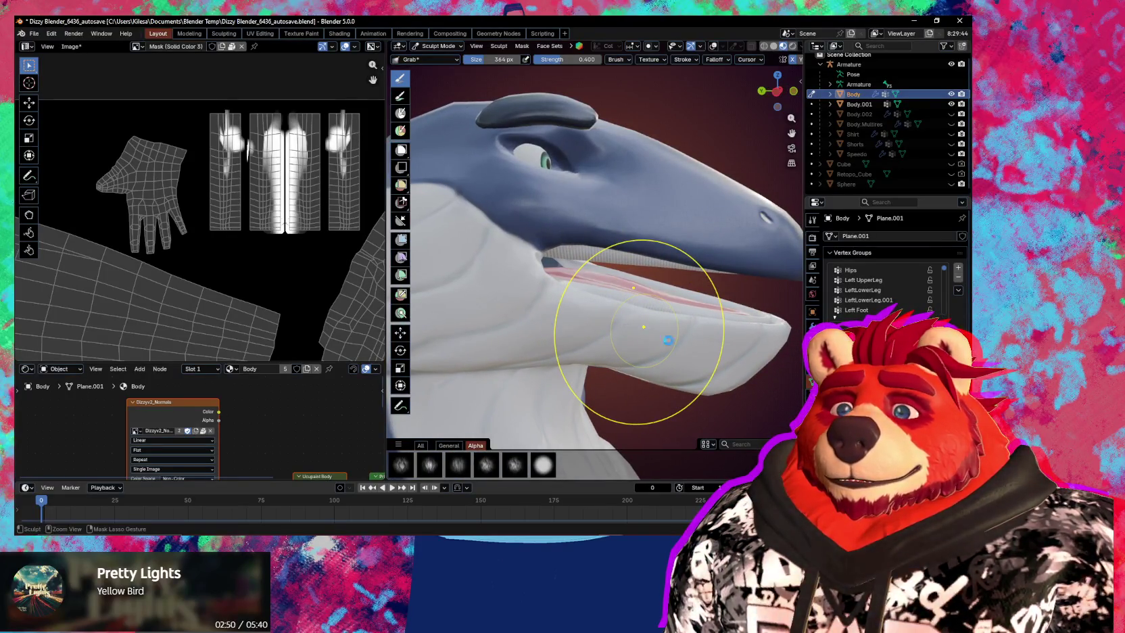
{"action": "key", "text": "ctrl+s"}
{"action": "key", "text": "ctrl+Tab"}
{"action": "left_click", "coordinate": [501, 323]}
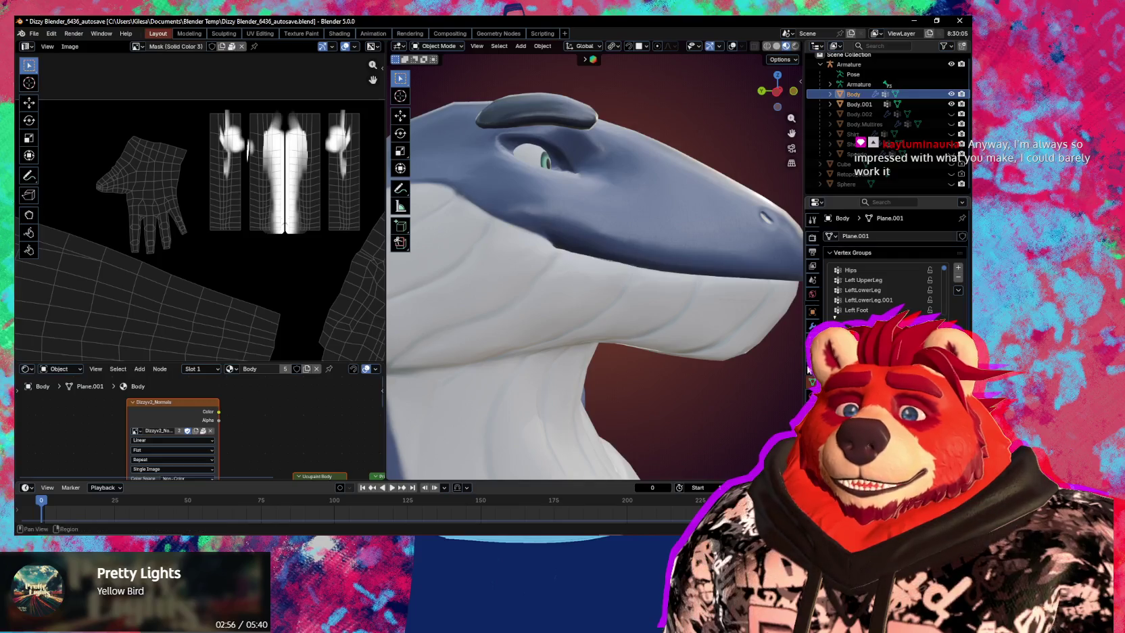
Switch the Body mesh back to Sculpt Mode from a front view.
{"action": "scroll", "coordinate": [653, 364], "scroll_direction": "down", "scroll_amount": 5}
{"action": "middle_click_drag", "start_coordinate": [609, 365], "coordinate": [656, 361]}
{"action": "key", "text": "ctrl+Tab"}
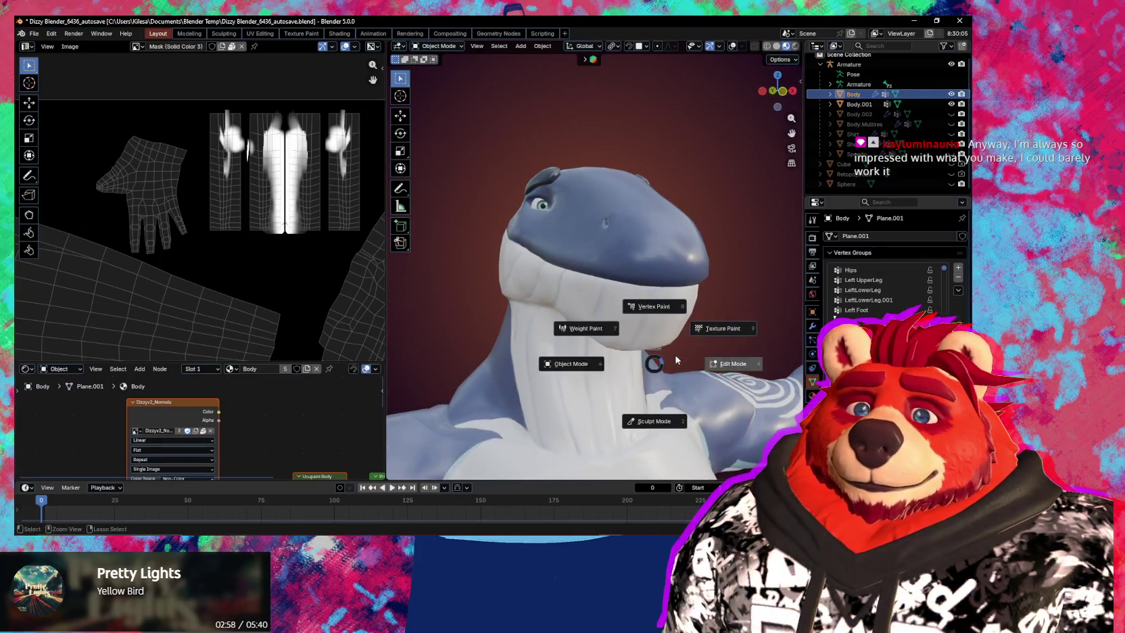
{"action": "left_click", "coordinate": [654, 416]}
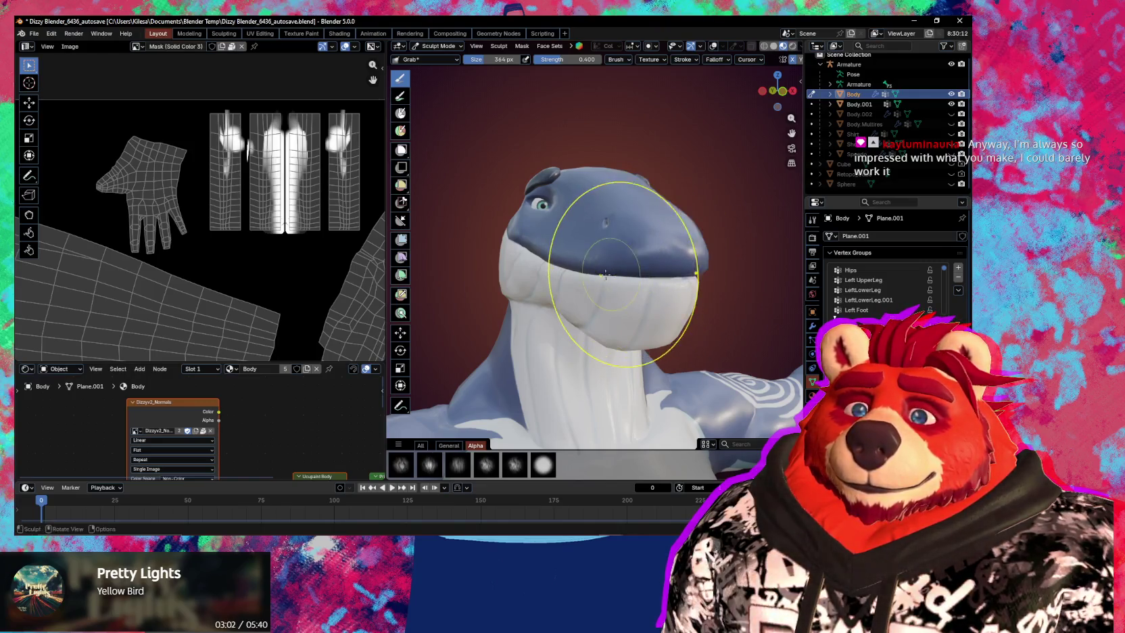
Grab the lower jaw and the area near the snout downward.
{"action": "middle_click_drag", "start_coordinate": [605, 253], "coordinate": [720, 257]}
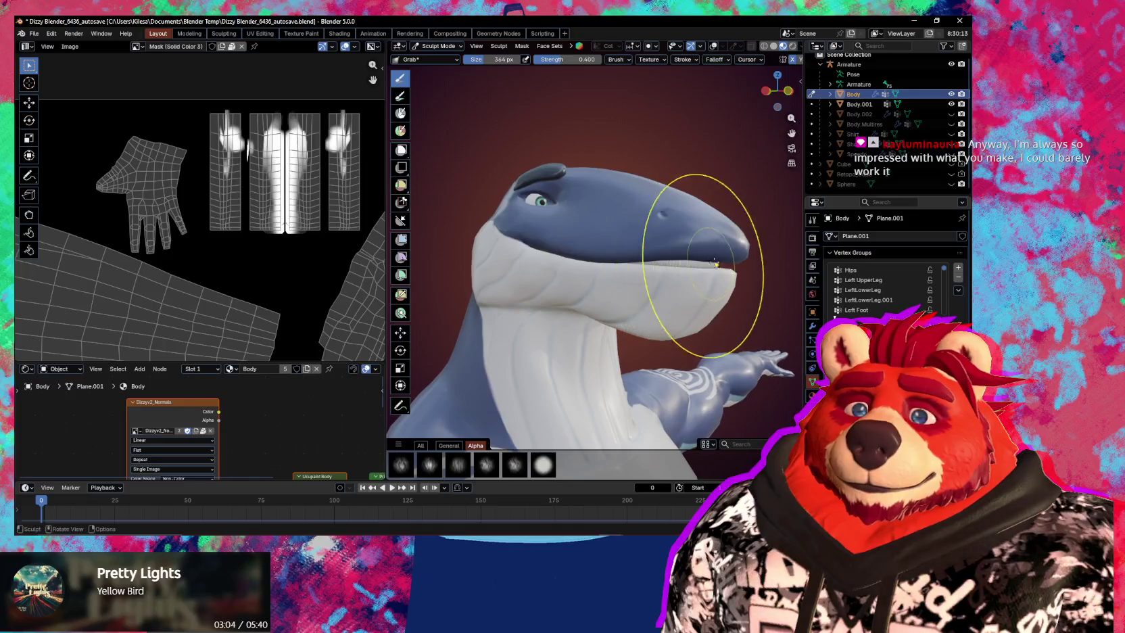
{"action": "left_click_drag", "start_coordinate": [720, 257], "coordinate": [720, 289]}
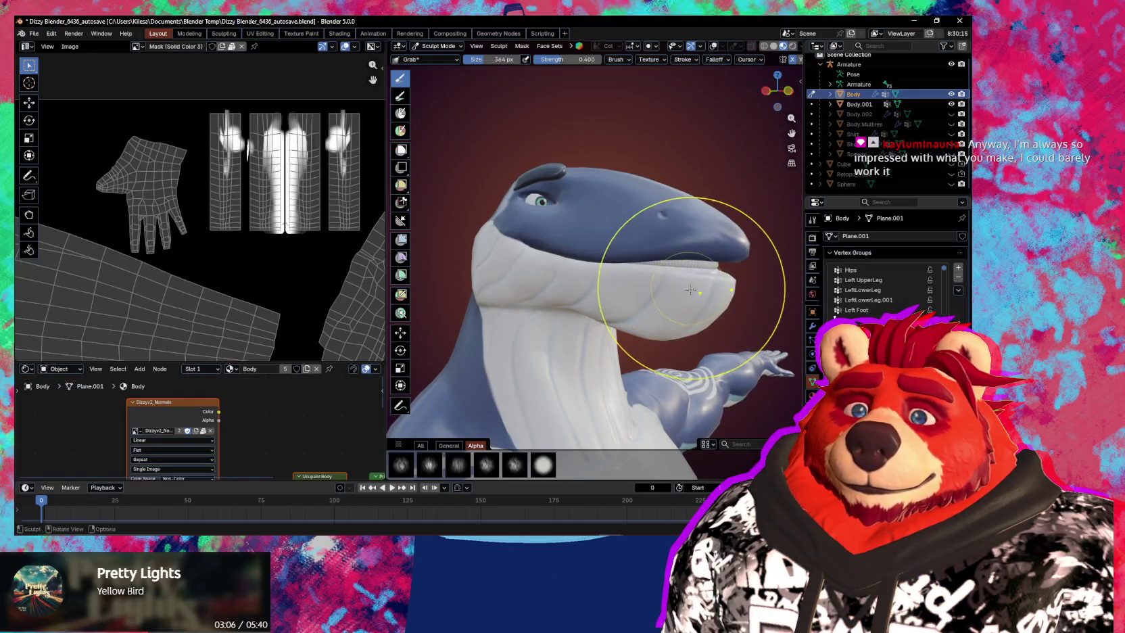
{"action": "mouse_move", "coordinate": [720, 289]}
{"action": "middle_mouse_down"}
{"action": "mouse_move", "coordinate": [690, 292]}
{"action": "mouse_move", "coordinate": [703, 243]}
{"action": "mouse_move", "coordinate": [709, 263]}
{"action": "mouse_move", "coordinate": [629, 260]}
{"action": "mouse_move", "coordinate": [655, 272]}
{"action": "middle_mouse_up"}
{"action": "left_click_drag", "start_coordinate": [611, 223], "coordinate": [616, 247]}
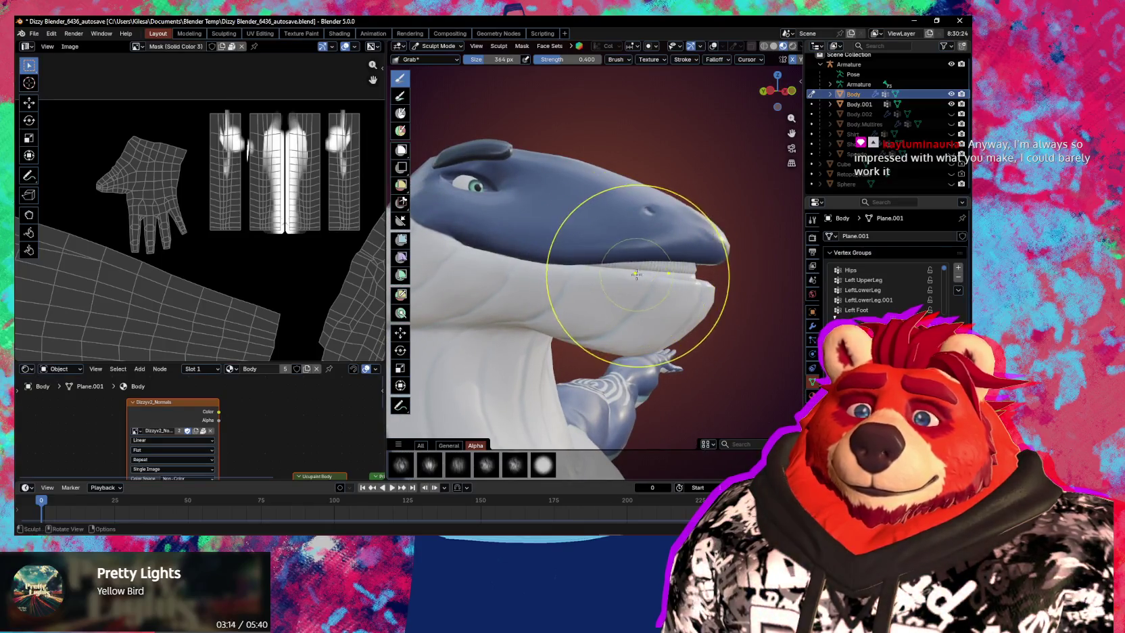
{"action": "mouse_move", "coordinate": [612, 280]}
{"action": "middle_mouse_down"}
{"action": "mouse_move", "coordinate": [711, 289]}
{"action": "mouse_move", "coordinate": [579, 293]}
{"action": "mouse_move", "coordinate": [661, 308]}
{"action": "mouse_move", "coordinate": [566, 286]}
{"action": "mouse_move", "coordinate": [583, 296]}
{"action": "middle_mouse_up"}
Adjust the Grab brush radius, settling on 437 px.
{"action": "key", "text": "f"}
{"action": "left_click", "coordinate": [666, 307]}
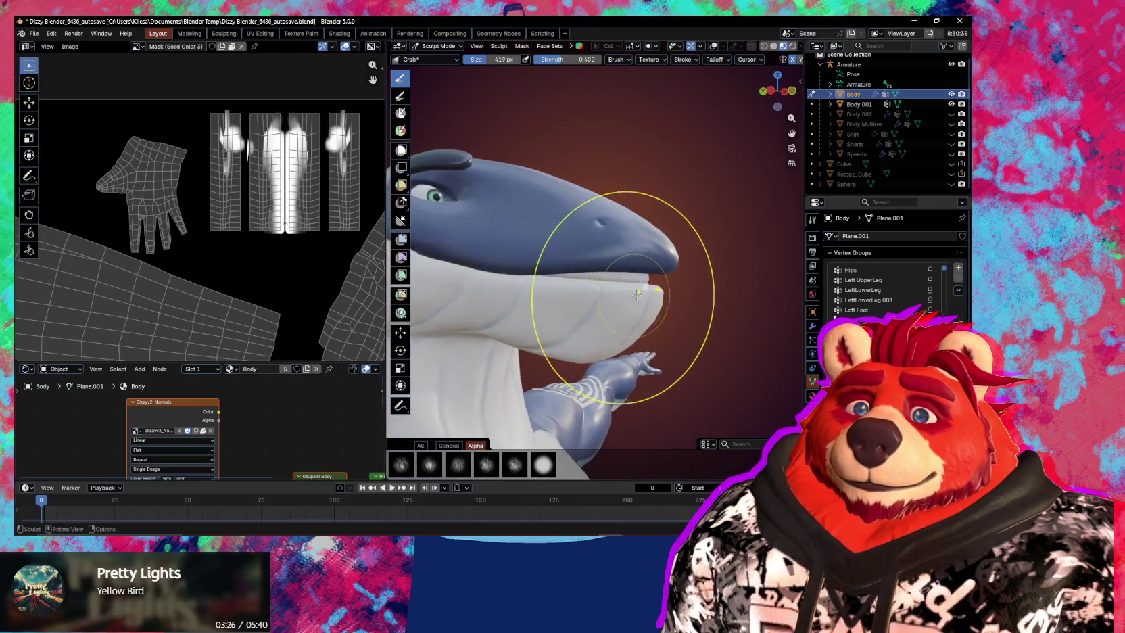
{"action": "scroll", "coordinate": [676, 308], "scroll_direction": "up", "scroll_amount": 2}
{"action": "mouse_move", "coordinate": [676, 307]}
{"action": "middle_mouse_down"}
{"action": "mouse_move", "coordinate": [458, 311]}
{"action": "mouse_move", "coordinate": [602, 289]}
{"action": "middle_mouse_up"}
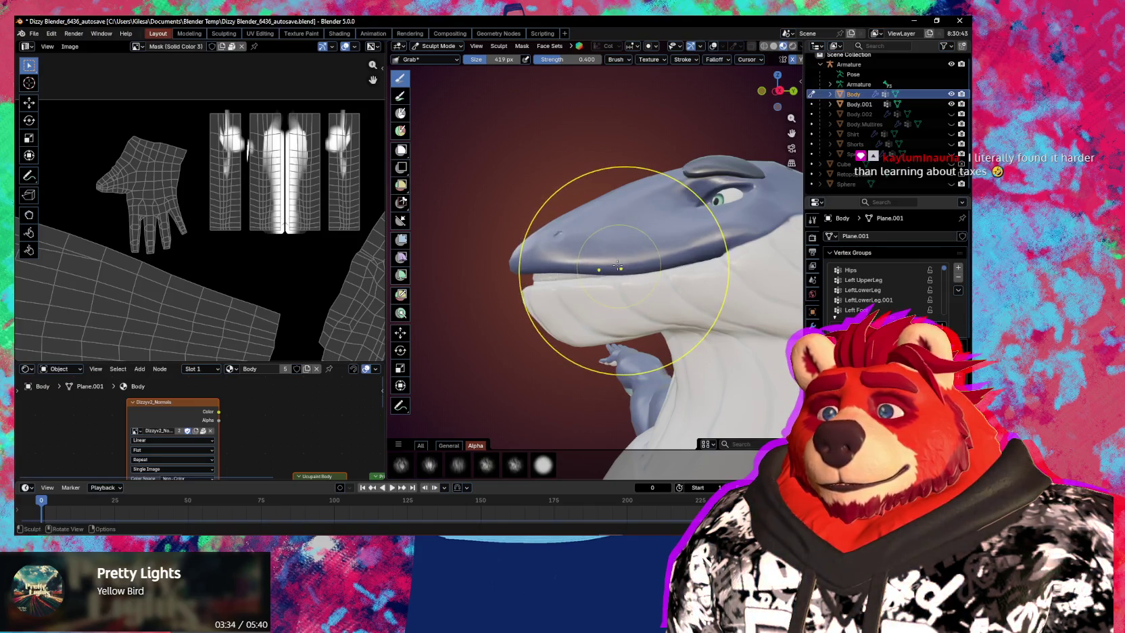
{"action": "mouse_move", "coordinate": [614, 265]}
{"action": "middle_mouse_down"}
{"action": "mouse_move", "coordinate": [524, 251]}
{"action": "mouse_move", "coordinate": [551, 274]}
{"action": "middle_mouse_up"}
{"action": "key", "text": "f"}
{"action": "left_click", "coordinate": [514, 269]}
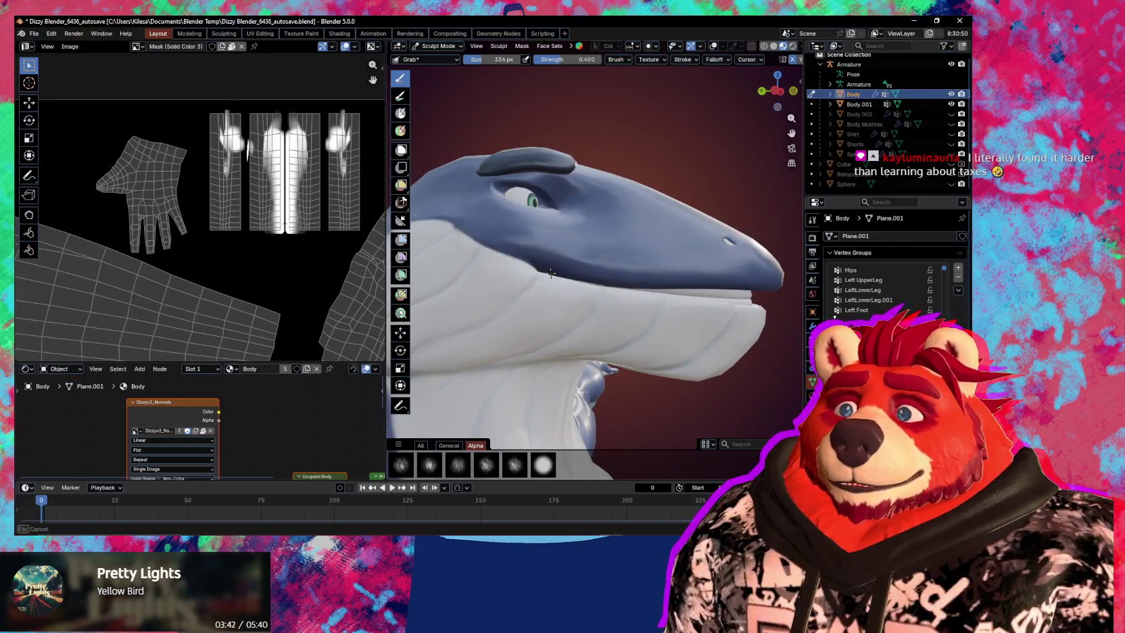
{"action": "key", "text": "f"}
{"action": "left_click", "coordinate": [566, 279]}
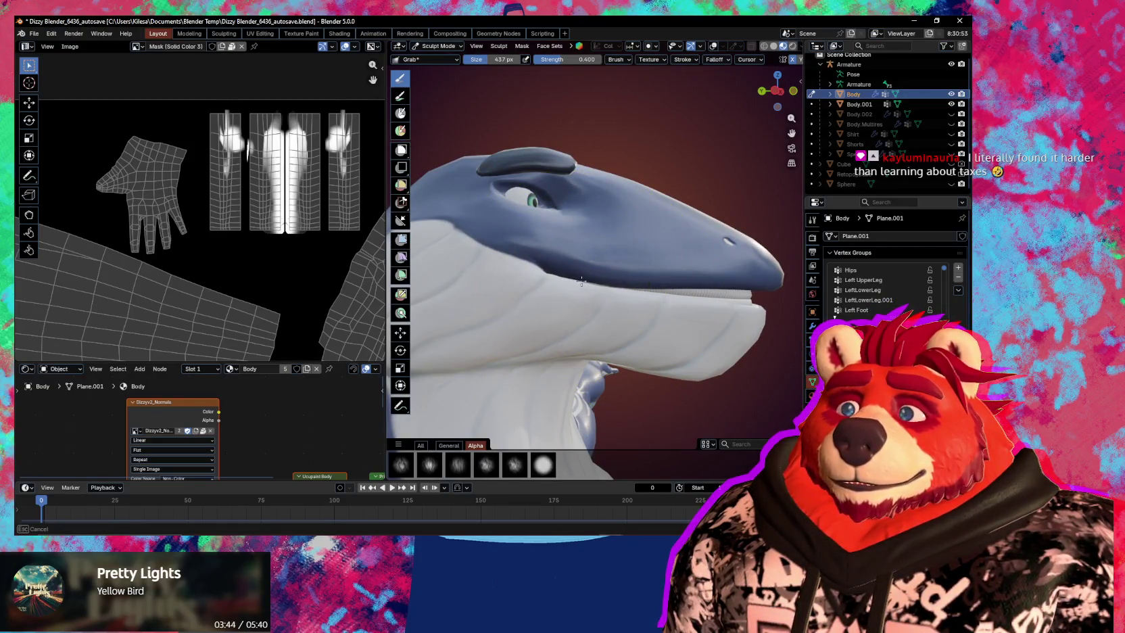
Pull the snout and upper jaw down, comparing the stroke with undo and redo.
{"action": "mouse_move", "coordinate": [589, 281]}
{"action": "left_mouse_down"}
{"action": "mouse_move", "coordinate": [592, 299]}
{"action": "mouse_move", "coordinate": [570, 284]}
{"action": "left_mouse_up"}
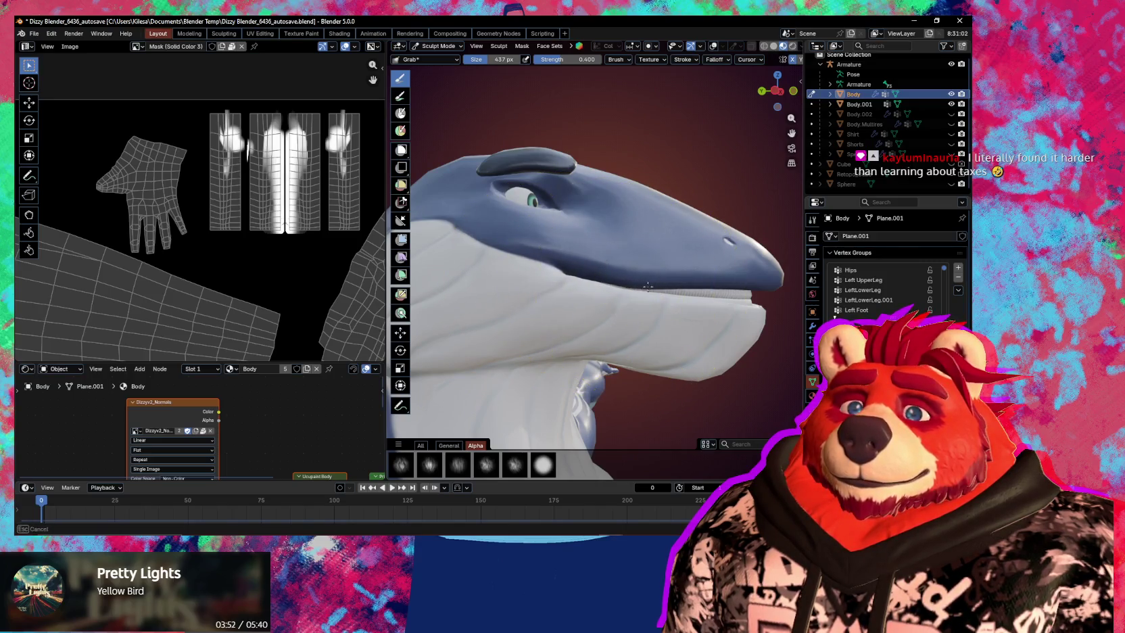
{"action": "left_click_drag", "start_coordinate": [656, 287], "coordinate": [760, 332]}
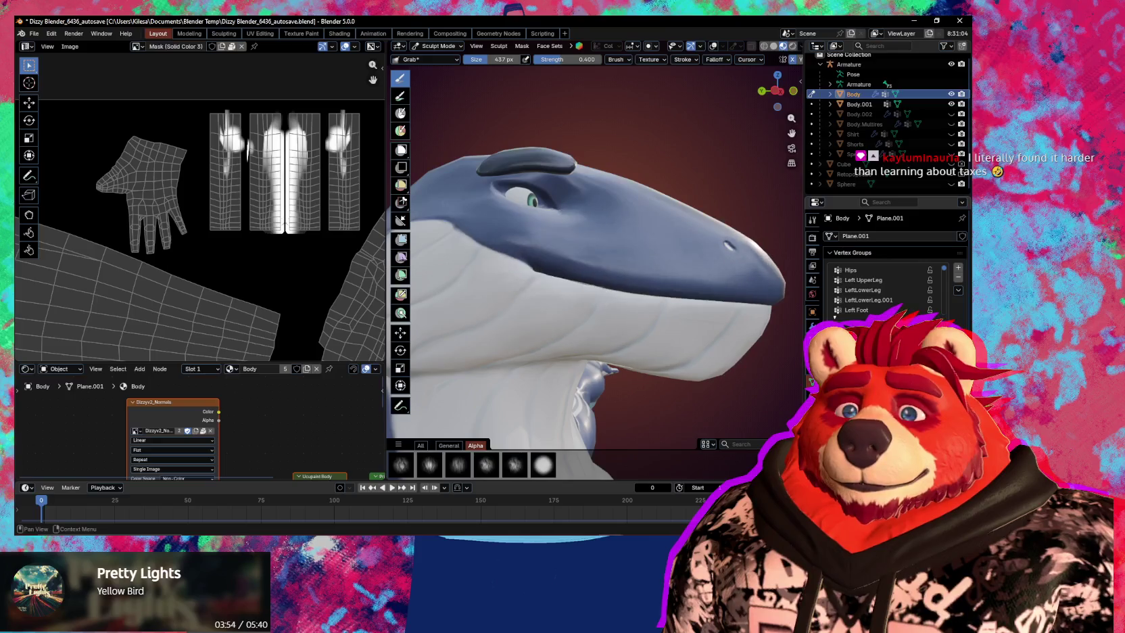
{"action": "key", "text": "ctrl+z"}
{"action": "key", "text": "ctrl+shift+z"}
{"action": "key", "text": "ctrl+z"}
{"action": "key", "text": "ctrl+shift+z"}
{"action": "key", "text": "ctrl+z"}
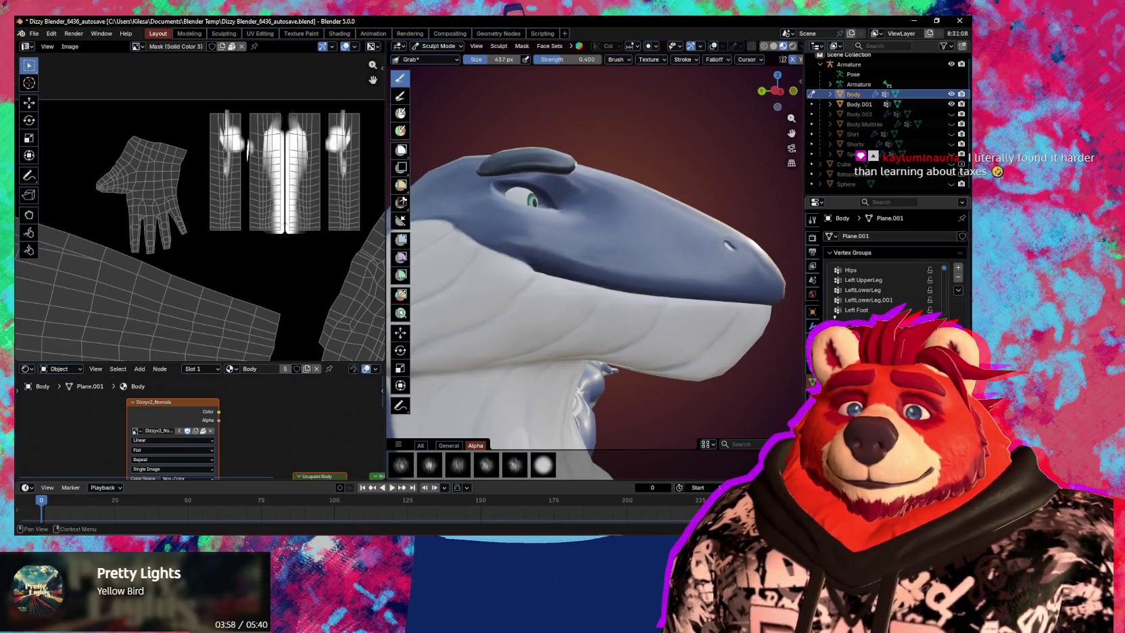
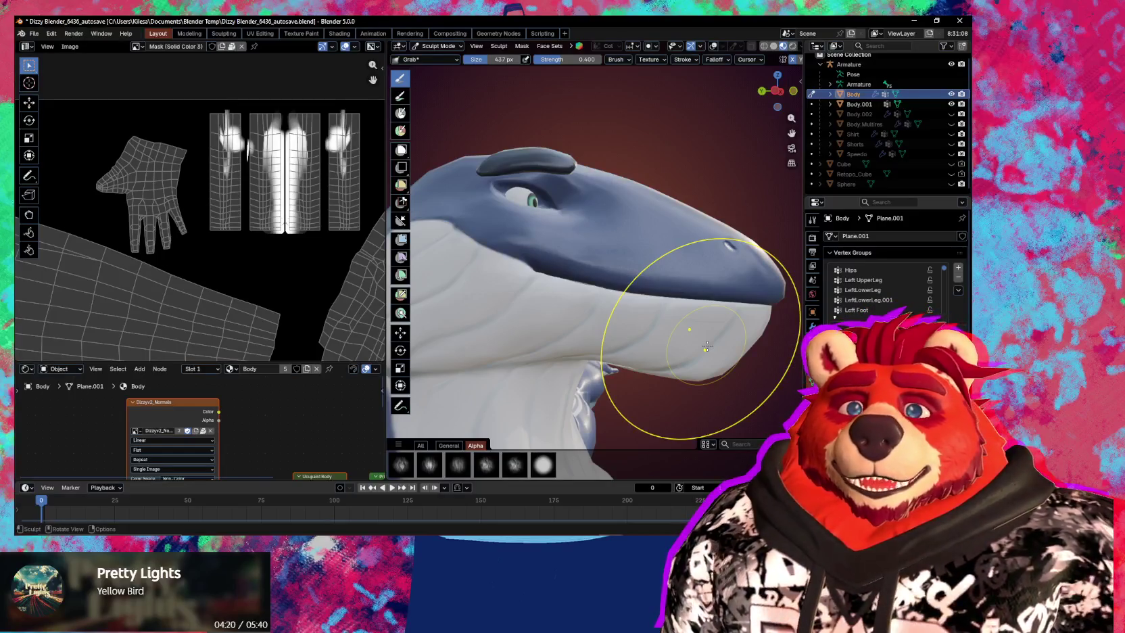
With the Grab brush, pull the jaw contour and throat outline down and outward.
{"action": "mouse_move", "coordinate": [644, 300]}
{"action": "middle_mouse_down"}
{"action": "mouse_move", "coordinate": [627, 326]}
{"action": "mouse_move", "coordinate": [562, 335]}
{"action": "mouse_move", "coordinate": [636, 271]}
{"action": "mouse_move", "coordinate": [597, 291]}
{"action": "middle_mouse_up"}
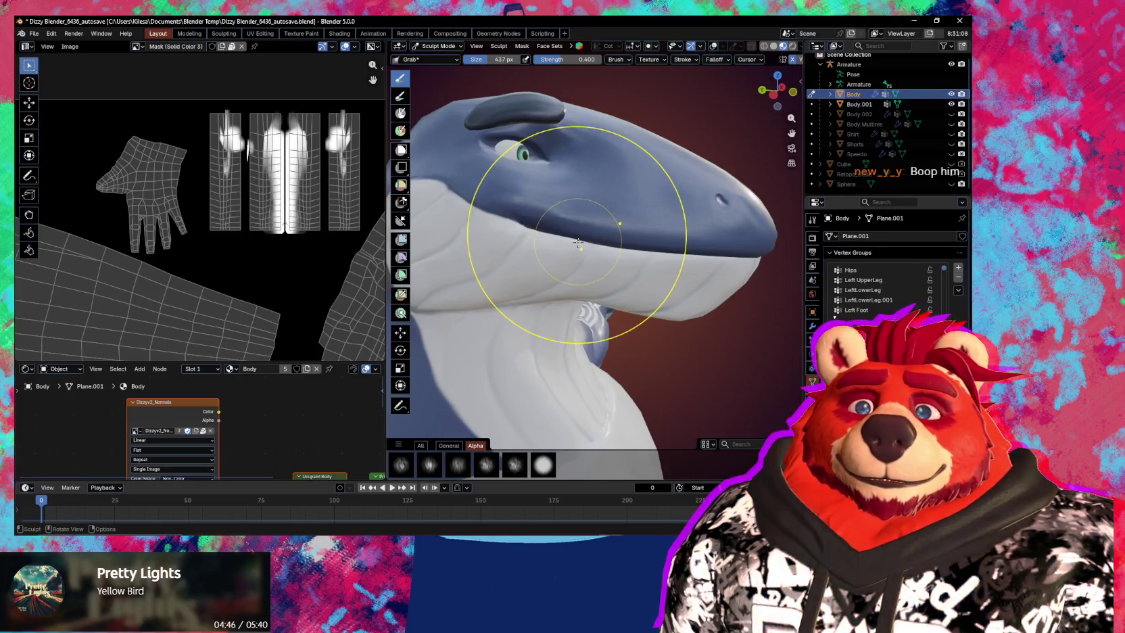
{"action": "left_click_drag", "start_coordinate": [578, 243], "coordinate": [641, 280]}
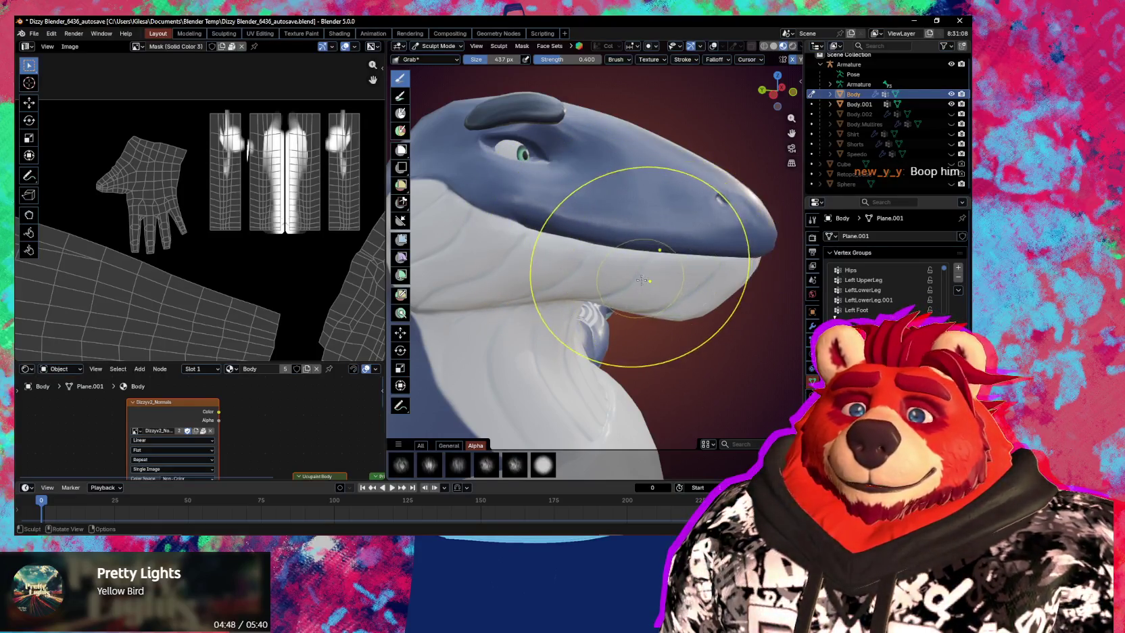
{"action": "middle_click_drag", "start_coordinate": [640, 280], "coordinate": [646, 277]}
{"action": "mouse_move", "coordinate": [710, 244]}
{"action": "middle_mouse_down"}
{"action": "mouse_move", "coordinate": [656, 276]}
{"action": "mouse_move", "coordinate": [499, 259]}
{"action": "mouse_move", "coordinate": [655, 311]}
{"action": "middle_mouse_up"}
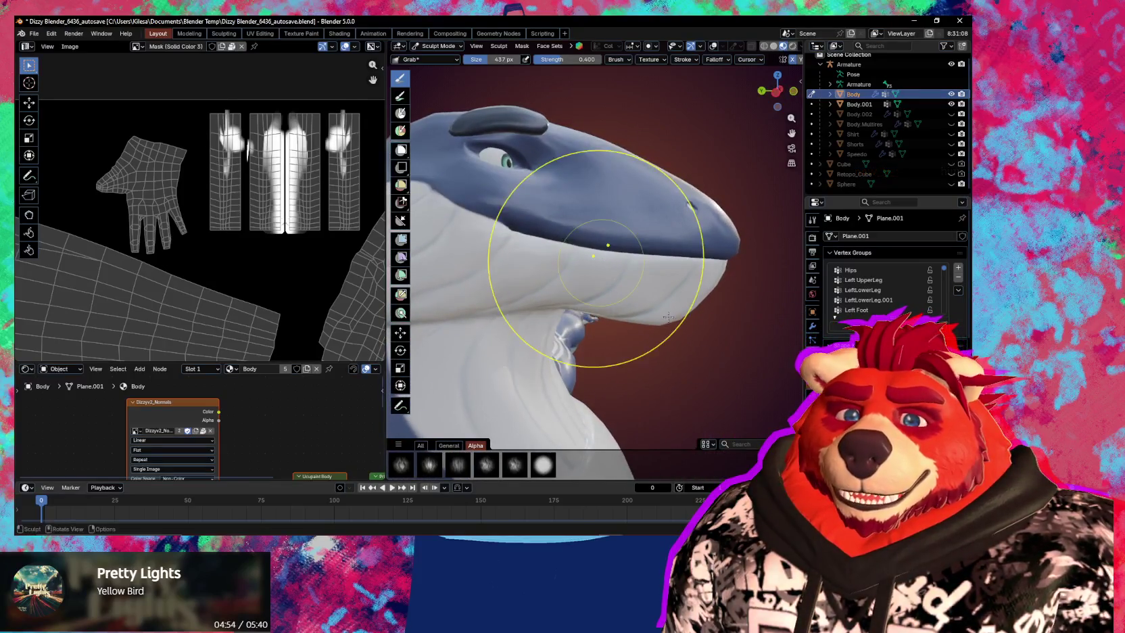
{"action": "mouse_move", "coordinate": [655, 310]}
{"action": "left_mouse_down"}
{"action": "mouse_move", "coordinate": [685, 317]}
{"action": "mouse_move", "coordinate": [671, 274]}
{"action": "left_mouse_up"}
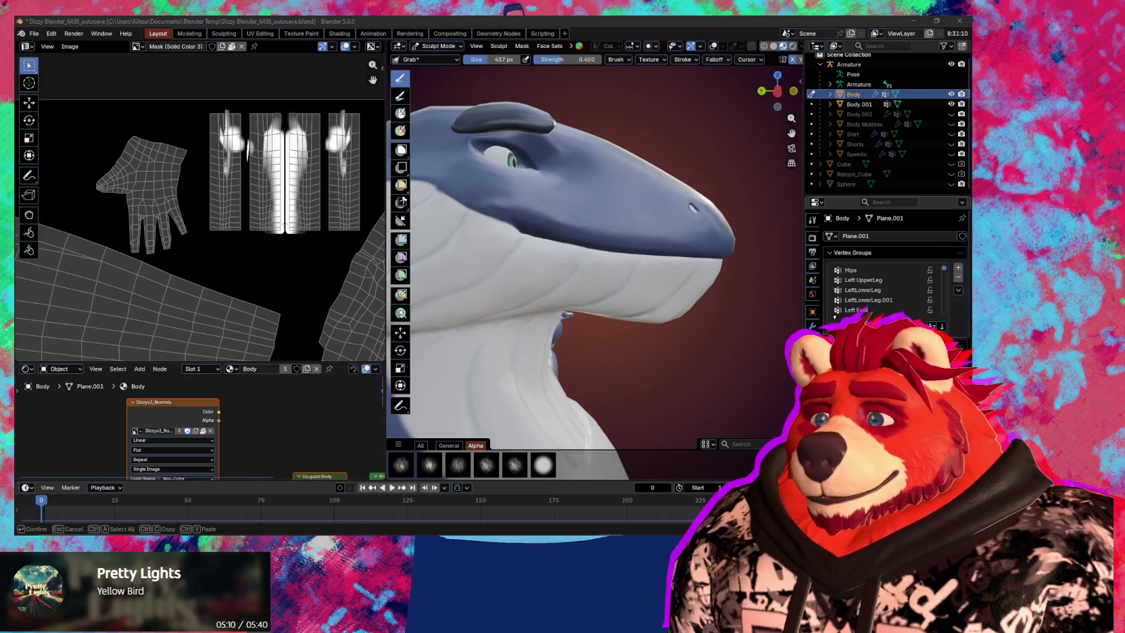
Drag the lower jaw down to open the mouth, checking from both sides, then return to Object Mode.
{"action": "key", "text": "alt+Tab"}
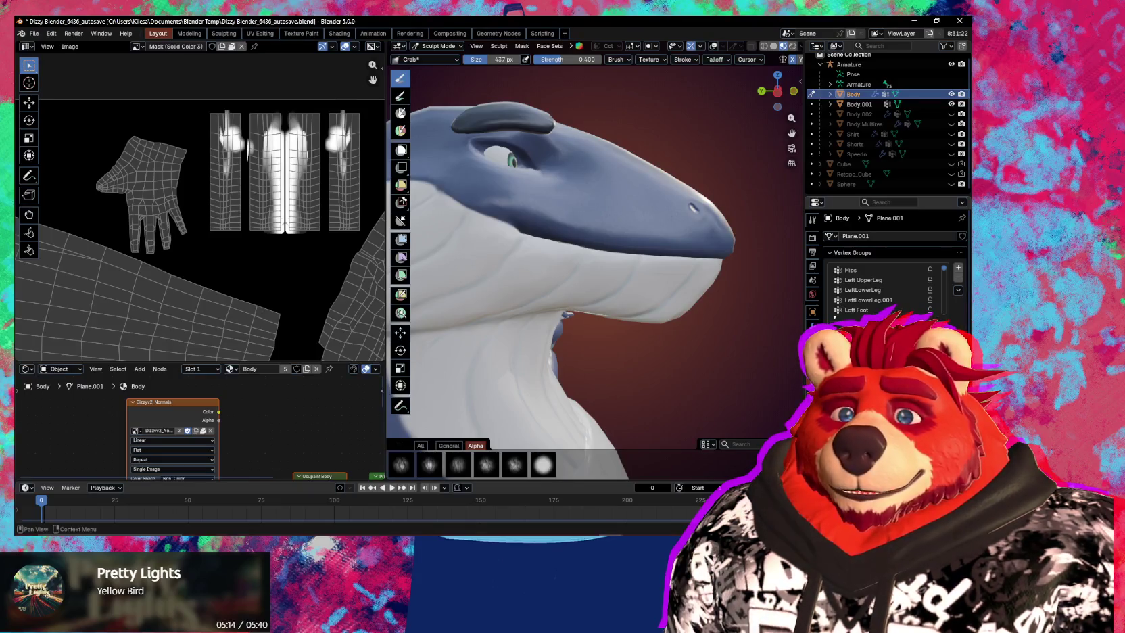
{"action": "left_click_drag", "start_coordinate": [649, 270], "coordinate": [649, 296]}
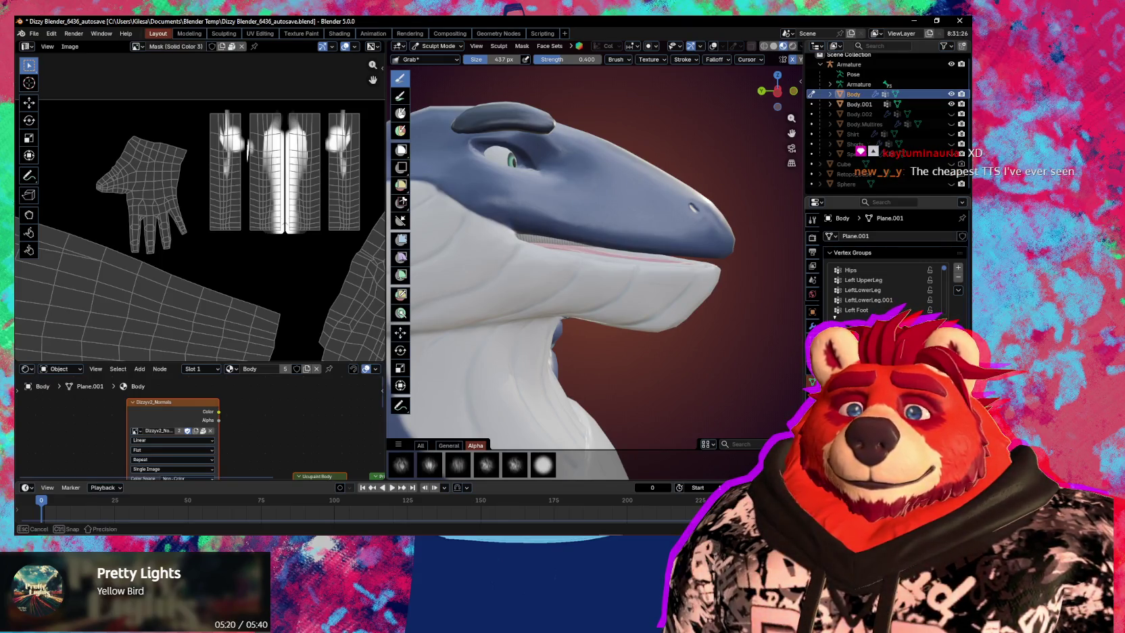
{"action": "mouse_move", "coordinate": [665, 288]}
{"action": "middle_mouse_down"}
{"action": "mouse_move", "coordinate": [430, 317]}
{"action": "mouse_move", "coordinate": [576, 269]}
{"action": "mouse_move", "coordinate": [619, 304]}
{"action": "middle_mouse_up"}
{"action": "mouse_move", "coordinate": [589, 298]}
{"action": "middle_mouse_down"}
{"action": "mouse_move", "coordinate": [605, 314]}
{"action": "mouse_move", "coordinate": [618, 309]}
{"action": "middle_mouse_up"}
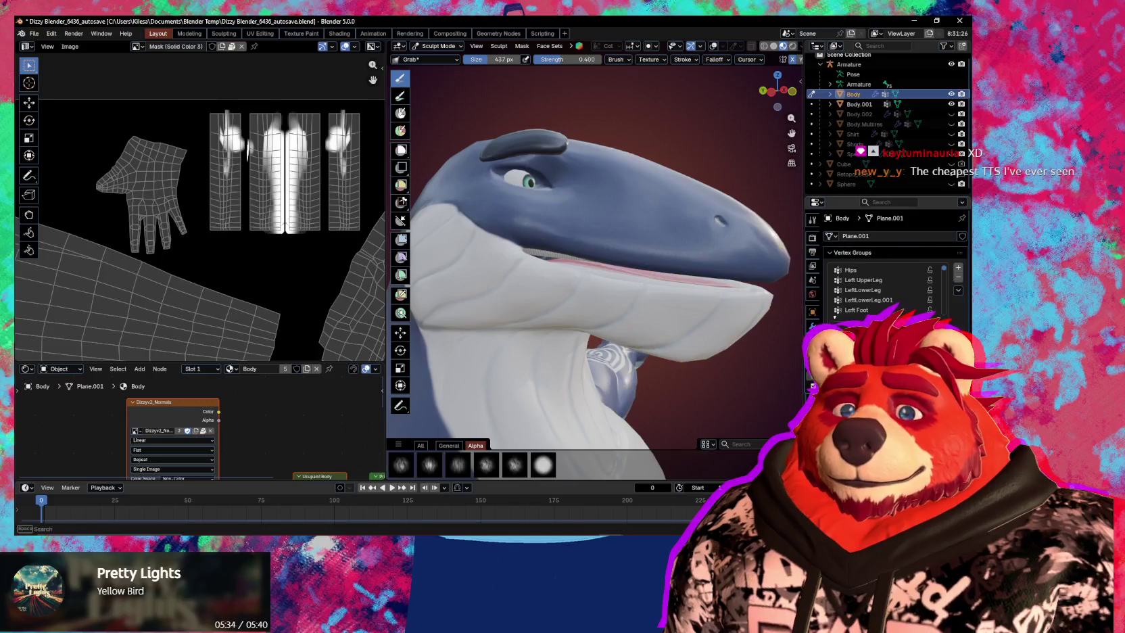
{"action": "key", "text": "ctrl+Tab"}
{"action": "left_click", "coordinate": [609, 321]}
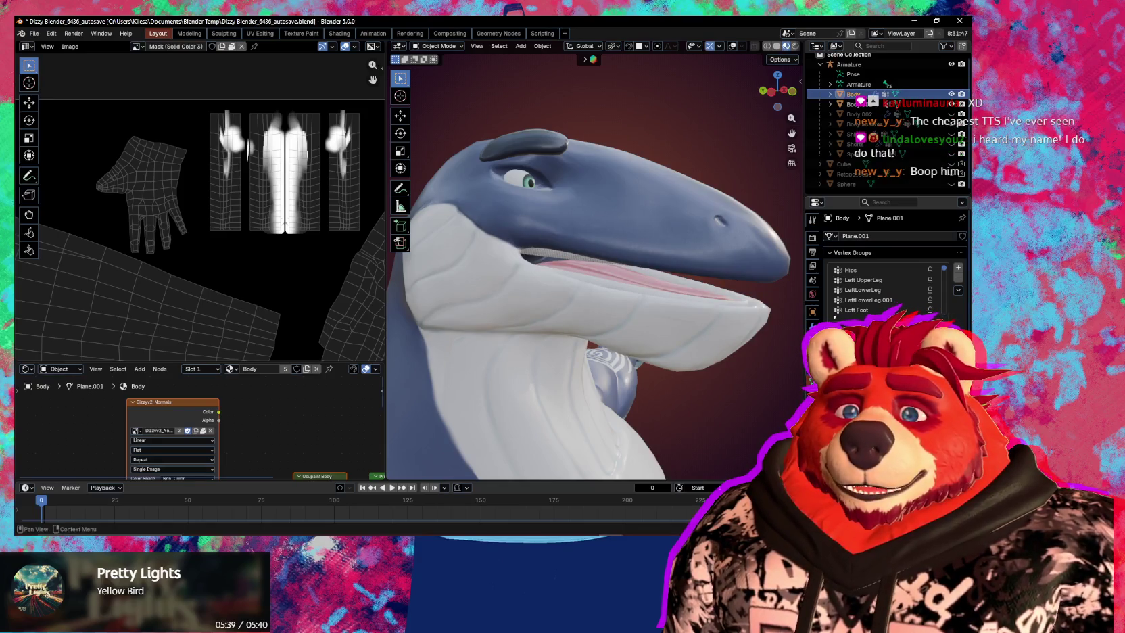
{"action": "mouse_move", "coordinate": [752, 260]}
{"action": "middle_mouse_down"}
{"action": "mouse_move", "coordinate": [711, 267]}
{"action": "mouse_move", "coordinate": [761, 267]}
{"action": "middle_mouse_up"}
{"action": "mouse_move", "coordinate": [688, 273]}
{"action": "middle_mouse_down", "text": "shift"}
{"action": "mouse_move", "coordinate": [643, 270]}
{"action": "mouse_move", "coordinate": [631, 297]}
{"action": "middle_mouse_up", "text": "shift"}
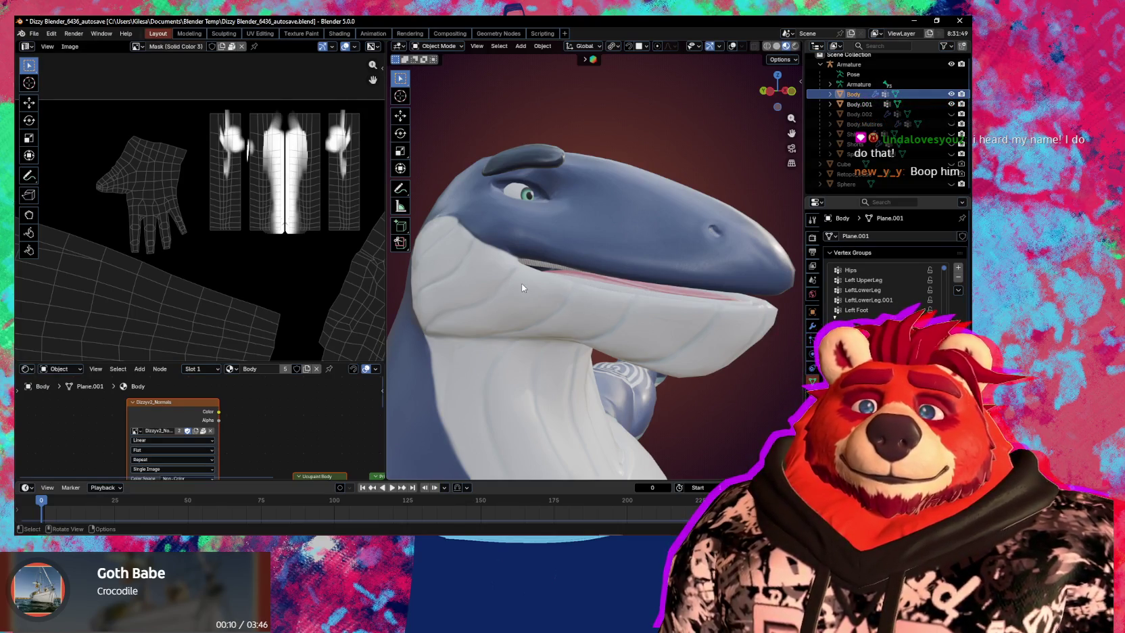
{"action": "mouse_move", "coordinate": [470, 262]}
{"action": "middle_mouse_down"}
{"action": "mouse_move", "coordinate": [486, 263]}
{"action": "mouse_move", "coordinate": [477, 278]}
{"action": "middle_mouse_up"}
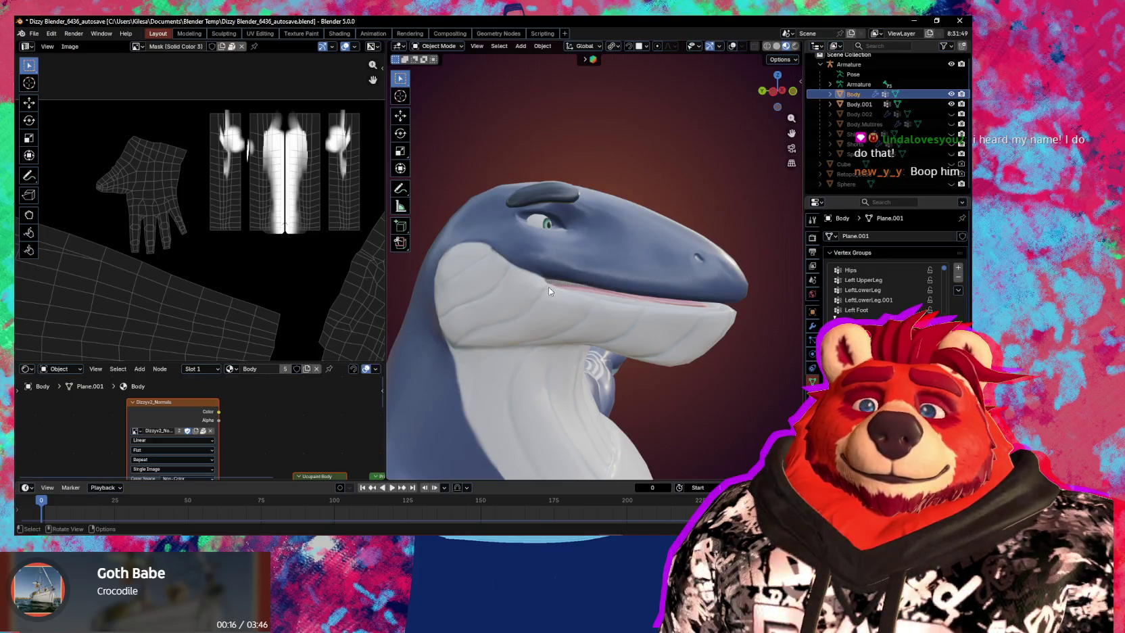
{"action": "mouse_move", "coordinate": [562, 292]}
{"action": "middle_mouse_down"}
{"action": "mouse_move", "coordinate": [605, 286]}
{"action": "mouse_move", "coordinate": [629, 308]}
{"action": "middle_mouse_up"}
{"action": "scroll", "coordinate": [604, 285], "scroll_direction": "up", "scroll_amount": 2}
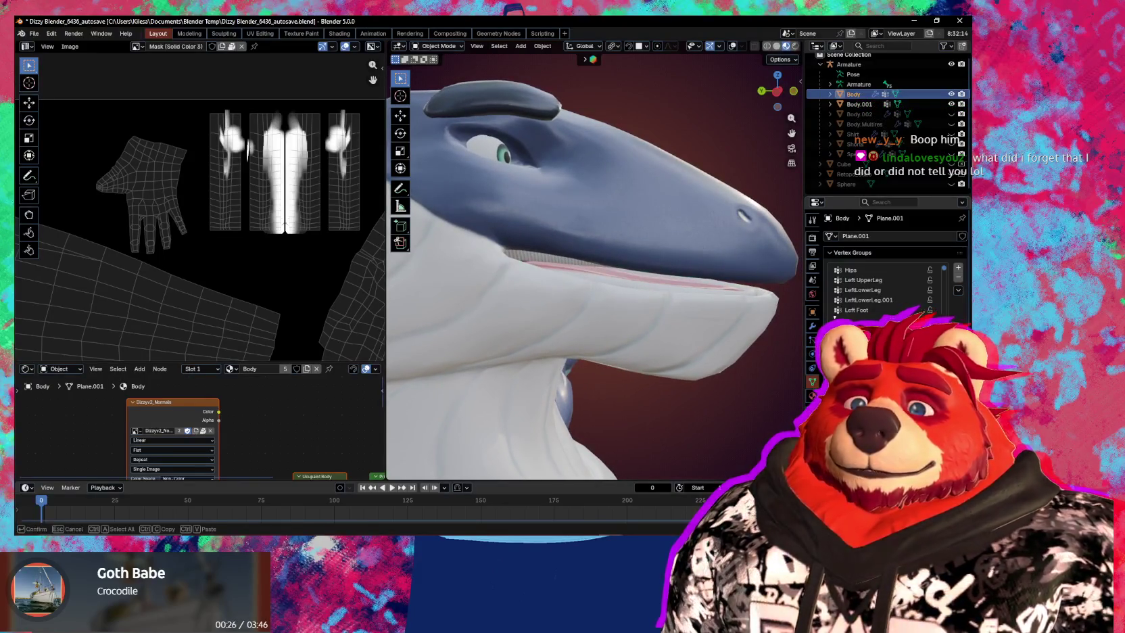
{"action": "key", "text": "ctrl+Tab"}
{"action": "left_click", "coordinate": [642, 363]}
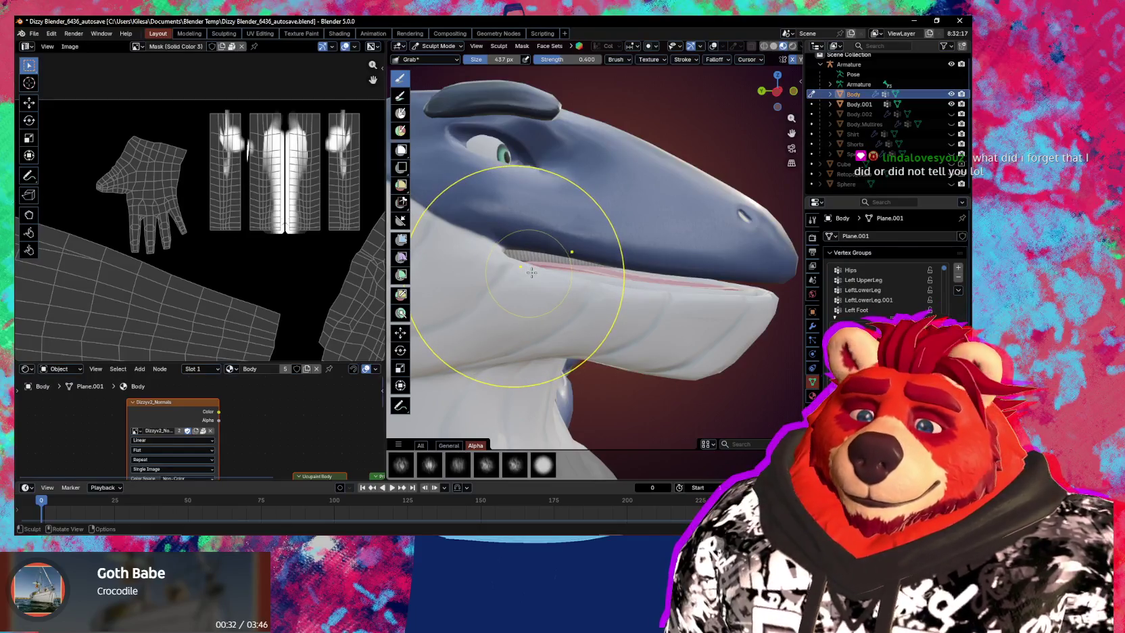
Switch to the Inflate/Deflate brush and check its settings in the N sidebar.
{"action": "key", "text": "i"}
{"action": "middle_click_drag", "start_coordinate": [525, 261], "coordinate": [529, 277]}
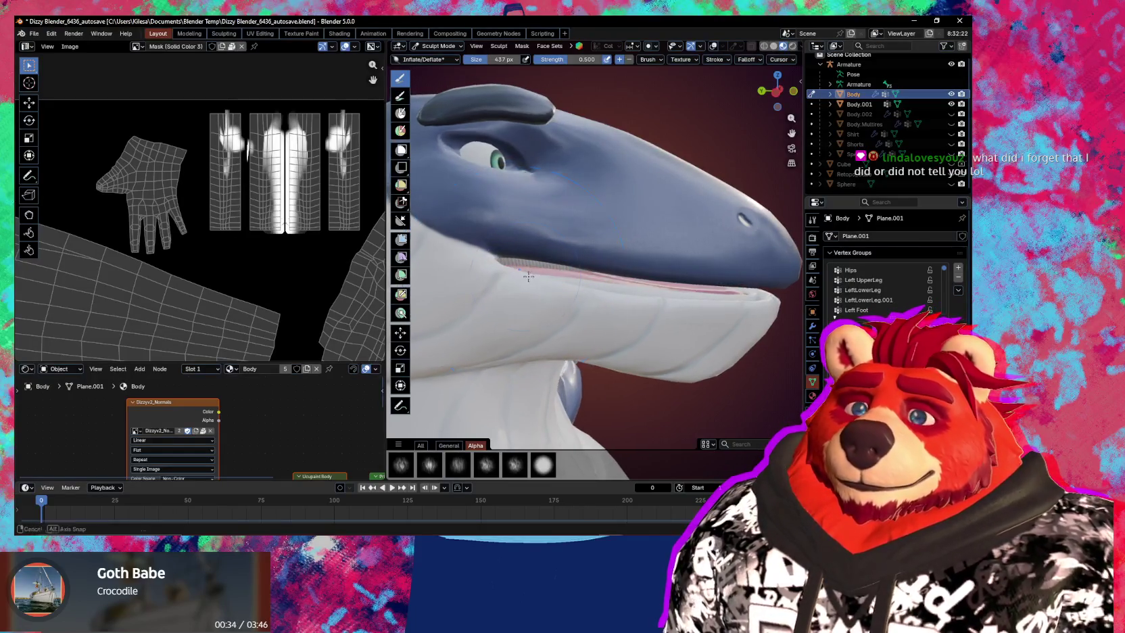
{"action": "key", "text": "n"}
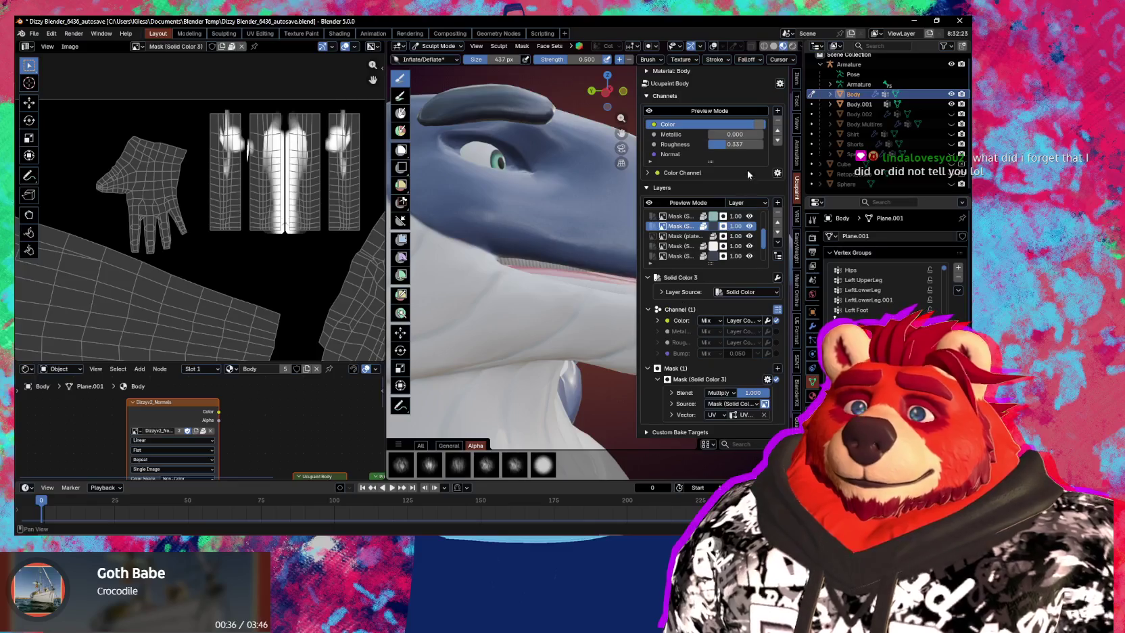
{"action": "left_click", "coordinate": [797, 101]}
{"action": "key", "text": "n"}
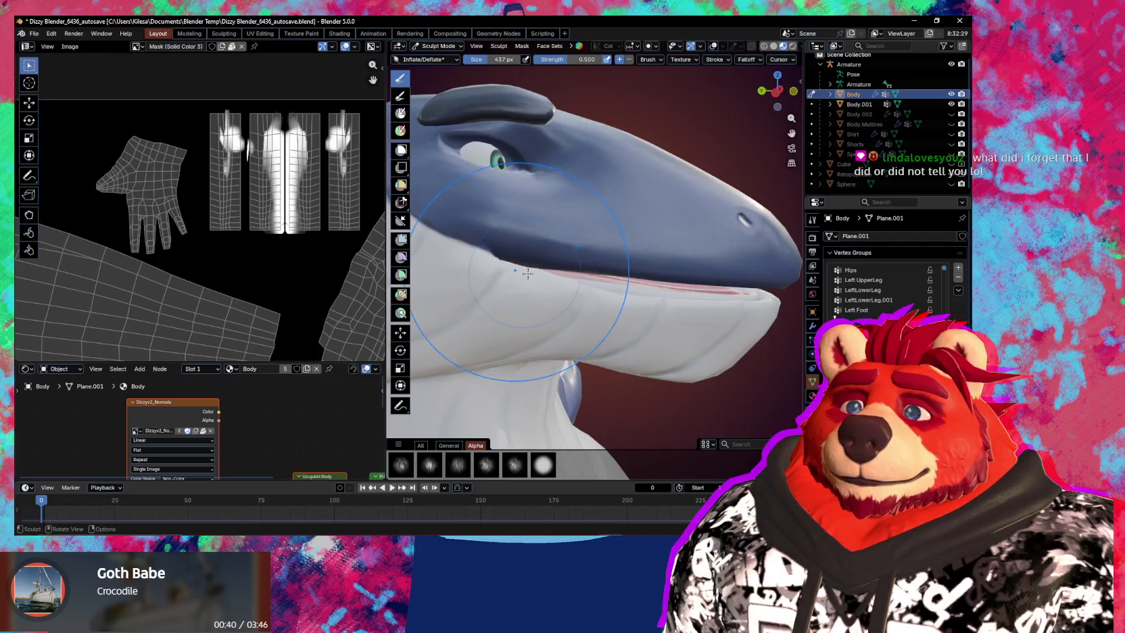
From a side-on view, switch back to Grab and pull the upper jaw along the mouth line.
{"action": "middle_click_drag", "start_coordinate": [528, 273], "coordinate": [573, 286]}
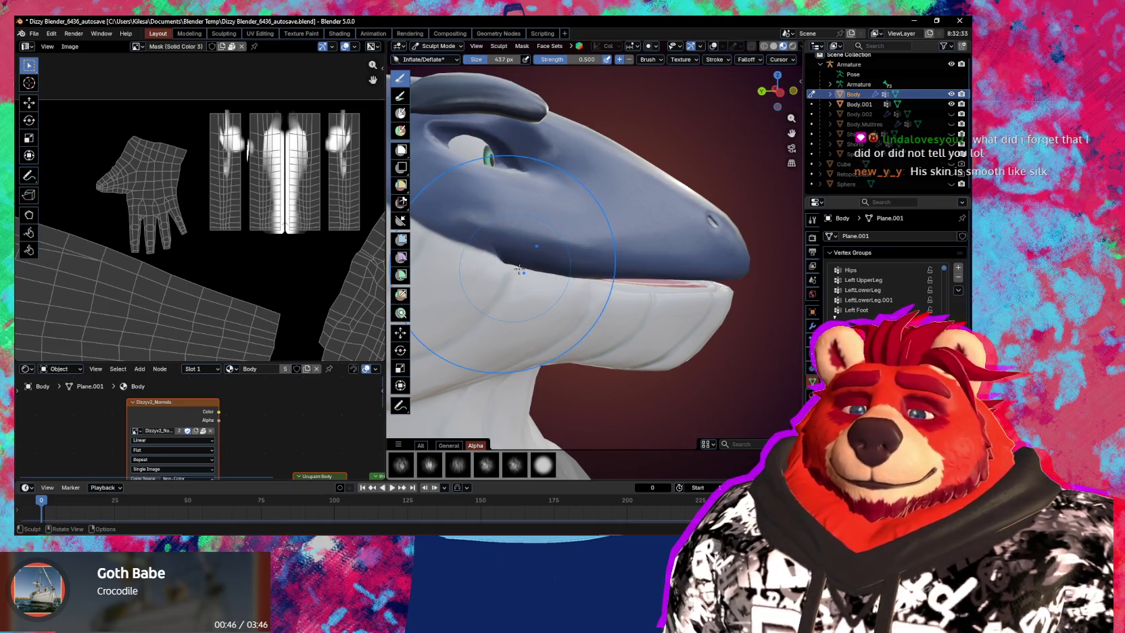
{"action": "middle_click_drag", "start_coordinate": [521, 267], "coordinate": [571, 277]}
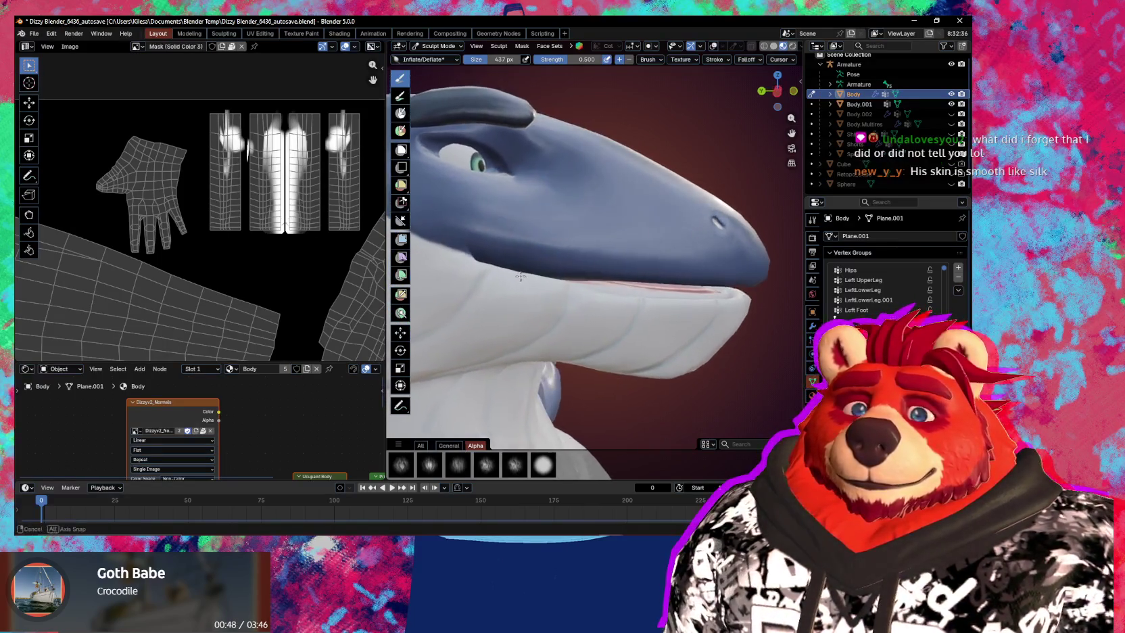
{"action": "key", "text": "g"}
{"action": "mouse_move", "coordinate": [575, 276]}
{"action": "left_mouse_down"}
{"action": "mouse_move", "coordinate": [533, 263]}
{"action": "mouse_move", "coordinate": [617, 258]}
{"action": "left_mouse_up"}
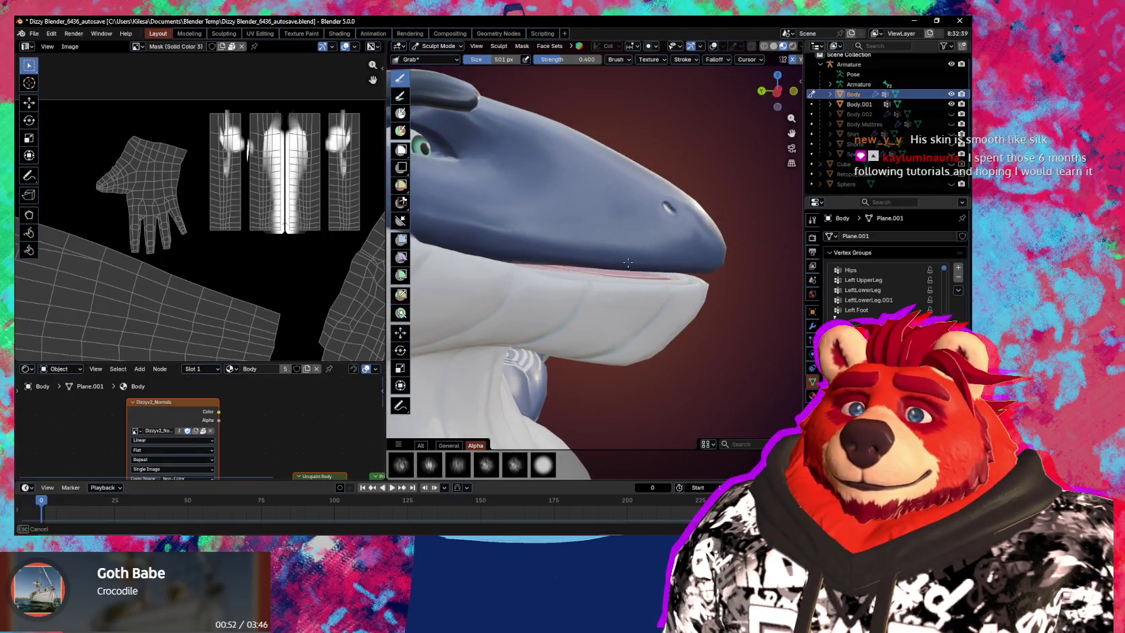
Enlarge the Grab brush to 508 then 557 px and push the lower jaw up toward the upper jaw.
{"action": "middle_click_drag", "start_coordinate": [628, 273], "coordinate": [612, 250]}
{"action": "key", "text": "f"}
{"action": "left_click", "coordinate": [610, 242]}
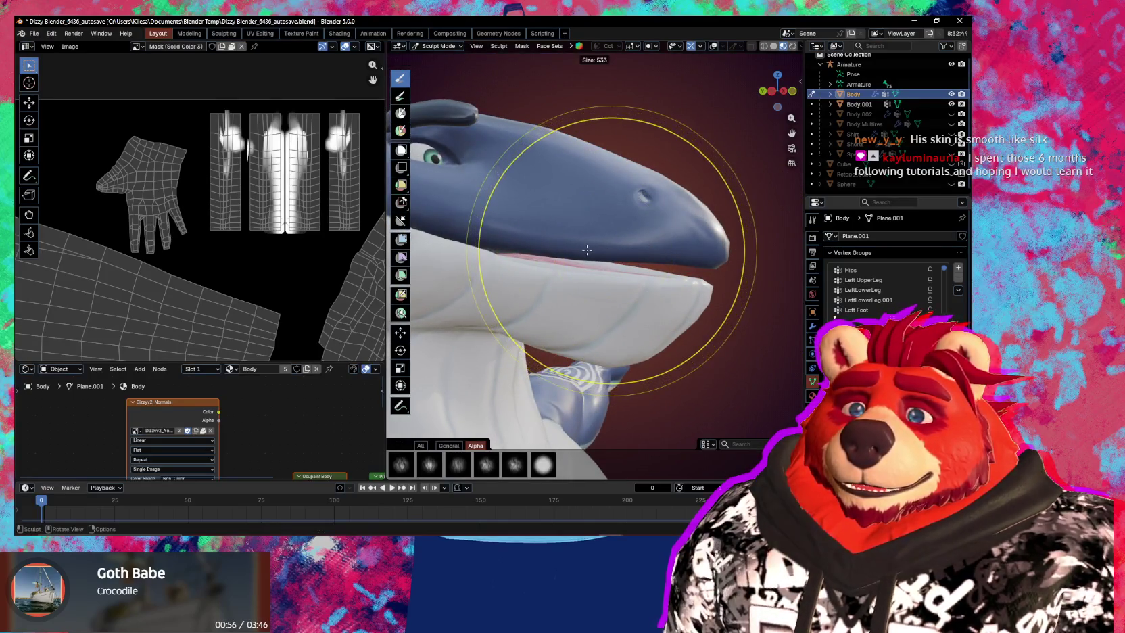
{"action": "left_click", "coordinate": [591, 255]}
{"action": "left_click_drag", "start_coordinate": [591, 255], "coordinate": [607, 279]}
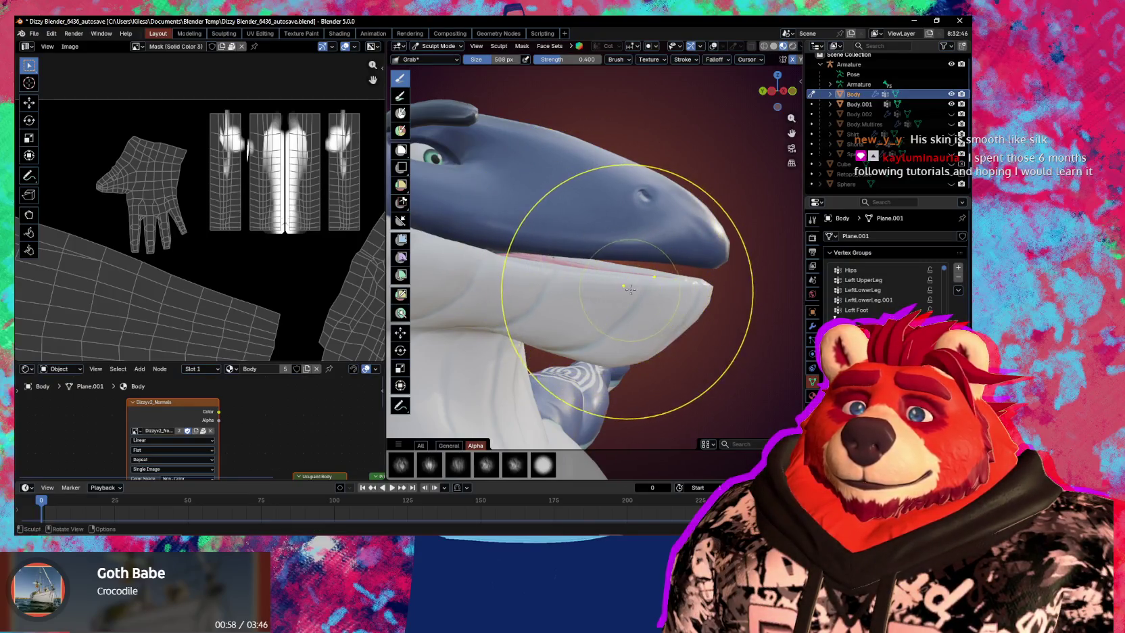
{"action": "middle_click_drag", "start_coordinate": [607, 279], "coordinate": [622, 271]}
{"action": "key", "text": "f"}
{"action": "left_click", "coordinate": [632, 275]}
{"action": "left_click_drag", "start_coordinate": [633, 275], "coordinate": [632, 263]}
{"action": "middle_click_drag", "start_coordinate": [633, 263], "coordinate": [578, 276]}
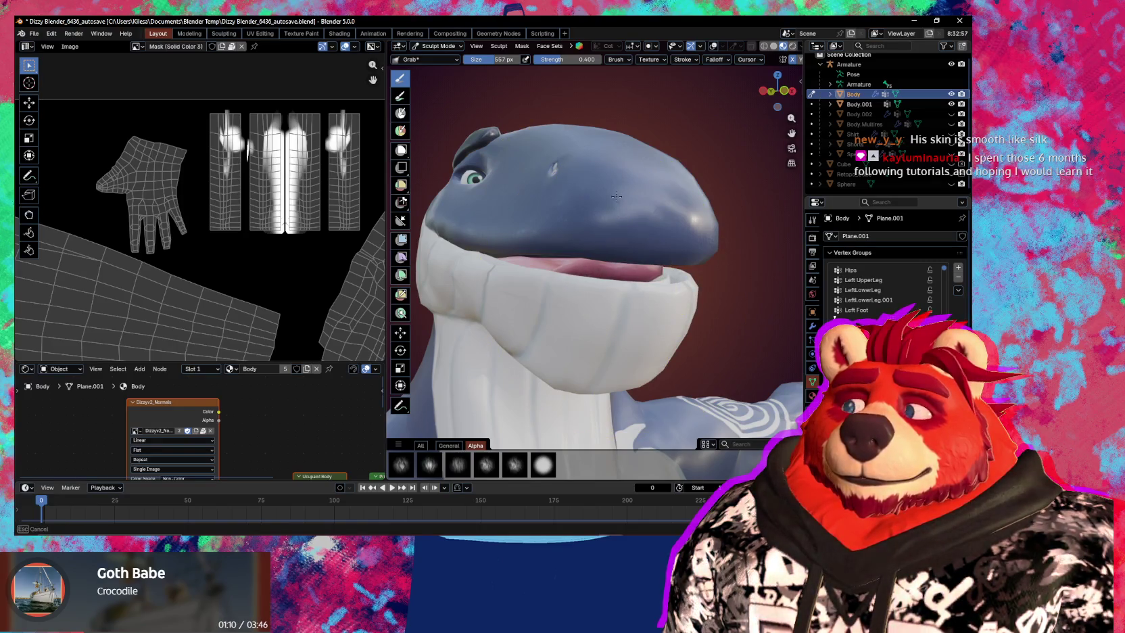
{"action": "middle_click_drag", "start_coordinate": [541, 214], "coordinate": [584, 271]}
{"action": "left_click_drag", "start_coordinate": [584, 270], "coordinate": [586, 258]}
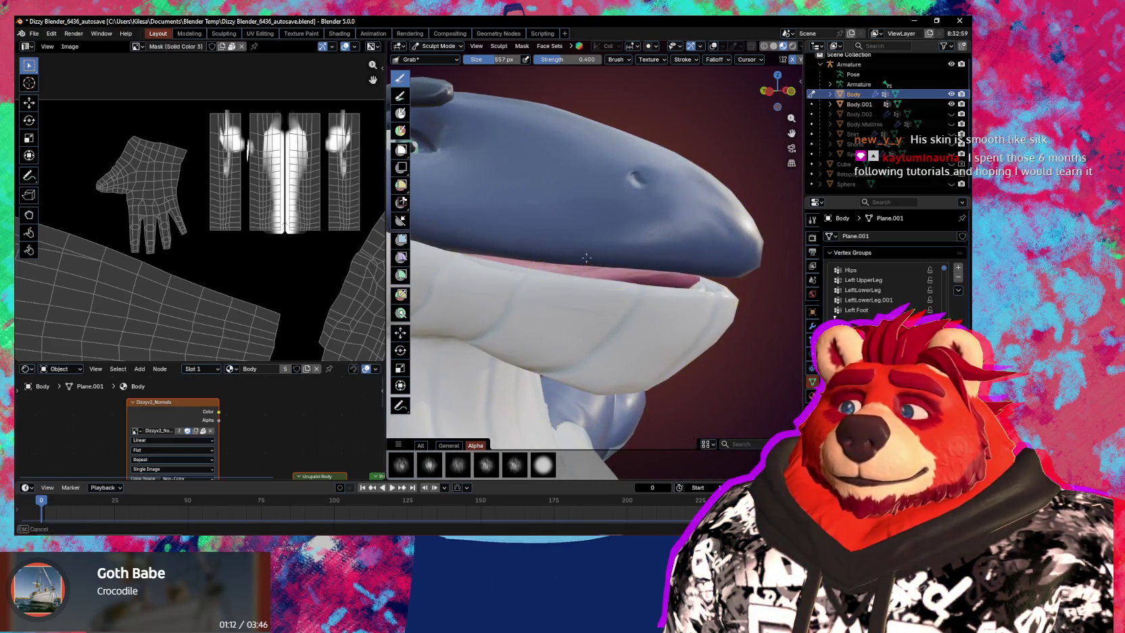
Zoom into the mouth from the front and grab the inner mouth surfaces into shape.
{"action": "left_click_drag", "start_coordinate": [589, 187], "coordinate": [611, 213]}
{"action": "mouse_move", "coordinate": [612, 212]}
{"action": "middle_mouse_down"}
{"action": "mouse_move", "coordinate": [543, 206]}
{"action": "mouse_move", "coordinate": [431, 240]}
{"action": "mouse_move", "coordinate": [527, 264]}
{"action": "middle_mouse_up"}
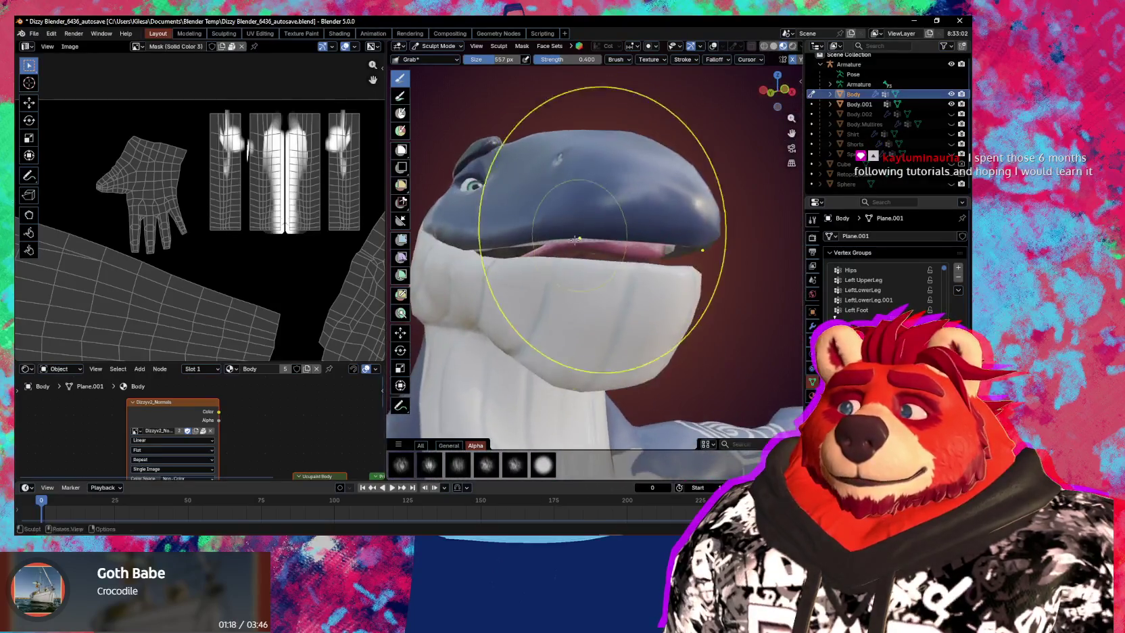
{"action": "scroll", "coordinate": [577, 300], "scroll_direction": "up", "scroll_amount": 3}
{"action": "mouse_move", "coordinate": [577, 300]}
{"action": "middle_mouse_down"}
{"action": "mouse_move", "coordinate": [572, 243]}
{"action": "mouse_move", "coordinate": [624, 248]}
{"action": "middle_mouse_up"}
{"action": "scroll", "coordinate": [574, 265], "scroll_direction": "up", "scroll_amount": 2}
{"action": "scroll", "coordinate": [573, 267], "scroll_direction": "up", "scroll_amount": 3}
{"action": "left_click_drag", "start_coordinate": [623, 248], "coordinate": [571, 320]}
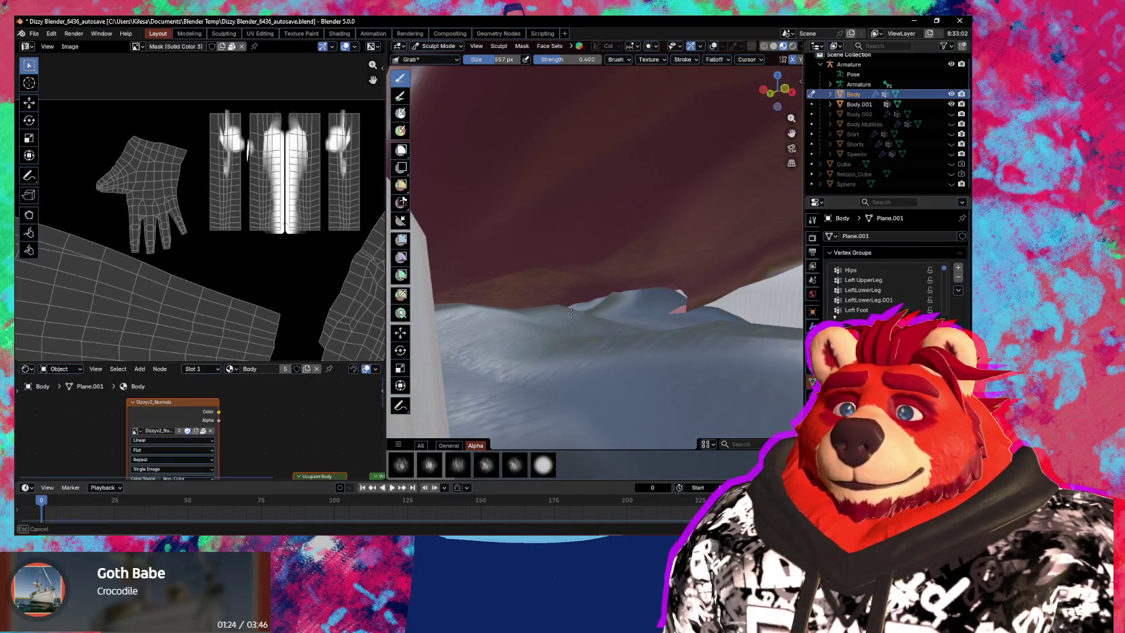
{"action": "left_click_drag", "start_coordinate": [492, 310], "coordinate": [592, 293]}
{"action": "scroll", "coordinate": [627, 275], "scroll_direction": "up", "scroll_amount": 2}
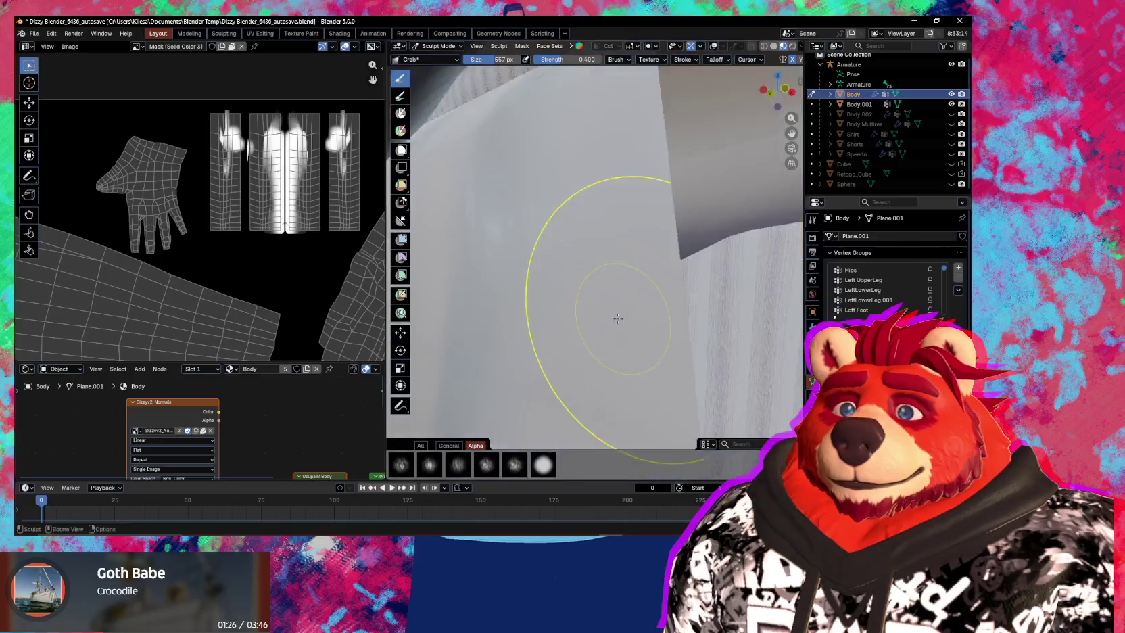
{"action": "middle_click_drag", "start_coordinate": [628, 275], "coordinate": [595, 327]}
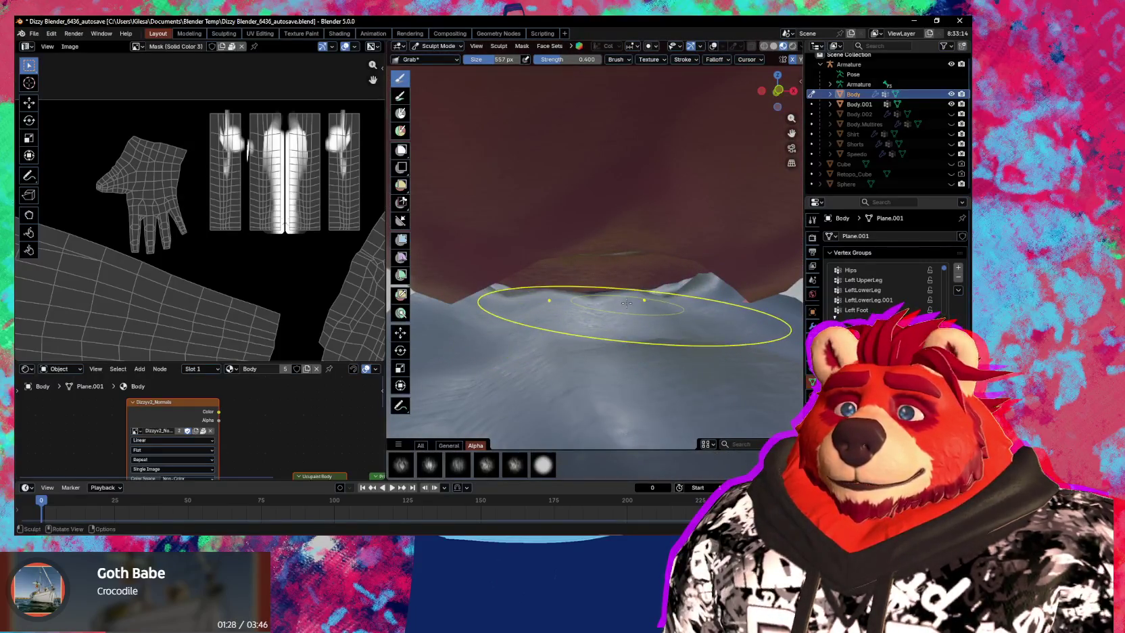
In Edit Mode with wireframe and statistics shown, move the selected mouth vertices along Y.
{"action": "key", "text": "Tab"}
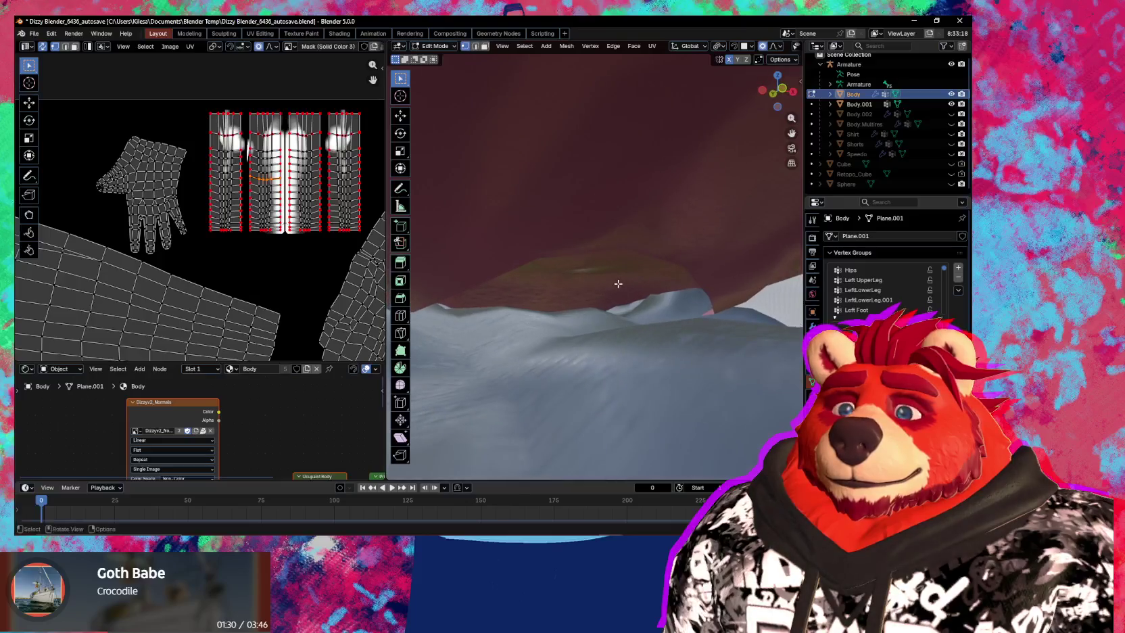
{"action": "key", "text": "shift+alt+z"}
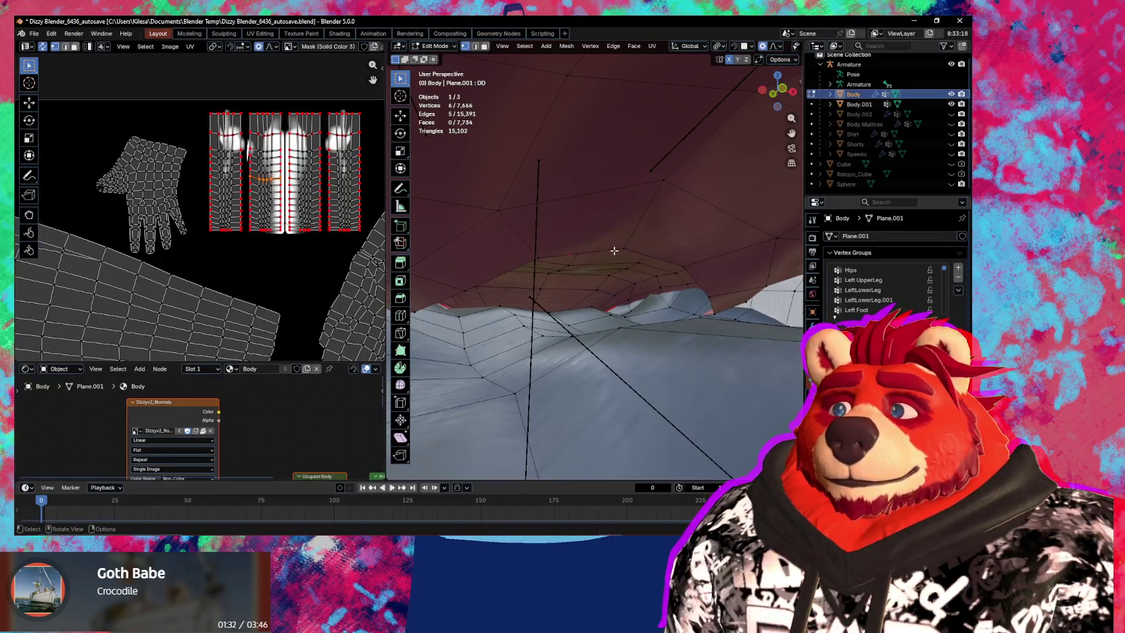
{"action": "middle_click_drag", "start_coordinate": [612, 249], "coordinate": [622, 249]}
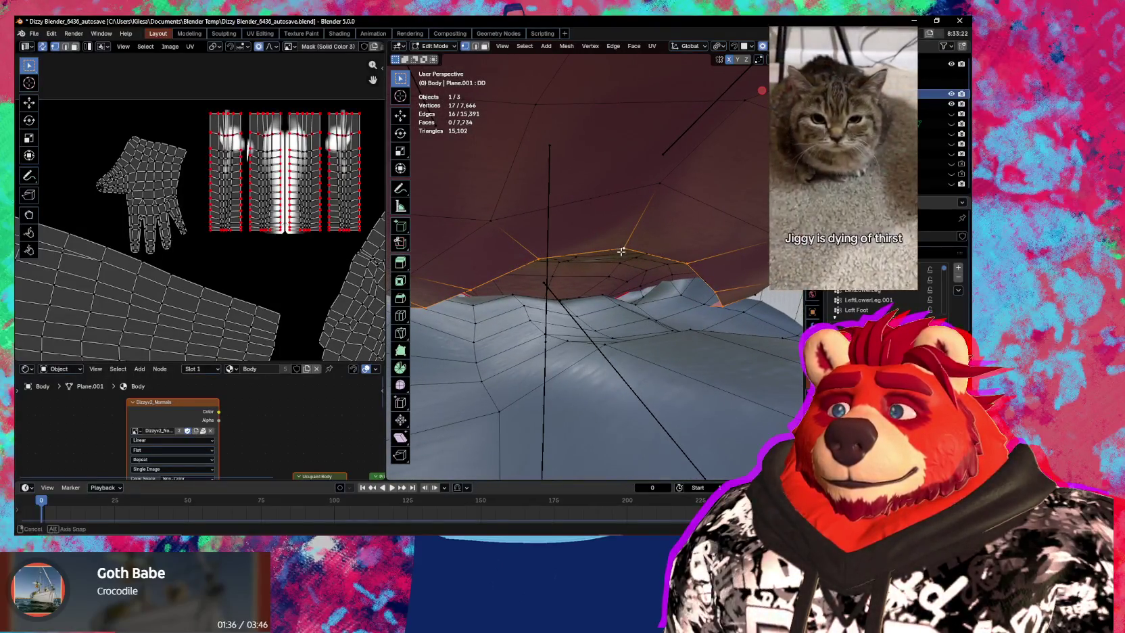
{"action": "middle_click_drag", "start_coordinate": [623, 249], "coordinate": [618, 257]}
{"action": "key", "text": "g"}
{"action": "key", "text": "y"}
{"action": "scroll", "coordinate": [605, 273], "scroll_direction": "up", "scroll_amount": 15}
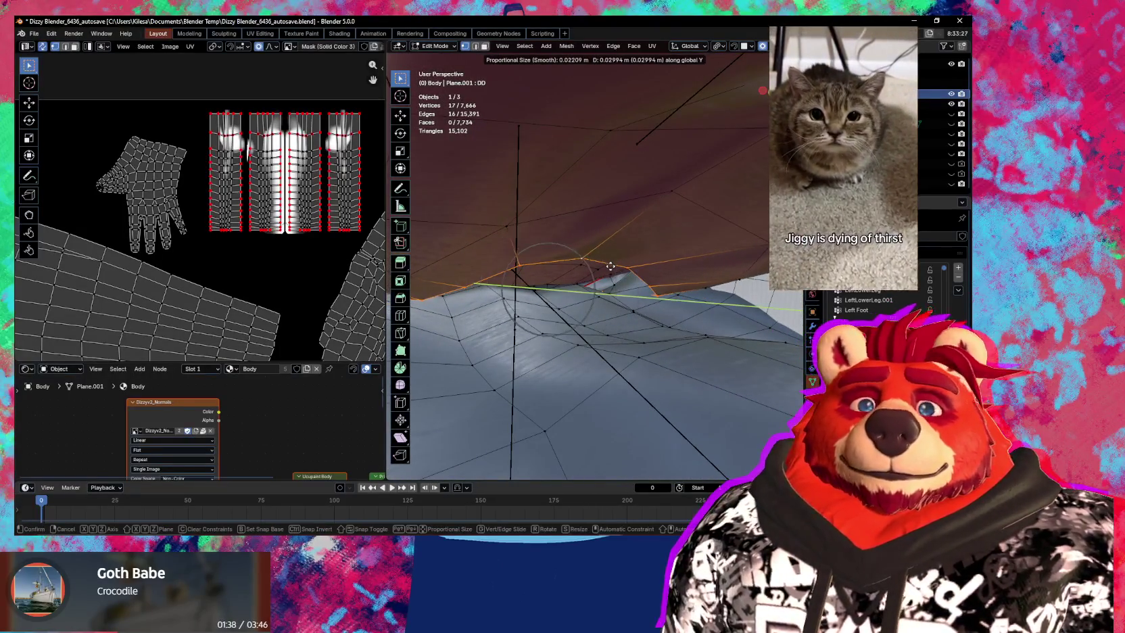
{"action": "left_click", "coordinate": [575, 296]}
Lower the mouth vertices, then two more single mouth-edge vertices, along Z.
{"action": "key", "text": "g"}
{"action": "key", "text": "z"}
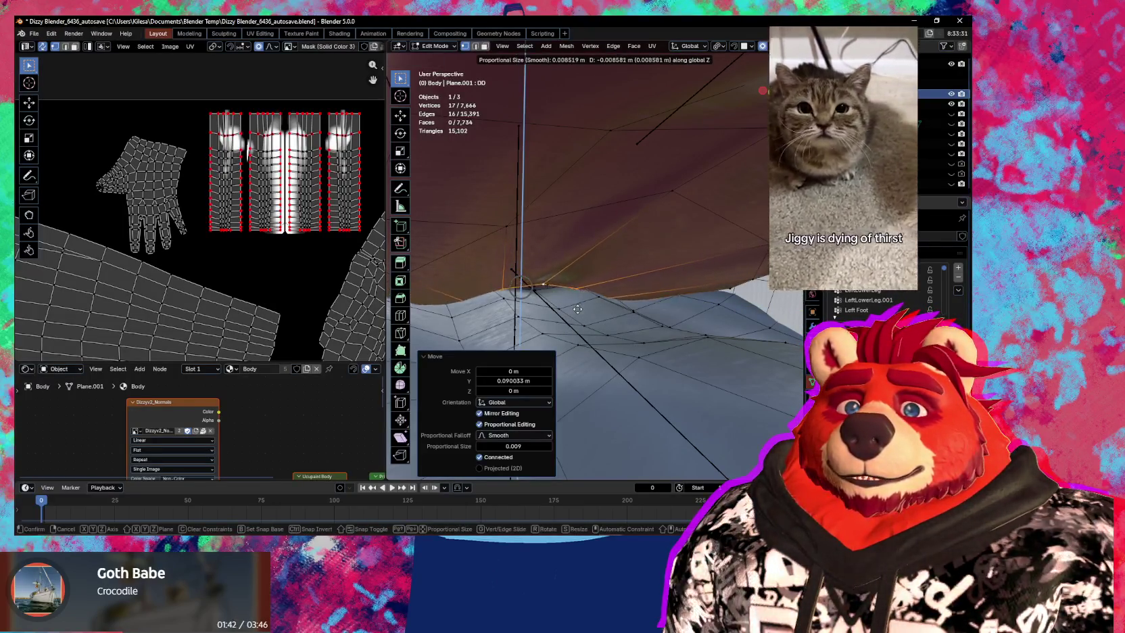
{"action": "left_click", "coordinate": [578, 322]}
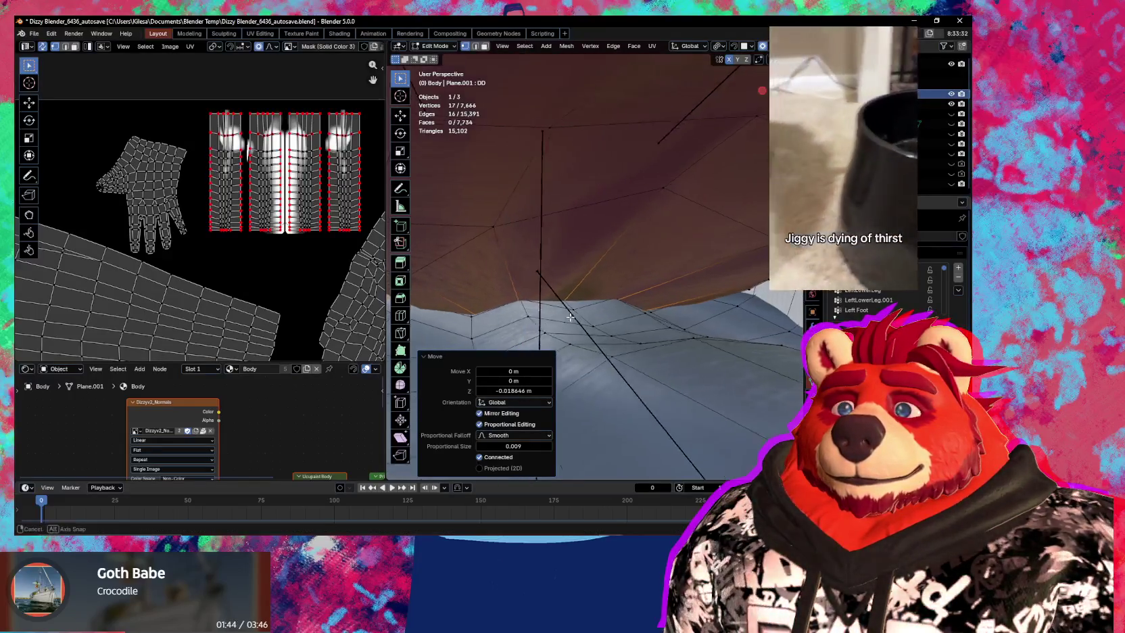
{"action": "middle_click_drag", "start_coordinate": [578, 322], "coordinate": [641, 196]}
{"action": "left_click", "coordinate": [653, 184]}
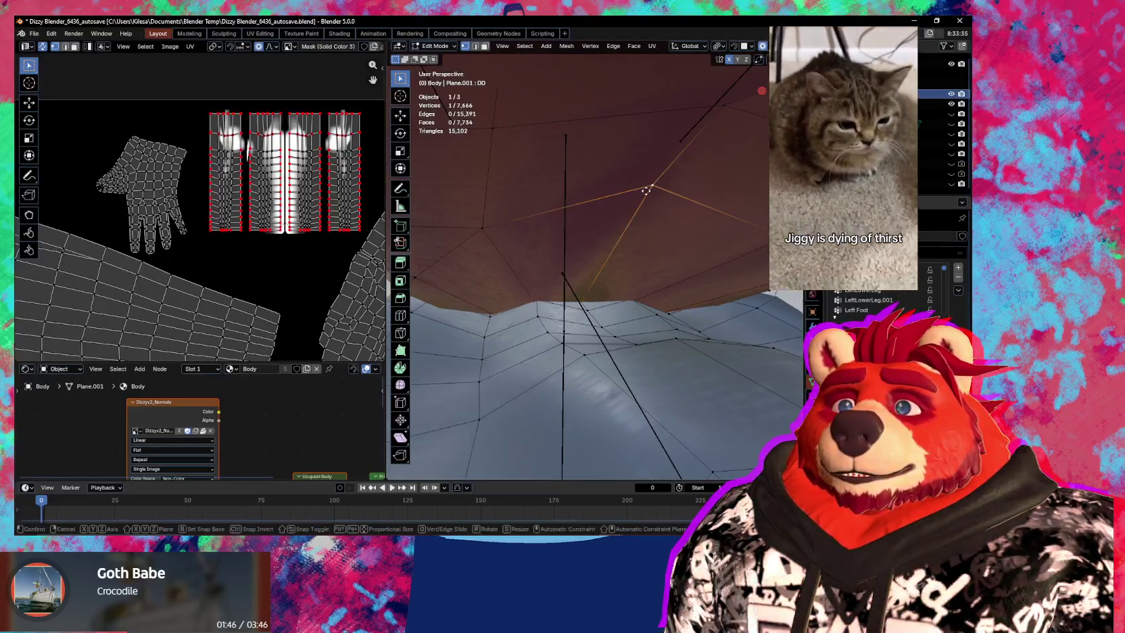
{"action": "key", "text": "g"}
{"action": "key", "text": "z"}
{"action": "left_click", "coordinate": [656, 237]}
{"action": "left_click", "coordinate": [728, 115]}
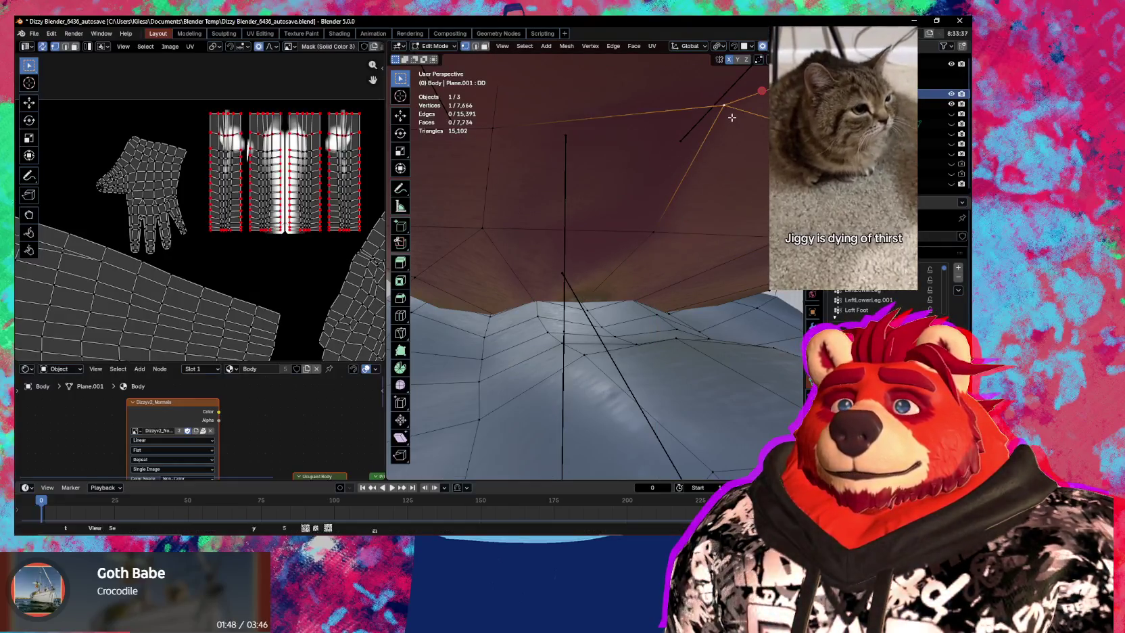
{"action": "key", "text": "g"}
{"action": "key", "text": "z"}
{"action": "left_click", "coordinate": [700, 248]}
Select the red mouth band loop and Shrink/Fatten it by 0.00553 m with smooth falloff.
{"action": "mouse_move", "coordinate": [699, 249]}
{"action": "middle_mouse_down"}
{"action": "mouse_move", "coordinate": [702, 296]}
{"action": "mouse_move", "coordinate": [635, 248]}
{"action": "middle_mouse_up"}
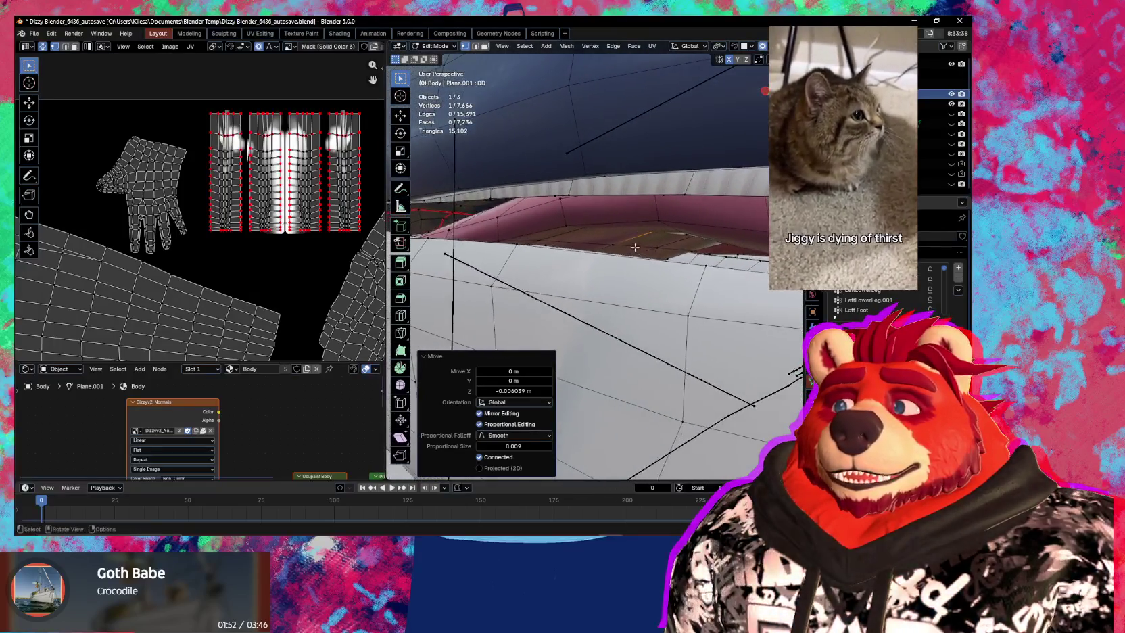
{"action": "left_click", "coordinate": [594, 243], "text": "alt"}
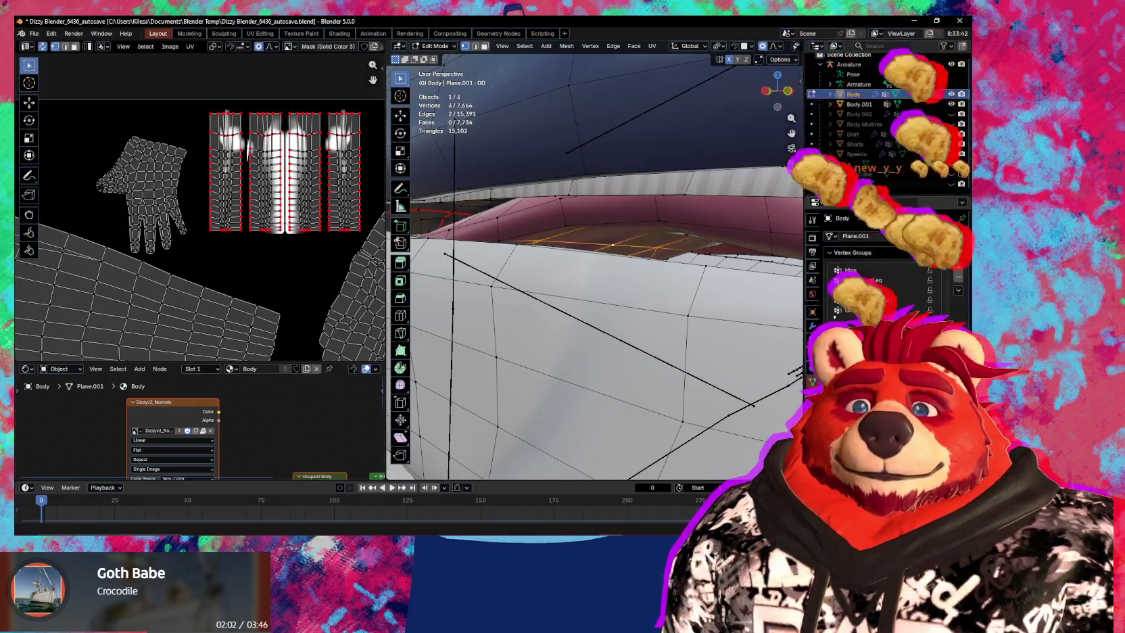
{"action": "mouse_move", "coordinate": [609, 324]}
{"action": "middle_mouse_down"}
{"action": "mouse_move", "coordinate": [628, 315]}
{"action": "mouse_move", "coordinate": [620, 230]}
{"action": "middle_mouse_up"}
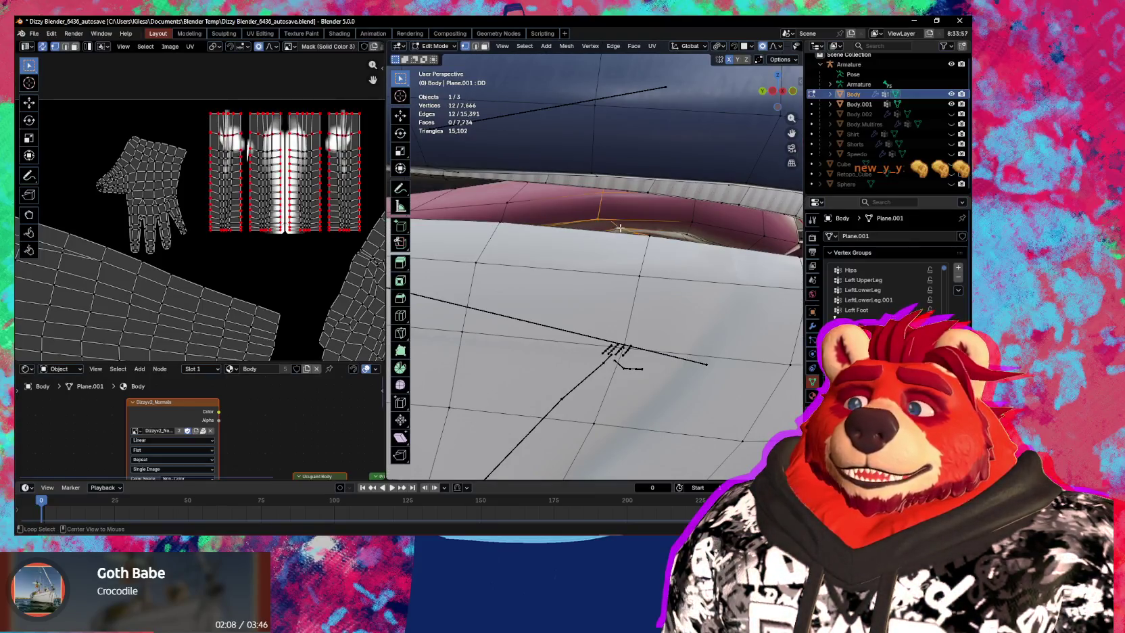
{"action": "key", "text": "alt+s"}
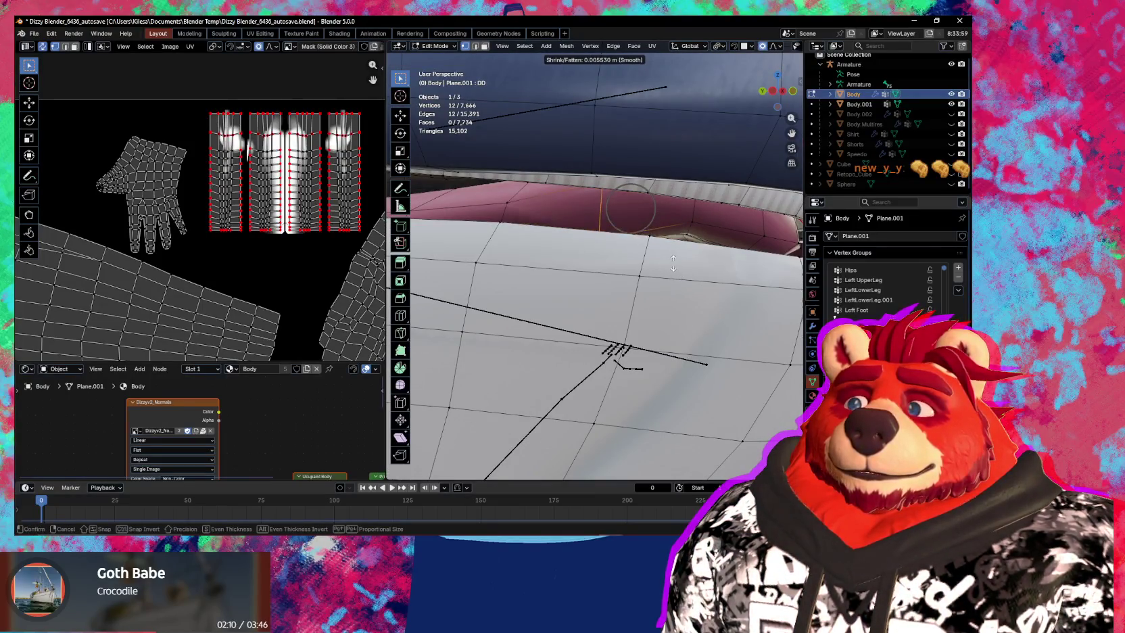
{"action": "scroll", "coordinate": [673, 264], "scroll_direction": "down", "scroll_amount": 3}
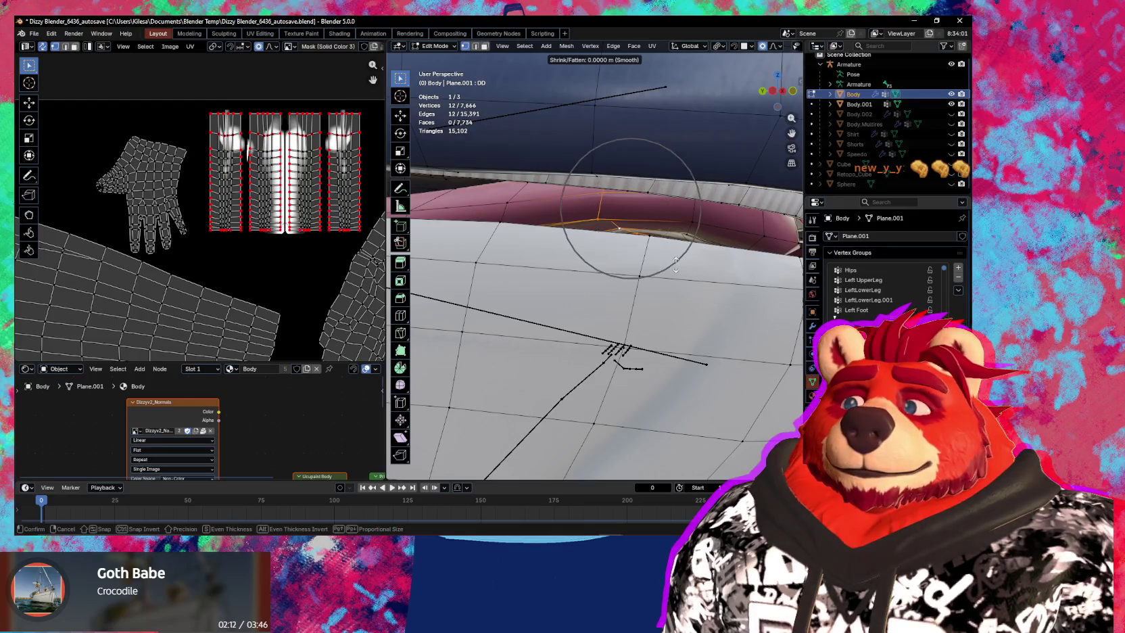
{"action": "scroll", "coordinate": [675, 264], "scroll_direction": "down", "scroll_amount": 2}
{"action": "scroll", "coordinate": [672, 260], "scroll_direction": "down", "scroll_amount": 3}
{"action": "scroll", "coordinate": [671, 256], "scroll_direction": "down", "scroll_amount": 2}
{"action": "left_click", "coordinate": [672, 256]}
{"action": "scroll", "coordinate": [671, 256], "scroll_direction": "down", "scroll_amount": 3}
{"action": "mouse_move", "coordinate": [672, 255]}
{"action": "middle_mouse_down"}
{"action": "mouse_move", "coordinate": [612, 306]}
{"action": "mouse_move", "coordinate": [590, 306]}
{"action": "mouse_move", "coordinate": [560, 279]}
{"action": "mouse_move", "coordinate": [571, 261]}
{"action": "mouse_move", "coordinate": [591, 260]}
{"action": "mouse_move", "coordinate": [565, 258]}
{"action": "mouse_move", "coordinate": [632, 337]}
{"action": "middle_mouse_up"}
{"action": "left_click", "coordinate": [559, 254]}
Enter Sculpt Mode and grab-pull the snout's mouth area sideways.
{"action": "key", "text": "ctrl+Tab"}
{"action": "middle_click_drag", "start_coordinate": [540, 389], "coordinate": [583, 257]}
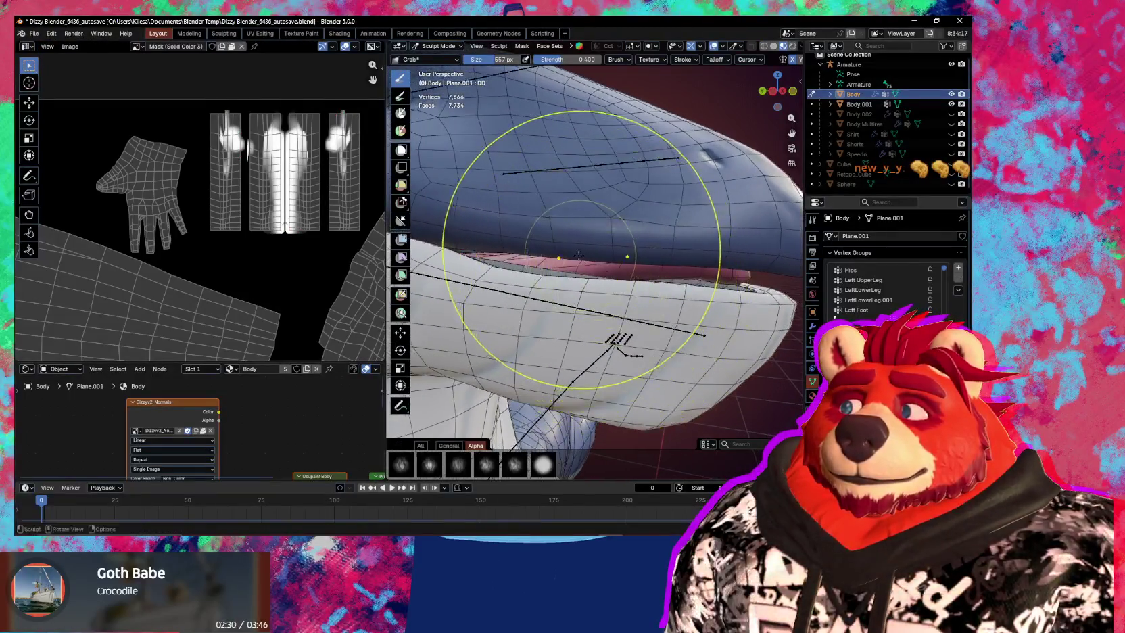
{"action": "middle_click_drag", "start_coordinate": [615, 352], "coordinate": [727, 271]}
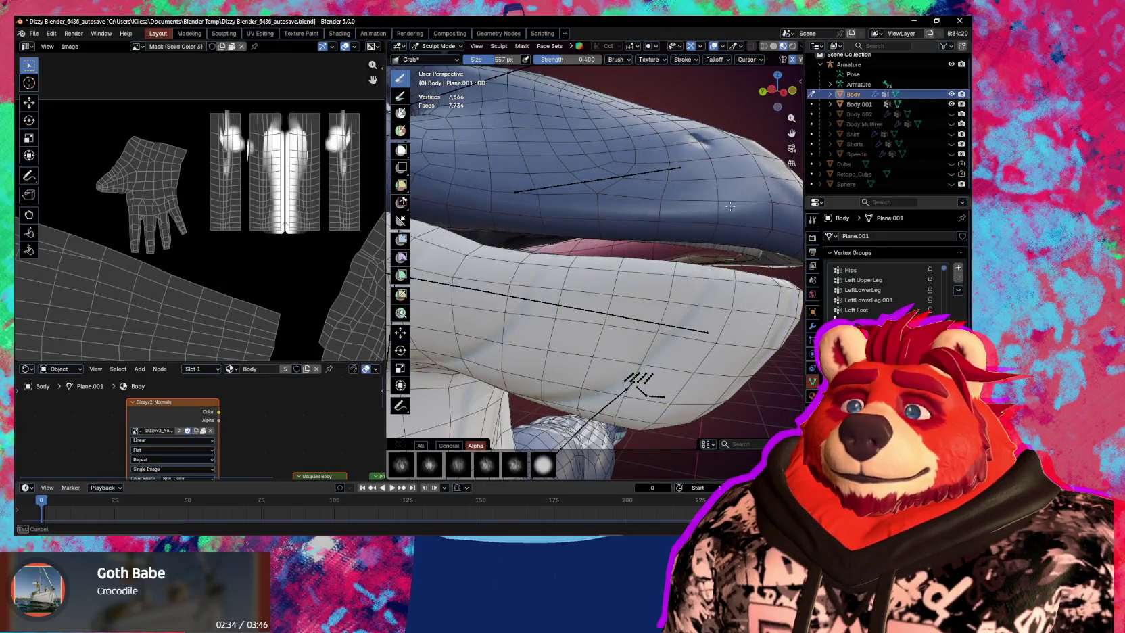
{"action": "middle_click_drag", "start_coordinate": [729, 196], "coordinate": [705, 278]}
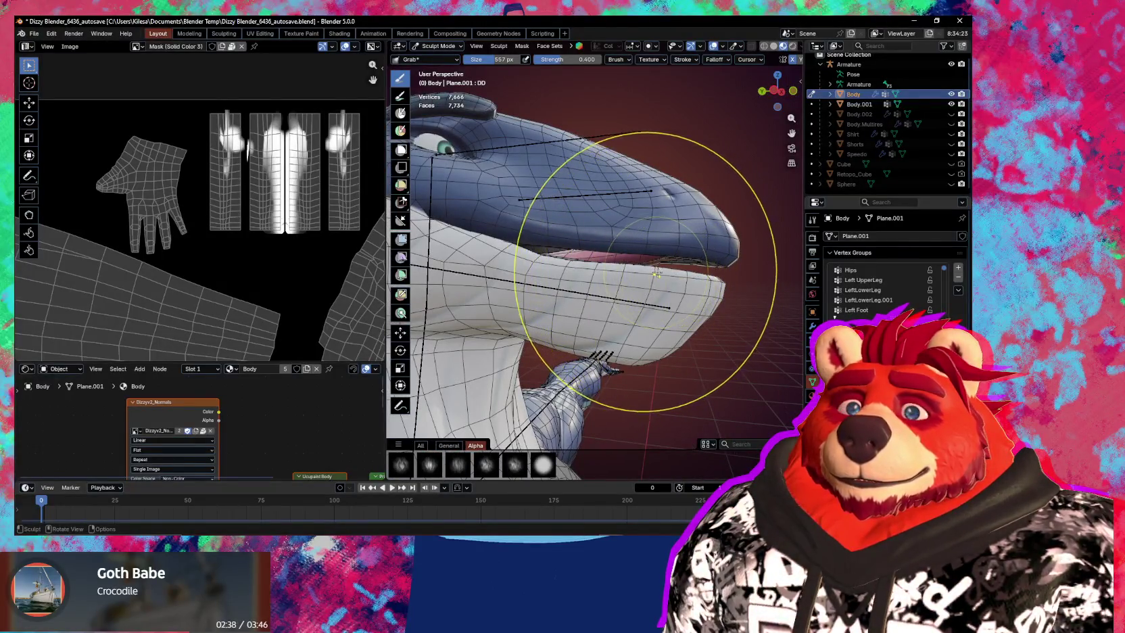
{"action": "left_click", "coordinate": [628, 257]}
{"action": "left_click_drag", "start_coordinate": [628, 251], "coordinate": [565, 249]}
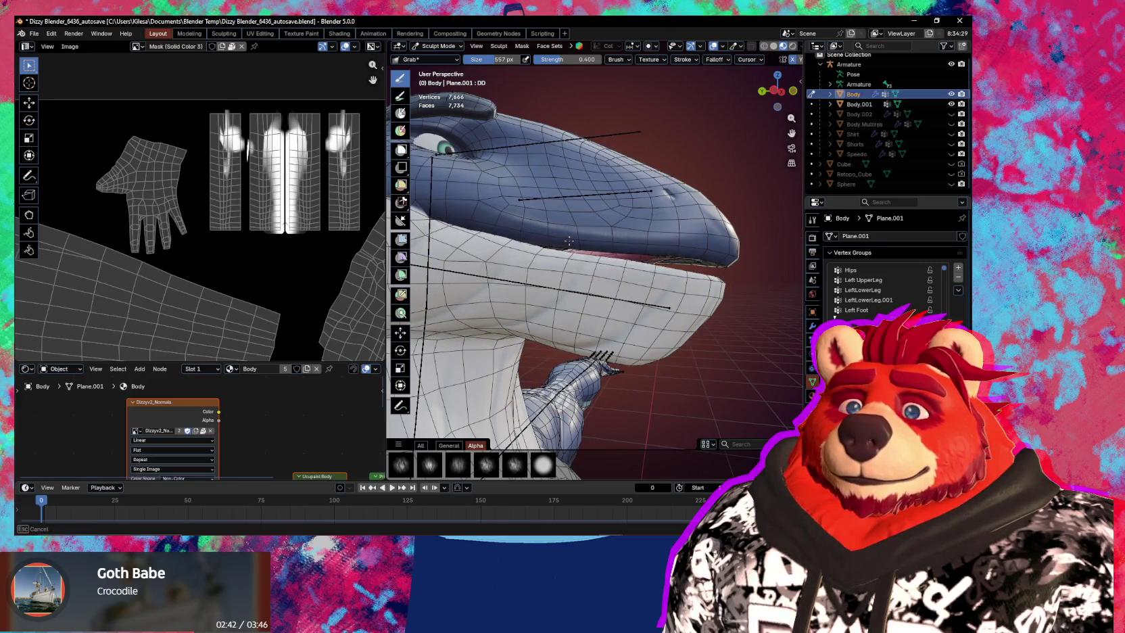
From a side-on view, resize the brush to 430 px, then shrink it to 291 px.
{"action": "left_click_drag", "start_coordinate": [576, 234], "coordinate": [608, 257]}
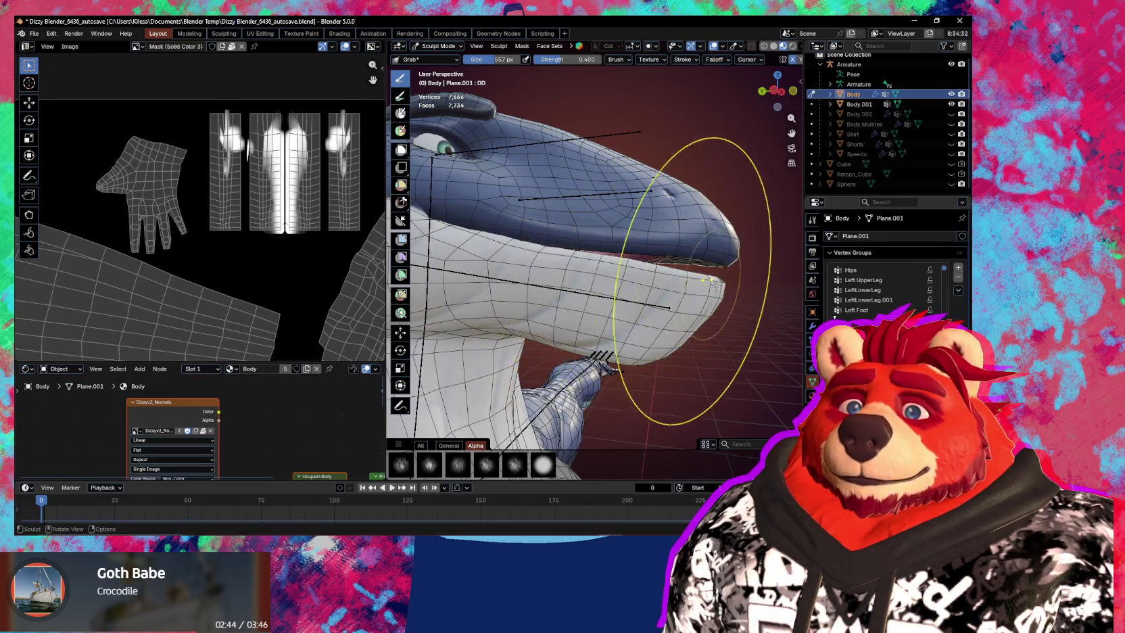
{"action": "mouse_move", "coordinate": [676, 284]}
{"action": "middle_mouse_down"}
{"action": "mouse_move", "coordinate": [639, 265]}
{"action": "mouse_move", "coordinate": [681, 280]}
{"action": "middle_mouse_up"}
{"action": "key", "text": "f"}
{"action": "left_click", "coordinate": [626, 268]}
{"action": "key", "text": "f"}
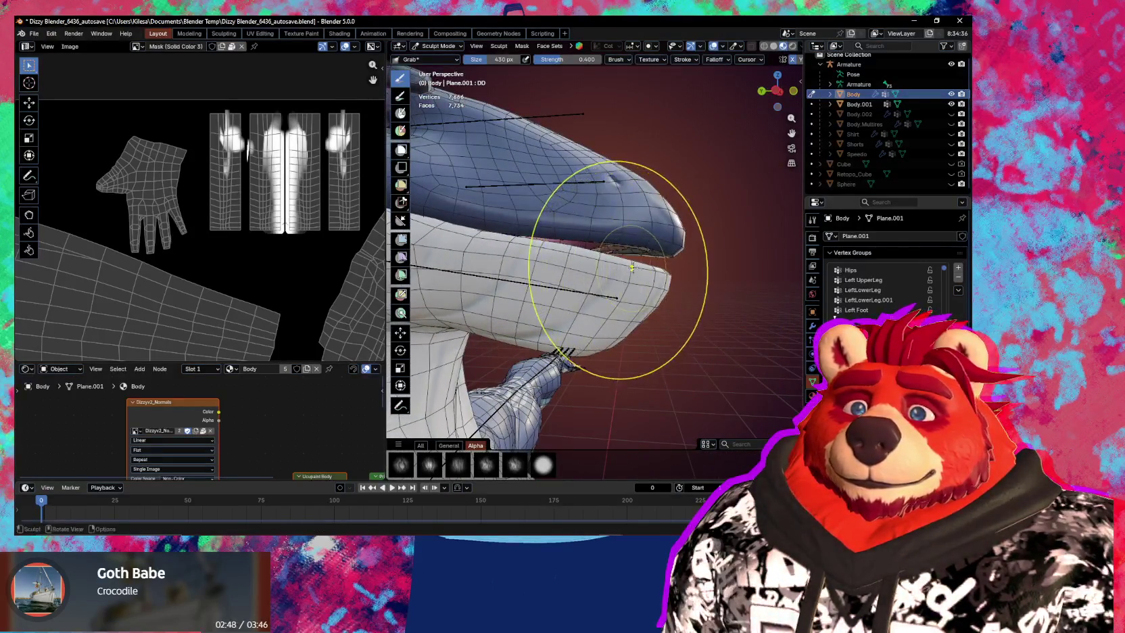
{"action": "left_click", "coordinate": [670, 274]}
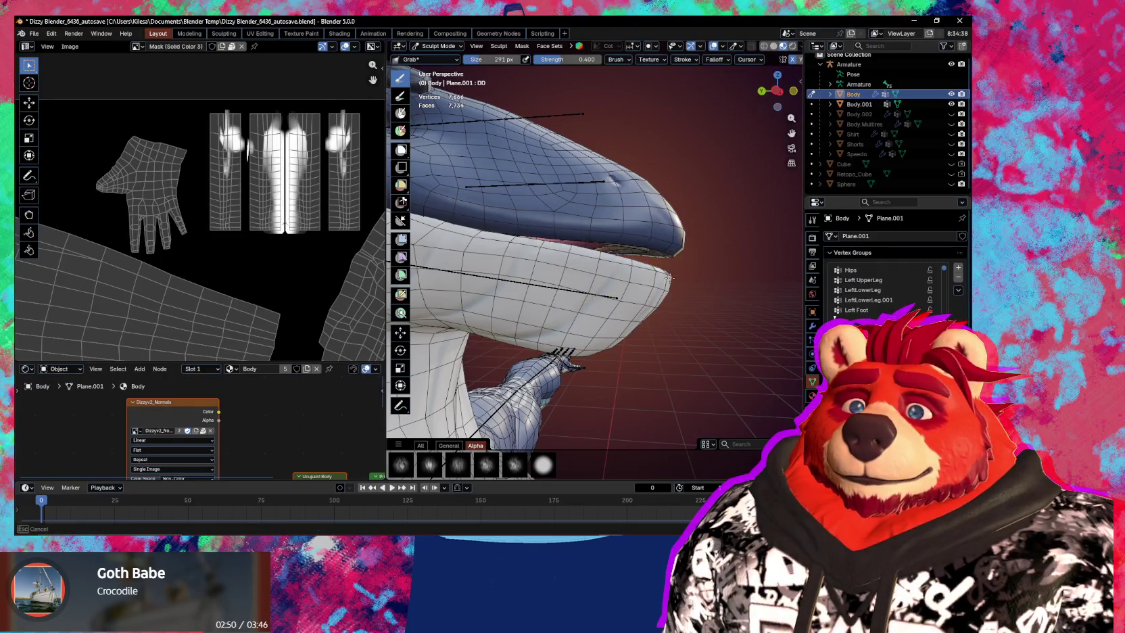
Hide the wireframe and stats overlays and enlarge the brush to 327, then 404 px.
{"action": "key", "text": "shift+alt+z"}
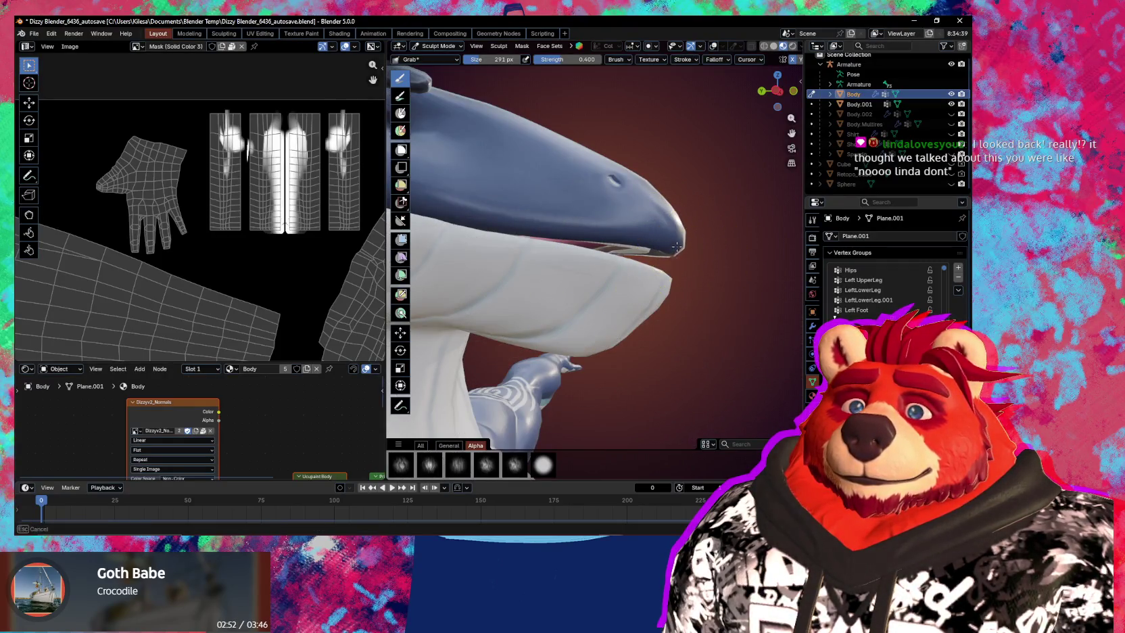
{"action": "key", "text": "f"}
{"action": "left_click", "coordinate": [649, 241]}
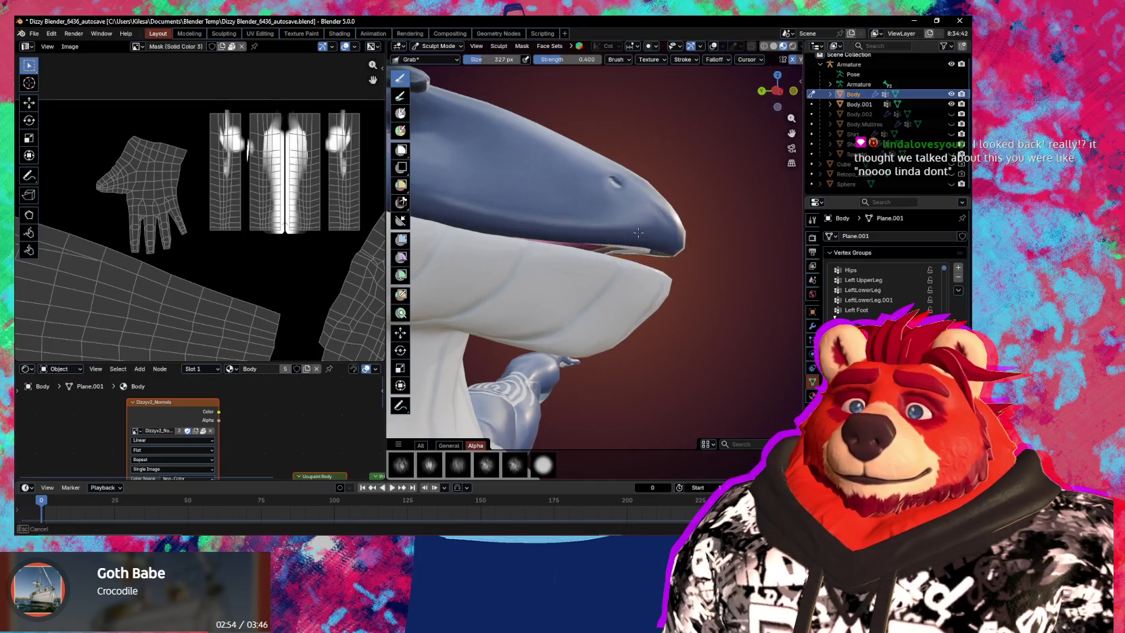
{"action": "key", "text": "f"}
{"action": "left_click", "coordinate": [676, 234]}
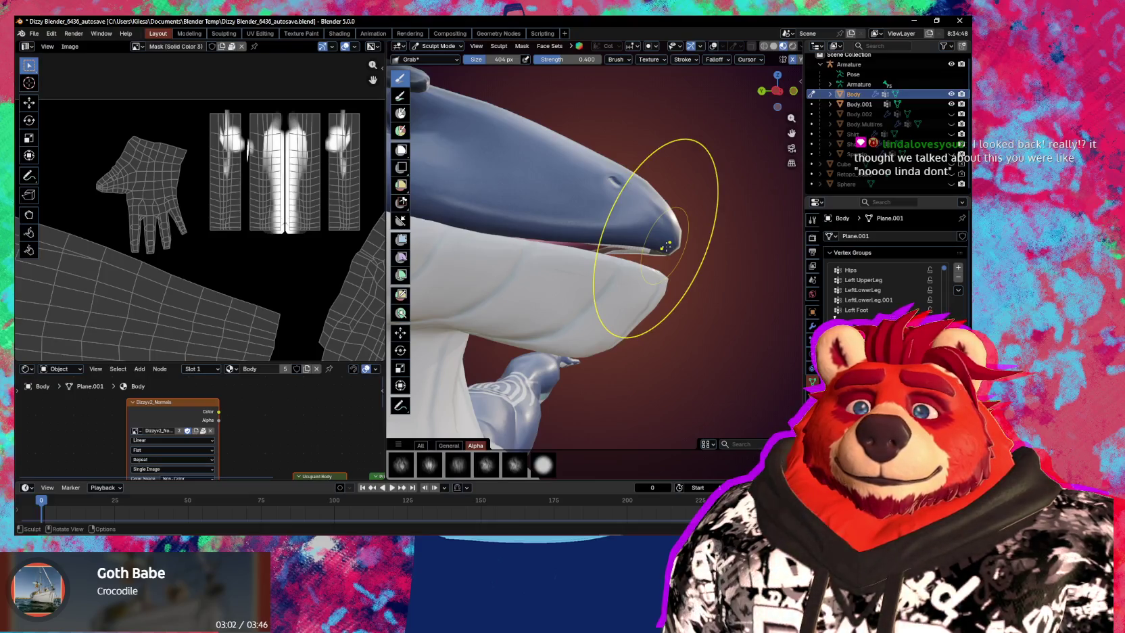
From the front, switch brushes and subtly inflate the lower jaw rim at the mouth opening.
{"action": "middle_click_drag", "start_coordinate": [666, 246], "coordinate": [618, 257]}
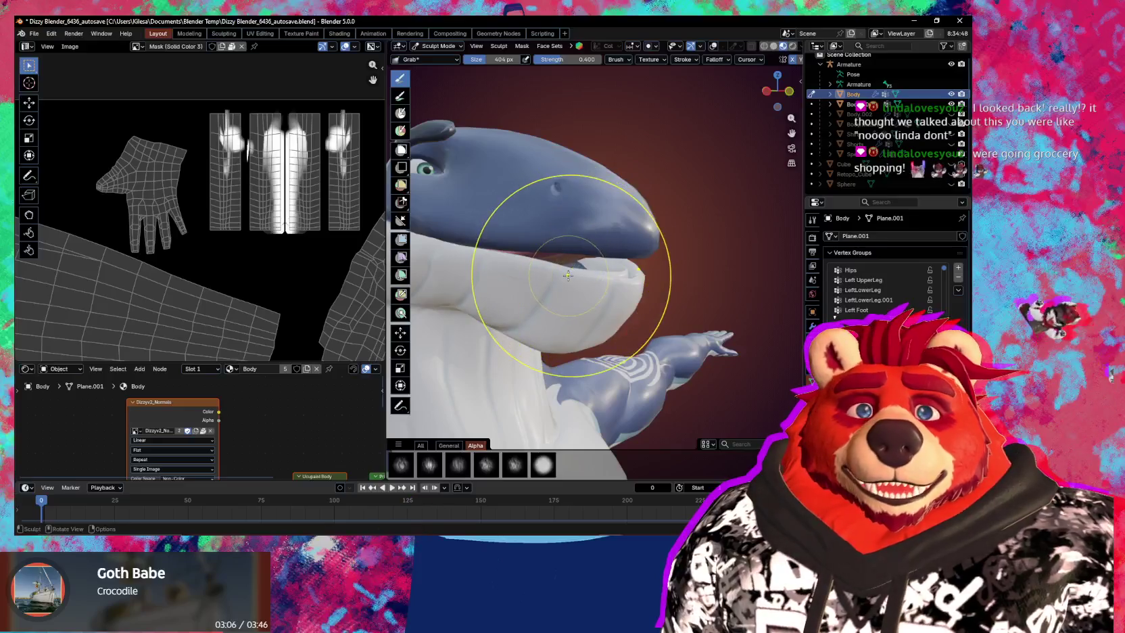
{"action": "middle_click_drag", "start_coordinate": [615, 301], "coordinate": [539, 285]}
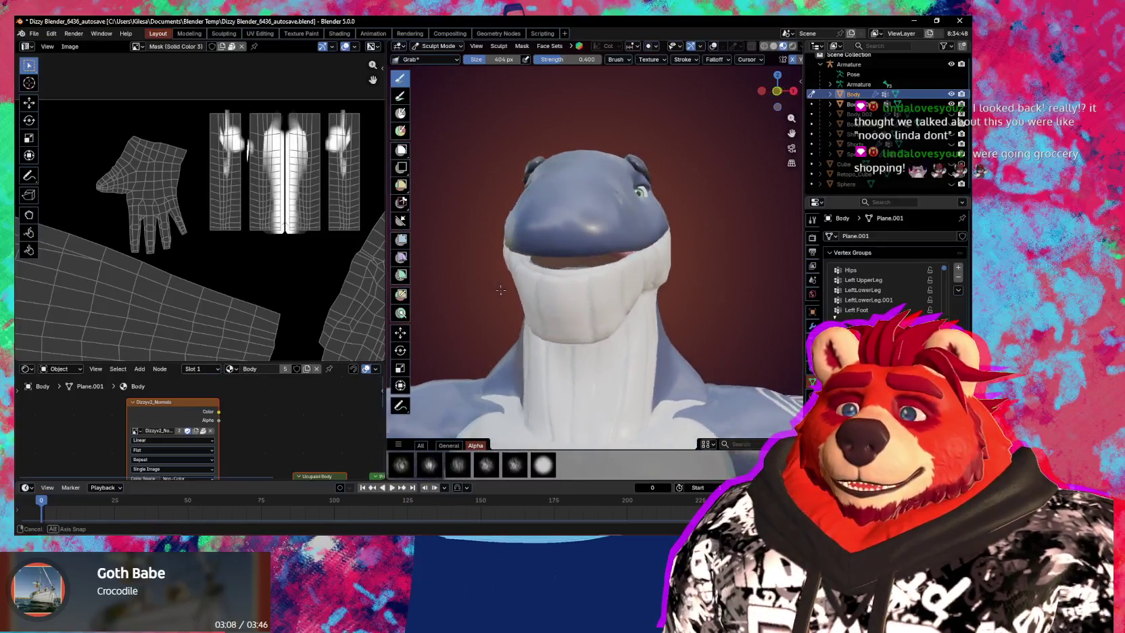
{"action": "middle_click_drag", "start_coordinate": [575, 269], "coordinate": [576, 268]}
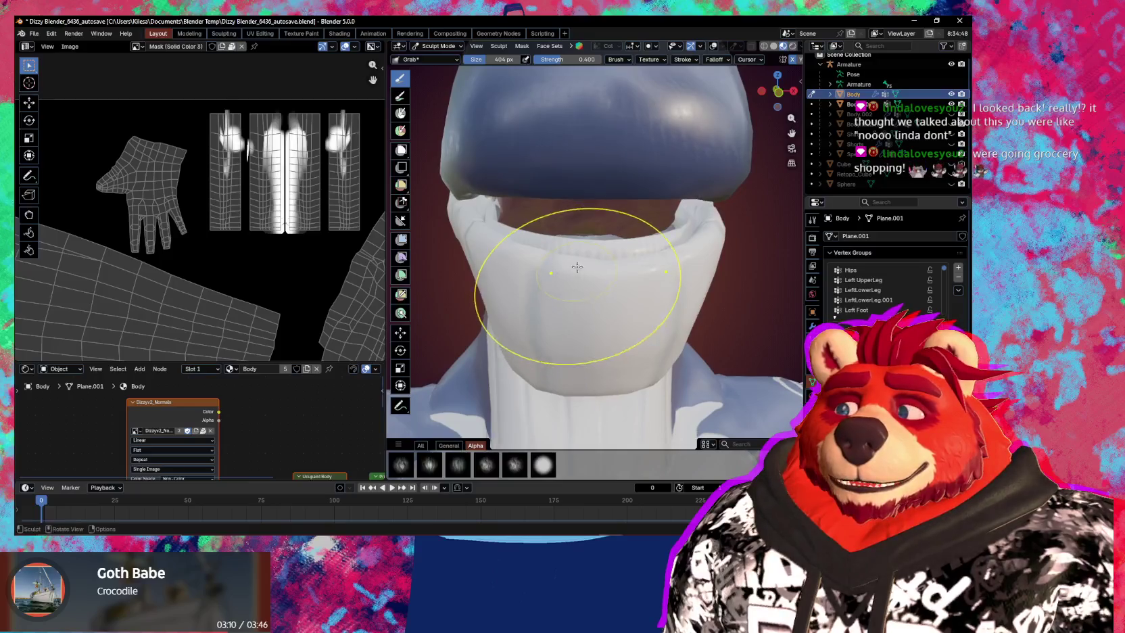
{"action": "key", "text": "x"}
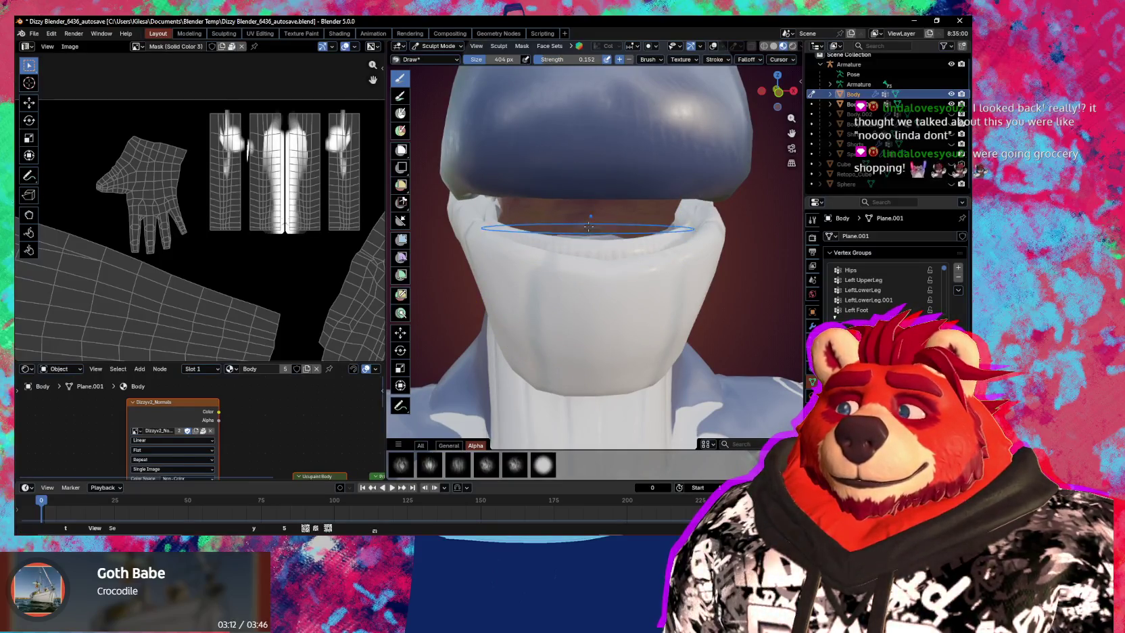
{"action": "middle_click_drag", "start_coordinate": [589, 232], "coordinate": [594, 234]}
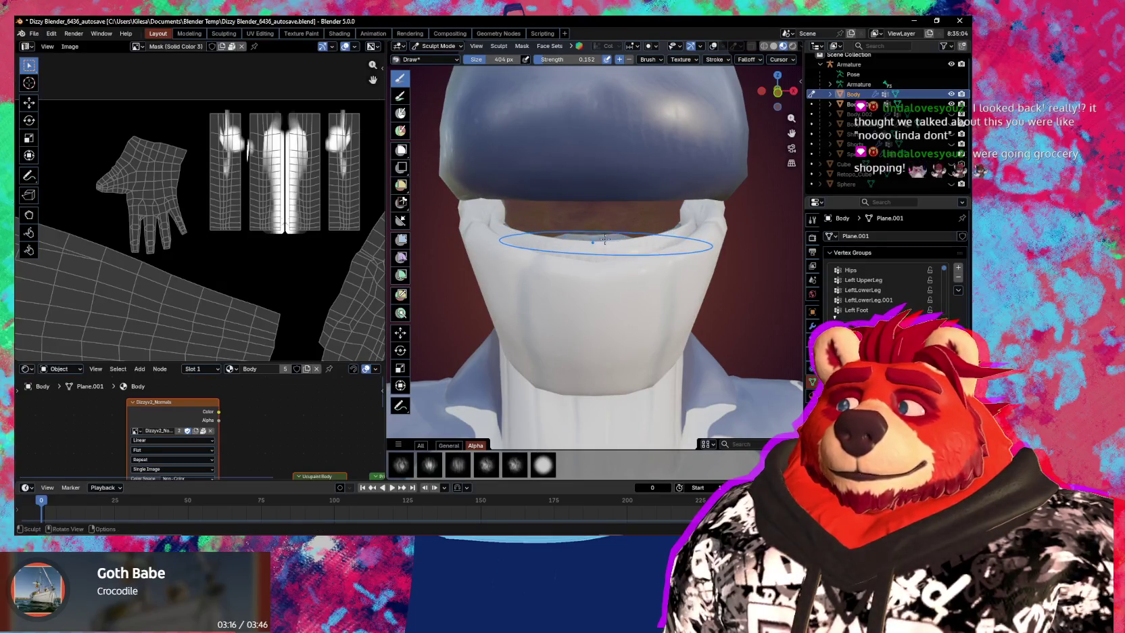
{"action": "key", "text": "n"}
{"action": "key", "text": "n"}
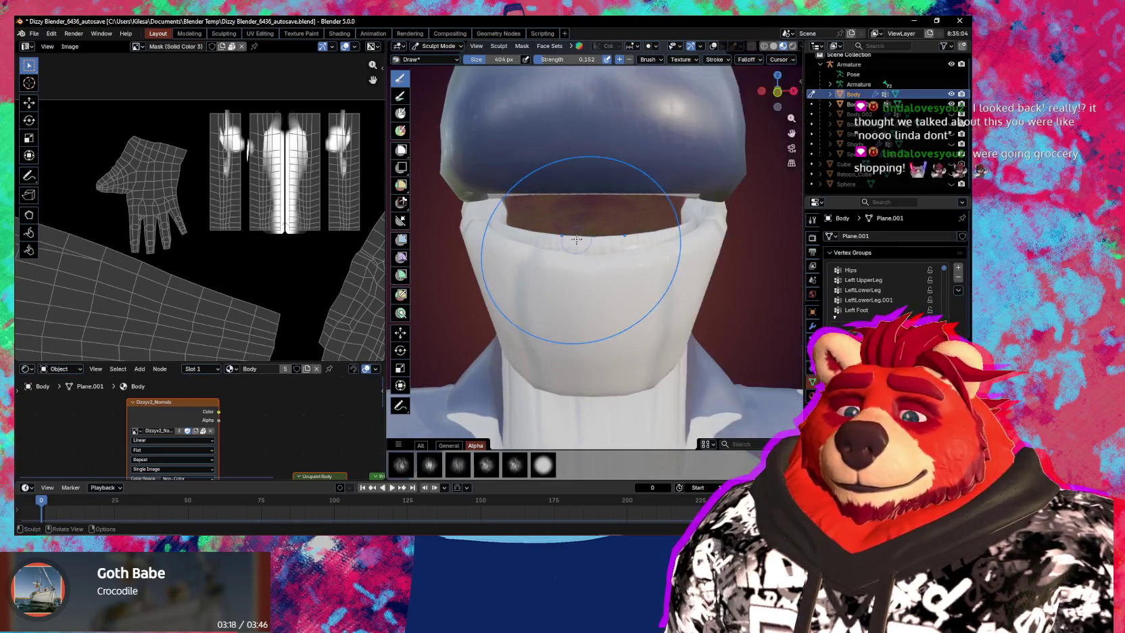
{"action": "middle_click_drag", "start_coordinate": [594, 227], "coordinate": [597, 233]}
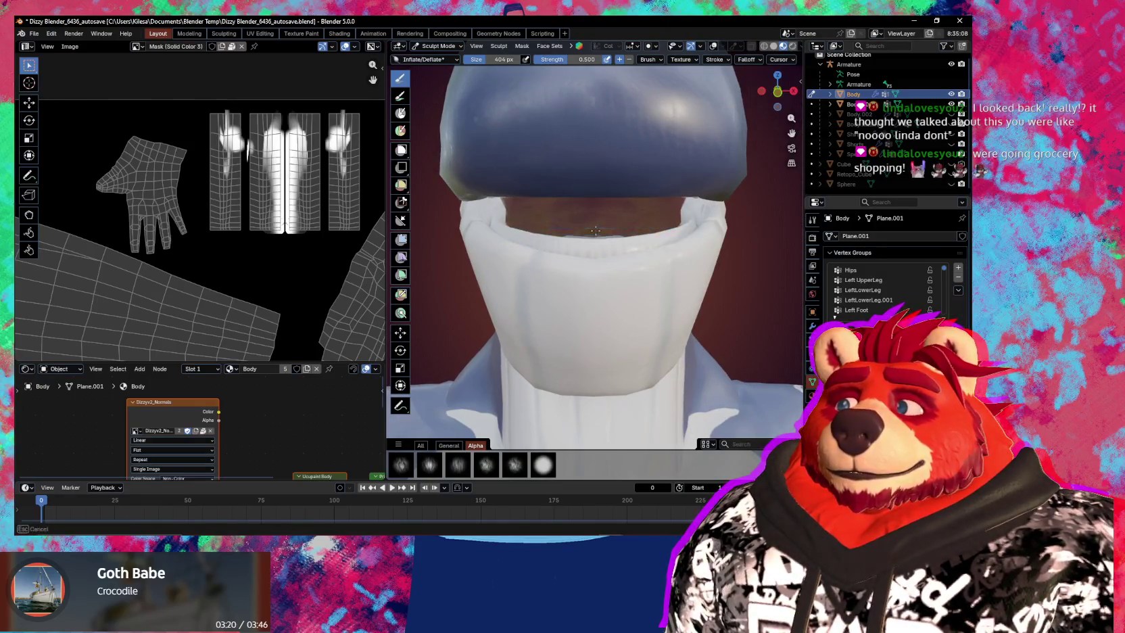
{"action": "mouse_move", "coordinate": [590, 231]}
{"action": "left_mouse_down"}
{"action": "mouse_move", "coordinate": [608, 232]}
{"action": "mouse_move", "coordinate": [588, 229]}
{"action": "left_mouse_up"}
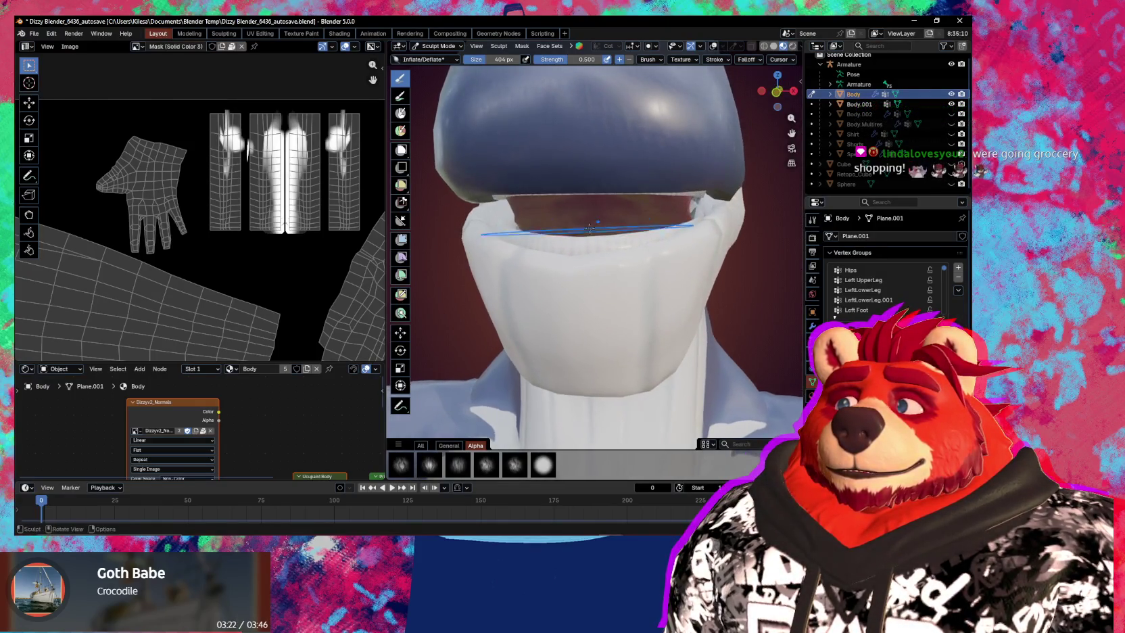
{"action": "mouse_move", "coordinate": [584, 239]}
{"action": "middle_mouse_down"}
{"action": "mouse_move", "coordinate": [575, 233]}
{"action": "mouse_move", "coordinate": [596, 271]}
{"action": "mouse_move", "coordinate": [695, 297]}
{"action": "mouse_move", "coordinate": [637, 273]}
{"action": "middle_mouse_up"}
{"action": "scroll", "coordinate": [596, 272], "scroll_direction": "up", "scroll_amount": 5}
With a 578 px Grab brush and wireframe back on, drag the collar mesh inside the mouth downward.
{"action": "key", "text": "g"}
{"action": "key", "text": "f"}
{"action": "left_click", "coordinate": [624, 280]}
{"action": "key", "text": "alt+shift+z"}
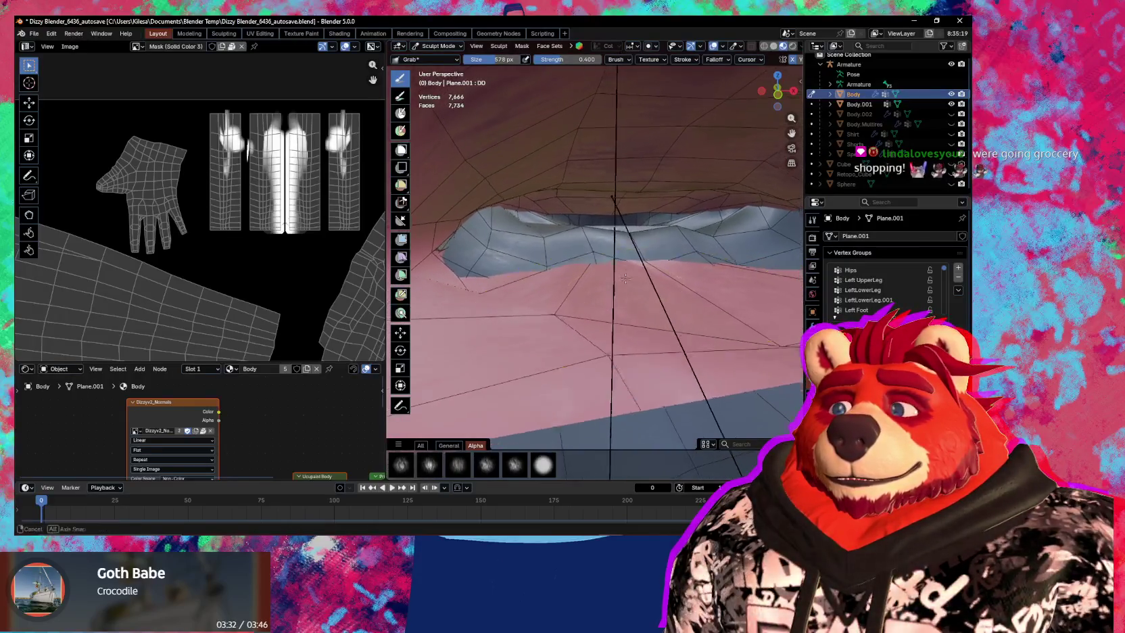
{"action": "middle_click_drag", "start_coordinate": [624, 281], "coordinate": [603, 202]}
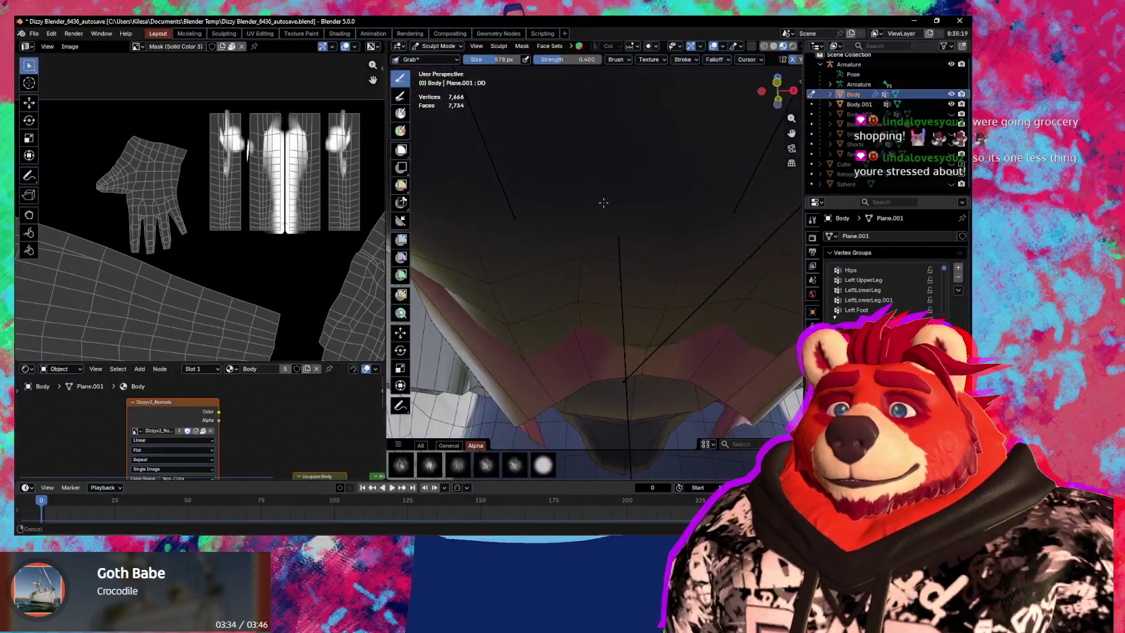
{"action": "left_click_drag", "start_coordinate": [644, 371], "coordinate": [633, 462]}
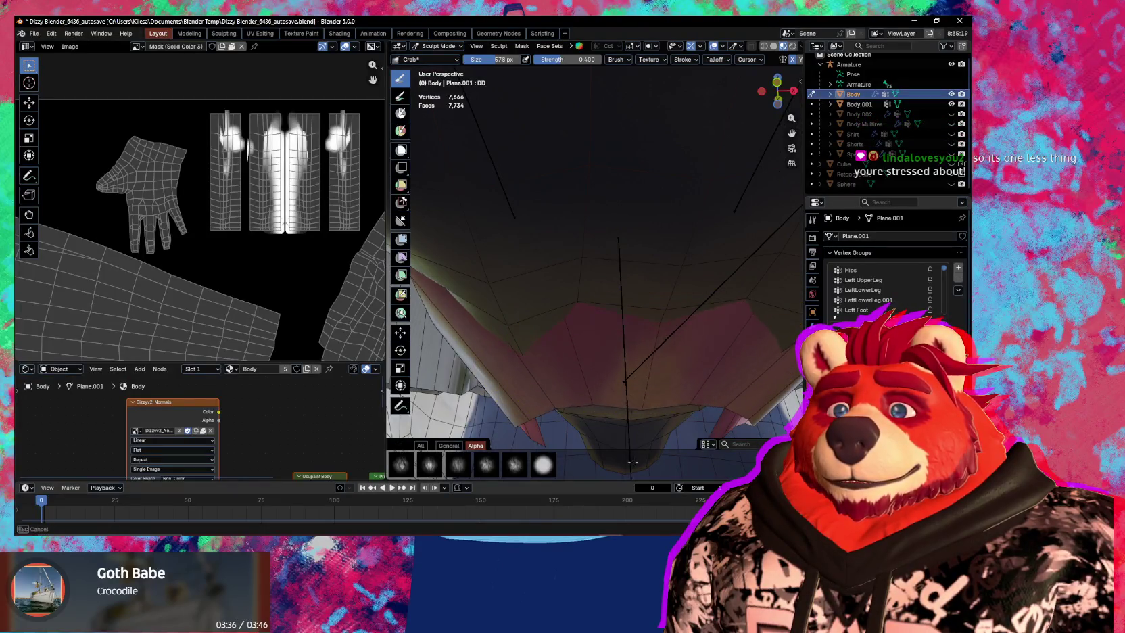
{"action": "mouse_move", "coordinate": [598, 366]}
{"action": "middle_mouse_down"}
{"action": "mouse_move", "coordinate": [588, 406]}
{"action": "mouse_move", "coordinate": [622, 264]}
{"action": "middle_mouse_up"}
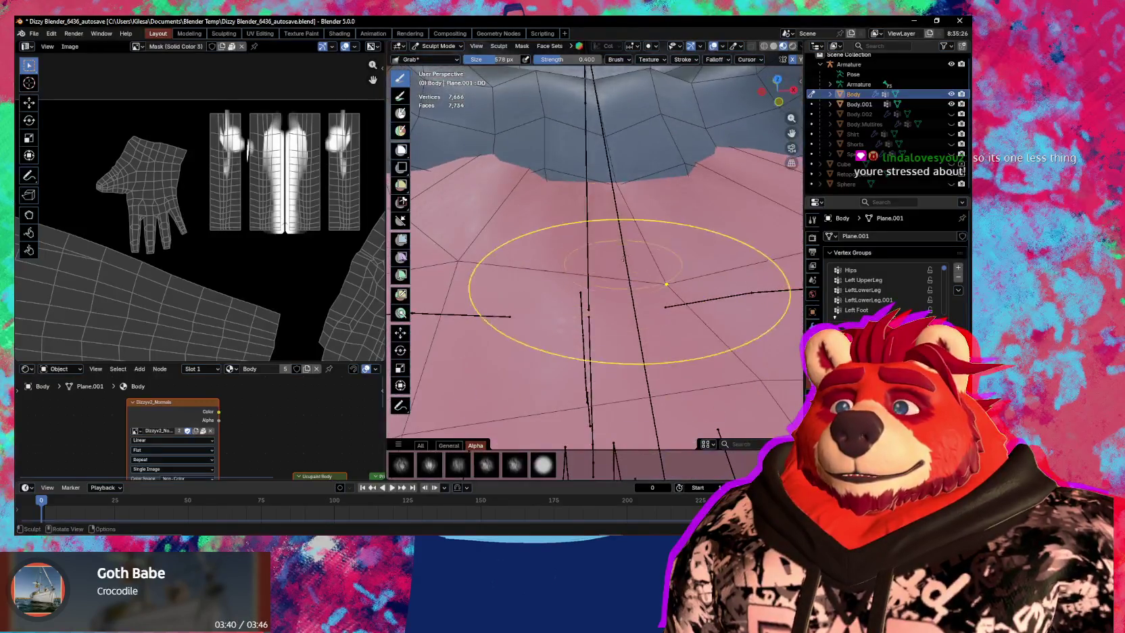
{"action": "middle_click_drag", "start_coordinate": [612, 215], "coordinate": [633, 215]}
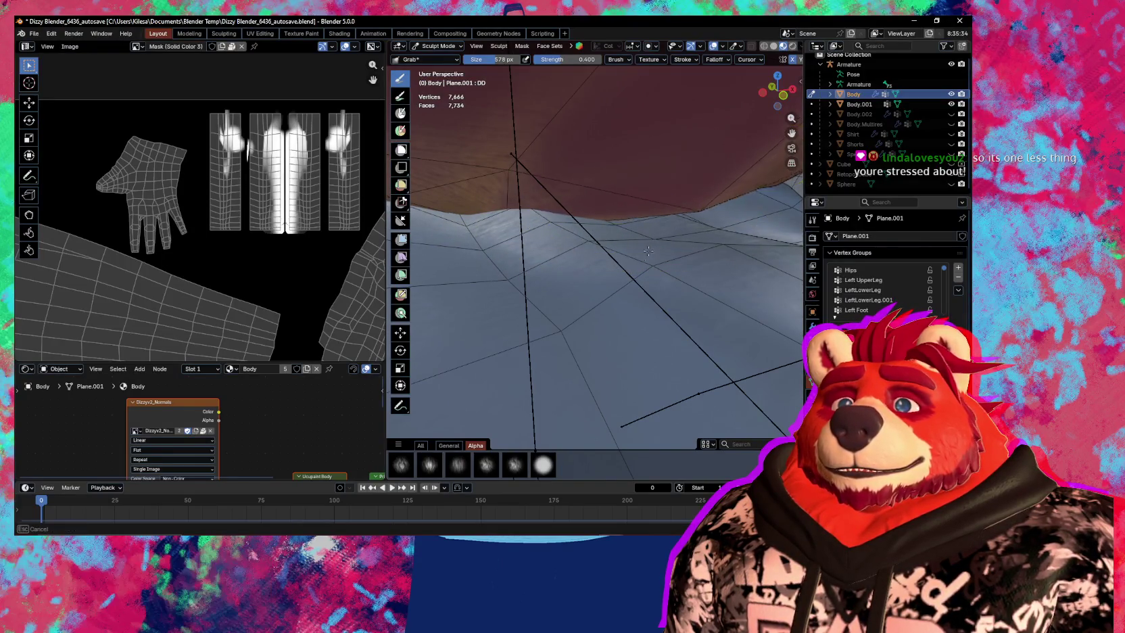
{"action": "mouse_move", "coordinate": [668, 202]}
{"action": "middle_mouse_down"}
{"action": "mouse_move", "coordinate": [556, 239]}
{"action": "mouse_move", "coordinate": [568, 252]}
{"action": "mouse_move", "coordinate": [519, 395]}
{"action": "middle_mouse_up"}
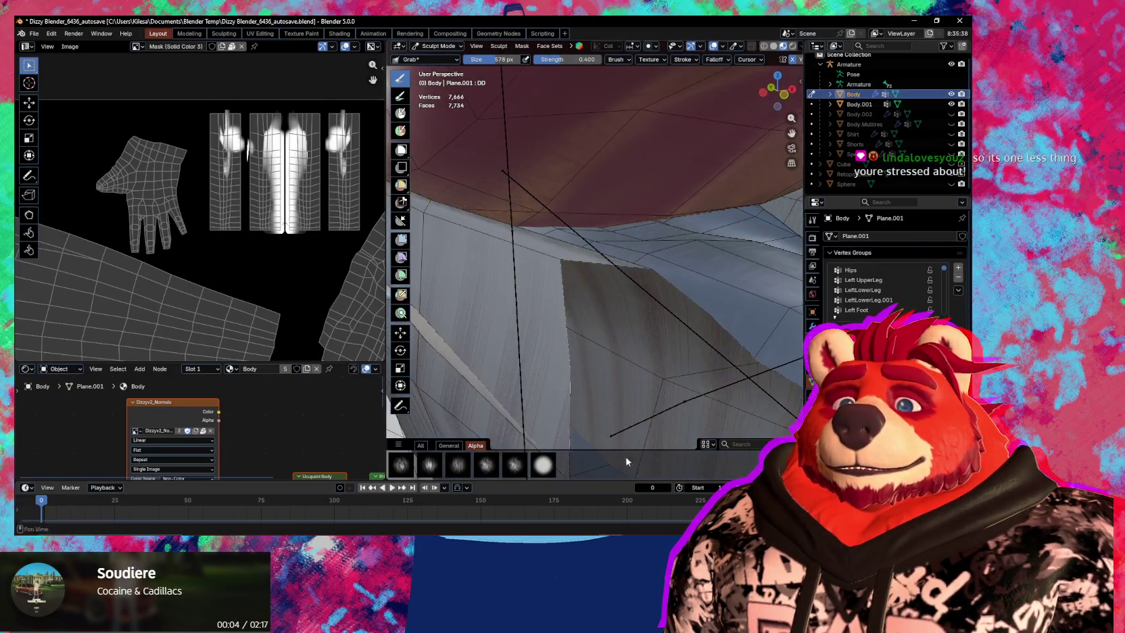
In the music player's Up Next queue, play Flowers for All Occasions.
{"action": "key", "text": "alt+Tab"}
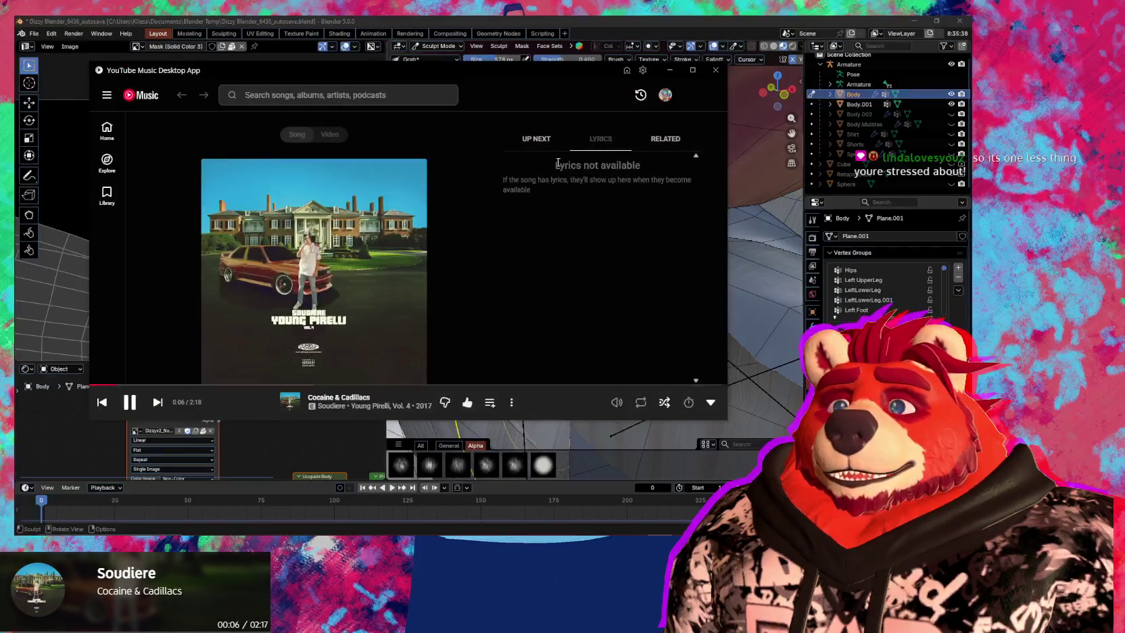
{"action": "left_click", "coordinate": [545, 143]}
{"action": "scroll", "coordinate": [635, 240], "scroll_direction": "down", "scroll_amount": 3}
{"action": "scroll", "coordinate": [636, 257], "scroll_direction": "down", "scroll_amount": 3}
{"action": "scroll", "coordinate": [636, 284], "scroll_direction": "down", "scroll_amount": 3}
{"action": "scroll", "coordinate": [634, 306], "scroll_direction": "down", "scroll_amount": 2}
{"action": "scroll", "coordinate": [635, 307], "scroll_direction": "down", "scroll_amount": 2}
{"action": "scroll", "coordinate": [635, 307], "scroll_direction": "down", "scroll_amount": 2}
{"action": "scroll", "coordinate": [635, 307], "scroll_direction": "down", "scroll_amount": 2}
{"action": "scroll", "coordinate": [634, 309], "scroll_direction": "down", "scroll_amount": 1}
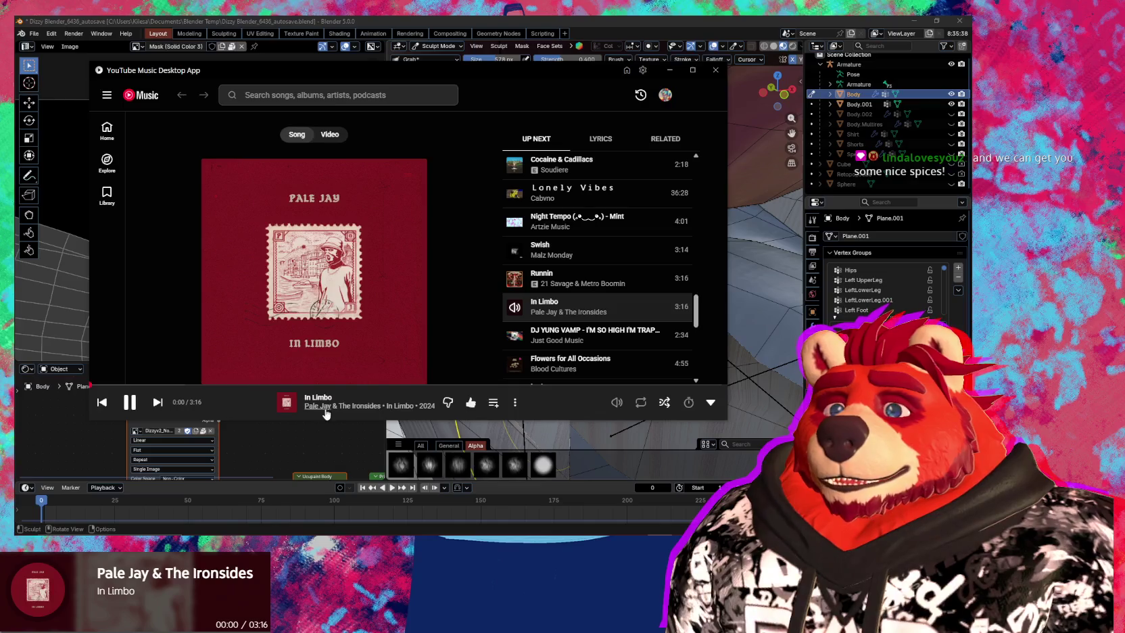
{"action": "scroll", "coordinate": [594, 344], "scroll_direction": "down", "scroll_amount": 1}
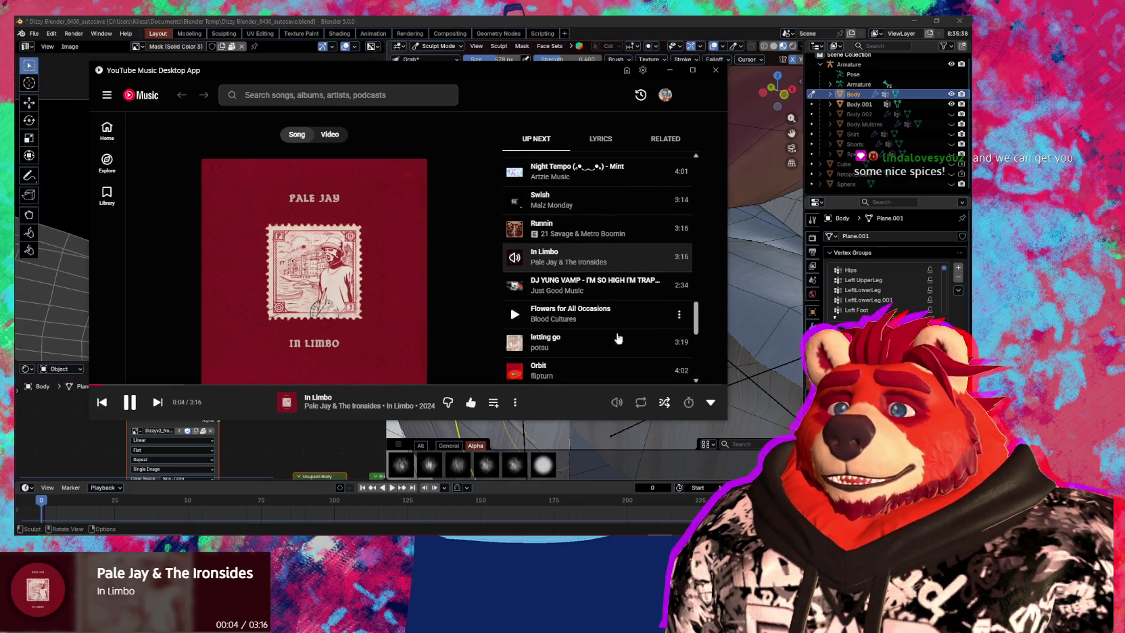
{"action": "left_click", "coordinate": [602, 331]}
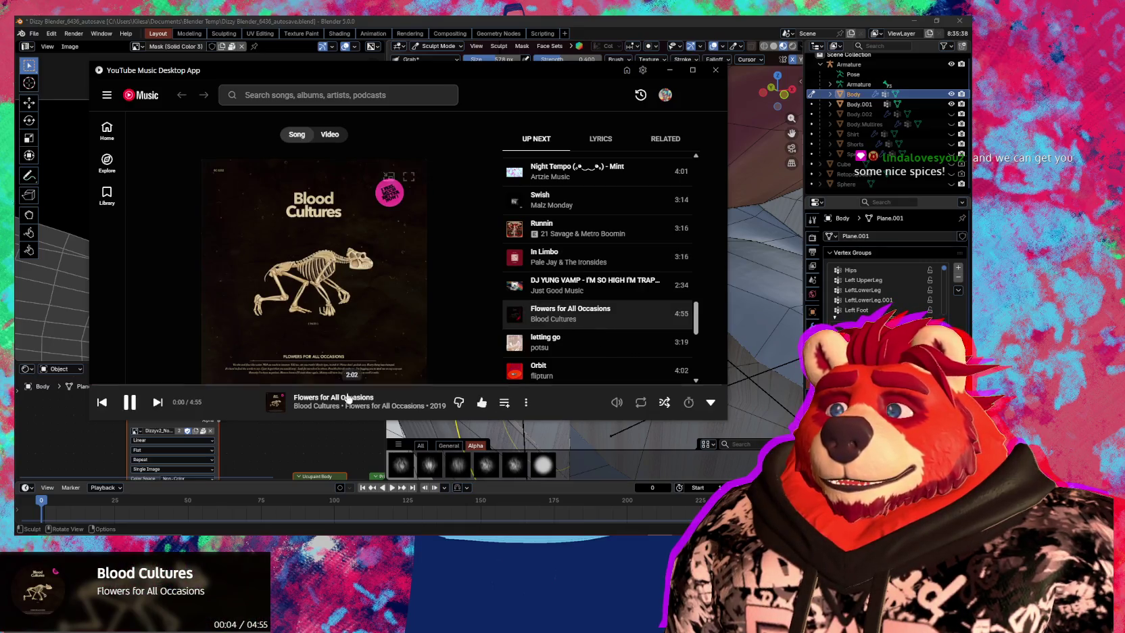
Queue Blood Cultures' album Skate Story: Vol. I to play next, then return to Blender.
{"action": "left_click", "coordinate": [316, 405]}
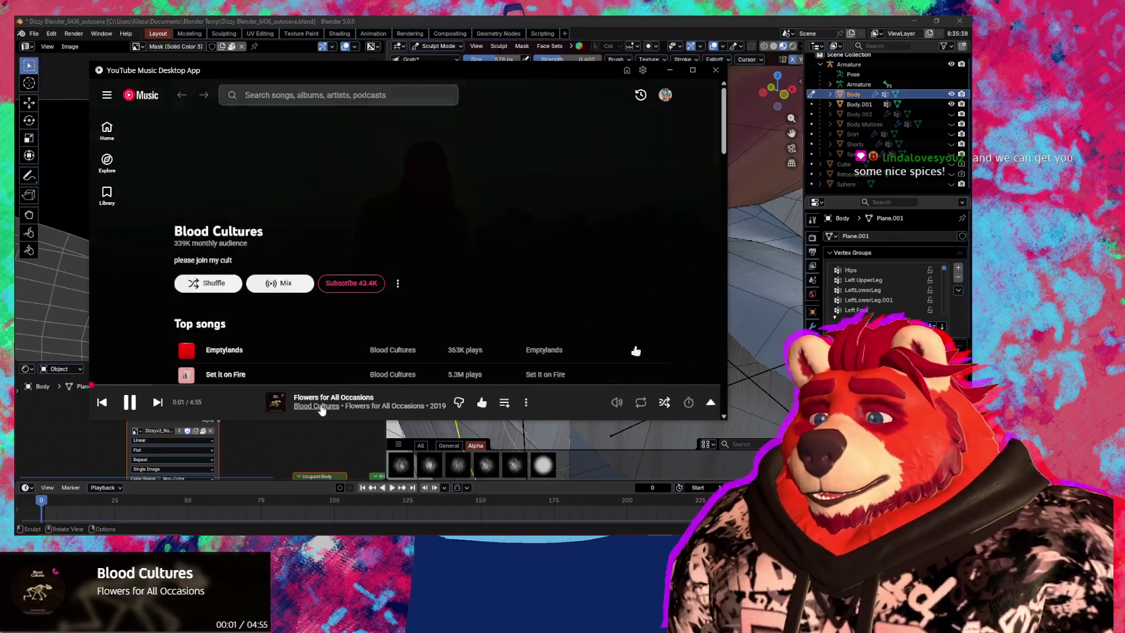
{"action": "scroll", "coordinate": [267, 329], "scroll_direction": "down", "scroll_amount": 4}
{"action": "scroll", "coordinate": [267, 330], "scroll_direction": "down", "scroll_amount": 2}
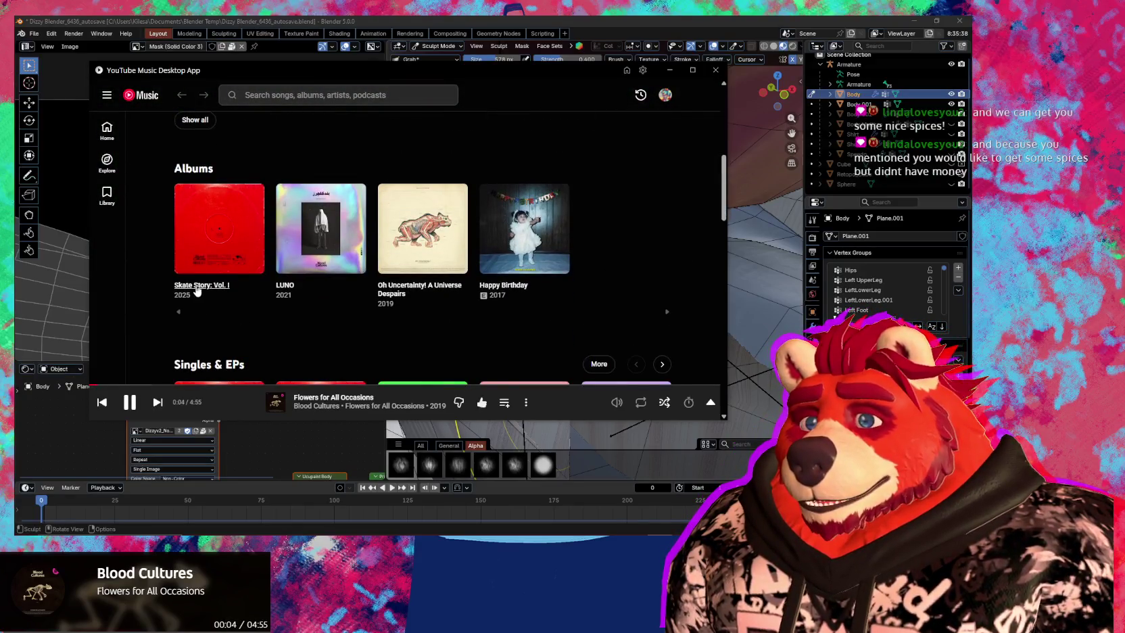
{"action": "left_click", "coordinate": [223, 257]}
{"action": "scroll", "coordinate": [385, 328], "scroll_direction": "down", "scroll_amount": 3}
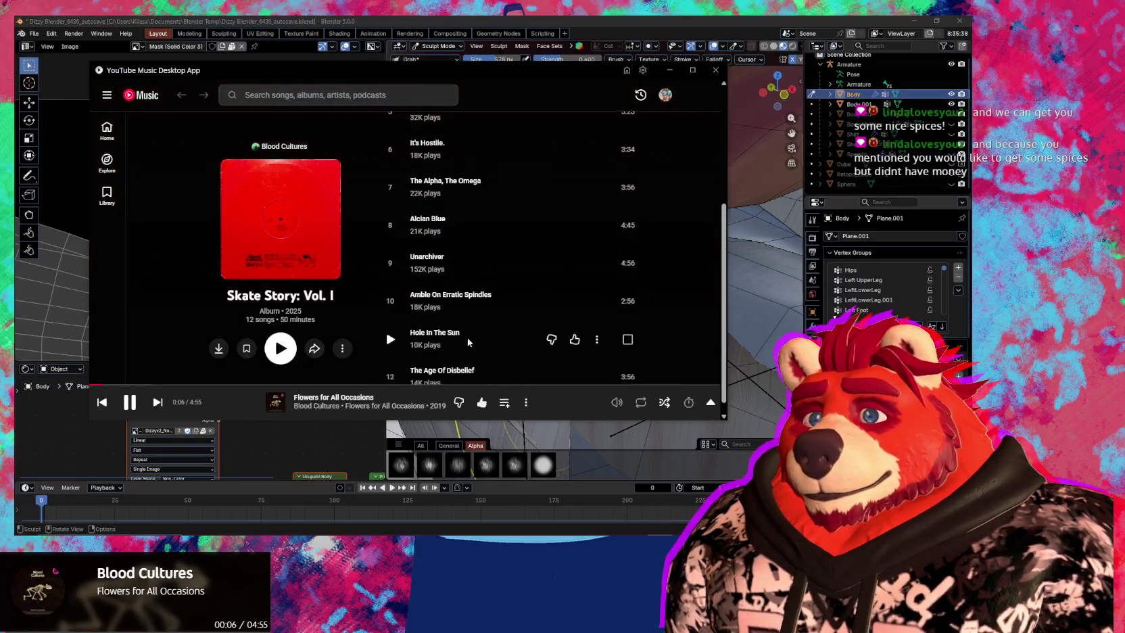
{"action": "scroll", "coordinate": [432, 345], "scroll_direction": "up", "scroll_amount": 3}
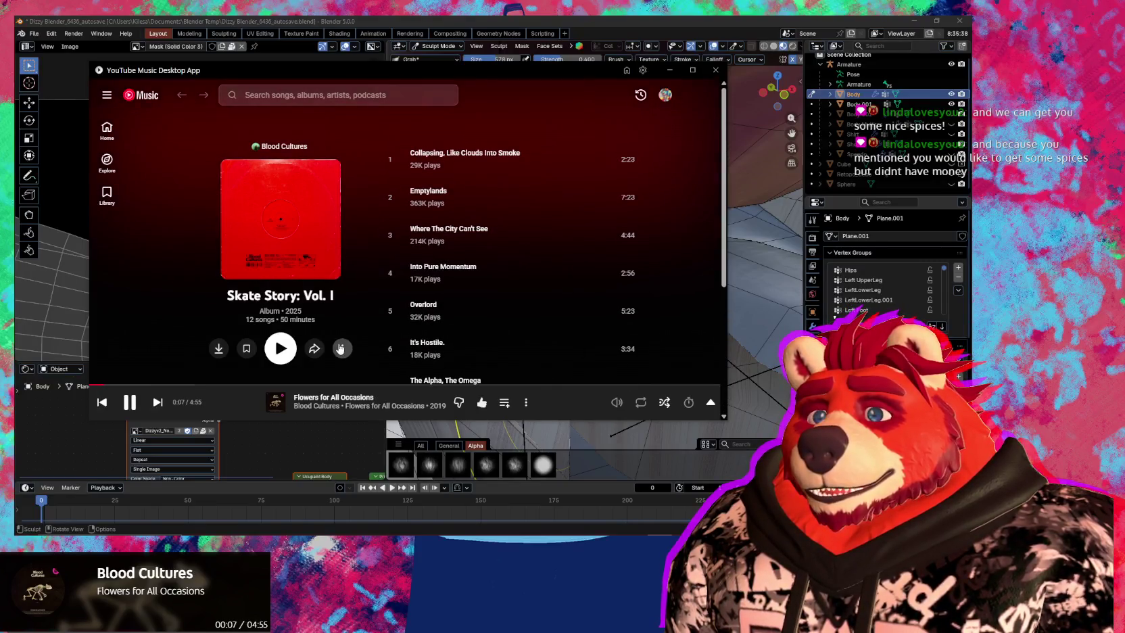
{"action": "left_click", "coordinate": [342, 348]}
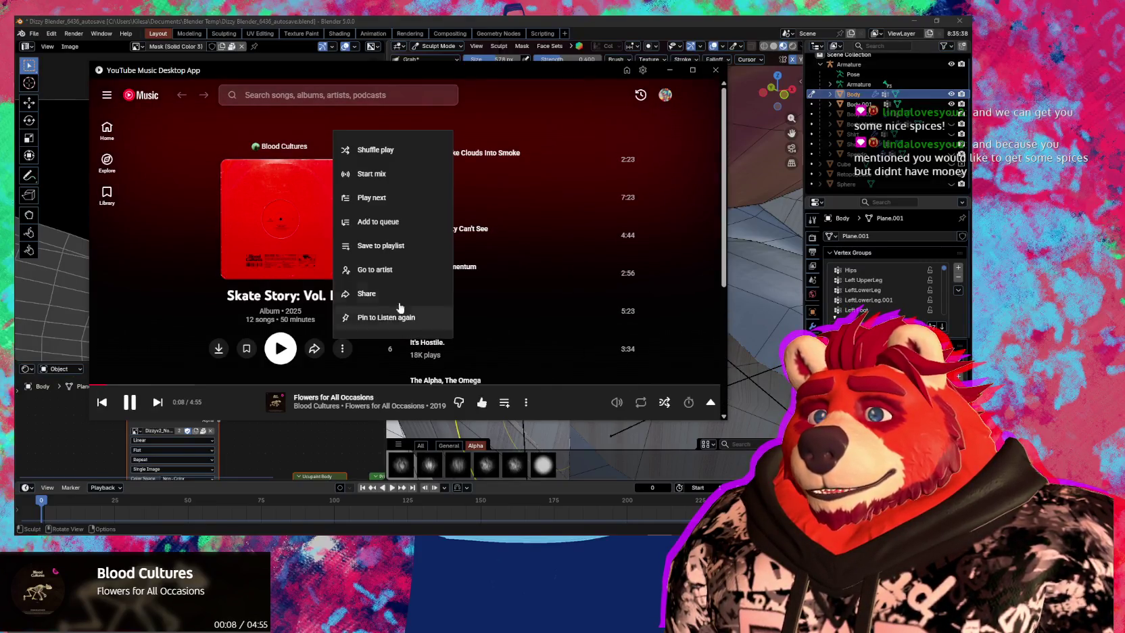
{"action": "left_click", "coordinate": [387, 198]}
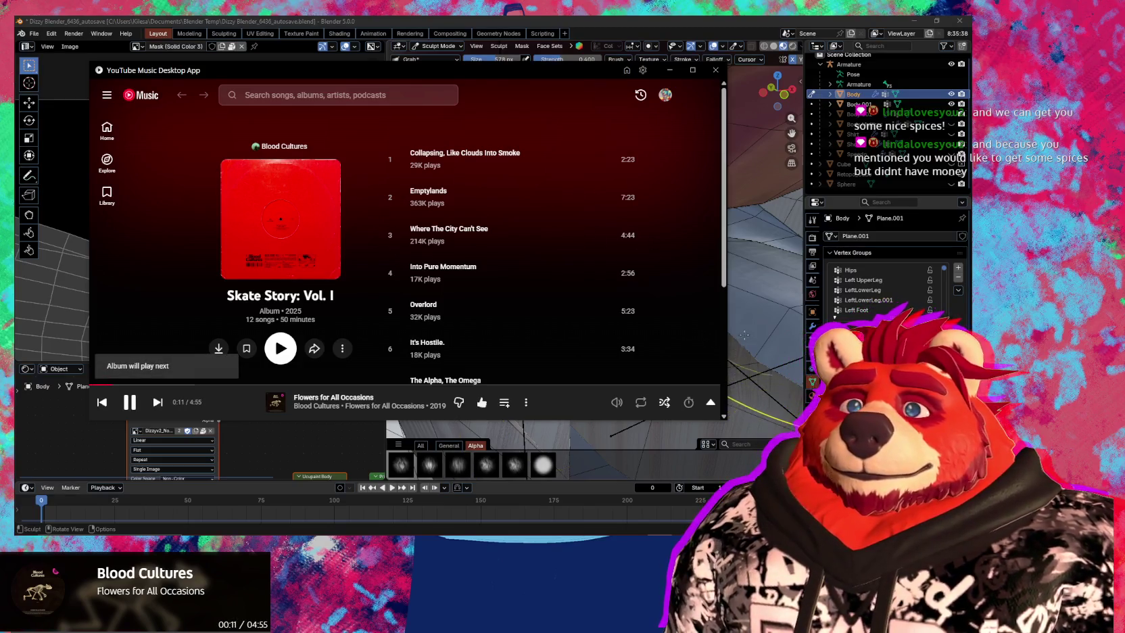
{"action": "mouse_move", "coordinate": [741, 331]}
{"action": "middle_mouse_down"}
{"action": "mouse_move", "coordinate": [578, 282]}
{"action": "mouse_move", "coordinate": [602, 201]}
{"action": "mouse_move", "coordinate": [609, 228]}
{"action": "middle_mouse_up"}
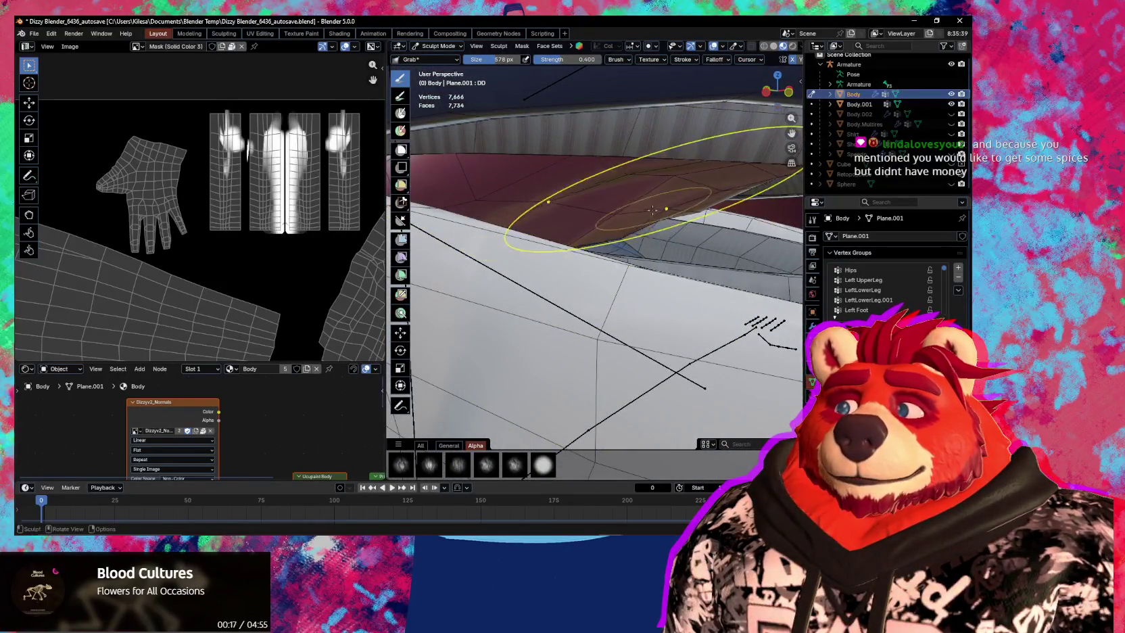
Orbit and zoom around the orca head to inspect the closed lower jaw and snout tip.
{"action": "mouse_move", "coordinate": [616, 212]}
{"action": "middle_mouse_down"}
{"action": "mouse_move", "coordinate": [632, 274]}
{"action": "mouse_move", "coordinate": [577, 226]}
{"action": "mouse_move", "coordinate": [590, 251]}
{"action": "middle_mouse_up"}
{"action": "scroll", "coordinate": [652, 232], "scroll_direction": "up", "scroll_amount": 2}
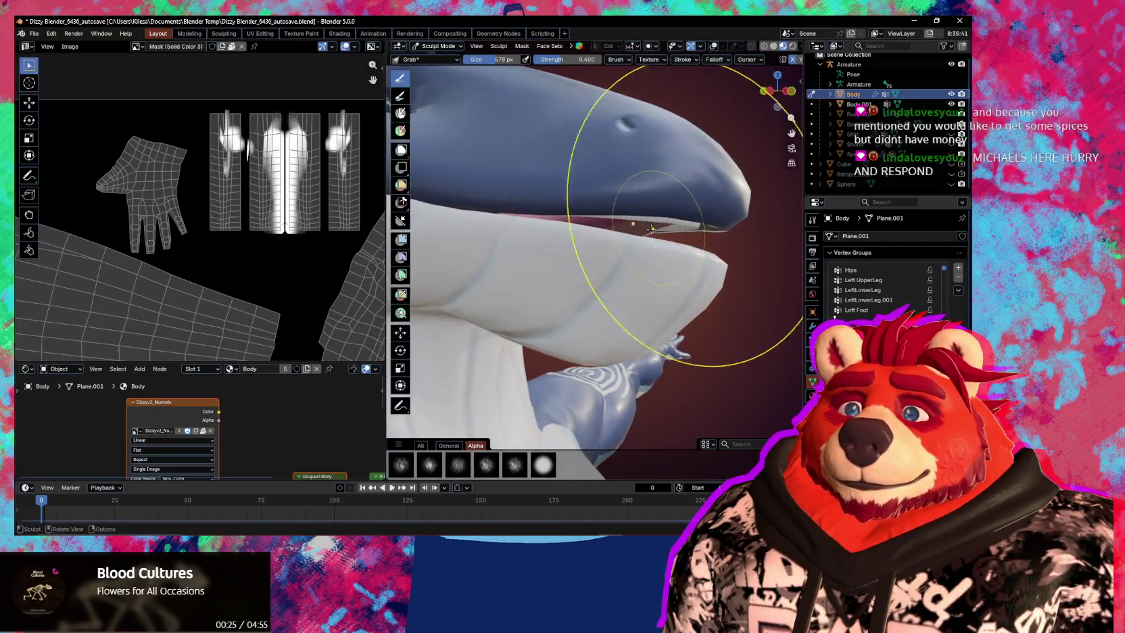
{"action": "middle_click_drag", "start_coordinate": [651, 274], "coordinate": [590, 237]}
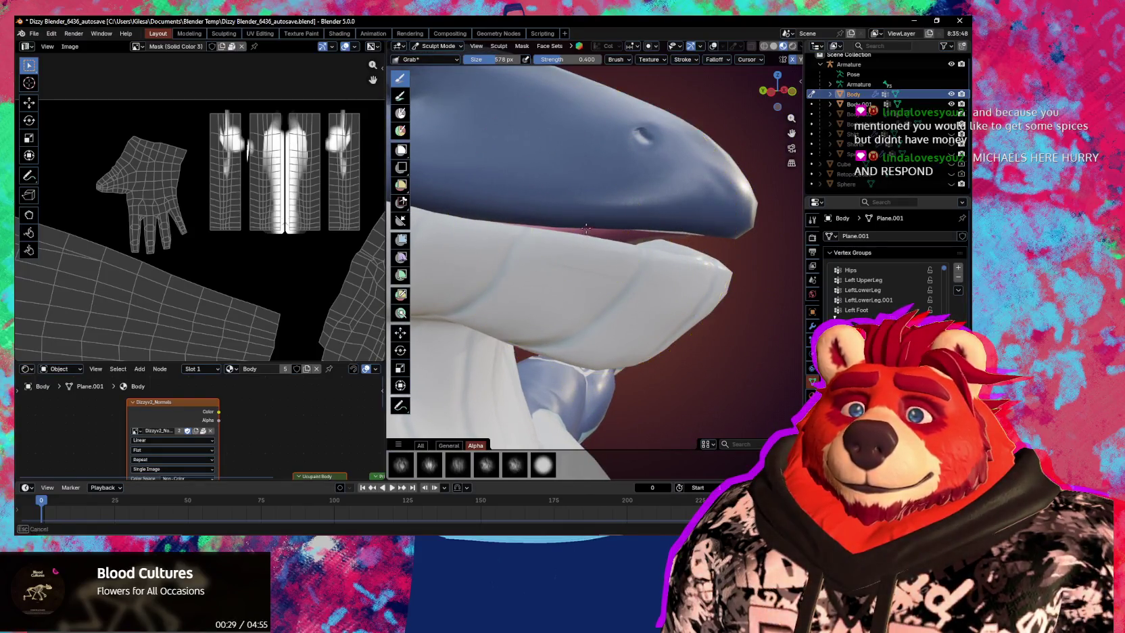
{"action": "scroll", "coordinate": [587, 208], "scroll_direction": "down", "scroll_amount": 3}
{"action": "mouse_move", "coordinate": [588, 209]}
{"action": "middle_mouse_down"}
{"action": "mouse_move", "coordinate": [465, 255]}
{"action": "mouse_move", "coordinate": [626, 261]}
{"action": "mouse_move", "coordinate": [595, 297]}
{"action": "middle_mouse_up"}
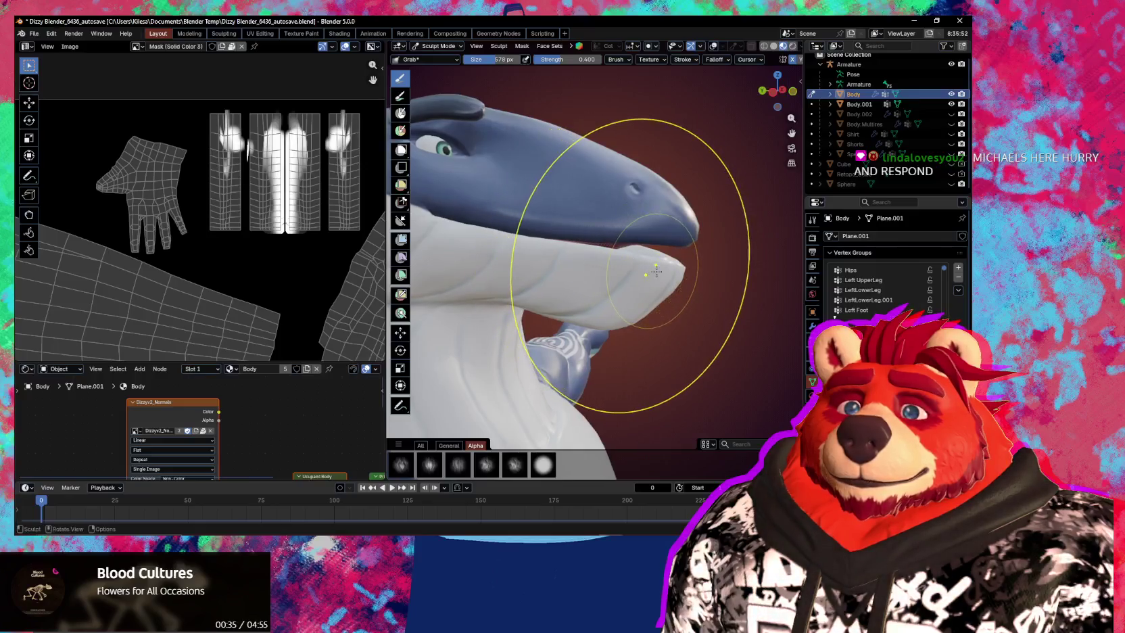
{"action": "scroll", "coordinate": [595, 298], "scroll_direction": "up", "scroll_amount": 2}
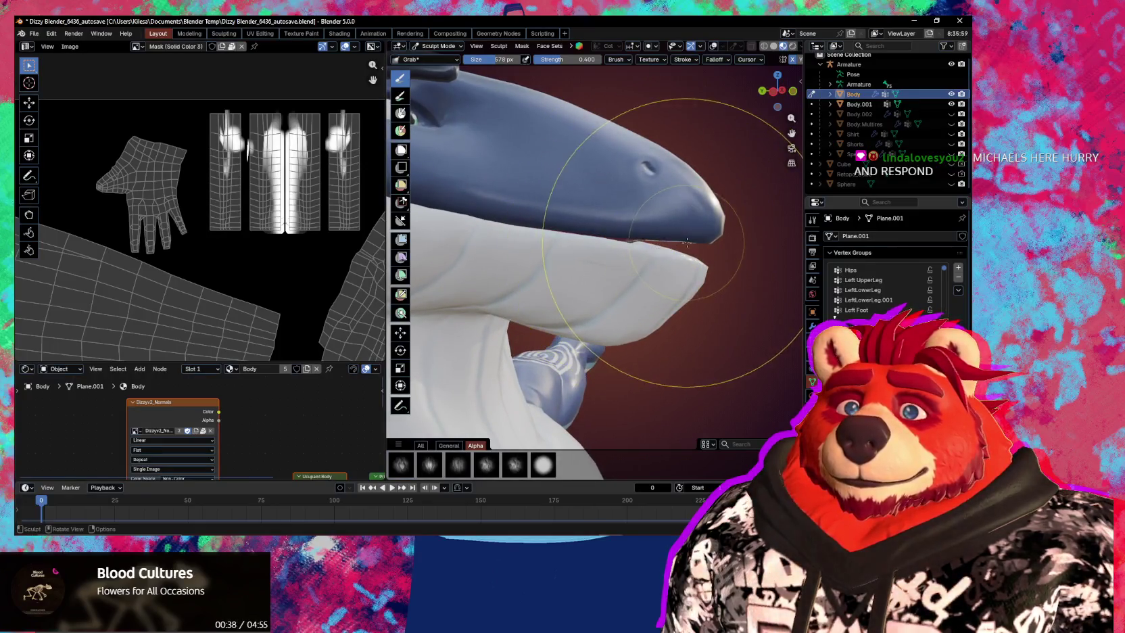
{"action": "mouse_move", "coordinate": [685, 242]}
{"action": "middle_mouse_down"}
{"action": "mouse_move", "coordinate": [594, 289]}
{"action": "mouse_move", "coordinate": [648, 200]}
{"action": "mouse_move", "coordinate": [676, 271]}
{"action": "mouse_move", "coordinate": [691, 270]}
{"action": "mouse_move", "coordinate": [690, 229]}
{"action": "middle_mouse_up"}
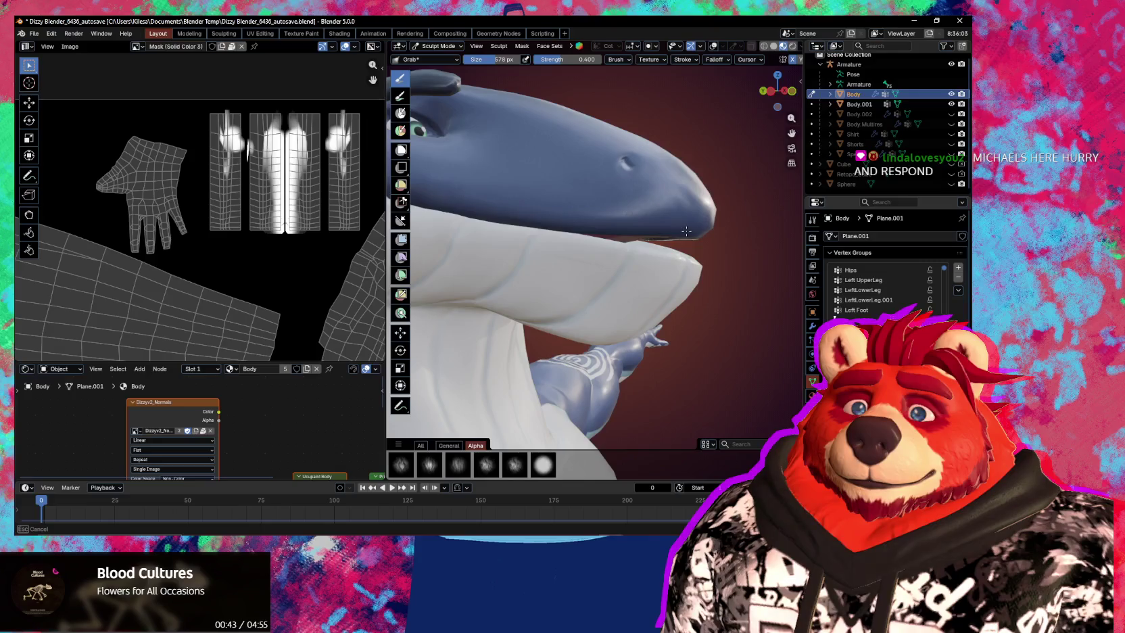
{"action": "middle_click_drag", "start_coordinate": [689, 231], "coordinate": [692, 223]}
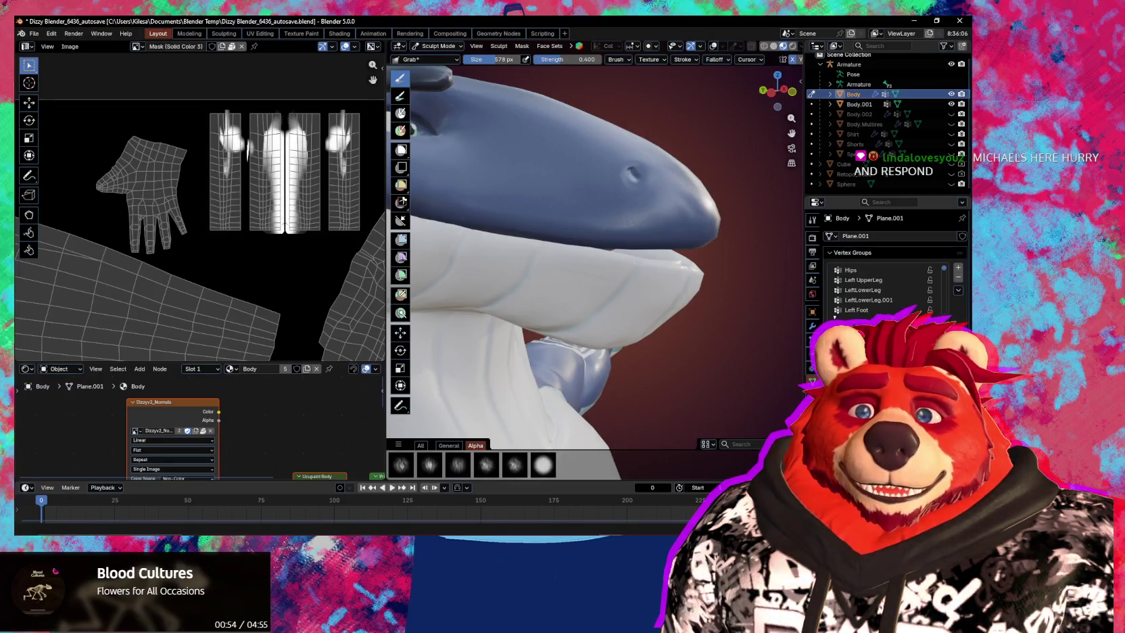
{"action": "middle_click_drag", "start_coordinate": [582, 271], "coordinate": [683, 241]}
{"action": "middle_click_drag", "start_coordinate": [718, 273], "coordinate": [688, 280]}
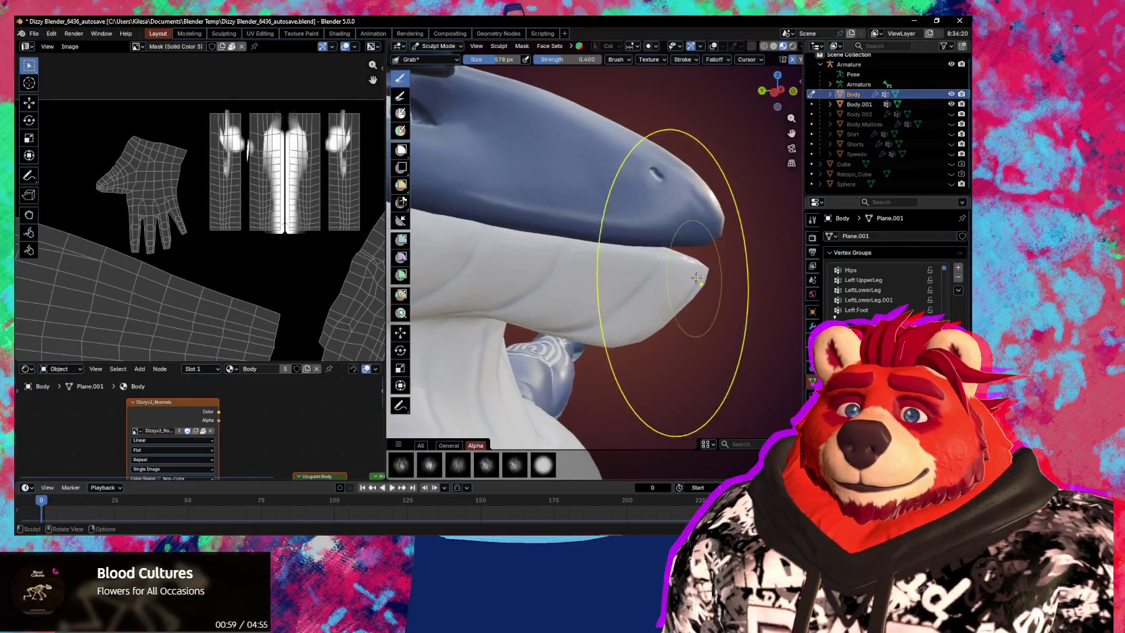
{"action": "mouse_move", "coordinate": [686, 285]}
{"action": "middle_mouse_down"}
{"action": "mouse_move", "coordinate": [588, 261]}
{"action": "mouse_move", "coordinate": [695, 291]}
{"action": "mouse_move", "coordinate": [507, 282]}
{"action": "mouse_move", "coordinate": [675, 279]}
{"action": "mouse_move", "coordinate": [530, 344]}
{"action": "mouse_move", "coordinate": [689, 311]}
{"action": "middle_mouse_up"}
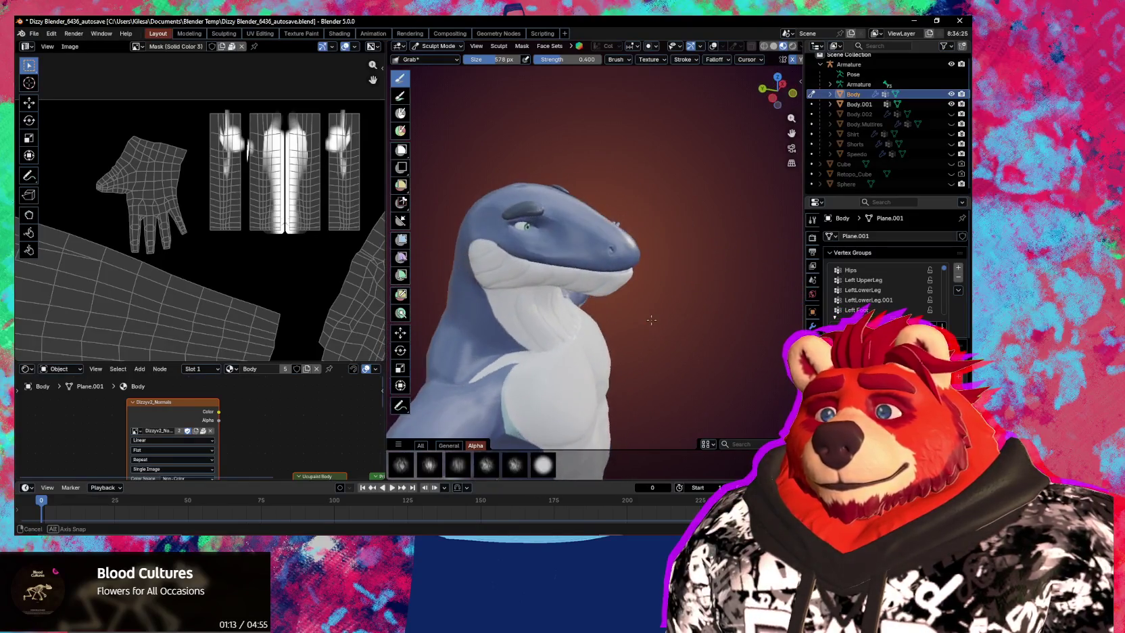
Switch the orca body to Object Mode from the Ctrl+Tab pie menu and orbit around the head and chest.
{"action": "scroll", "coordinate": [684, 318], "scroll_direction": "up", "scroll_amount": 3}
{"action": "mouse_move", "coordinate": [655, 332]}
{"action": "middle_mouse_down"}
{"action": "mouse_move", "coordinate": [616, 332]}
{"action": "mouse_move", "coordinate": [624, 301]}
{"action": "mouse_move", "coordinate": [609, 297]}
{"action": "middle_mouse_up"}
{"action": "scroll", "coordinate": [616, 332], "scroll_direction": "down", "scroll_amount": 3}
{"action": "key", "text": "ctrl+Tab"}
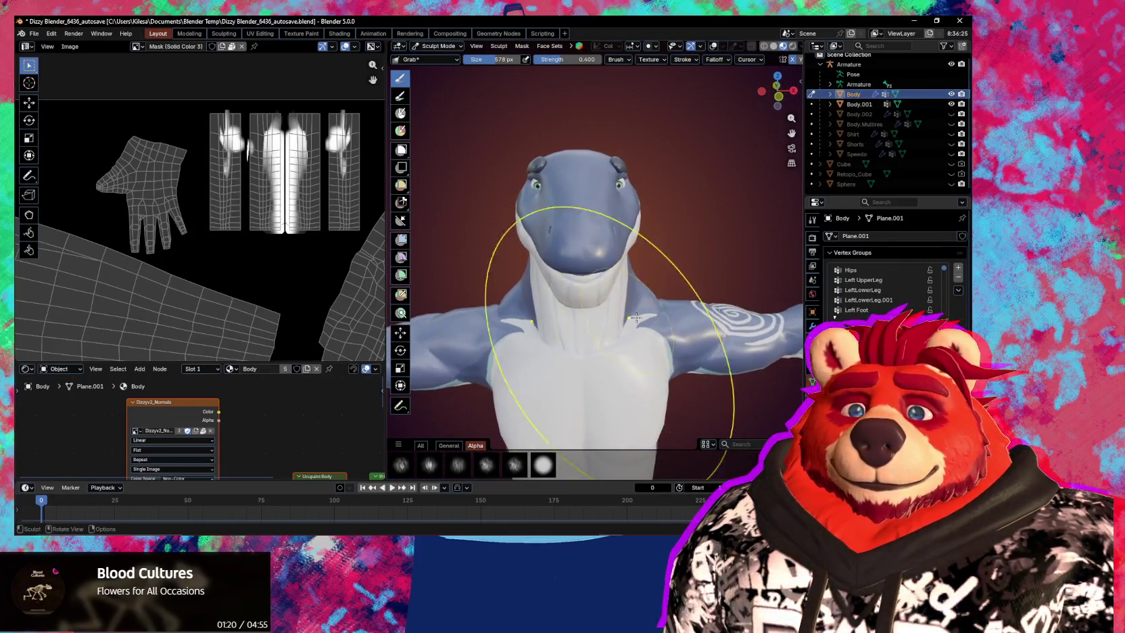
{"action": "left_click", "coordinate": [523, 322]}
{"action": "middle_click_drag", "start_coordinate": [524, 322], "coordinate": [593, 313]}
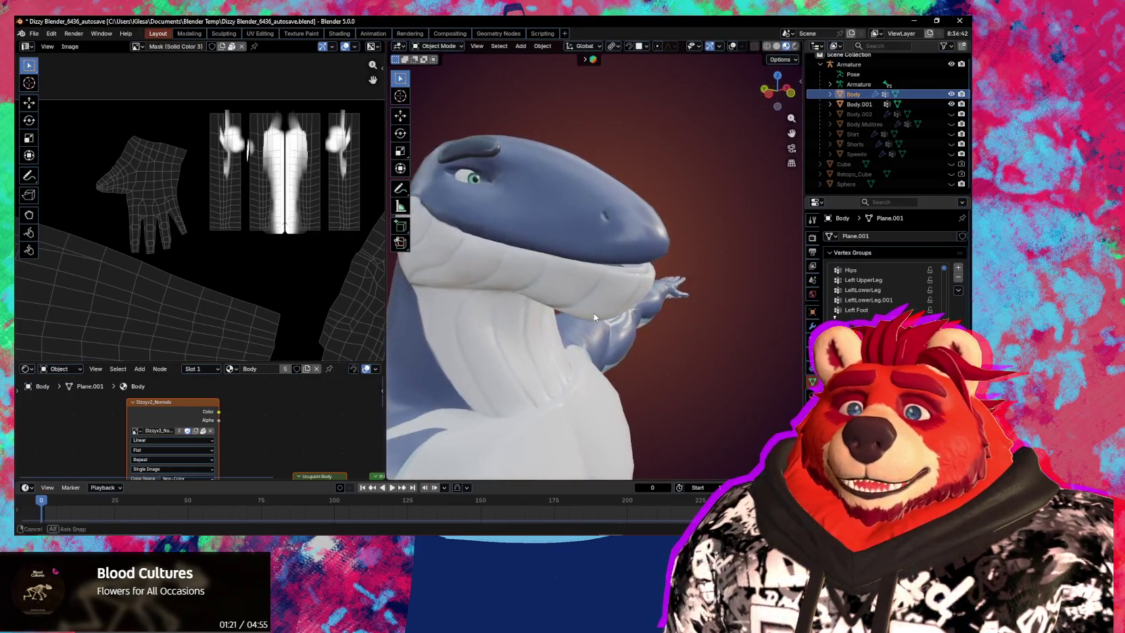
{"action": "scroll", "coordinate": [666, 320], "scroll_direction": "up", "scroll_amount": 3}
{"action": "scroll", "coordinate": [665, 320], "scroll_direction": "down", "scroll_amount": 3}
{"action": "mouse_move", "coordinate": [665, 320]}
{"action": "middle_mouse_down"}
{"action": "mouse_move", "coordinate": [654, 340]}
{"action": "mouse_move", "coordinate": [697, 333]}
{"action": "middle_mouse_up"}
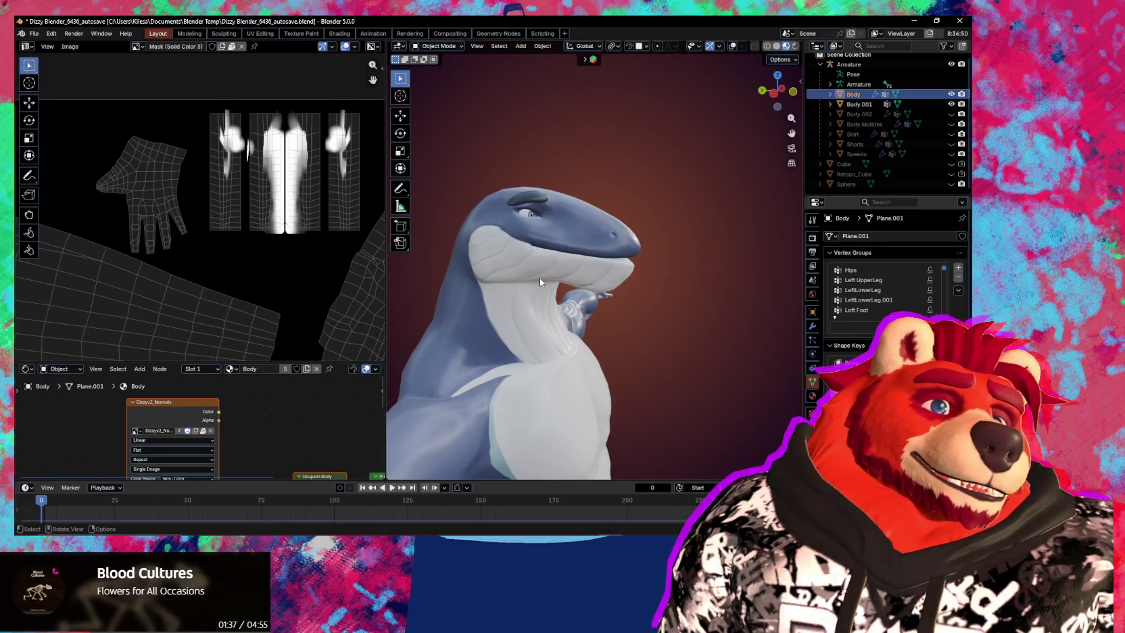
{"action": "scroll", "coordinate": [534, 271], "scroll_direction": "up", "scroll_amount": 2}
{"action": "scroll", "coordinate": [528, 263], "scroll_direction": "up", "scroll_amount": 2}
{"action": "scroll", "coordinate": [525, 257], "scroll_direction": "up", "scroll_amount": 1}
Re-enter Sculpt Mode on the orca body and set the Grab brush to 687 px.
{"action": "mouse_move", "coordinate": [541, 261]}
{"action": "middle_mouse_down"}
{"action": "mouse_move", "coordinate": [595, 285]}
{"action": "mouse_move", "coordinate": [543, 253]}
{"action": "middle_mouse_up"}
{"action": "key", "text": "ctrl+Tab"}
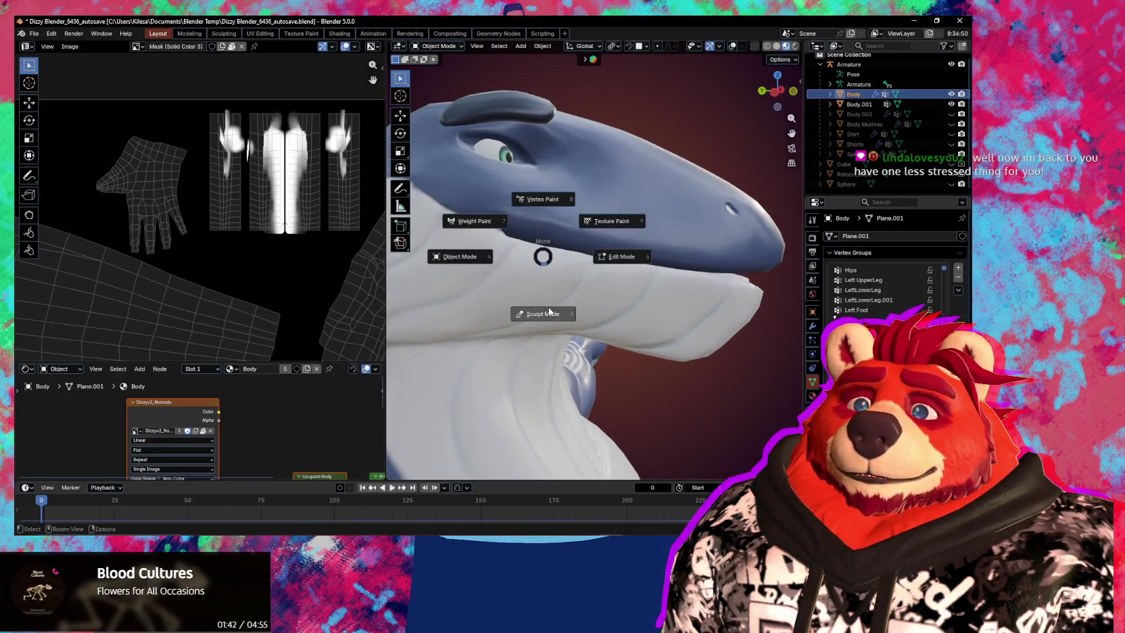
{"action": "left_click", "coordinate": [549, 313]}
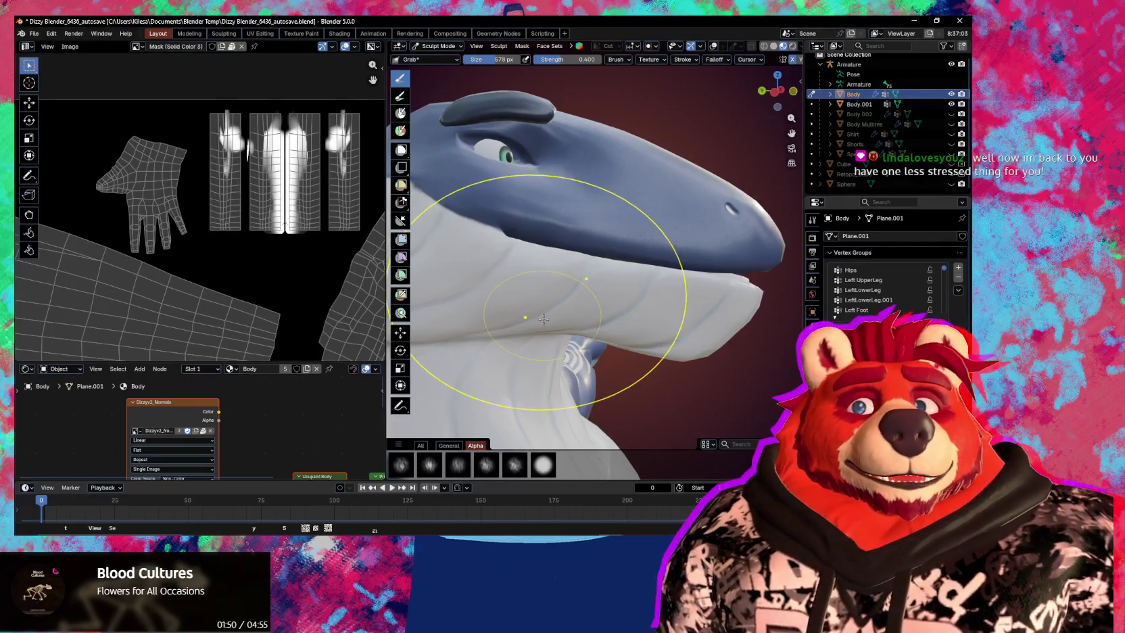
{"action": "scroll", "coordinate": [543, 319], "scroll_direction": "up", "scroll_amount": 2}
{"action": "scroll", "coordinate": [527, 297], "scroll_direction": "up", "scroll_amount": 1}
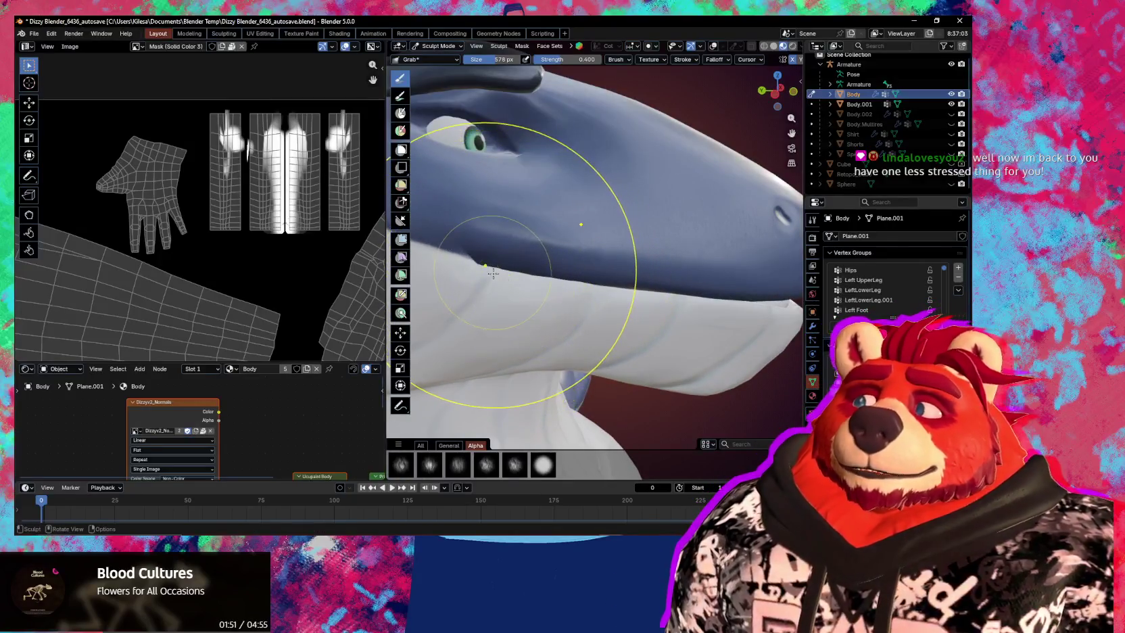
{"action": "mouse_move", "coordinate": [500, 273]}
{"action": "middle_mouse_down"}
{"action": "mouse_move", "coordinate": [516, 256]}
{"action": "mouse_move", "coordinate": [479, 215]}
{"action": "mouse_move", "coordinate": [564, 271]}
{"action": "middle_mouse_up"}
{"action": "key", "text": "f"}
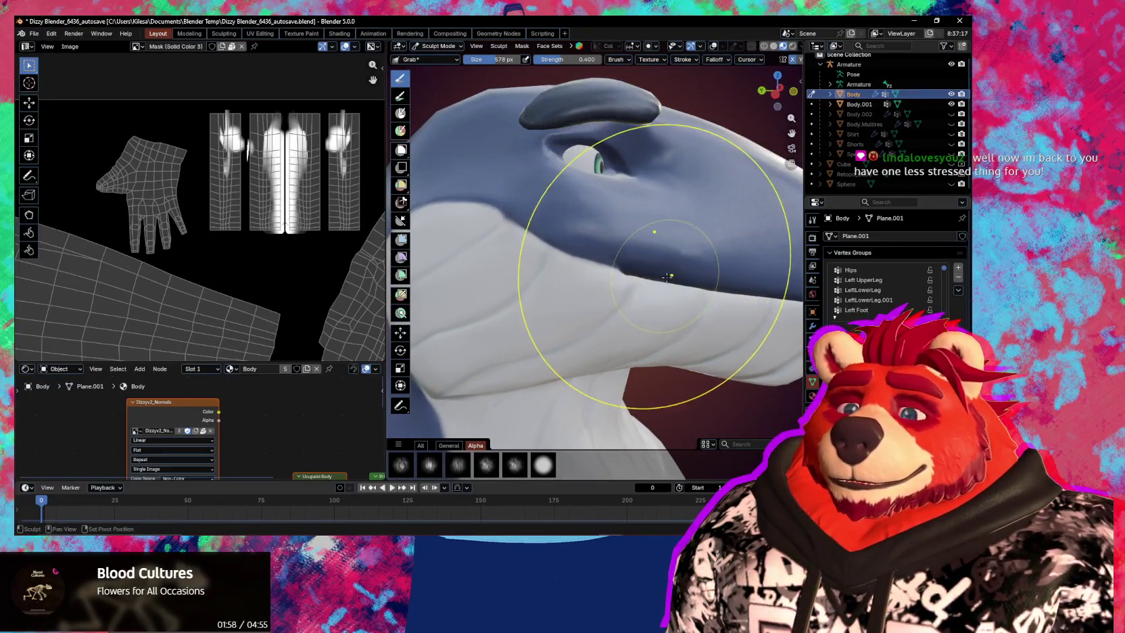
{"action": "left_click", "coordinate": [629, 277]}
Shrink the Grab brush to about 533 px and pull the surface around and below the eye.
{"action": "mouse_move", "coordinate": [567, 257]}
{"action": "middle_mouse_down"}
{"action": "mouse_move", "coordinate": [504, 248]}
{"action": "mouse_move", "coordinate": [564, 246]}
{"action": "middle_mouse_up"}
{"action": "key", "text": "f"}
{"action": "left_click", "coordinate": [595, 237]}
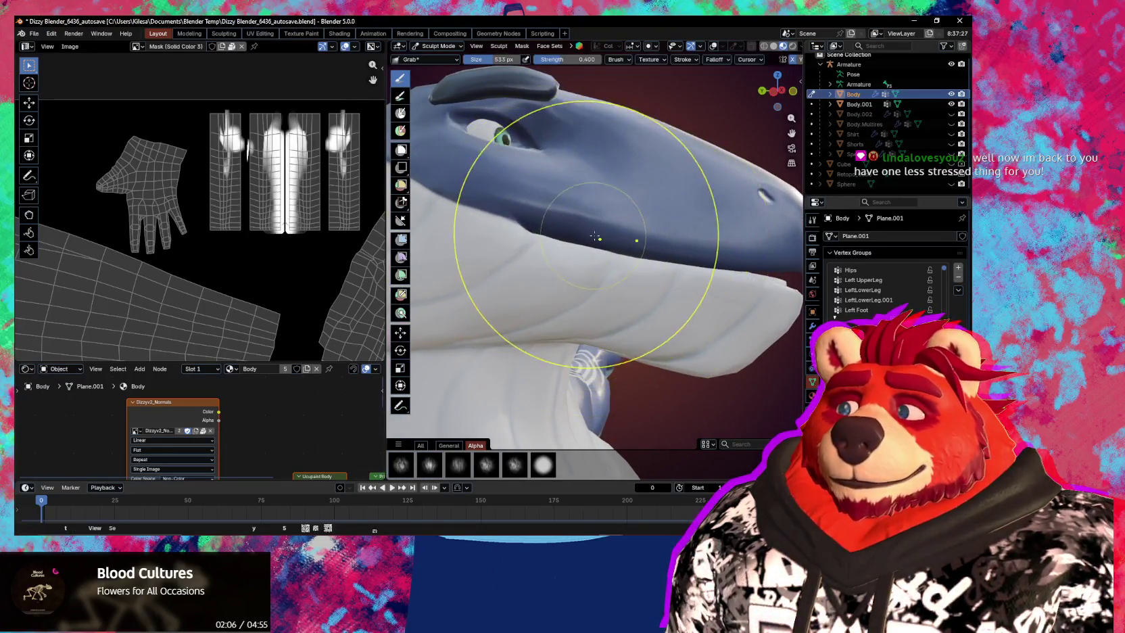
{"action": "scroll", "coordinate": [581, 254], "scroll_direction": "down", "scroll_amount": 3}
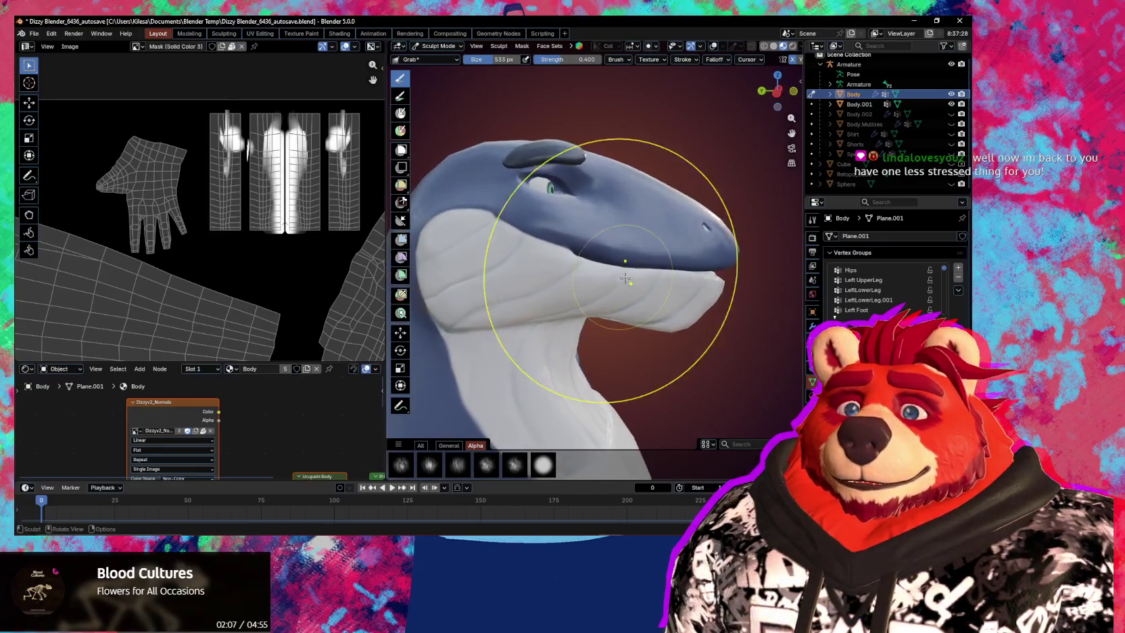
{"action": "middle_click_drag", "start_coordinate": [618, 261], "coordinate": [616, 261]}
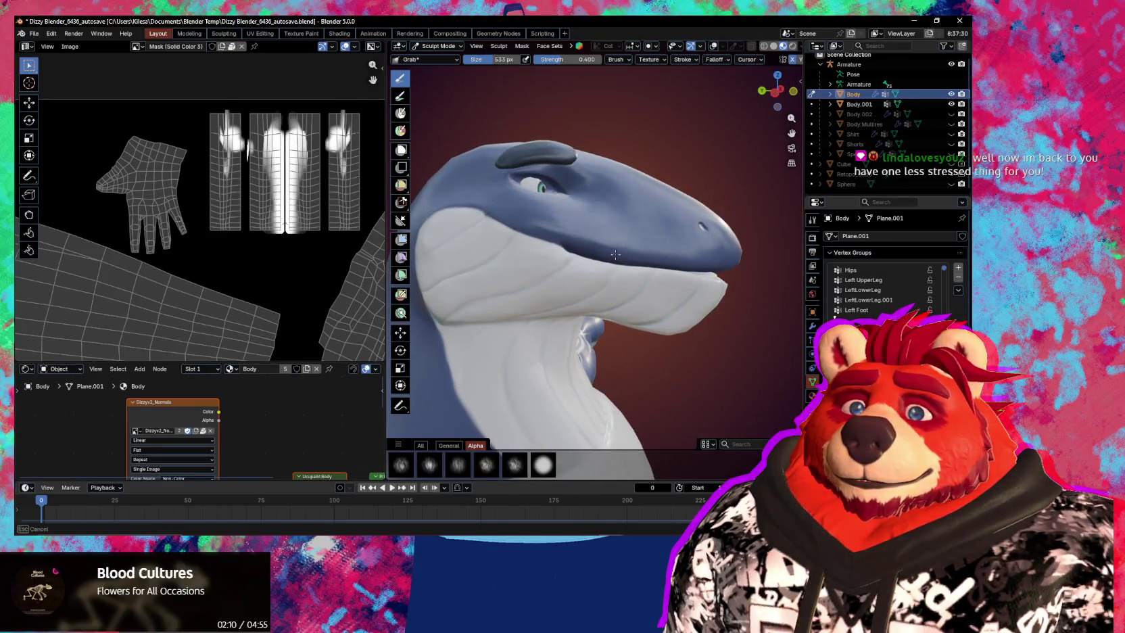
{"action": "key", "text": "f"}
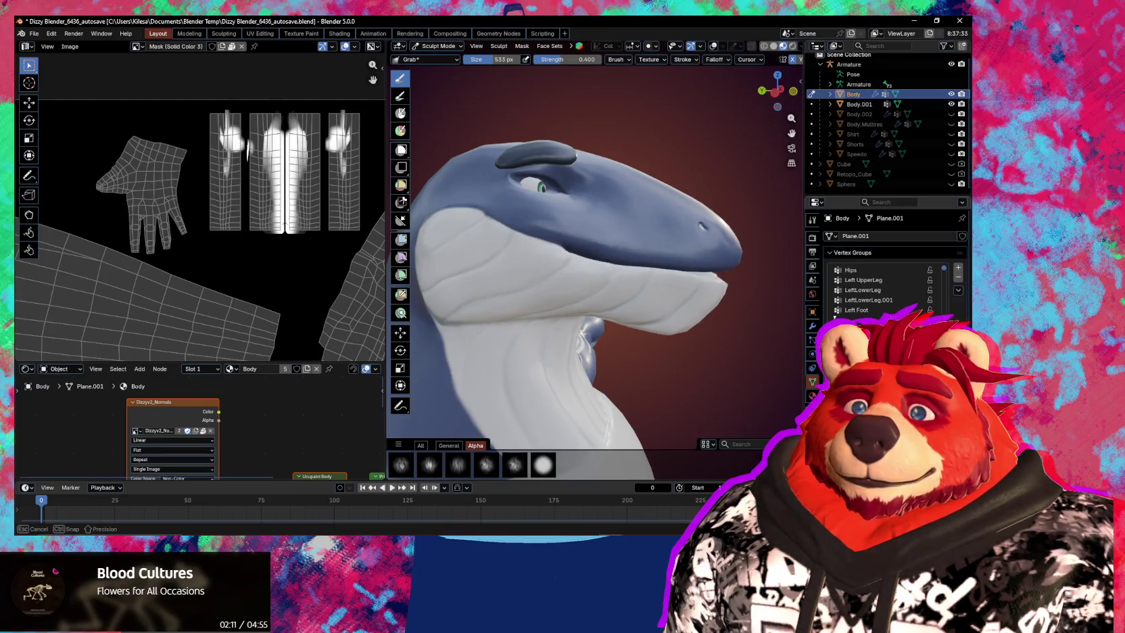
{"action": "key", "text": "Escape"}
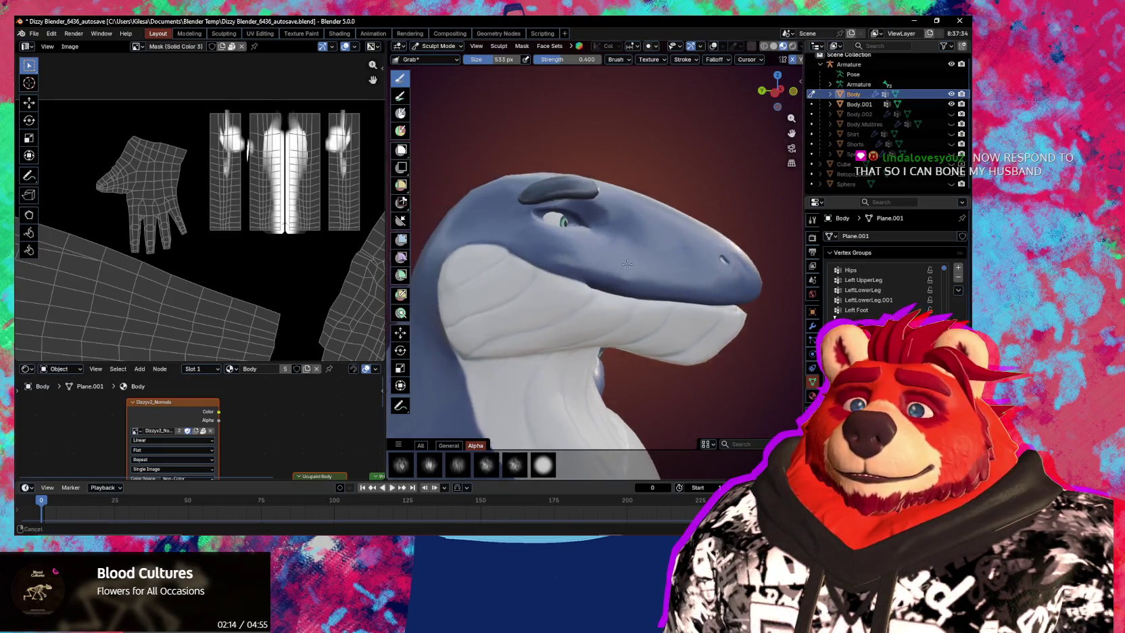
{"action": "scroll", "coordinate": [590, 215], "scroll_direction": "up", "scroll_amount": 5}
{"action": "left_click_drag", "start_coordinate": [591, 215], "coordinate": [590, 226]}
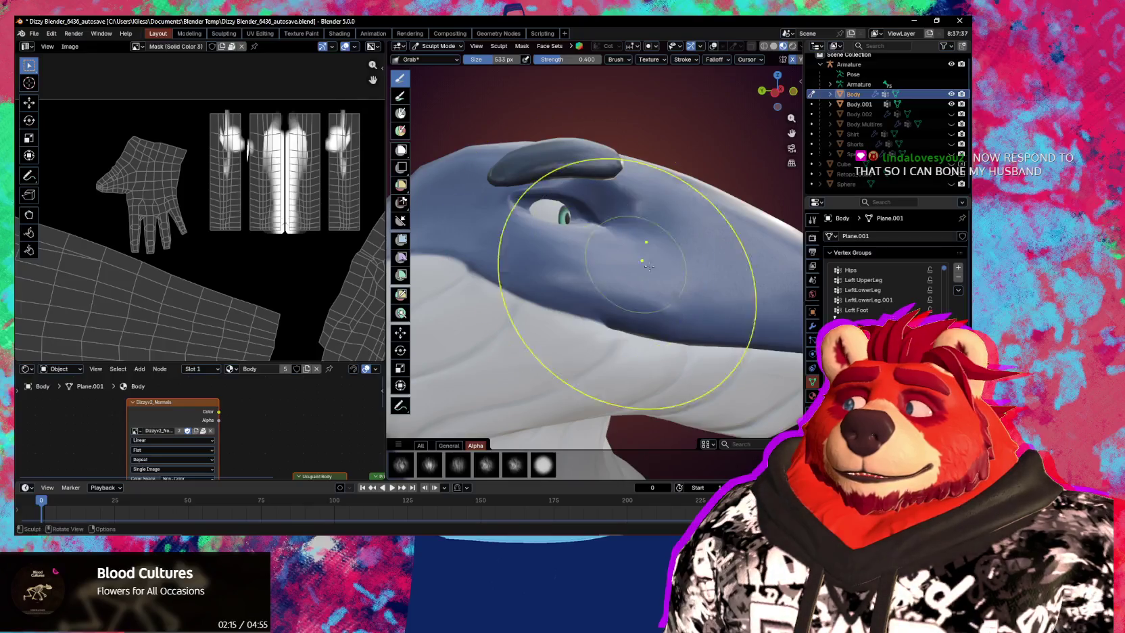
{"action": "left_click_drag", "start_coordinate": [636, 324], "coordinate": [636, 365]}
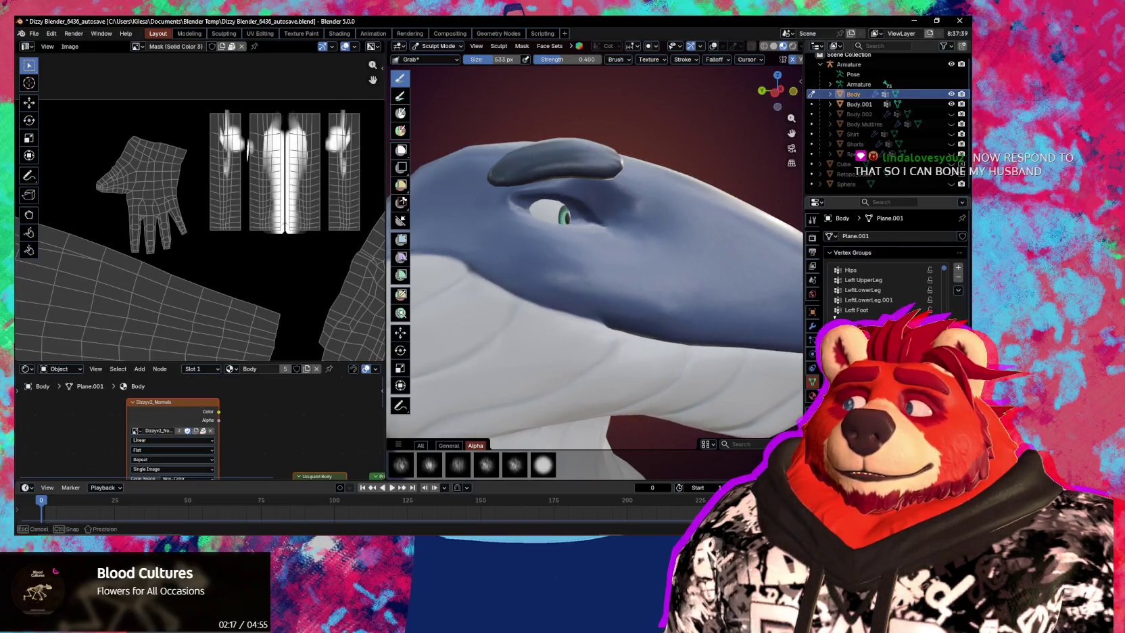
Set the Grab brush to 248 px and reshape the head around the eye and cheek.
{"action": "key", "text": "f"}
{"action": "left_click", "coordinate": [464, 217]}
{"action": "left_click_drag", "start_coordinate": [580, 227], "coordinate": [578, 233]}
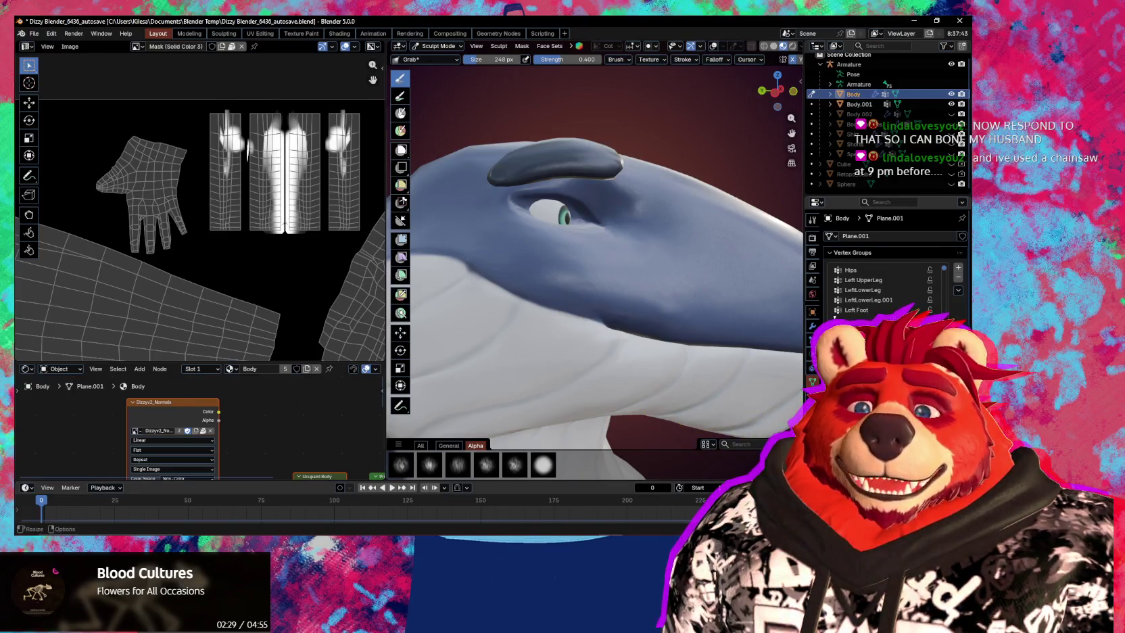
{"action": "mouse_move", "coordinate": [616, 366]}
{"action": "left_mouse_down"}
{"action": "mouse_move", "coordinate": [581, 230]}
{"action": "mouse_move", "coordinate": [607, 258]}
{"action": "left_mouse_up"}
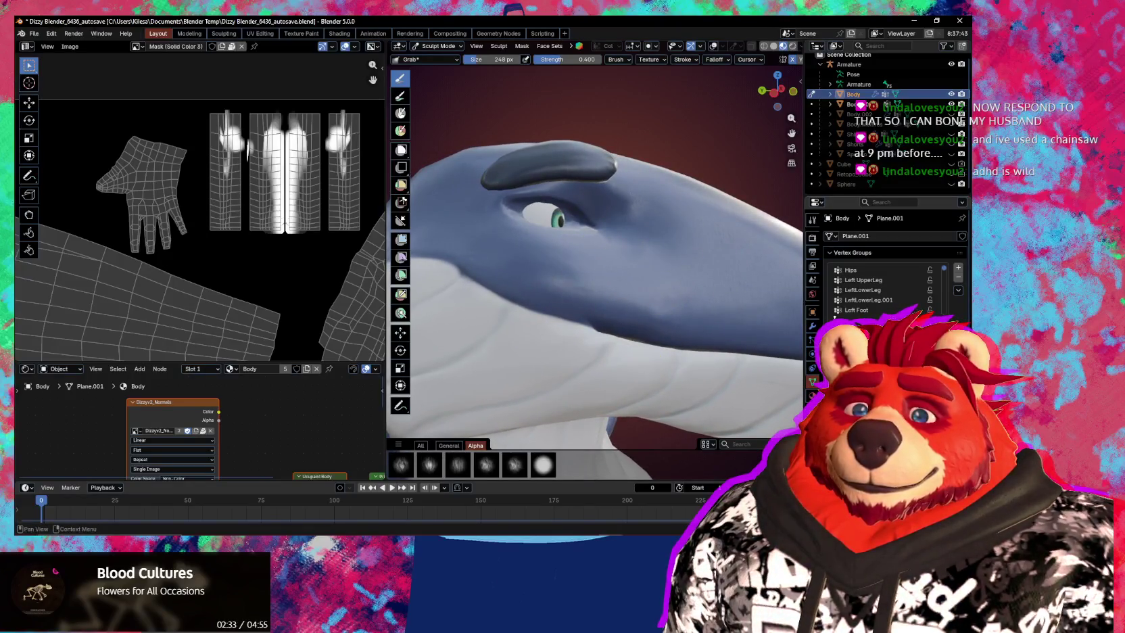
Enlarge the brush to 295 px and lift the jaw and throat underside, undoing the last stroke.
{"action": "left_click_drag", "start_coordinate": [744, 503], "coordinate": [743, 504]}
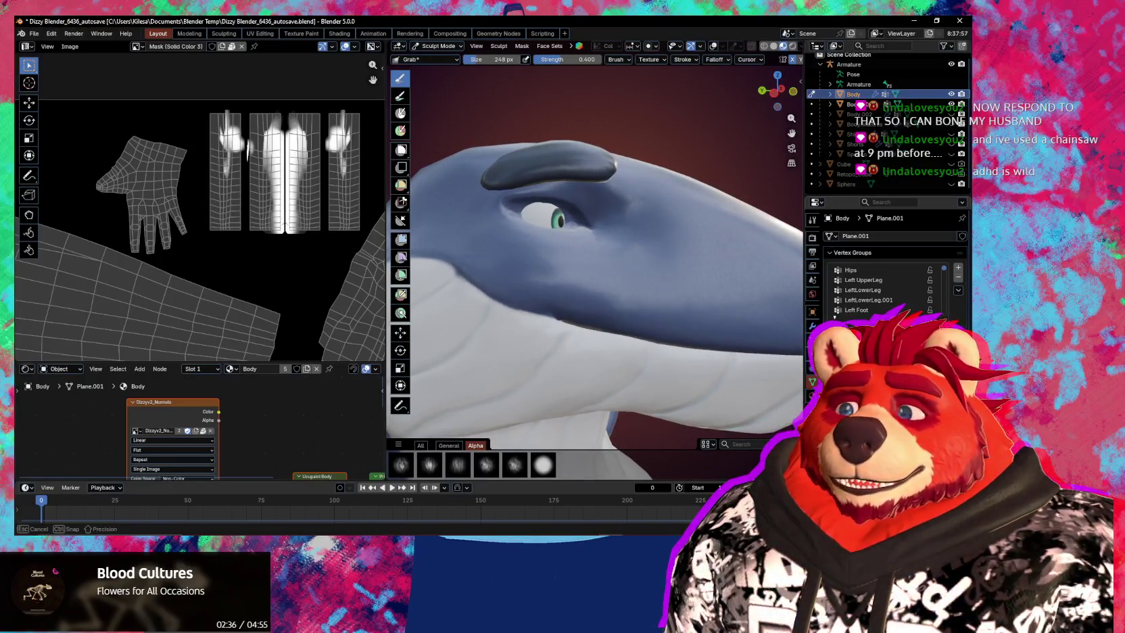
{"action": "left_click_drag", "start_coordinate": [503, 59], "coordinate": [528, 60]}
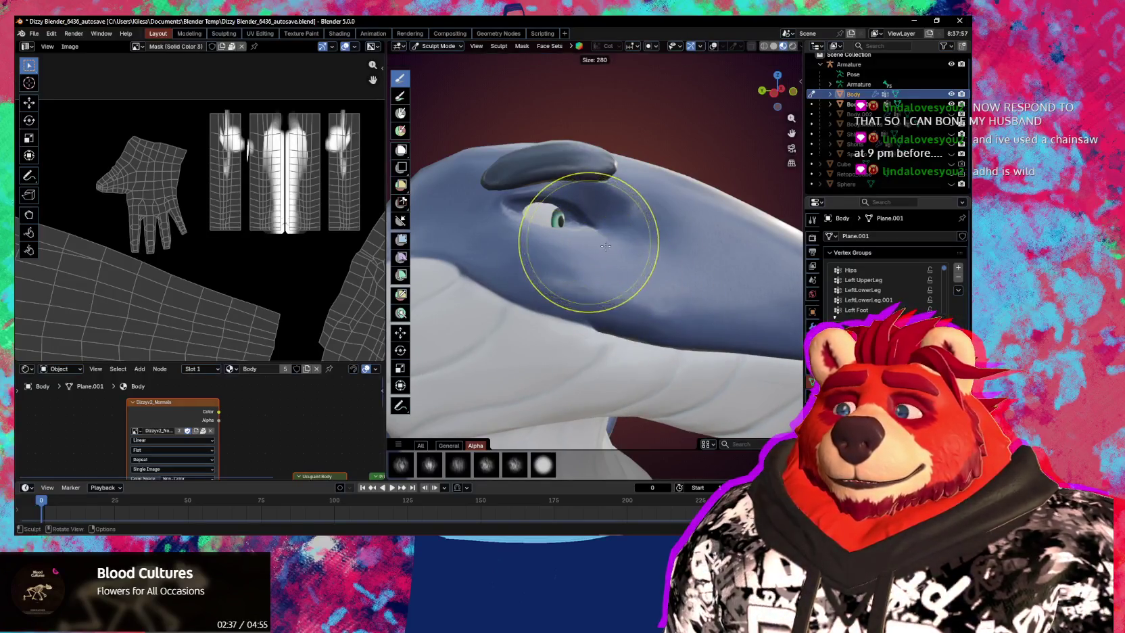
{"action": "mouse_move", "coordinate": [535, 232]}
{"action": "left_mouse_down"}
{"action": "mouse_move", "coordinate": [523, 230]}
{"action": "mouse_move", "coordinate": [557, 225]}
{"action": "mouse_move", "coordinate": [586, 238]}
{"action": "mouse_move", "coordinate": [581, 228]}
{"action": "left_mouse_up"}
{"action": "middle_click_drag", "start_coordinate": [581, 229], "coordinate": [657, 281]}
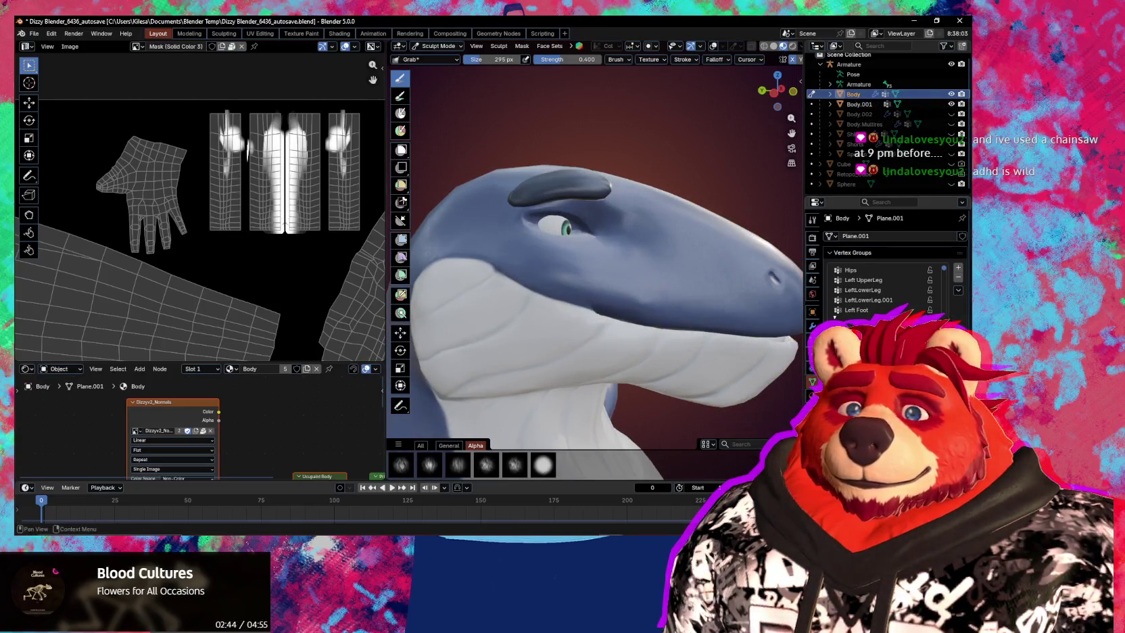
{"action": "left_click_drag", "start_coordinate": [676, 389], "coordinate": [683, 358]}
{"action": "left_click_drag", "start_coordinate": [654, 241], "coordinate": [642, 239]}
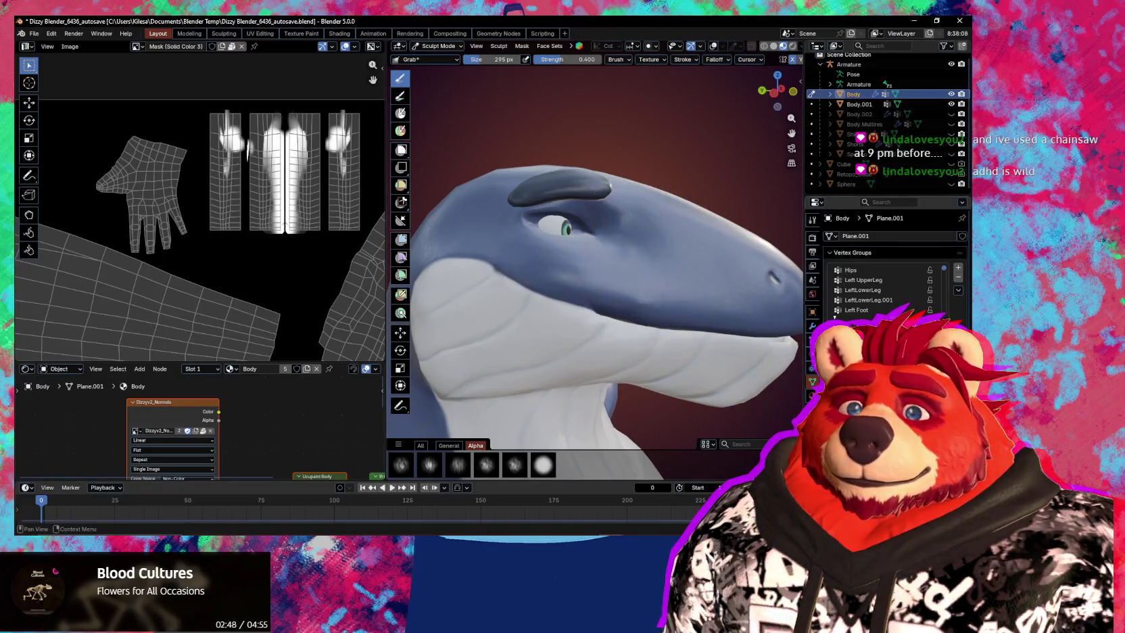
{"action": "left_click_drag", "start_coordinate": [676, 382], "coordinate": [676, 341]}
{"action": "middle_click_drag", "start_coordinate": [676, 342], "coordinate": [742, 361]}
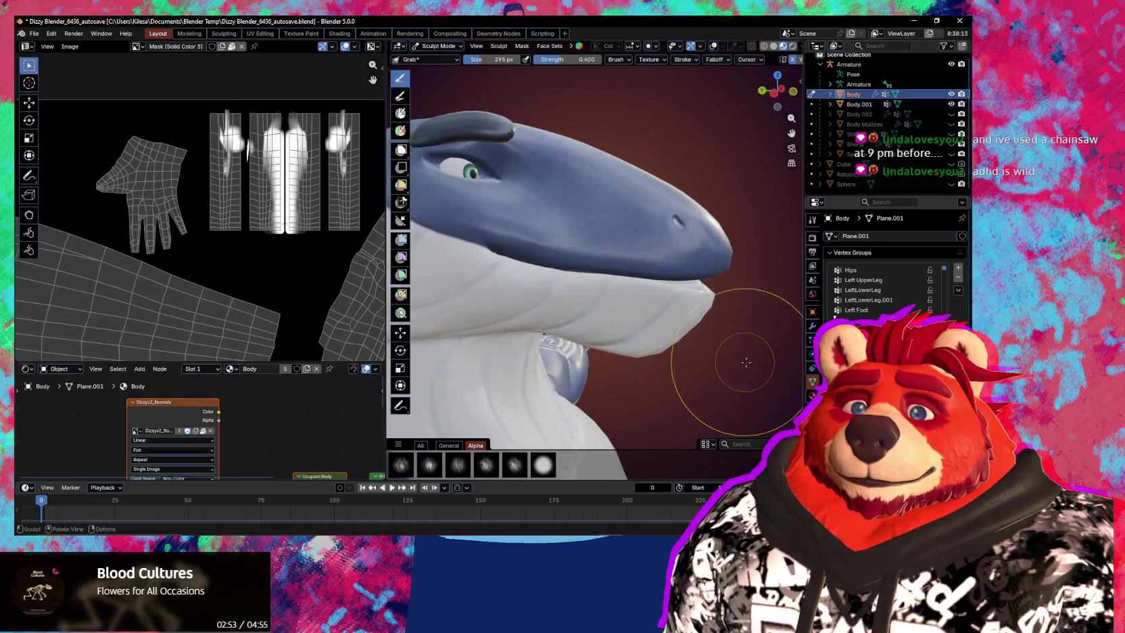
{"action": "key", "text": "ctrl+z"}
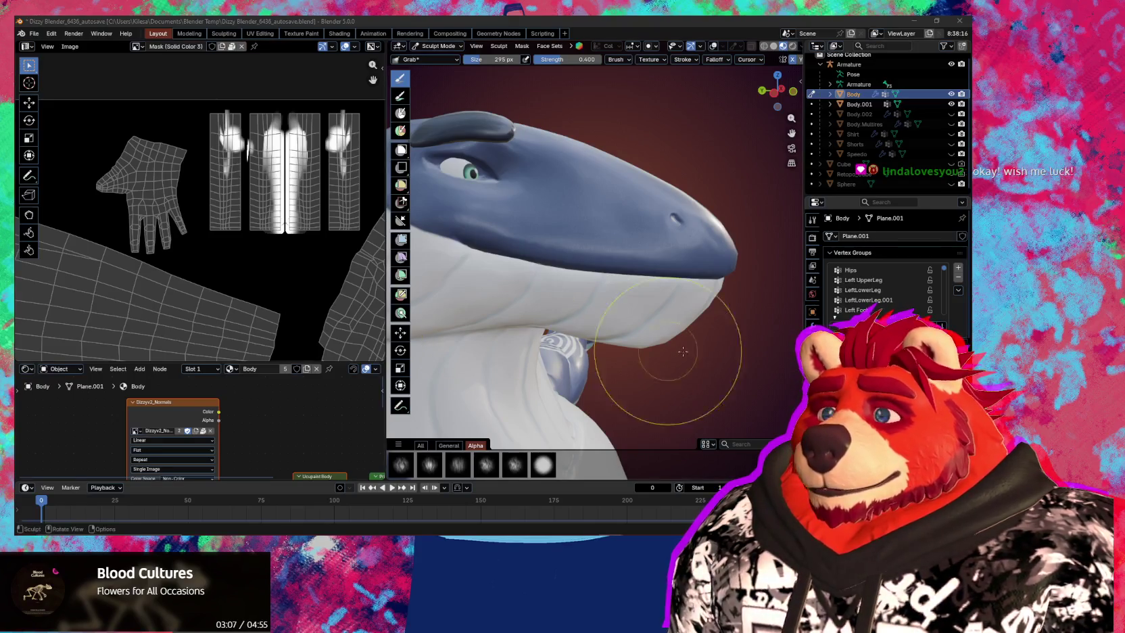
Undo back to the fuller, parted lower jaw, check the Material settings, and switch to Object Mode.
{"action": "middle_click_drag", "start_coordinate": [703, 402], "coordinate": [706, 408], "text": "shift"}
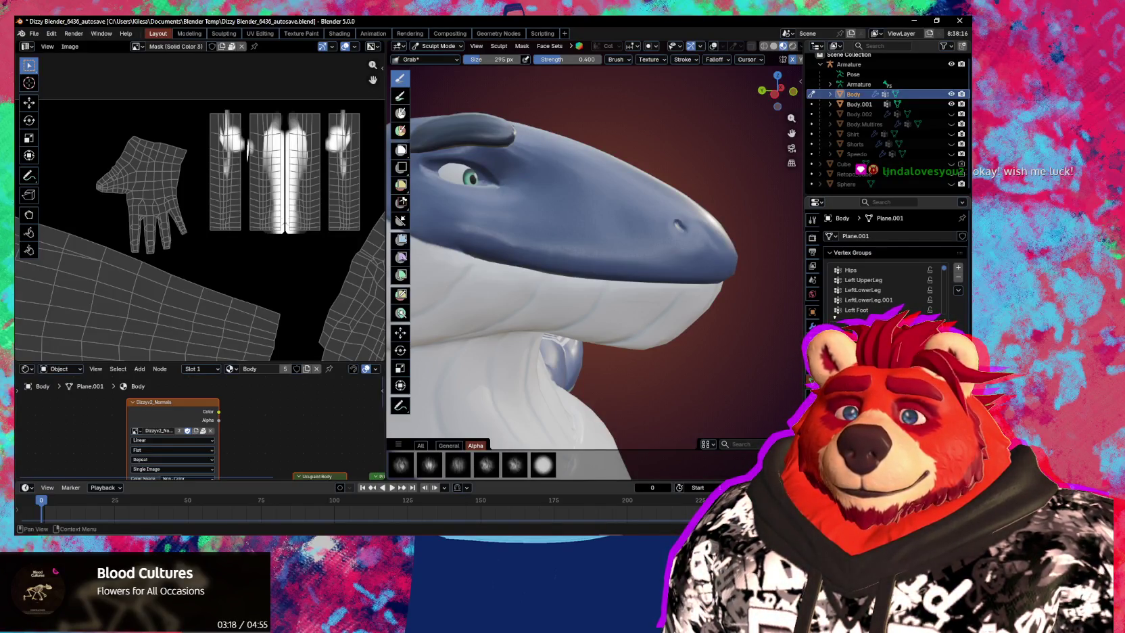
{"action": "key", "text": "ctrl+z"}
{"action": "key", "text": "ctrl+z"}
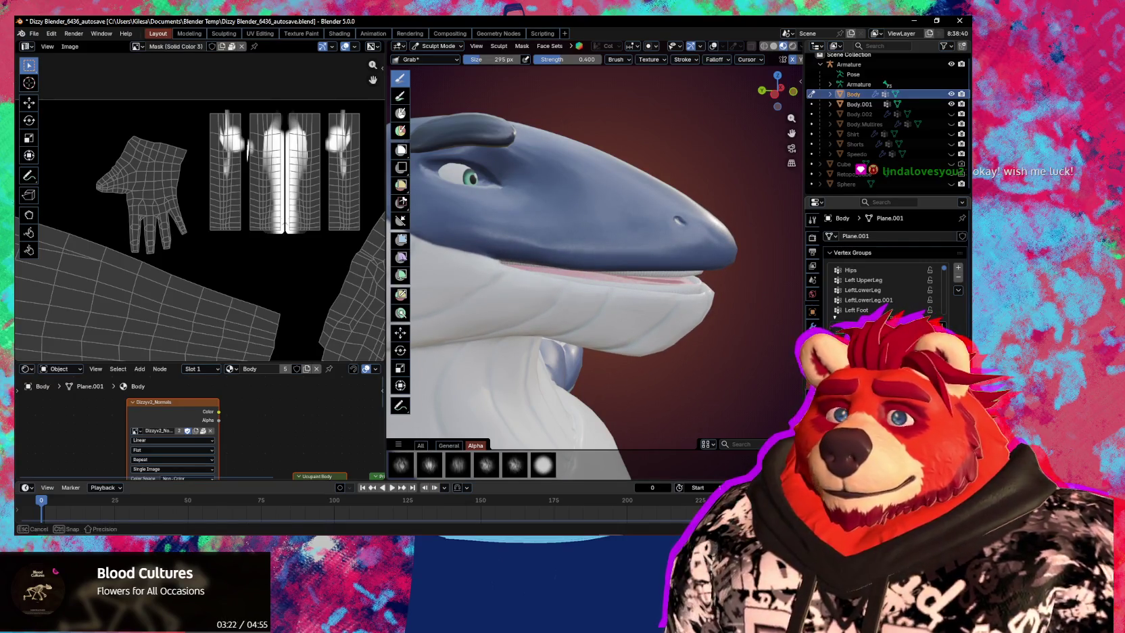
{"action": "key", "text": "ctrl+z"}
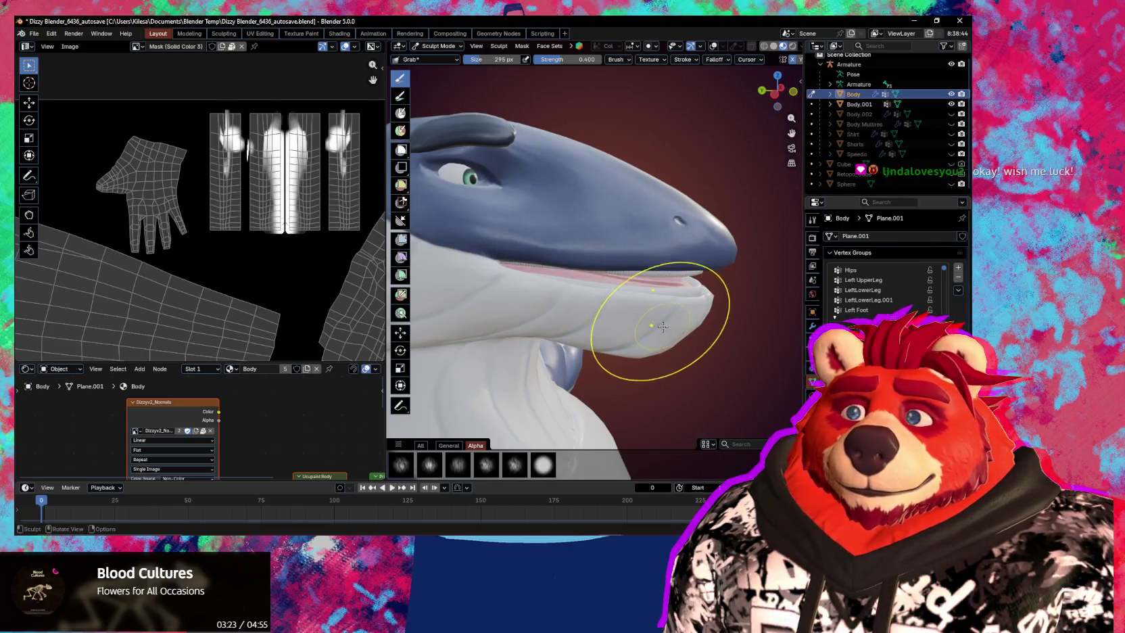
{"action": "middle_click_drag", "start_coordinate": [573, 327], "coordinate": [640, 338]}
{"action": "key", "text": "ctrl+z"}
{"action": "left_click", "coordinate": [813, 395]}
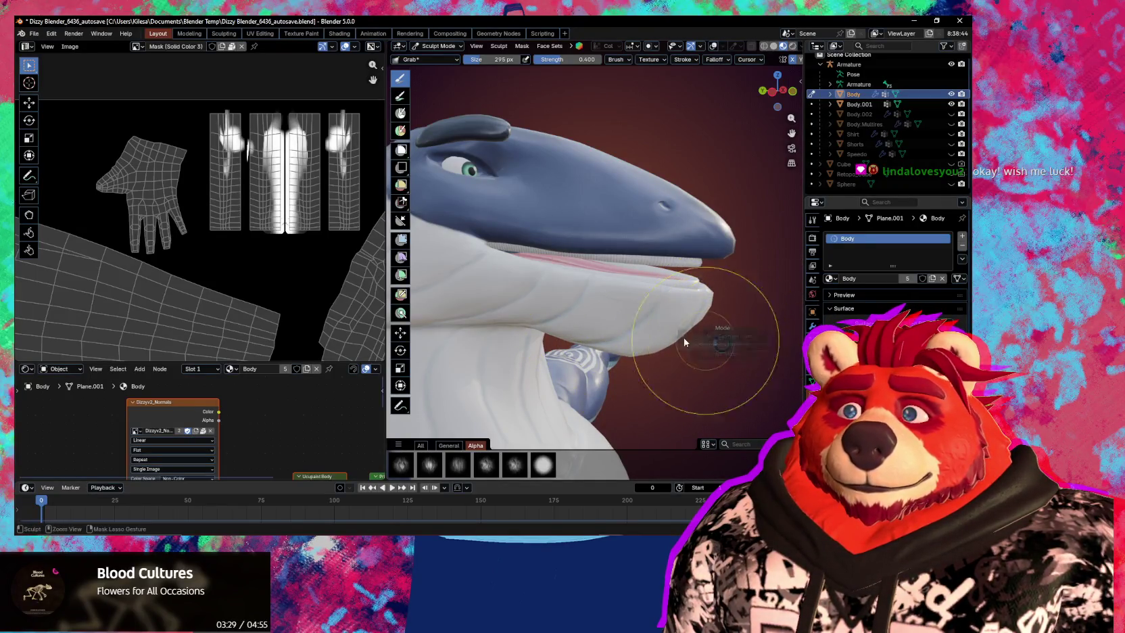
{"action": "key", "text": "ctrl+Tab"}
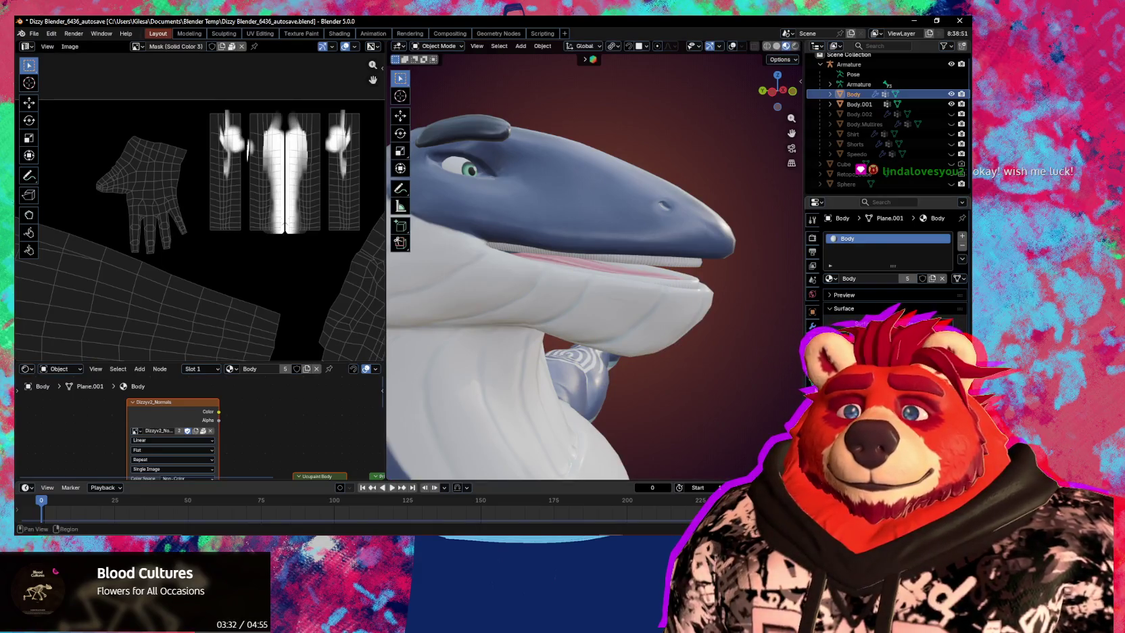
Return to the Object Data properties and bring the Shape Keys list into view.
{"action": "left_click", "coordinate": [812, 382]}
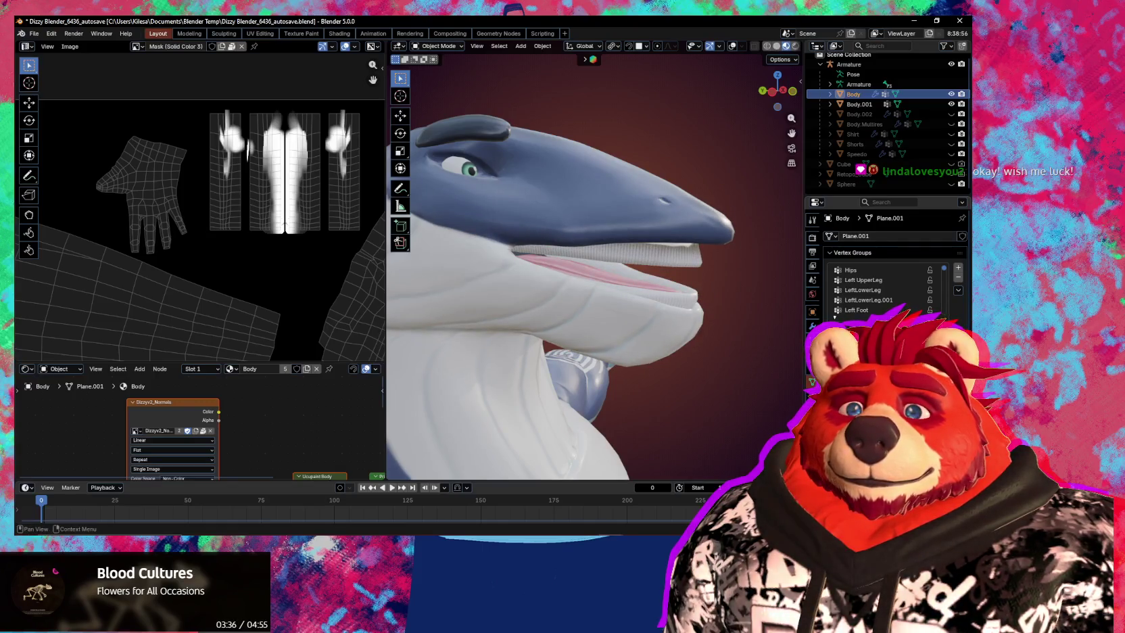
{"action": "scroll", "coordinate": [889, 257], "scroll_direction": "down", "scroll_amount": 5}
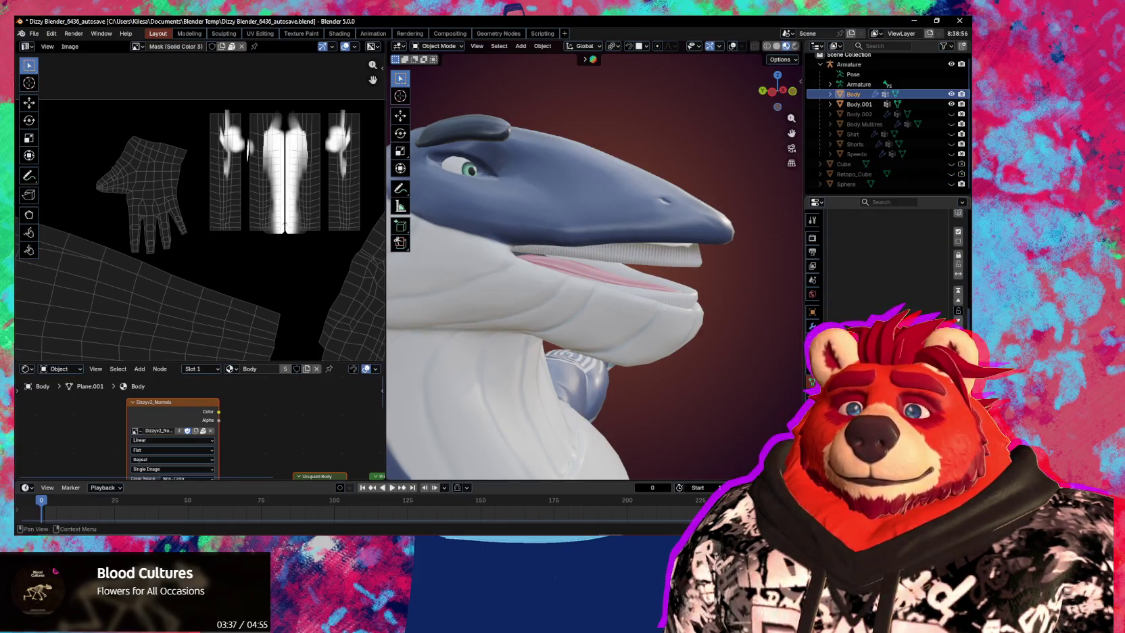
{"action": "scroll", "coordinate": [889, 257], "scroll_direction": "up", "scroll_amount": 3}
{"action": "scroll", "coordinate": [889, 256], "scroll_direction": "up", "scroll_amount": 2}
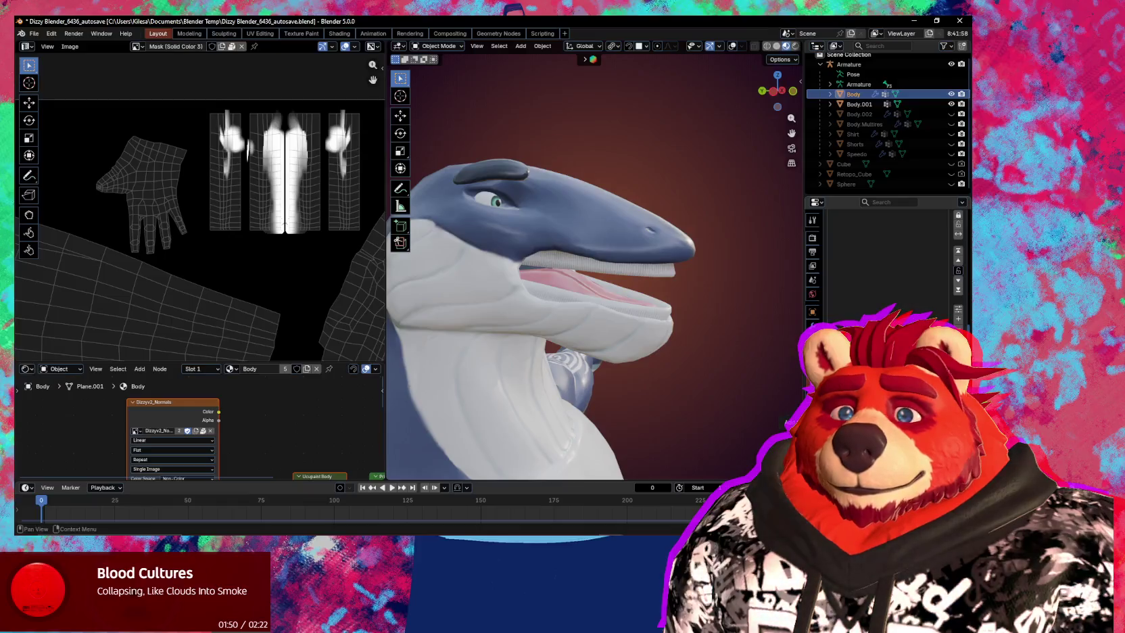
{"action": "key", "text": "q"}
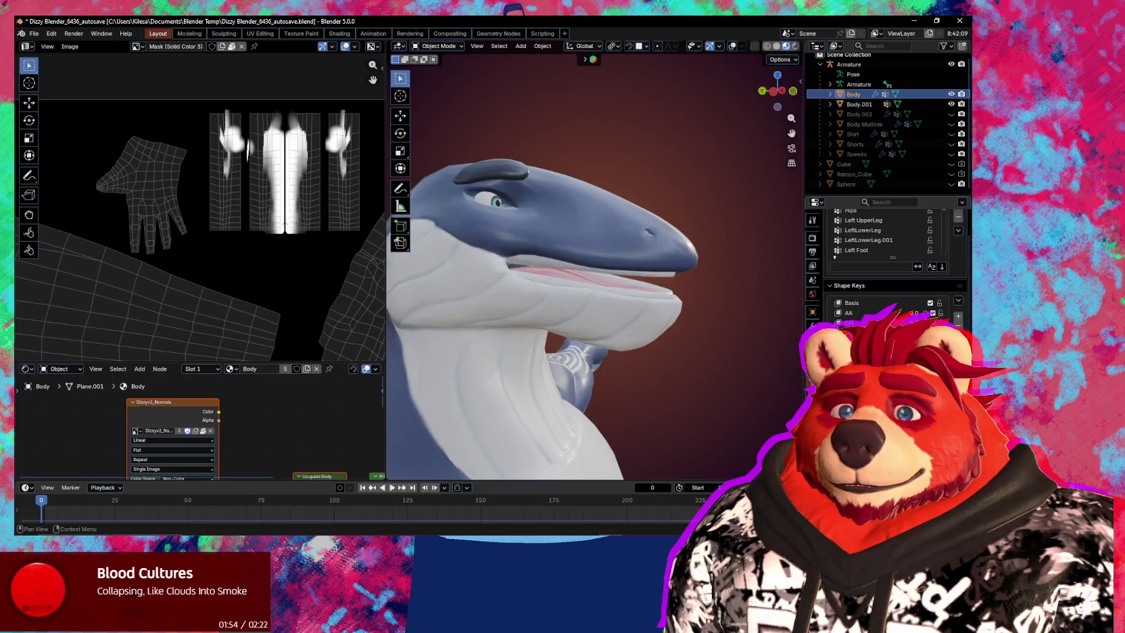
Orbit to inspect the open mouth and switch the orca back to Sculpt Mode.
{"action": "mouse_move", "coordinate": [597, 332]}
{"action": "middle_mouse_down"}
{"action": "mouse_move", "coordinate": [541, 329]}
{"action": "mouse_move", "coordinate": [554, 324]}
{"action": "middle_mouse_up"}
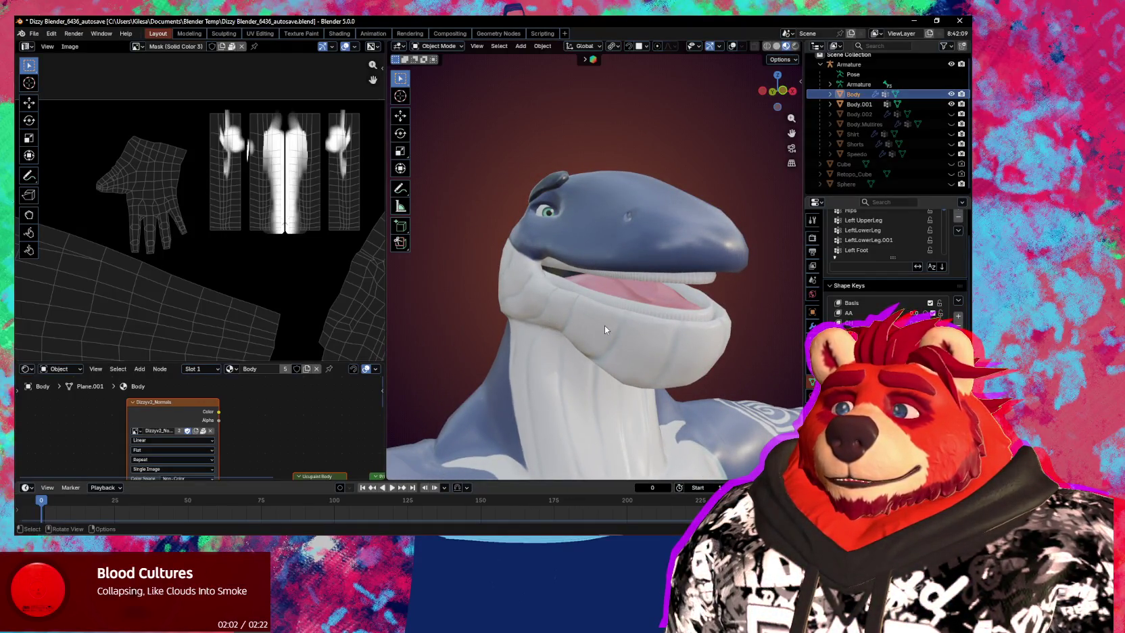
{"action": "middle_click_drag", "start_coordinate": [605, 325], "coordinate": [664, 295]}
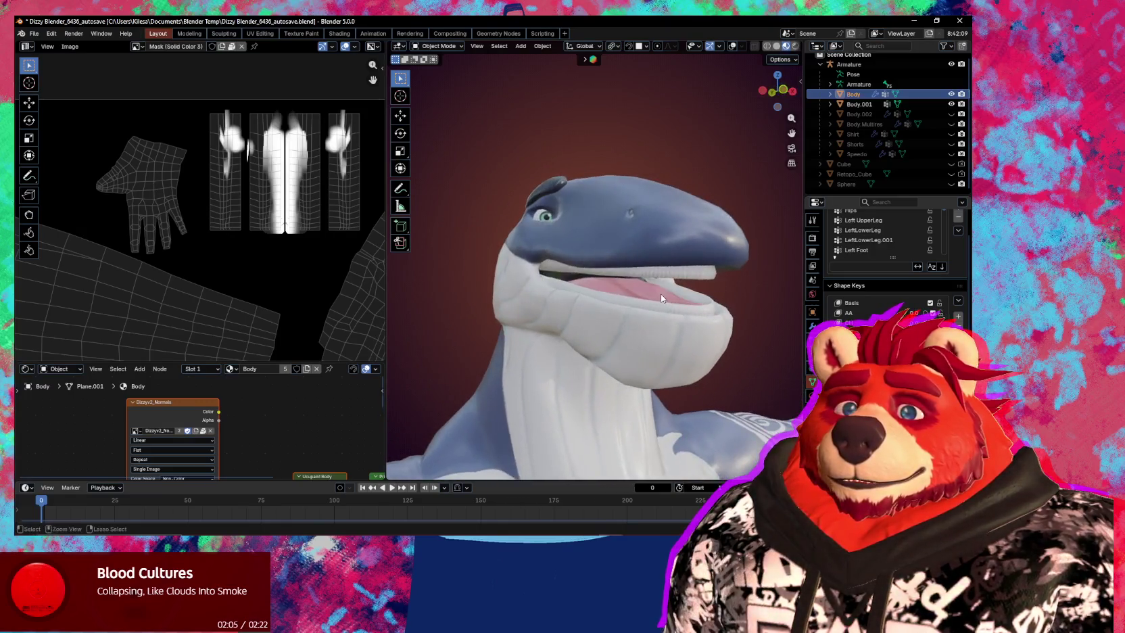
{"action": "key", "text": "ctrl+Tab"}
{"action": "middle_click_drag", "start_coordinate": [595, 296], "coordinate": [607, 286]}
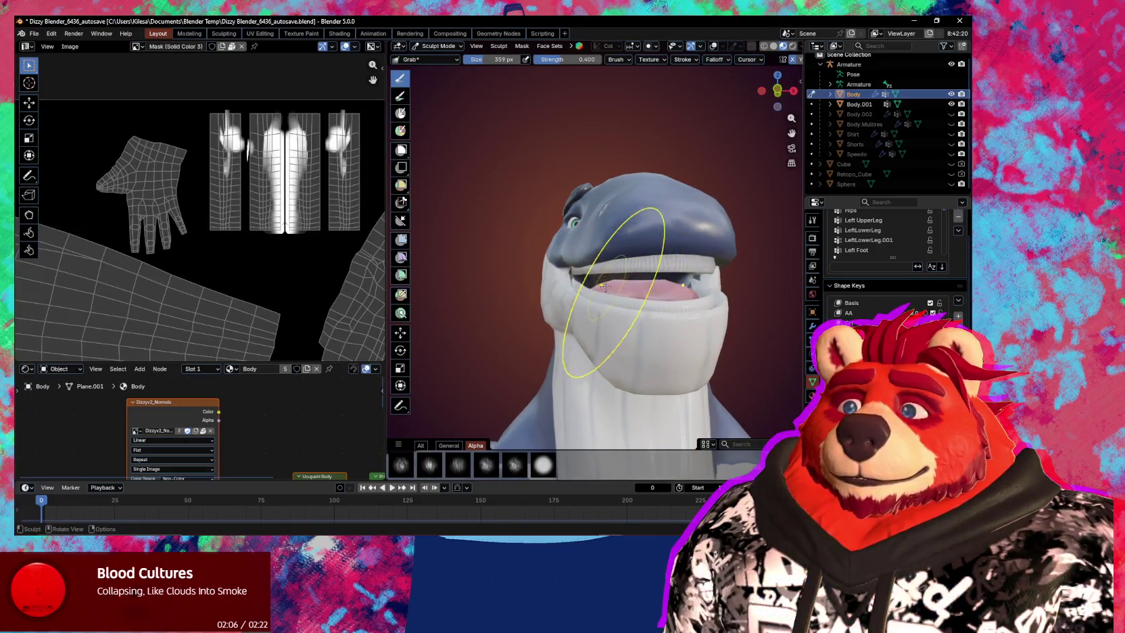
Nudge the mouth area with the Grab brush at 249 px, then enlarge the brush to 355 px.
{"action": "left_click_drag", "start_coordinate": [735, 289], "coordinate": [644, 291]}
{"action": "key", "text": "f"}
{"action": "left_click", "coordinate": [595, 279]}
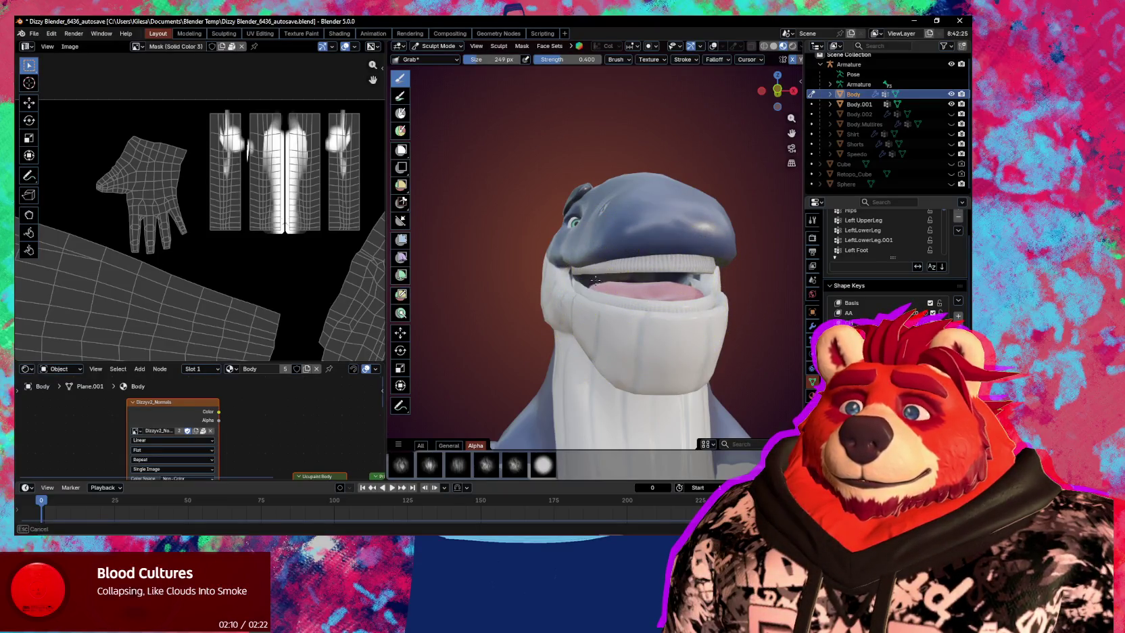
{"action": "left_click_drag", "start_coordinate": [590, 263], "coordinate": [594, 271]}
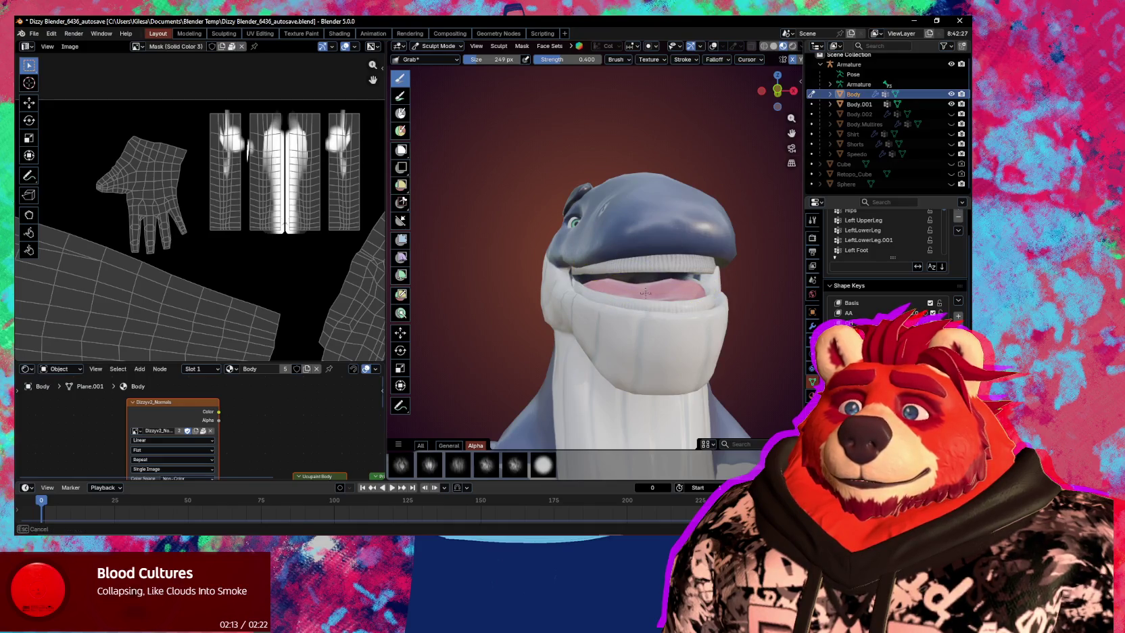
{"action": "mouse_move", "coordinate": [595, 271]}
{"action": "middle_mouse_down"}
{"action": "mouse_move", "coordinate": [703, 300]}
{"action": "mouse_move", "coordinate": [638, 299]}
{"action": "mouse_move", "coordinate": [647, 280]}
{"action": "middle_mouse_up"}
{"action": "key", "text": "f"}
{"action": "left_click", "coordinate": [549, 269]}
Pull the lower jaw down to open the mouth, comparing with undo and redo.
{"action": "mouse_move", "coordinate": [591, 276]}
{"action": "middle_mouse_down"}
{"action": "mouse_move", "coordinate": [685, 277]}
{"action": "mouse_move", "coordinate": [690, 263]}
{"action": "middle_mouse_up"}
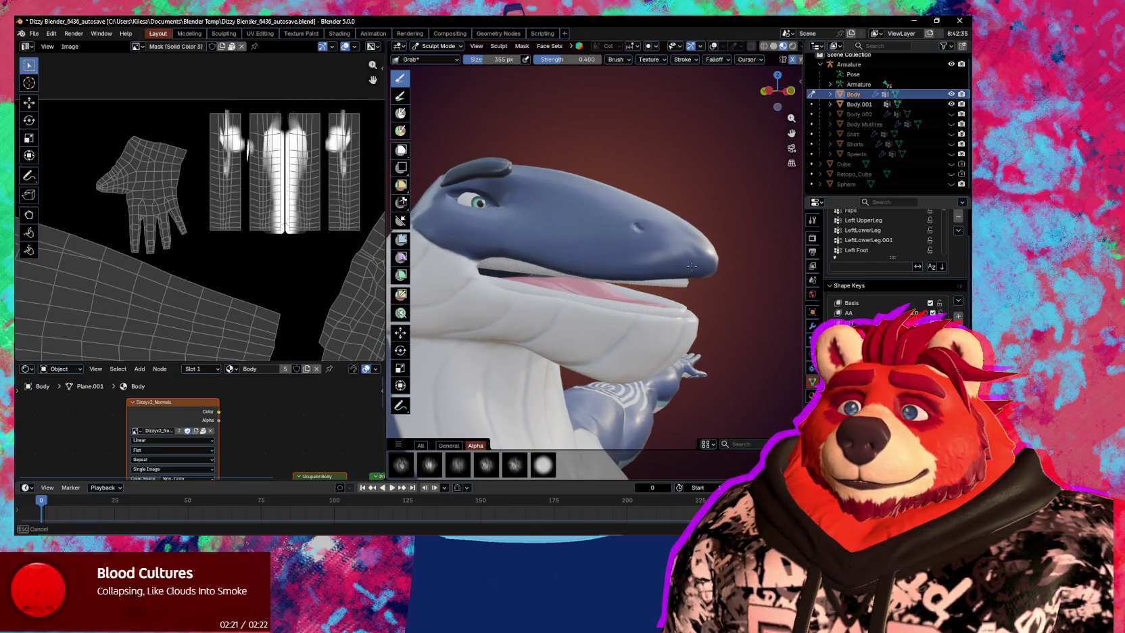
{"action": "middle_click_drag", "start_coordinate": [691, 266], "coordinate": [603, 263]}
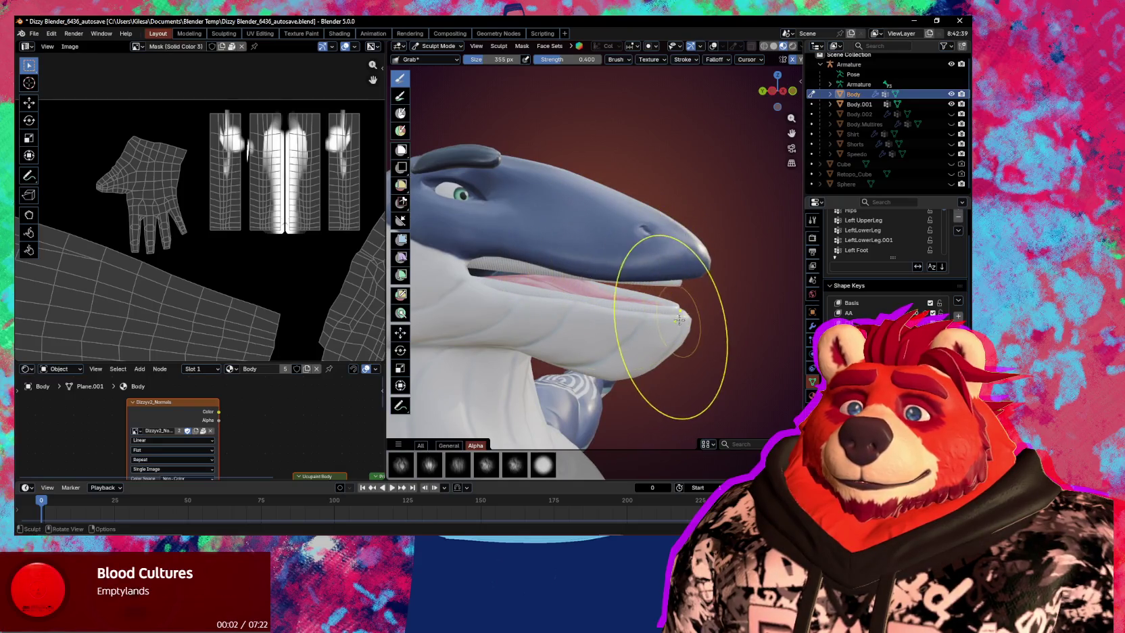
{"action": "mouse_move", "coordinate": [601, 318]}
{"action": "middle_mouse_down"}
{"action": "mouse_move", "coordinate": [558, 302]}
{"action": "mouse_move", "coordinate": [595, 320]}
{"action": "middle_mouse_up"}
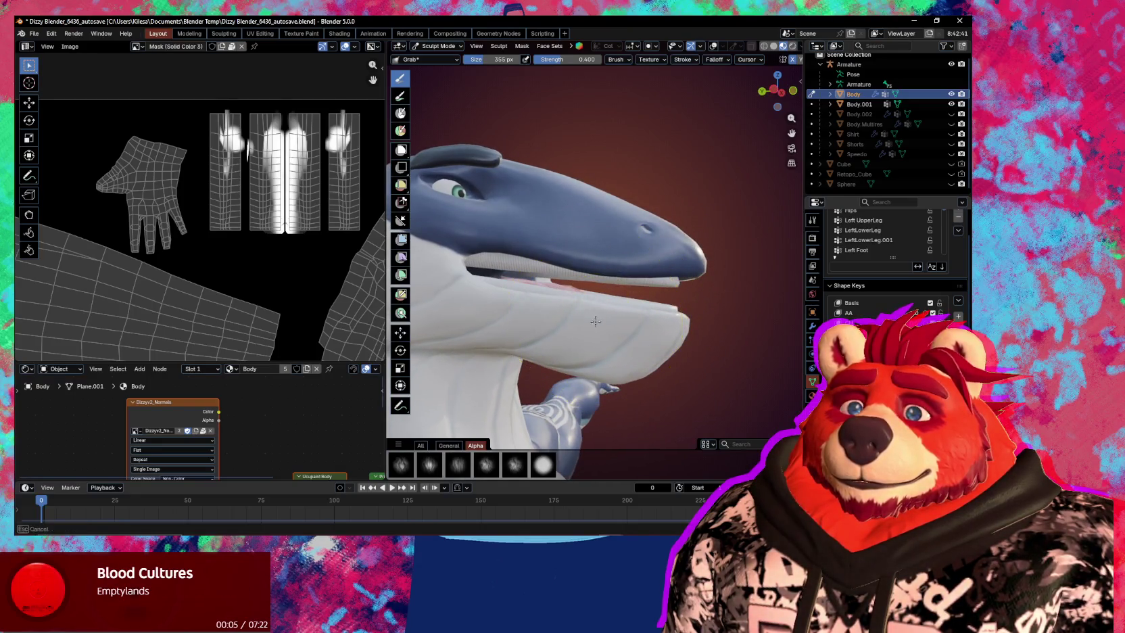
{"action": "left_click_drag", "start_coordinate": [590, 264], "coordinate": [584, 274]}
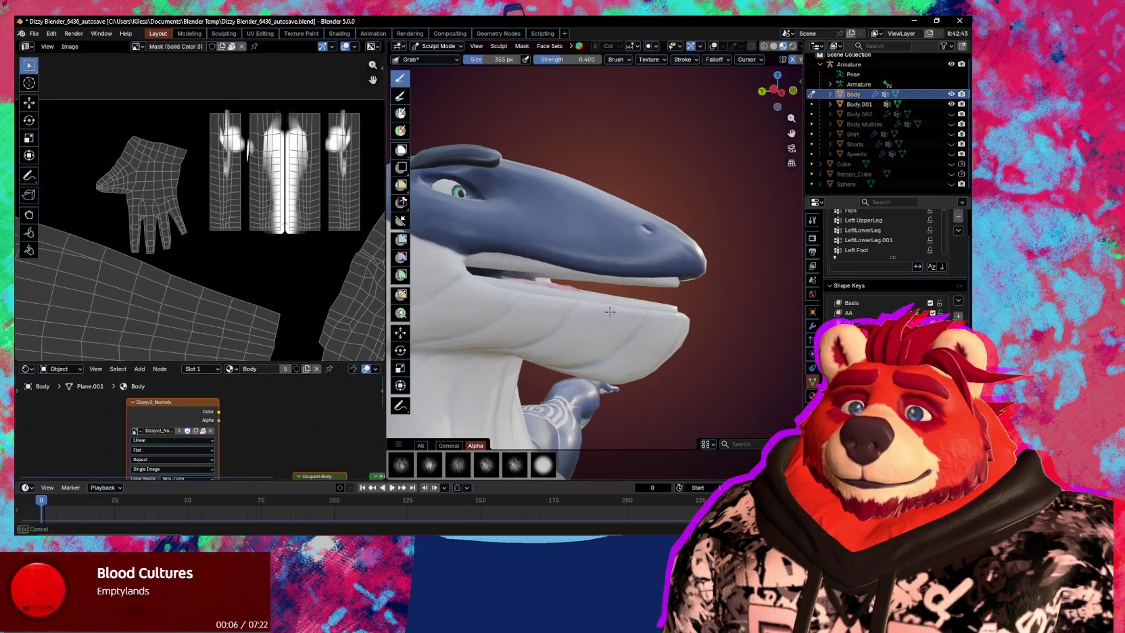
{"action": "key", "text": "ctrl+z"}
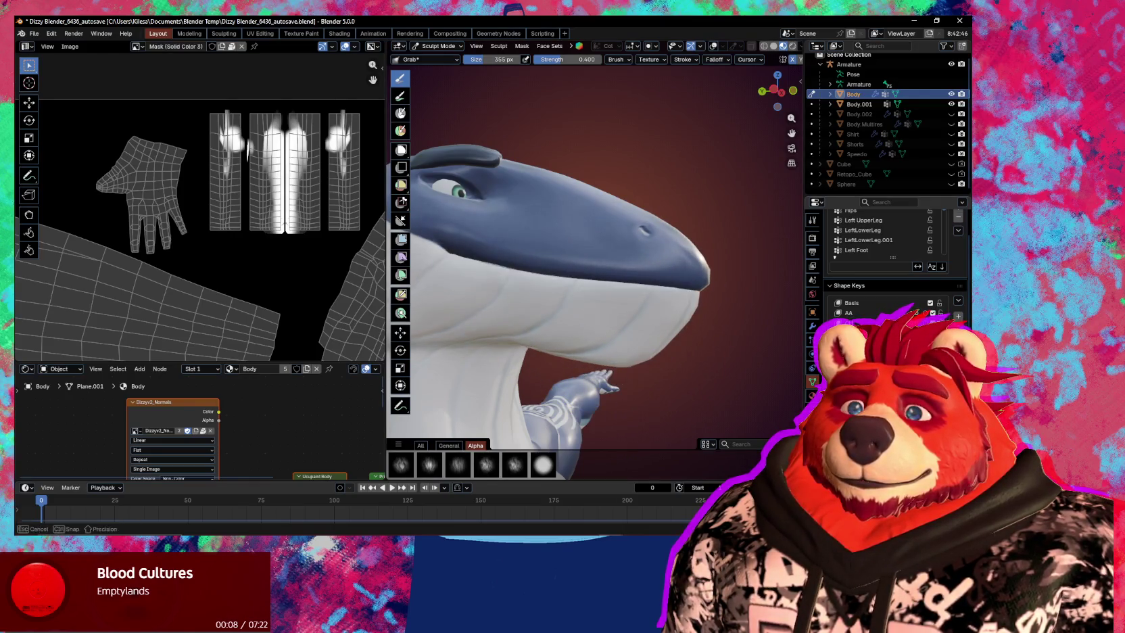
{"action": "key", "text": "ctrl+shift+z"}
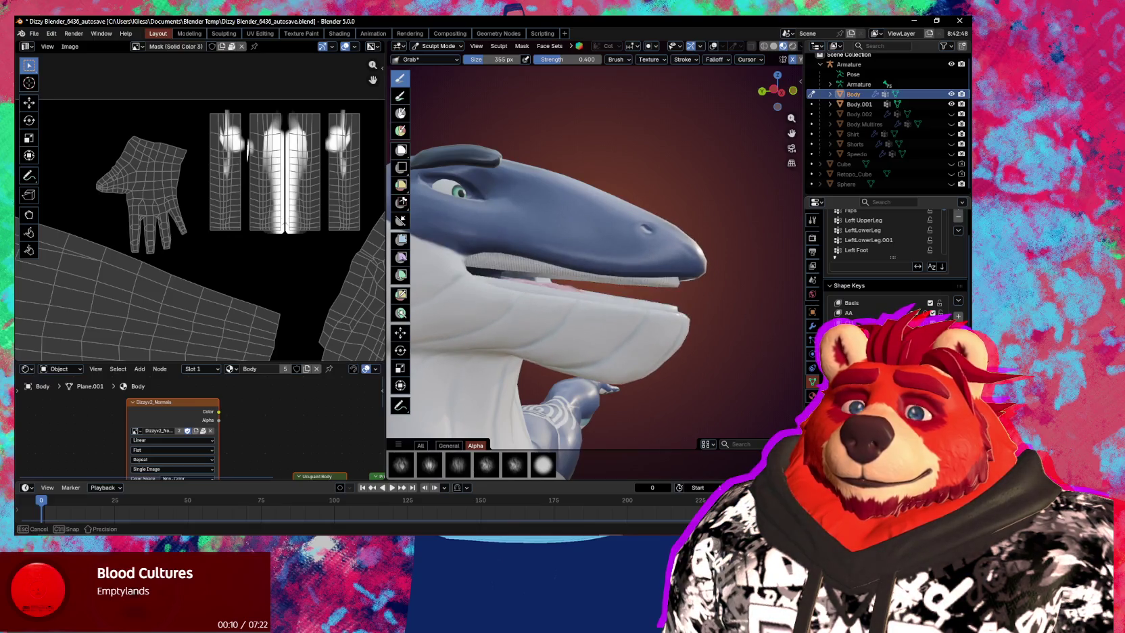
{"action": "mouse_move", "coordinate": [595, 324]}
{"action": "middle_mouse_down"}
{"action": "mouse_move", "coordinate": [646, 330]}
{"action": "mouse_move", "coordinate": [662, 348]}
{"action": "middle_mouse_up"}
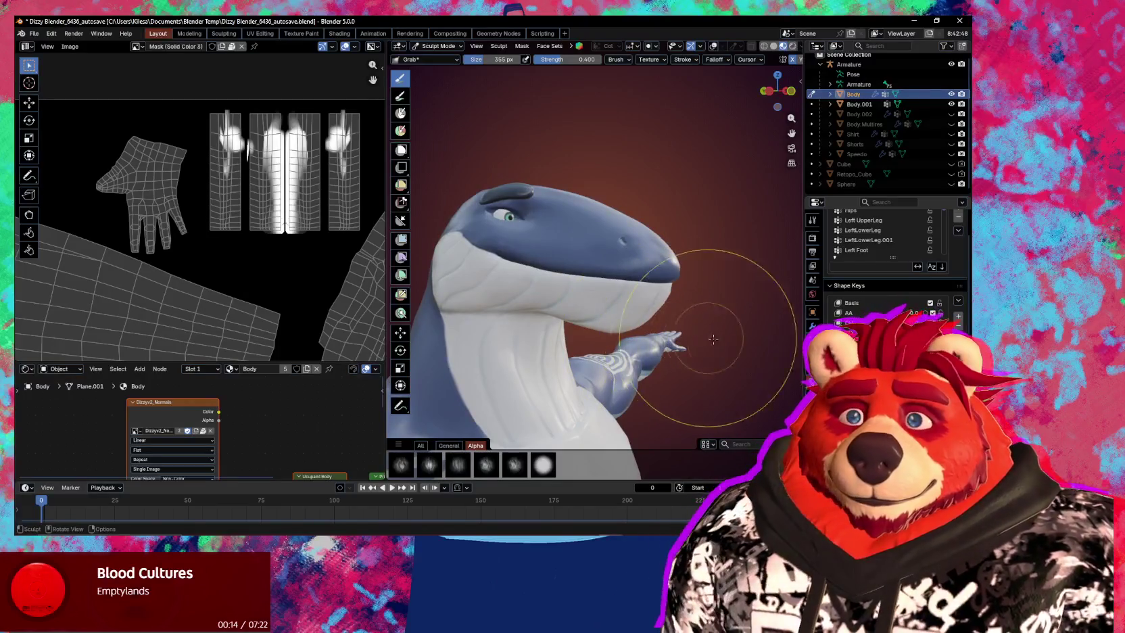
Rename shape key Key 6 to IH.
{"action": "scroll", "coordinate": [893, 270], "scroll_direction": "down", "scroll_amount": 3}
{"action": "scroll", "coordinate": [892, 270], "scroll_direction": "down", "scroll_amount": 3}
{"action": "scroll", "coordinate": [892, 271], "scroll_direction": "down", "scroll_amount": 2}
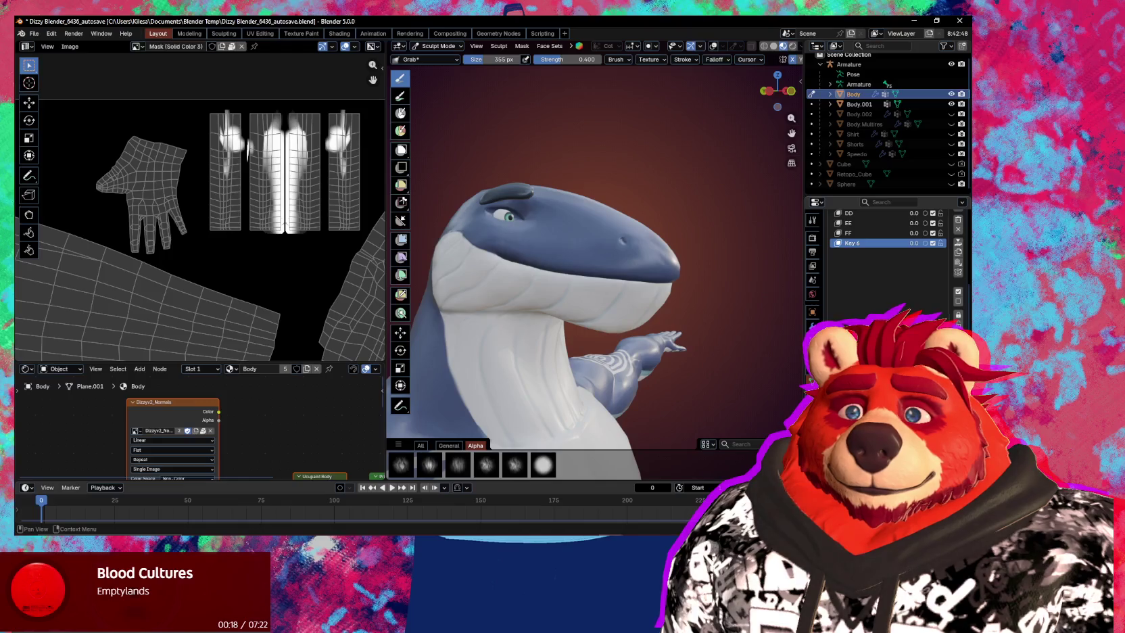
{"action": "double_click", "coordinate": [871, 243]}
{"action": "type", "text": "IH"}
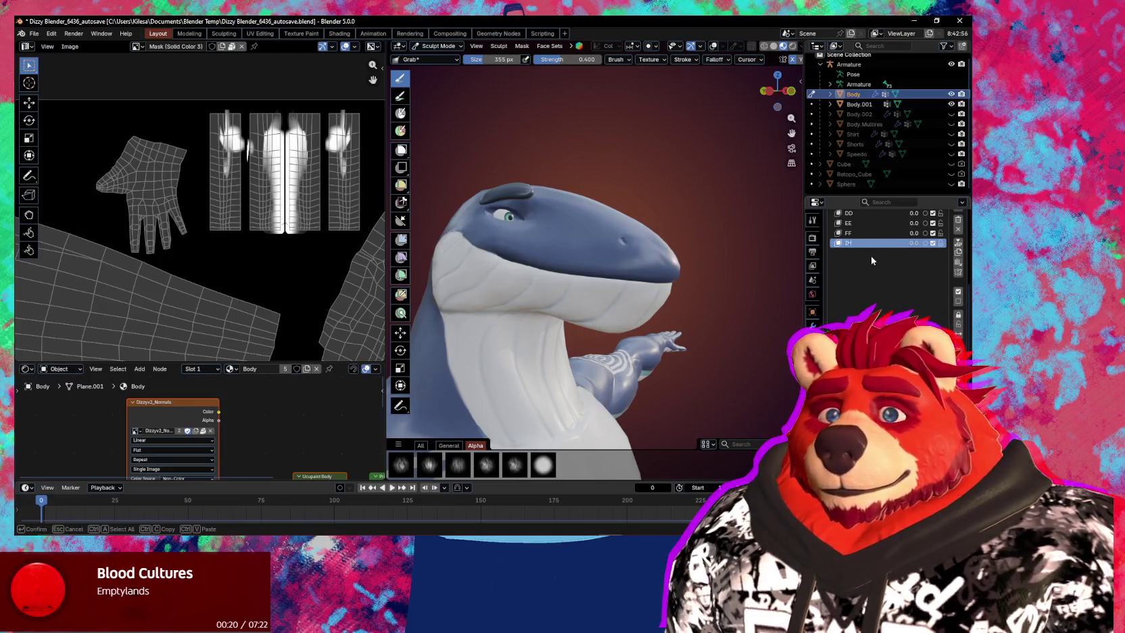
{"action": "key", "text": "Return"}
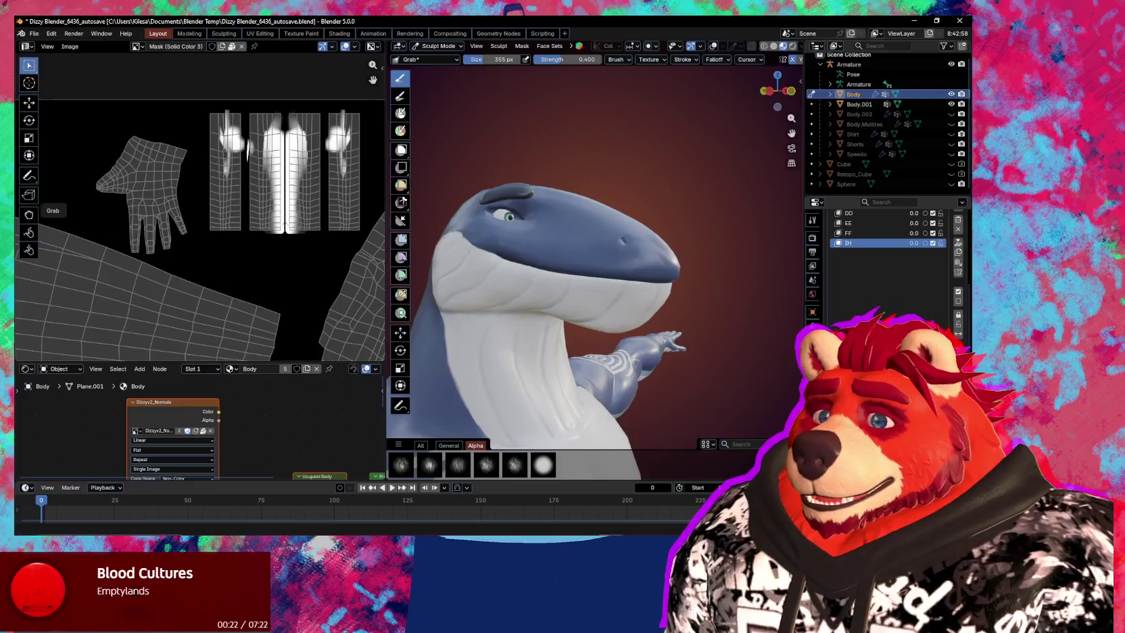
Raise the AA shape key value to about 0.2.
{"action": "key", "text": "alt+Tab"}
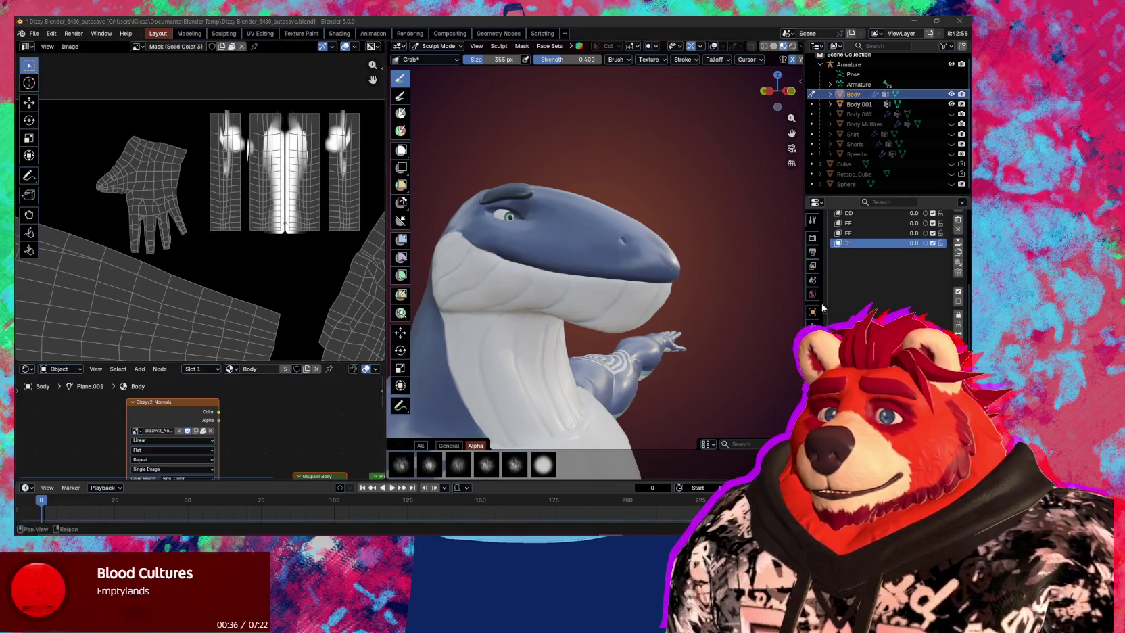
{"action": "scroll", "coordinate": [886, 257], "scroll_direction": "up", "scroll_amount": 5}
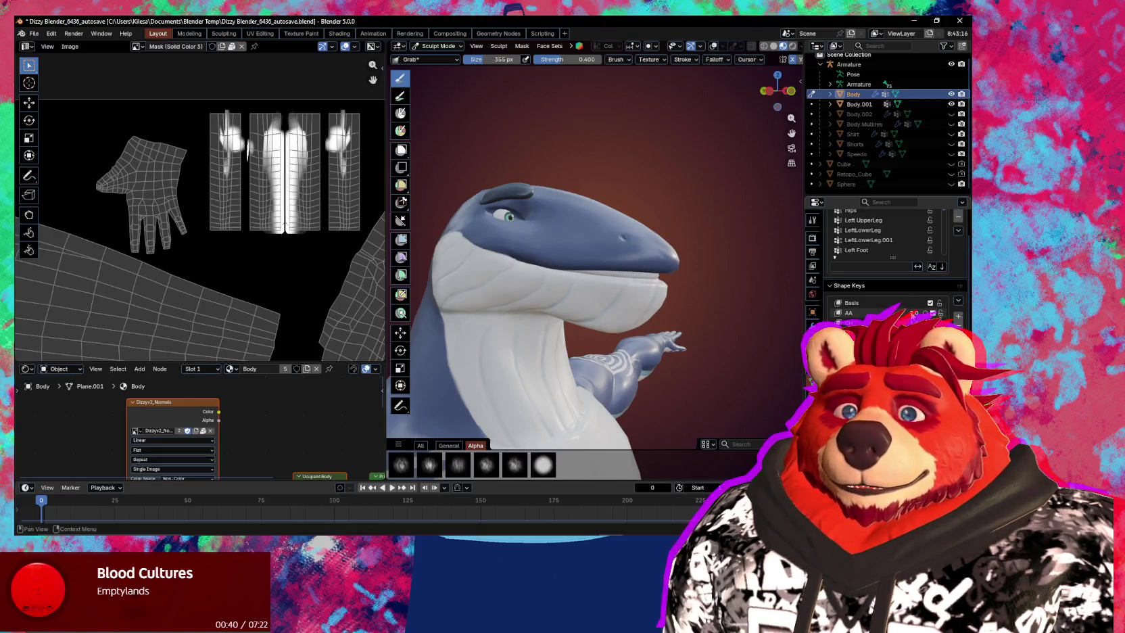
{"action": "left_click_drag", "start_coordinate": [915, 313], "coordinate": [930, 313]}
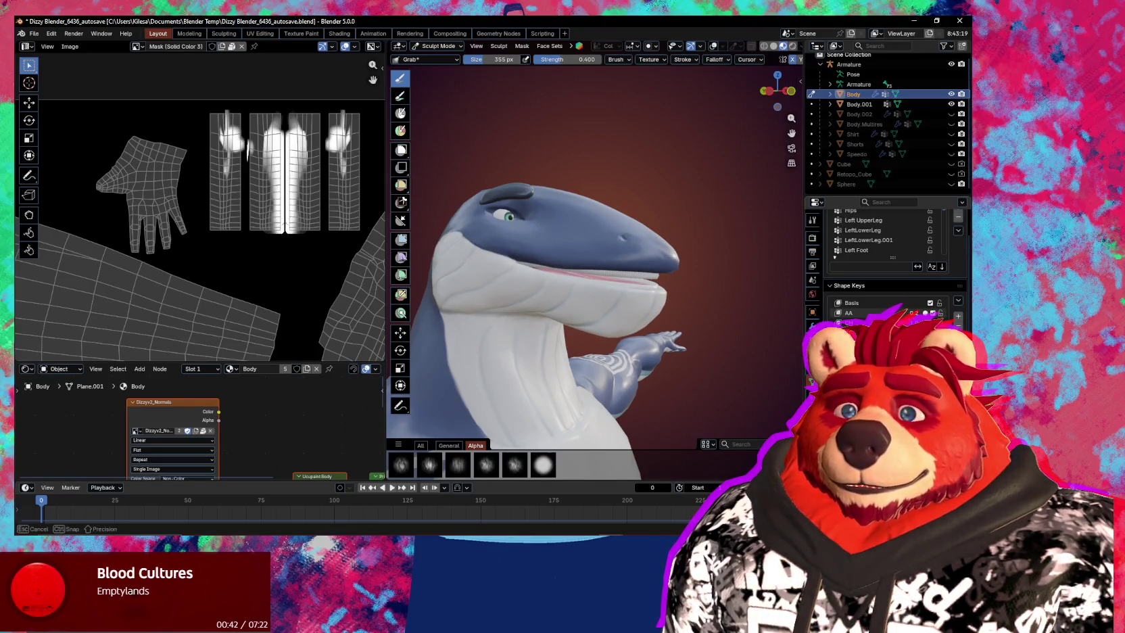
{"action": "middle_click_drag", "start_coordinate": [710, 271], "coordinate": [672, 260]}
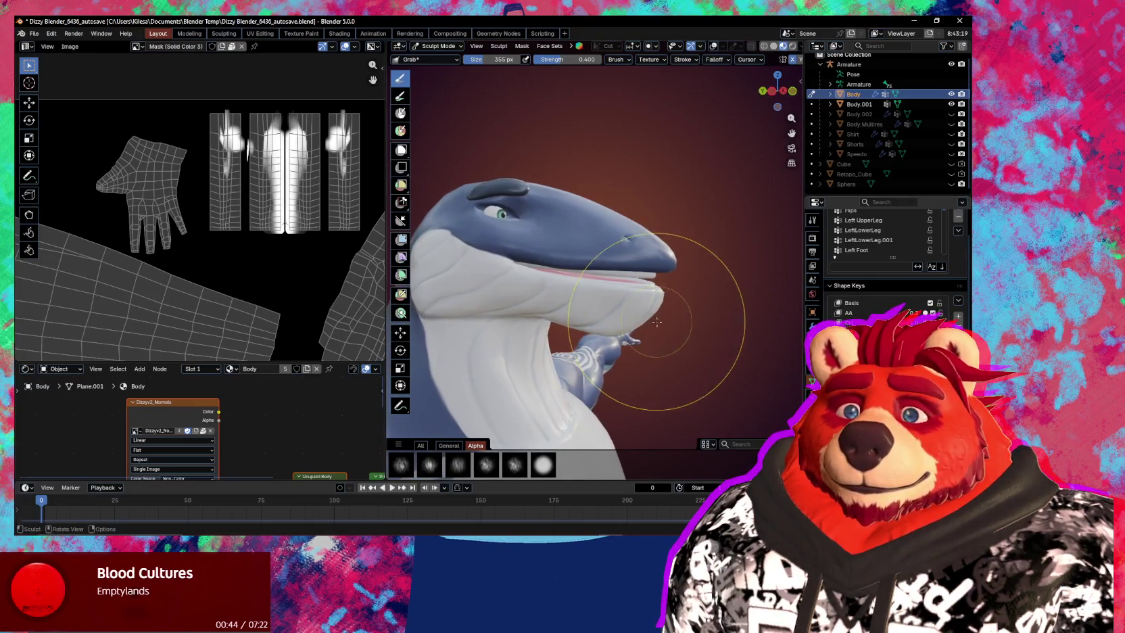
{"action": "key", "text": "ctrl+Tab"}
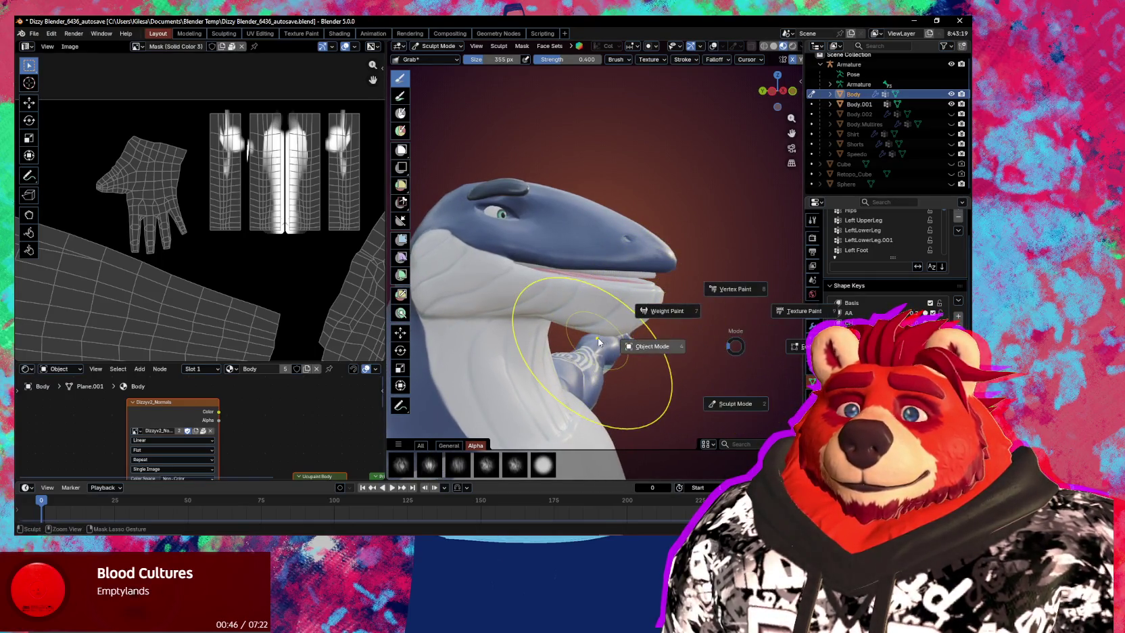
In Object Mode, add a shape key with New Shape From Mix, then return to Sculpt Mode.
{"action": "left_click", "coordinate": [653, 346]}
{"action": "key", "text": "q"}
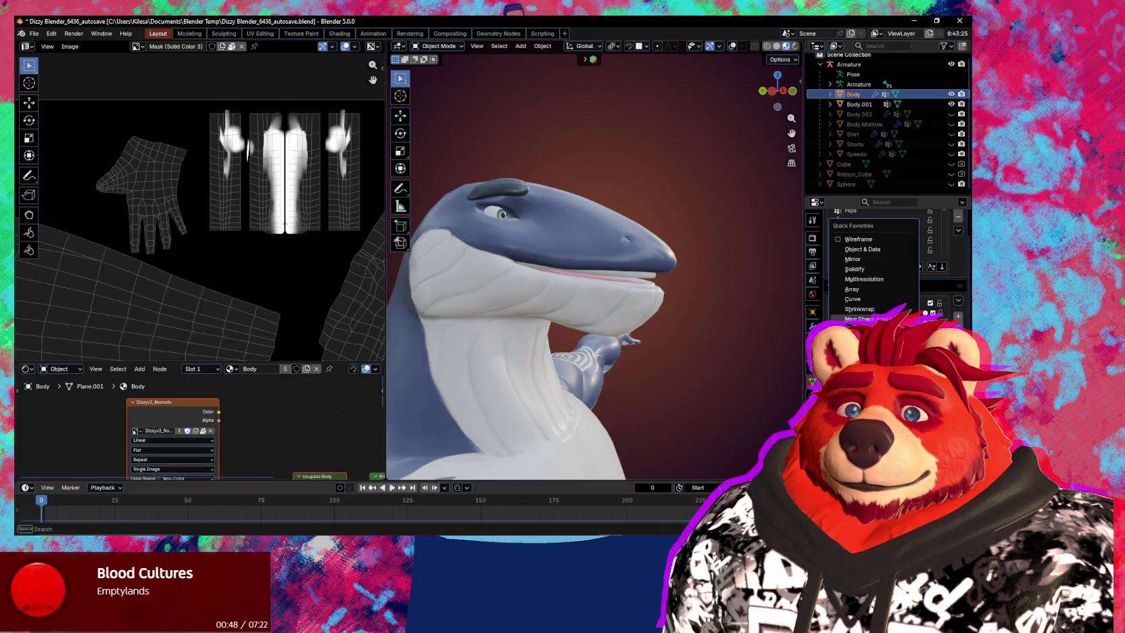
{"action": "left_click", "coordinate": [868, 318]}
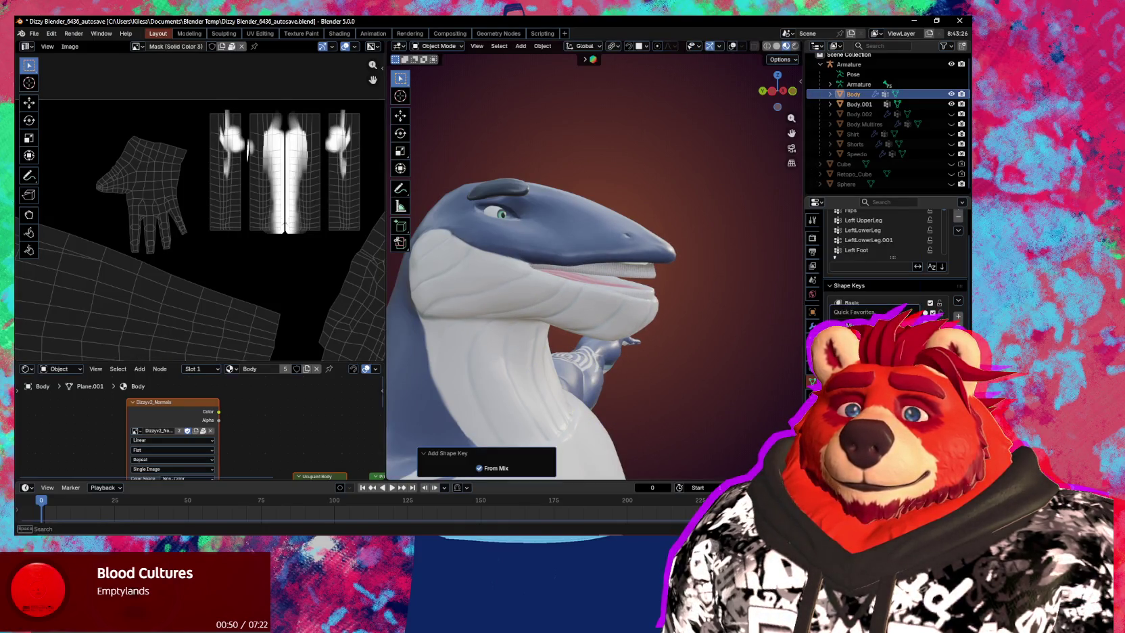
{"action": "left_click", "coordinate": [856, 331]}
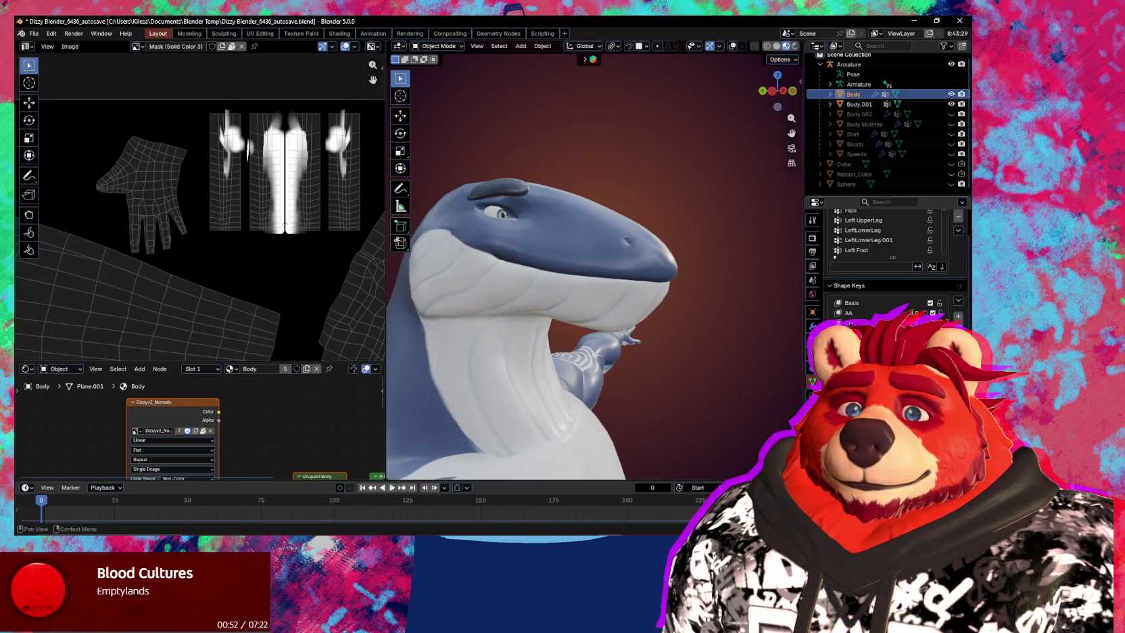
{"action": "mouse_move", "coordinate": [676, 351]}
{"action": "middle_mouse_down"}
{"action": "mouse_move", "coordinate": [693, 360]}
{"action": "mouse_move", "coordinate": [613, 301]}
{"action": "middle_mouse_up"}
{"action": "key", "text": "ctrl+Tab"}
{"action": "mouse_move", "coordinate": [619, 359]}
{"action": "middle_mouse_down"}
{"action": "mouse_move", "coordinate": [616, 341]}
{"action": "mouse_move", "coordinate": [602, 351]}
{"action": "mouse_move", "coordinate": [593, 287]}
{"action": "middle_mouse_up"}
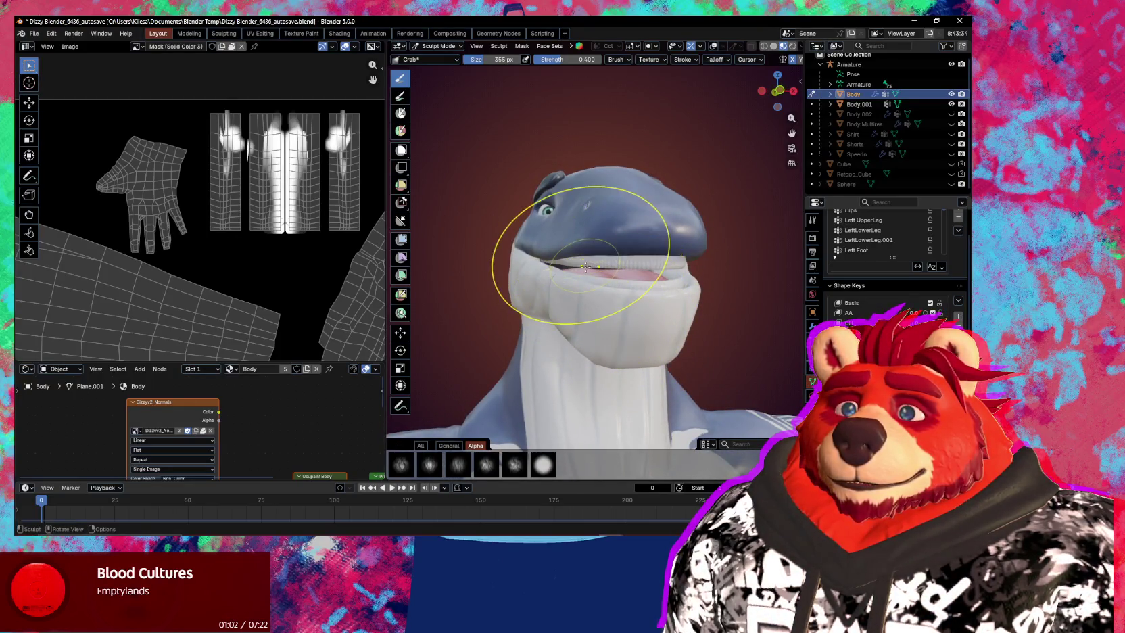
Set the Grab brush to 249 px and pull the lower jaw surface into shape.
{"action": "mouse_move", "coordinate": [582, 230]}
{"action": "middle_mouse_down", "text": "shift"}
{"action": "mouse_move", "coordinate": [603, 238]}
{"action": "mouse_move", "coordinate": [595, 275]}
{"action": "mouse_move", "coordinate": [599, 264]}
{"action": "mouse_move", "coordinate": [612, 281]}
{"action": "mouse_move", "coordinate": [633, 281]}
{"action": "mouse_move", "coordinate": [616, 306]}
{"action": "mouse_move", "coordinate": [701, 296]}
{"action": "middle_mouse_up", "text": "shift"}
{"action": "middle_click_drag", "start_coordinate": [602, 276], "coordinate": [599, 263], "text": "shift"}
{"action": "mouse_move", "coordinate": [664, 285]}
{"action": "middle_mouse_down"}
{"action": "mouse_move", "coordinate": [674, 268]}
{"action": "mouse_move", "coordinate": [734, 351]}
{"action": "mouse_move", "coordinate": [679, 277]}
{"action": "mouse_move", "coordinate": [661, 269]}
{"action": "mouse_move", "coordinate": [626, 289]}
{"action": "middle_mouse_up"}
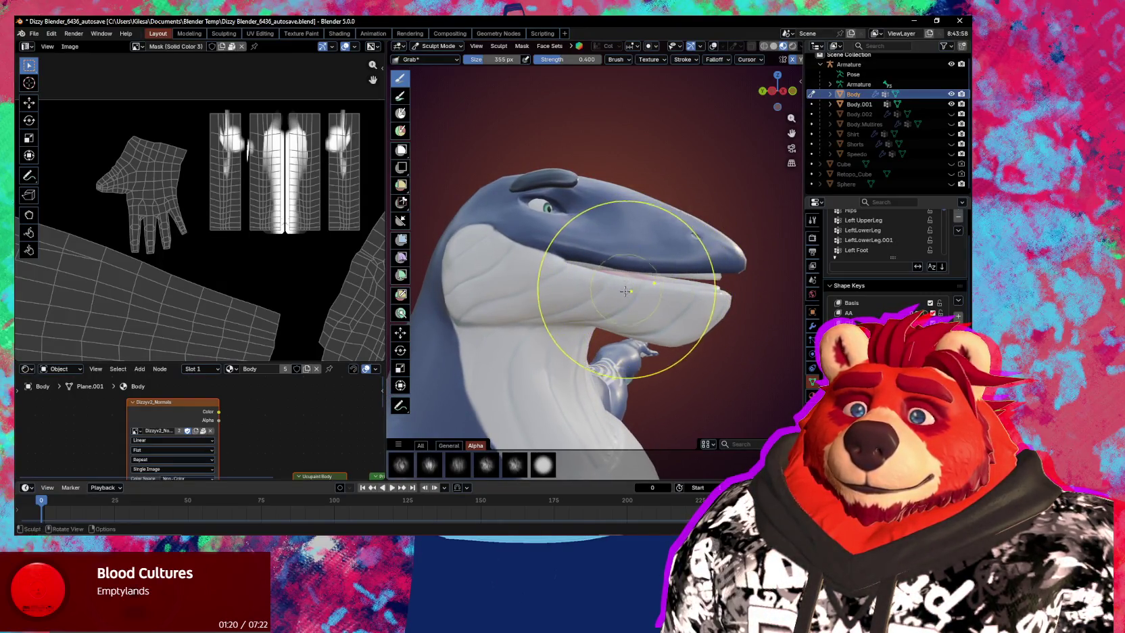
{"action": "key", "text": "f"}
{"action": "left_click", "coordinate": [667, 299]}
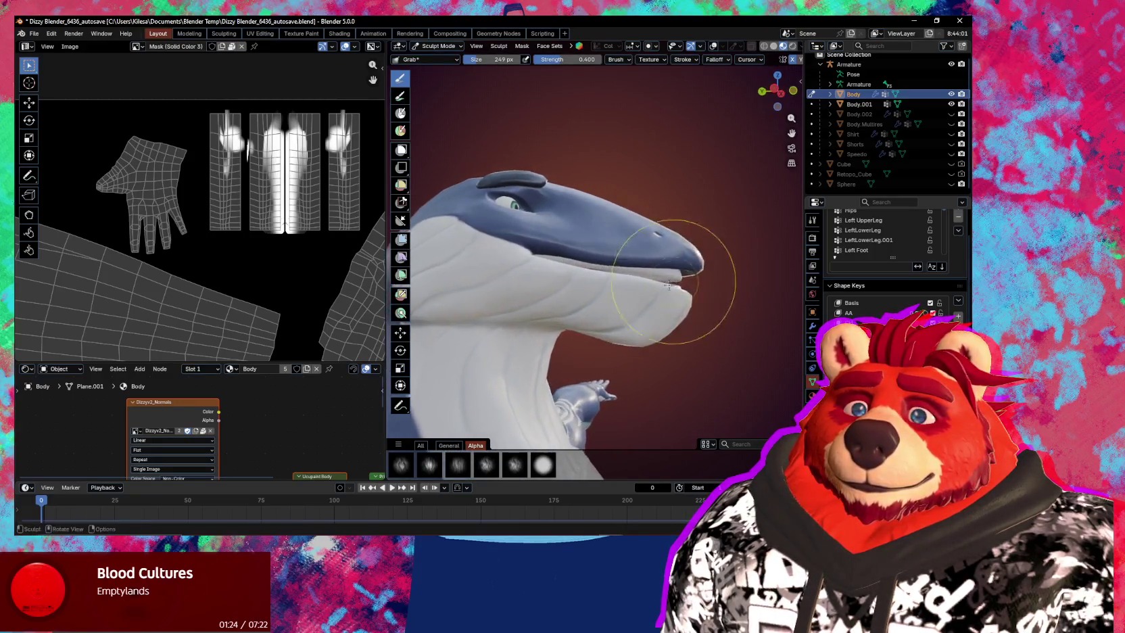
{"action": "middle_click_drag", "start_coordinate": [700, 292], "coordinate": [605, 287]}
{"action": "left_click_drag", "start_coordinate": [671, 300], "coordinate": [682, 298]}
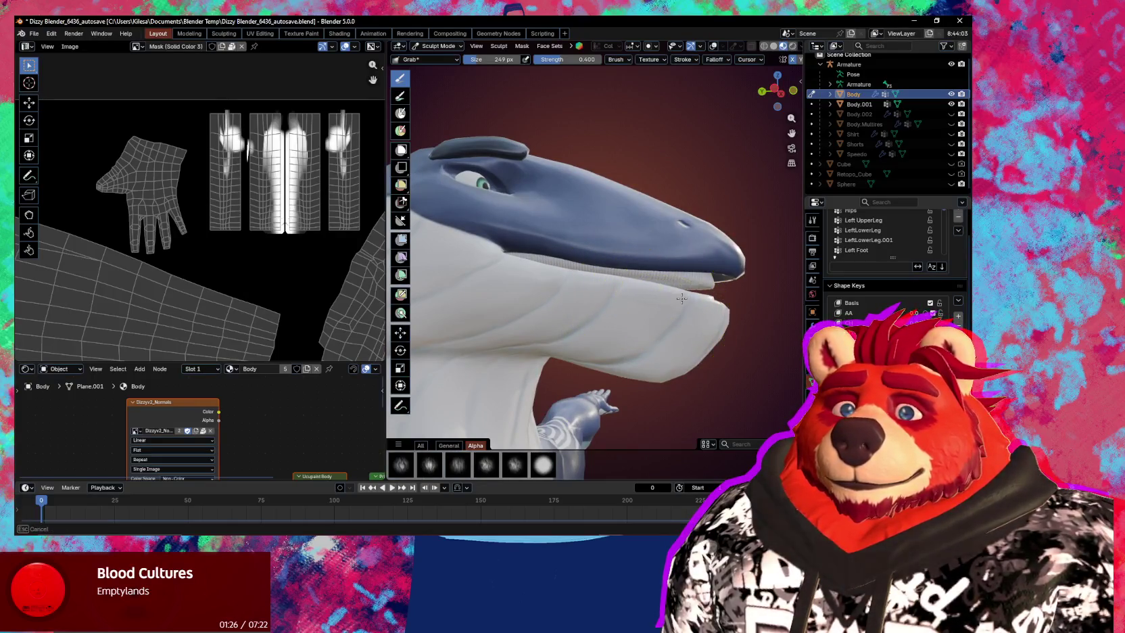
{"action": "mouse_move", "coordinate": [705, 309]}
{"action": "middle_mouse_down"}
{"action": "mouse_move", "coordinate": [681, 332]}
{"action": "mouse_move", "coordinate": [567, 330]}
{"action": "mouse_move", "coordinate": [703, 334]}
{"action": "middle_mouse_up"}
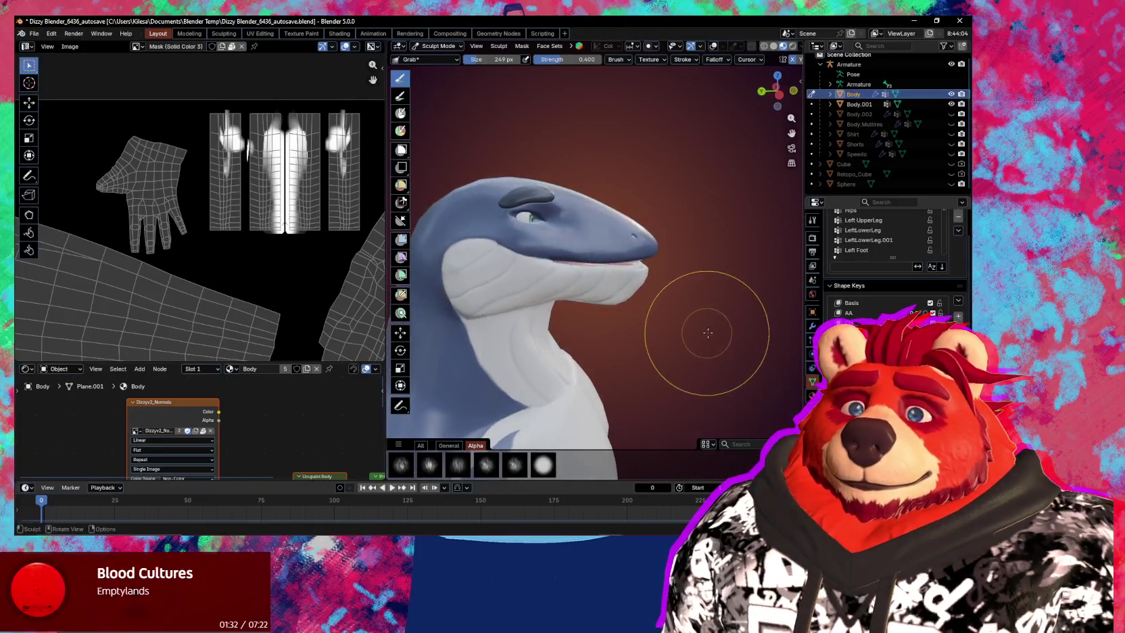
Toggle to Object Mode and back, then pull the tip of the lower jaw tighter.
{"action": "key", "text": "ctrl+Tab"}
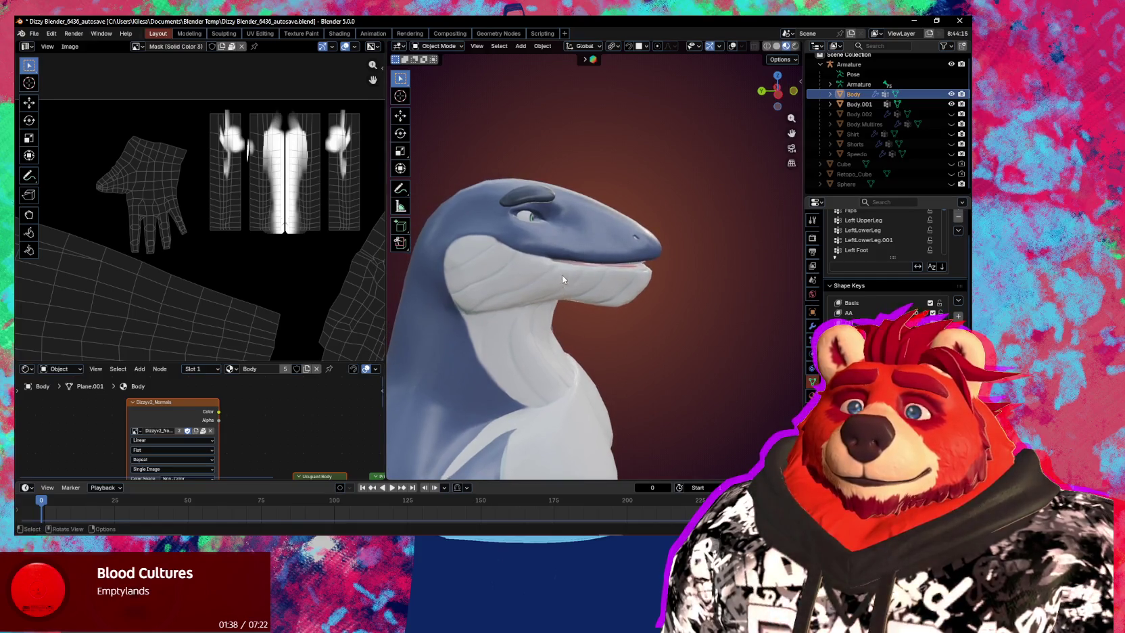
{"action": "key", "text": "ctrl+Tab"}
{"action": "scroll", "coordinate": [569, 307], "scroll_direction": "up", "scroll_amount": 3}
{"action": "mouse_move", "coordinate": [532, 314]}
{"action": "middle_mouse_down"}
{"action": "mouse_move", "coordinate": [597, 318]}
{"action": "mouse_move", "coordinate": [545, 339]}
{"action": "mouse_move", "coordinate": [657, 301]}
{"action": "mouse_move", "coordinate": [539, 326]}
{"action": "middle_mouse_up"}
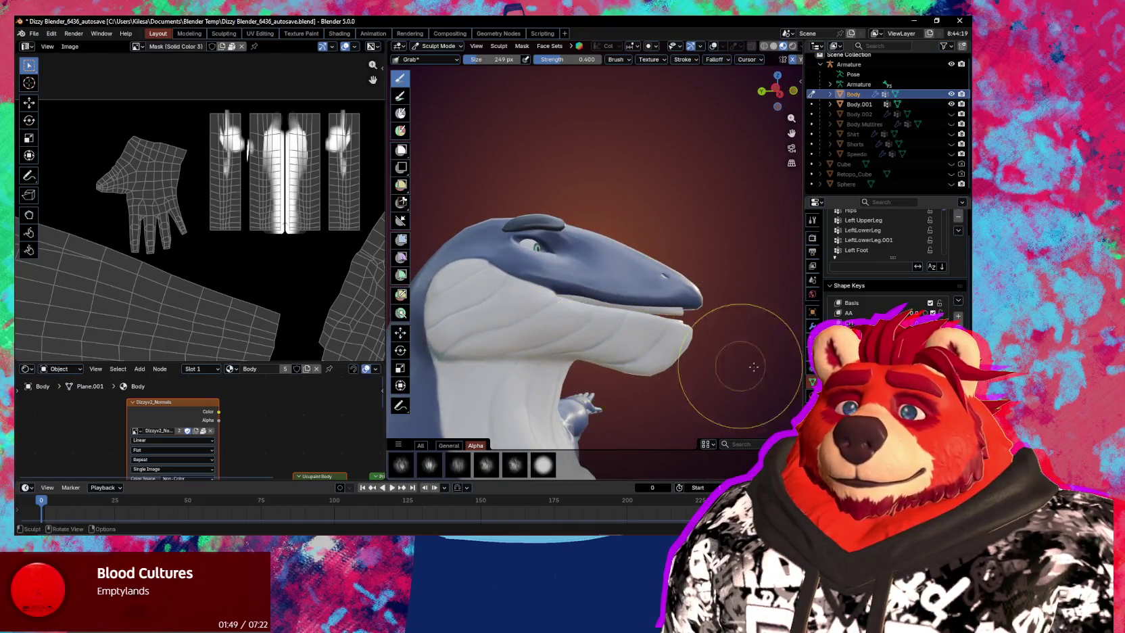
{"action": "mouse_move", "coordinate": [693, 324]}
{"action": "left_mouse_down"}
{"action": "mouse_move", "coordinate": [682, 307]}
{"action": "mouse_move", "coordinate": [680, 321]}
{"action": "mouse_move", "coordinate": [684, 308]}
{"action": "mouse_move", "coordinate": [682, 321]}
{"action": "left_mouse_up"}
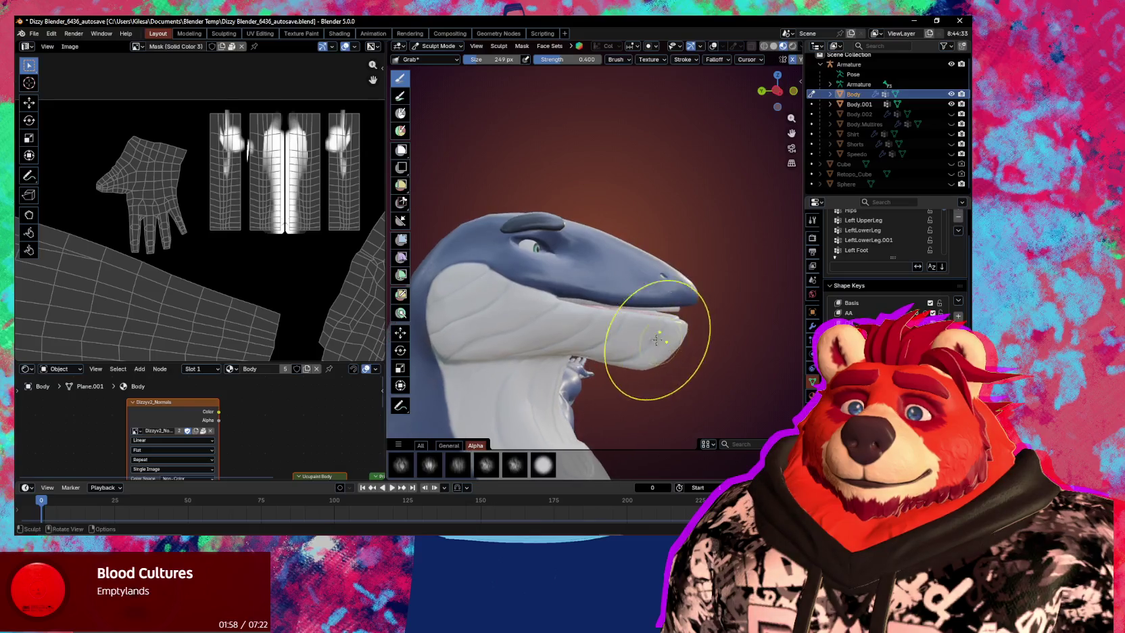
{"action": "scroll", "coordinate": [665, 326], "scroll_direction": "up", "scroll_amount": 2}
Nudge the jaw surface with a 202 px Grab brush, then shrink it to 184 px while orbiting.
{"action": "middle_click_drag", "start_coordinate": [574, 328], "coordinate": [573, 328]}
{"action": "key", "text": "f"}
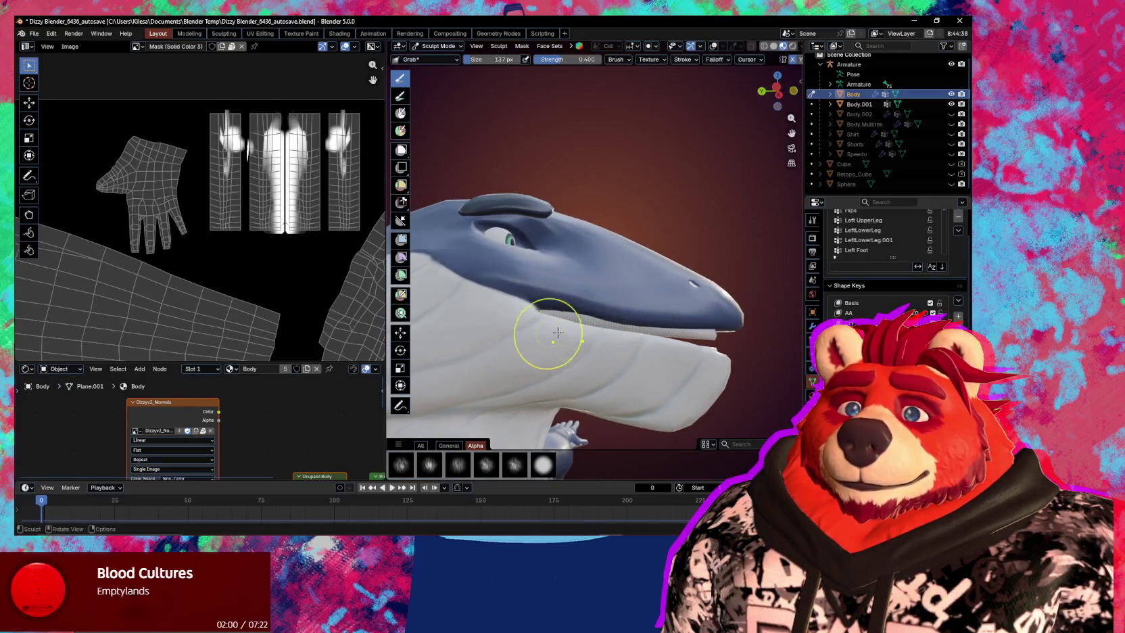
{"action": "left_click", "coordinate": [574, 328]}
{"action": "left_click_drag", "start_coordinate": [573, 324], "coordinate": [576, 321]}
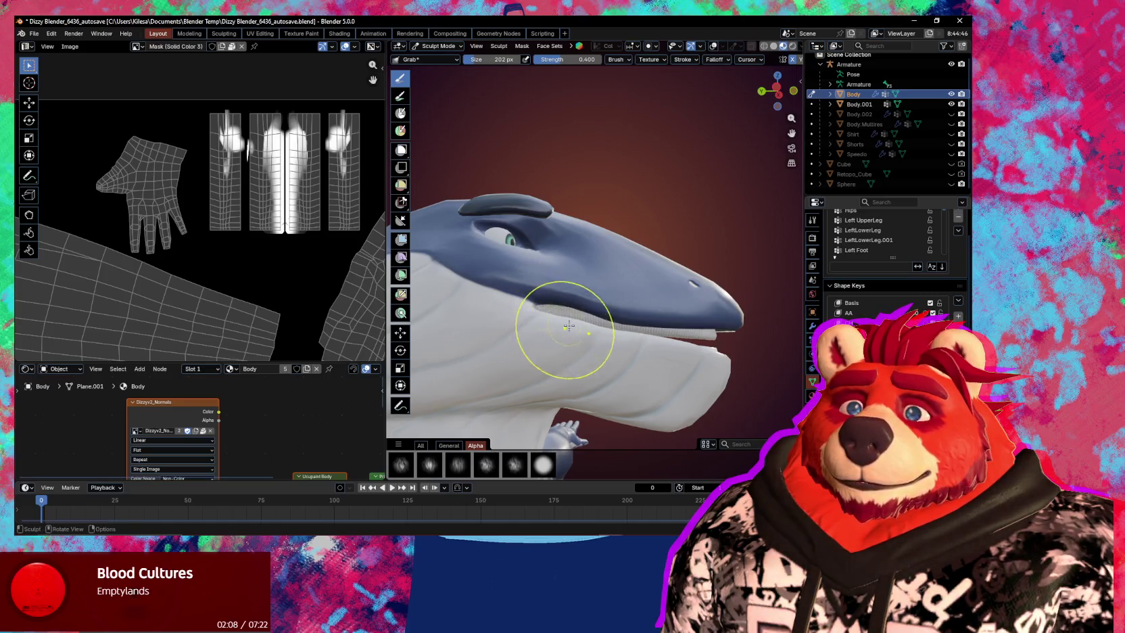
{"action": "middle_click_drag", "start_coordinate": [566, 324], "coordinate": [524, 340]}
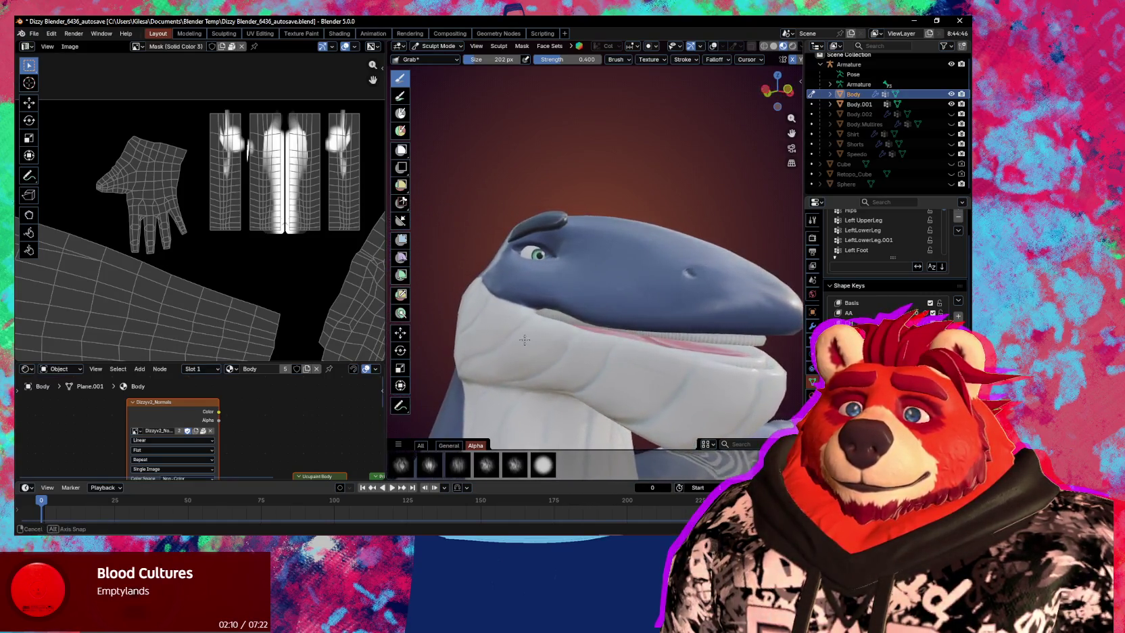
{"action": "middle_click_drag", "start_coordinate": [525, 340], "coordinate": [535, 327]}
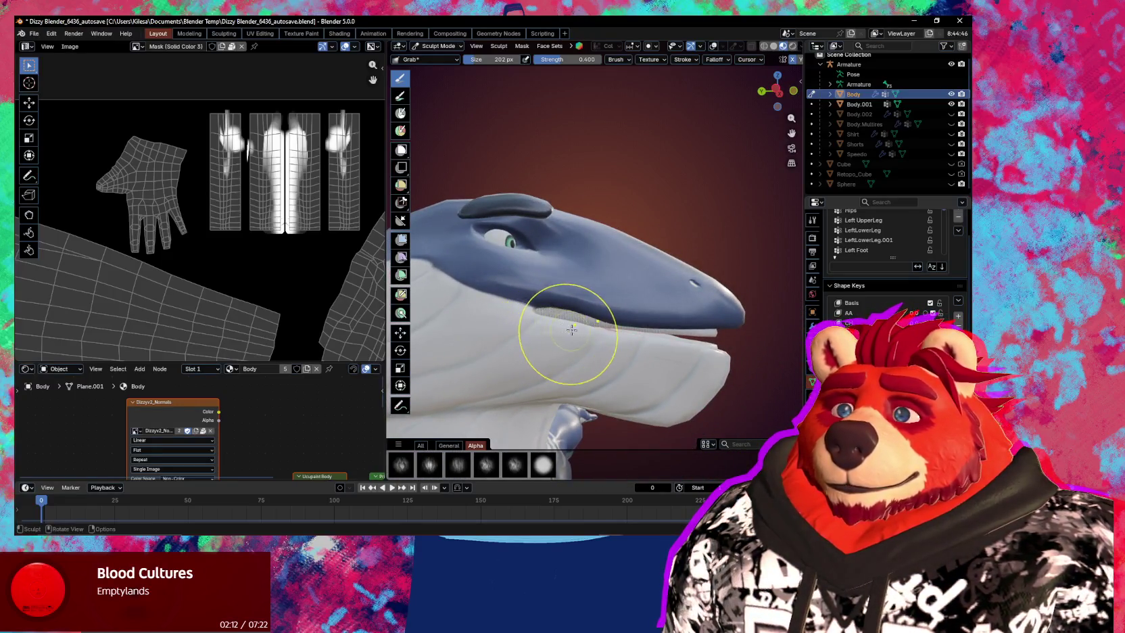
{"action": "key", "text": "f"}
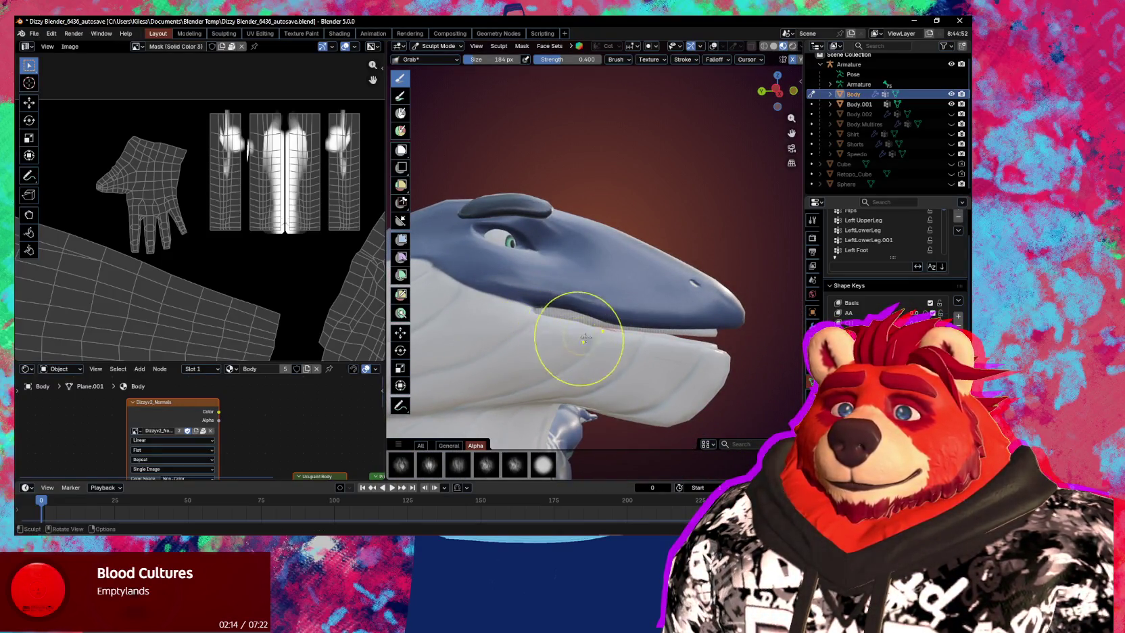
{"action": "middle_click_drag", "start_coordinate": [581, 336], "coordinate": [603, 347]}
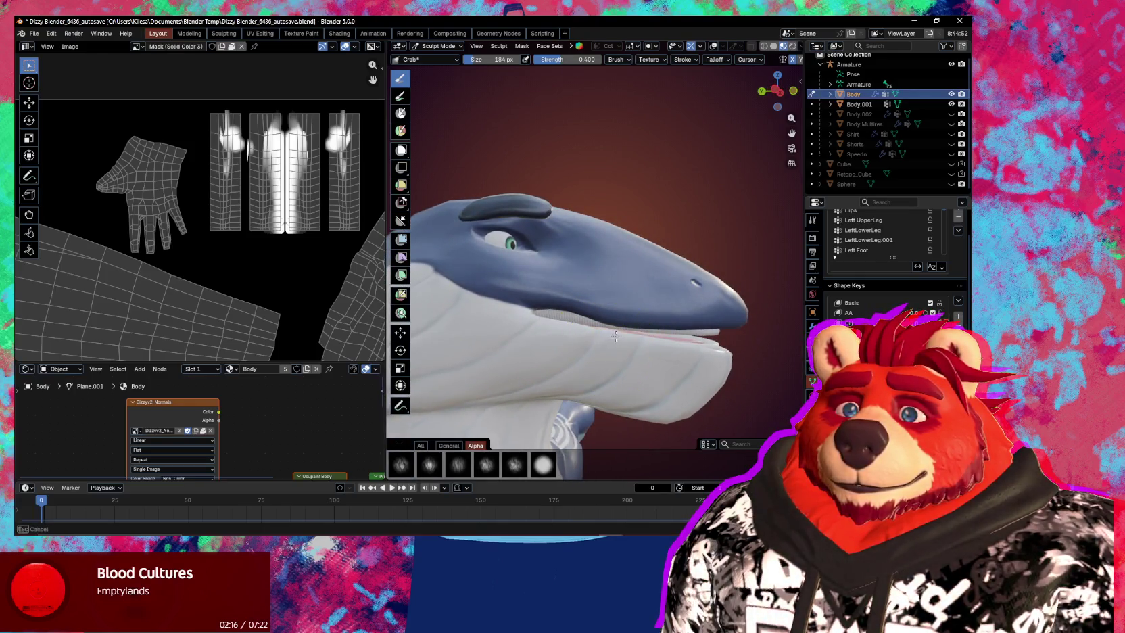
{"action": "middle_click_drag", "start_coordinate": [637, 342], "coordinate": [620, 327]}
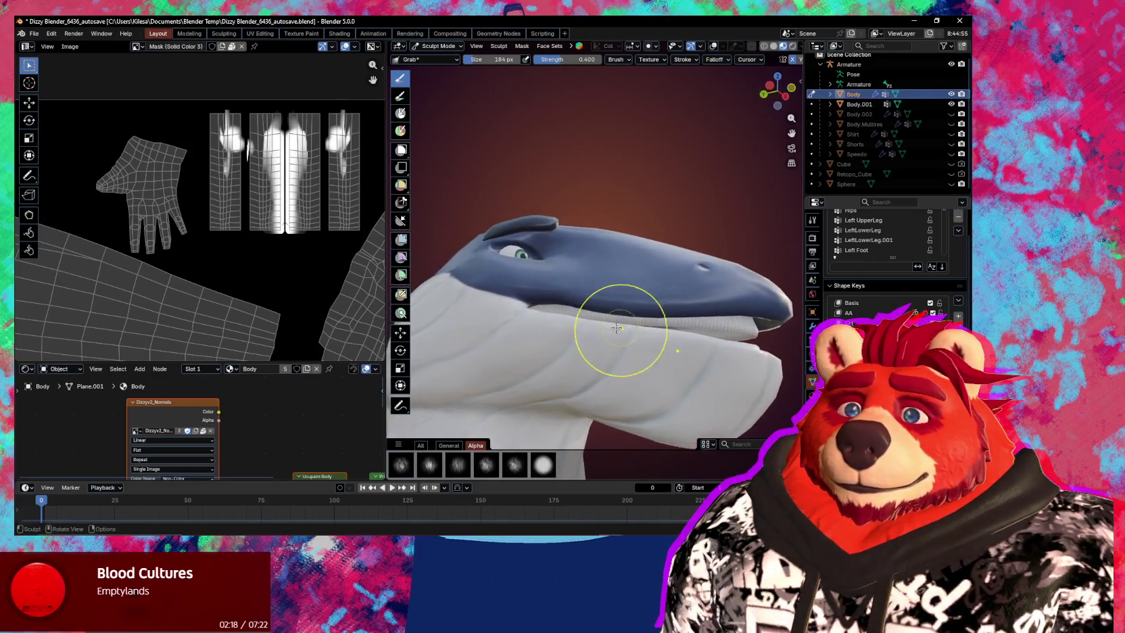
{"action": "mouse_move", "coordinate": [609, 325]}
{"action": "middle_mouse_down"}
{"action": "mouse_move", "coordinate": [715, 347]}
{"action": "mouse_move", "coordinate": [667, 357]}
{"action": "mouse_move", "coordinate": [578, 326]}
{"action": "mouse_move", "coordinate": [607, 329]}
{"action": "middle_mouse_up"}
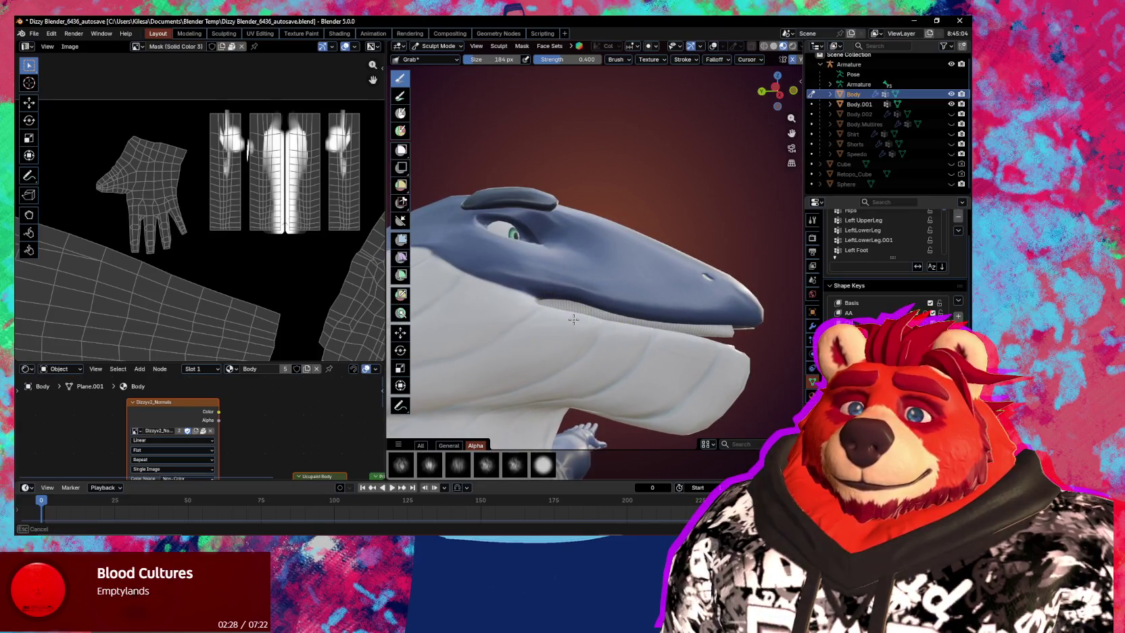
Enlarge the Grab brush to 325 px, then to 440 px.
{"action": "key", "text": "f"}
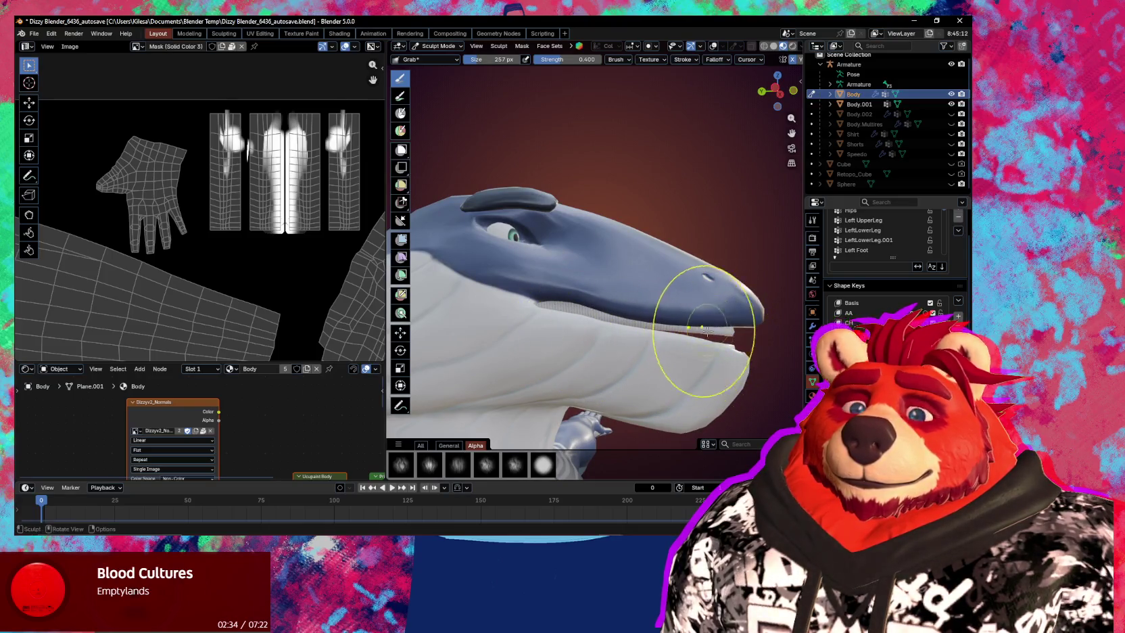
{"action": "mouse_move", "coordinate": [706, 328]}
{"action": "middle_mouse_down"}
{"action": "mouse_move", "coordinate": [714, 365]}
{"action": "mouse_move", "coordinate": [725, 324]}
{"action": "middle_mouse_up"}
{"action": "key", "text": "f"}
{"action": "left_click", "coordinate": [731, 318]}
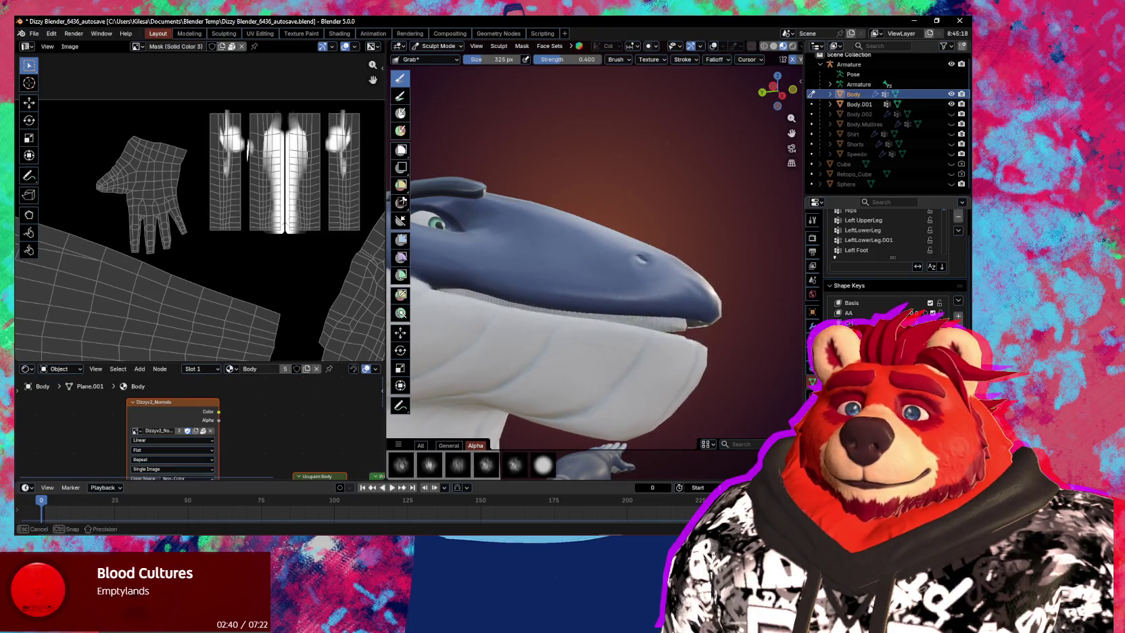
{"action": "key", "text": "f"}
{"action": "left_click", "coordinate": [685, 287]}
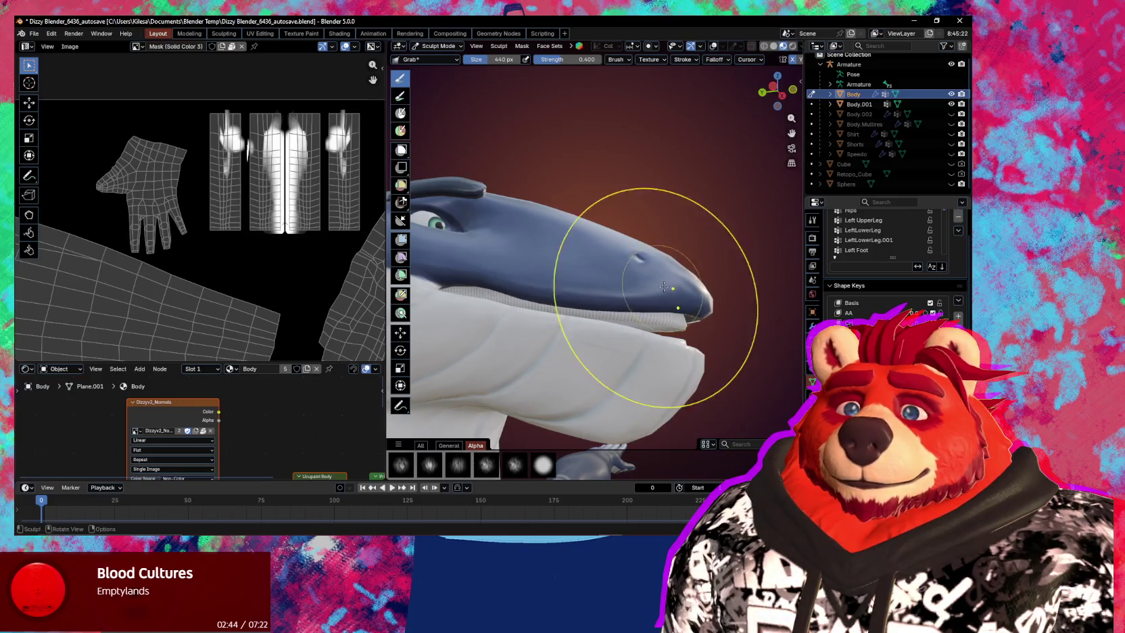
{"action": "middle_click_drag", "start_coordinate": [664, 287], "coordinate": [659, 290]}
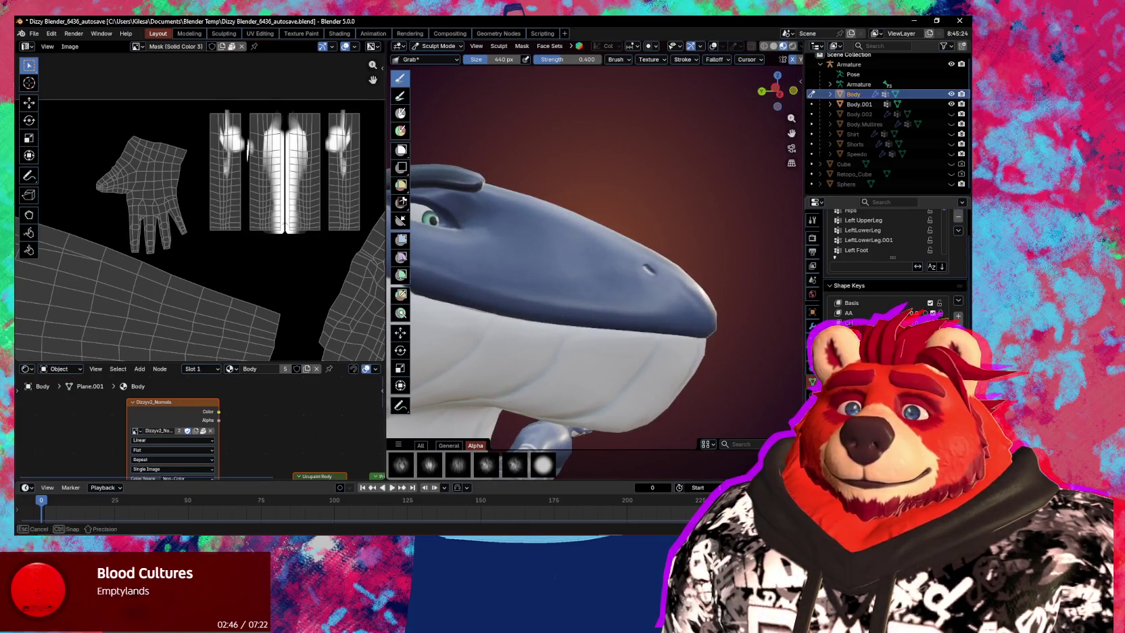
Pull the front of the lower jaw down and forward, checking front and side profiles.
{"action": "key", "text": "f"}
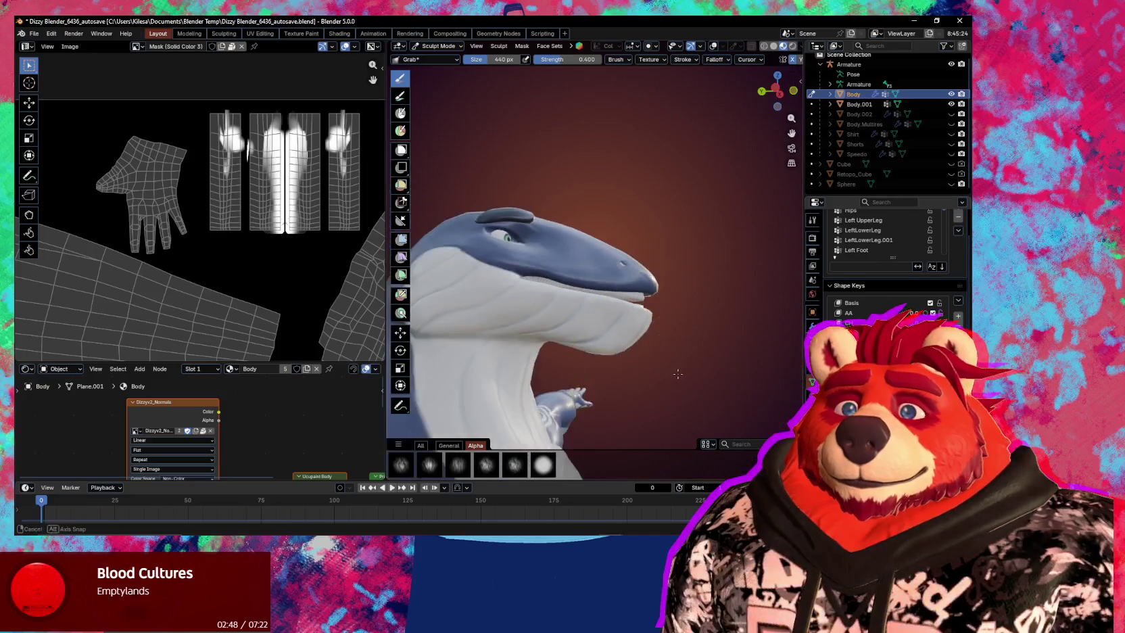
{"action": "left_click_drag", "start_coordinate": [664, 328], "coordinate": [689, 365]}
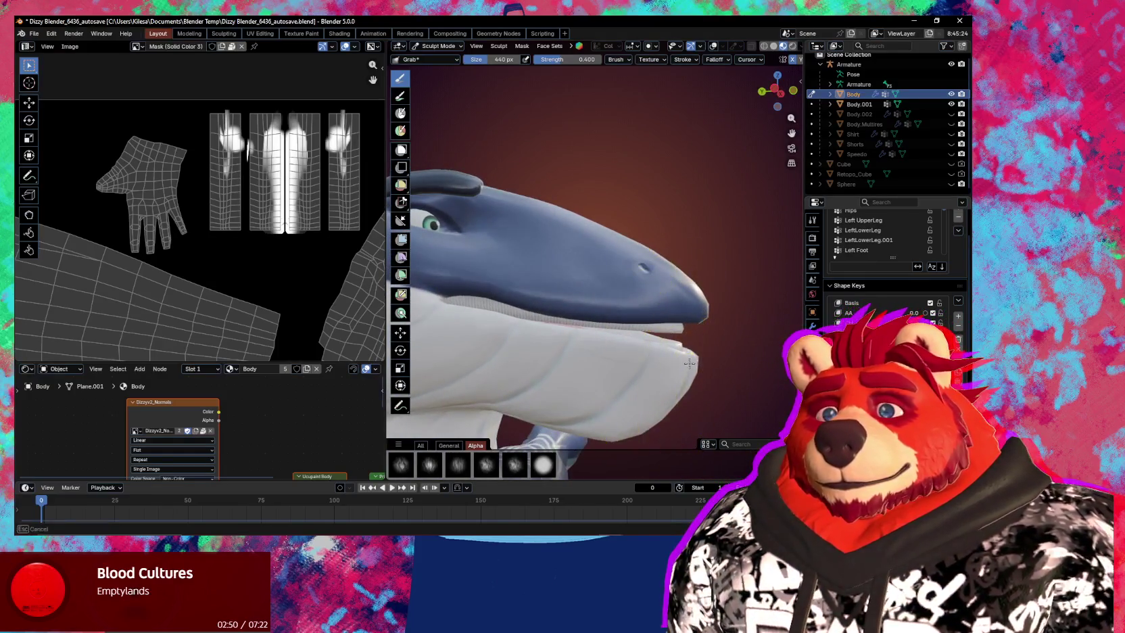
{"action": "mouse_move", "coordinate": [683, 359]}
{"action": "middle_mouse_down"}
{"action": "mouse_move", "coordinate": [597, 366]}
{"action": "mouse_move", "coordinate": [570, 398]}
{"action": "mouse_move", "coordinate": [566, 455]}
{"action": "mouse_move", "coordinate": [615, 339]}
{"action": "middle_mouse_up"}
{"action": "scroll", "coordinate": [577, 276], "scroll_direction": "up", "scroll_amount": 4}
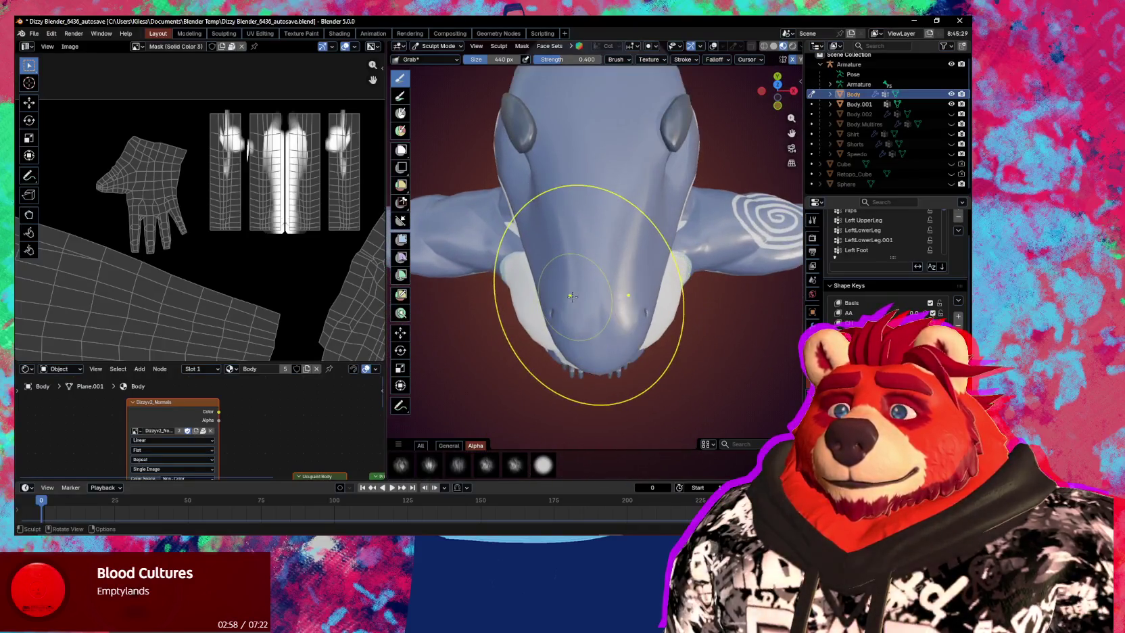
{"action": "middle_click_drag", "start_coordinate": [547, 319], "coordinate": [653, 277]}
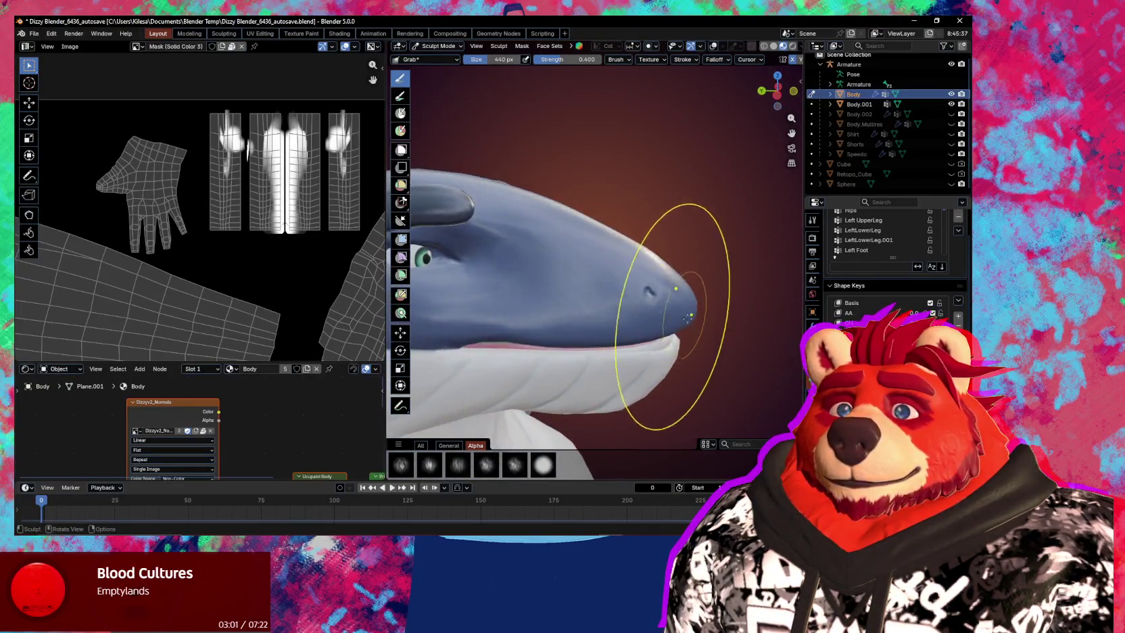
{"action": "left_click_drag", "start_coordinate": [581, 329], "coordinate": [581, 331]}
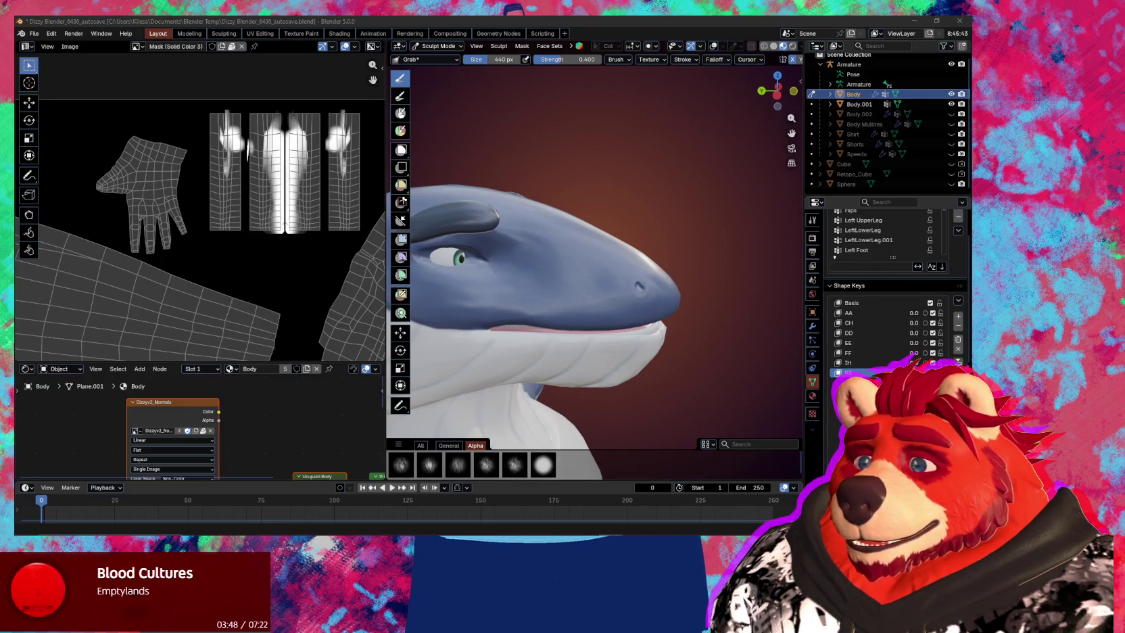
With DD at 1.0, create shape key NN from the mix in Object Mode and reset DD to 0.
{"action": "left_click", "coordinate": [925, 333]}
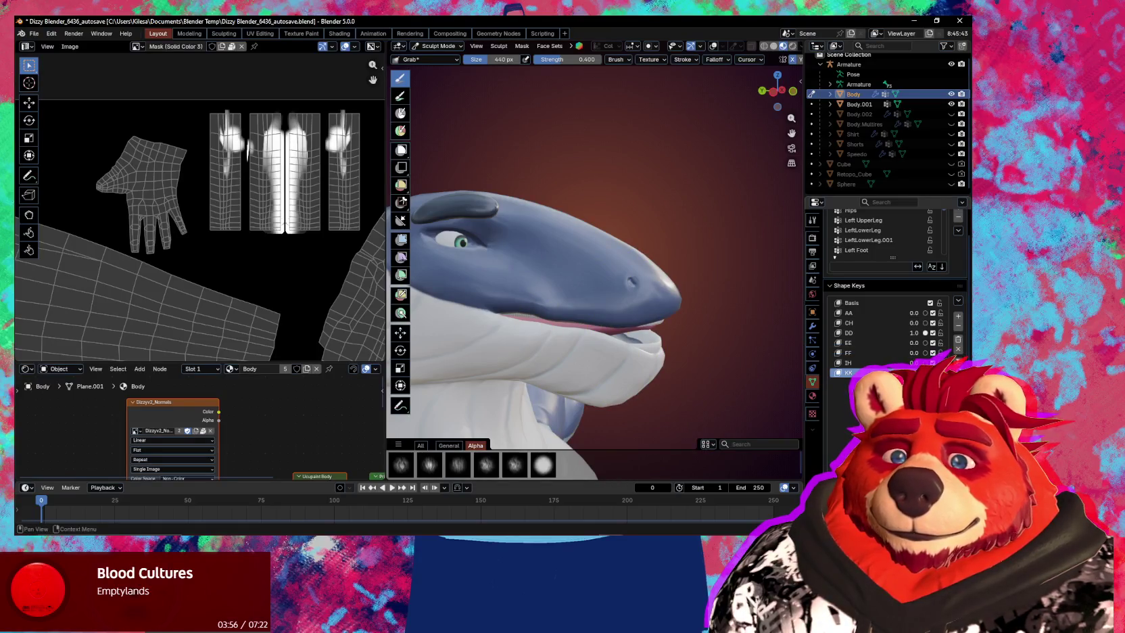
{"action": "key", "text": "ctrl+Tab"}
{"action": "left_click", "coordinate": [707, 353]}
{"action": "mouse_move", "coordinate": [707, 352]}
{"action": "middle_mouse_down"}
{"action": "mouse_move", "coordinate": [680, 336]}
{"action": "mouse_move", "coordinate": [739, 355]}
{"action": "middle_mouse_up"}
{"action": "key", "text": "q"}
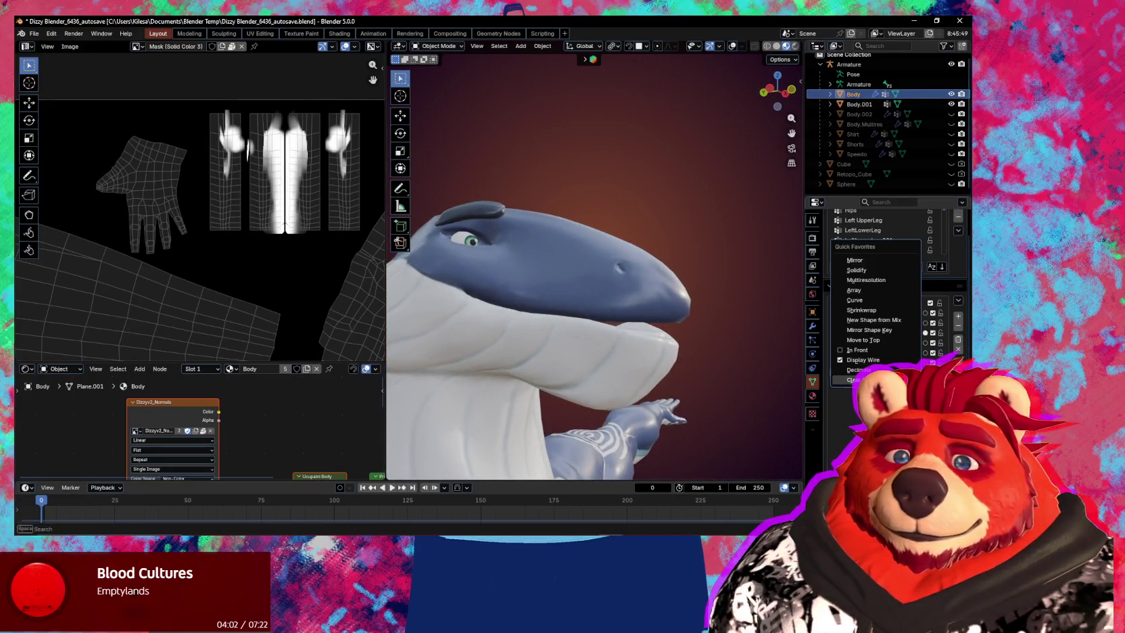
{"action": "left_click", "coordinate": [884, 329]}
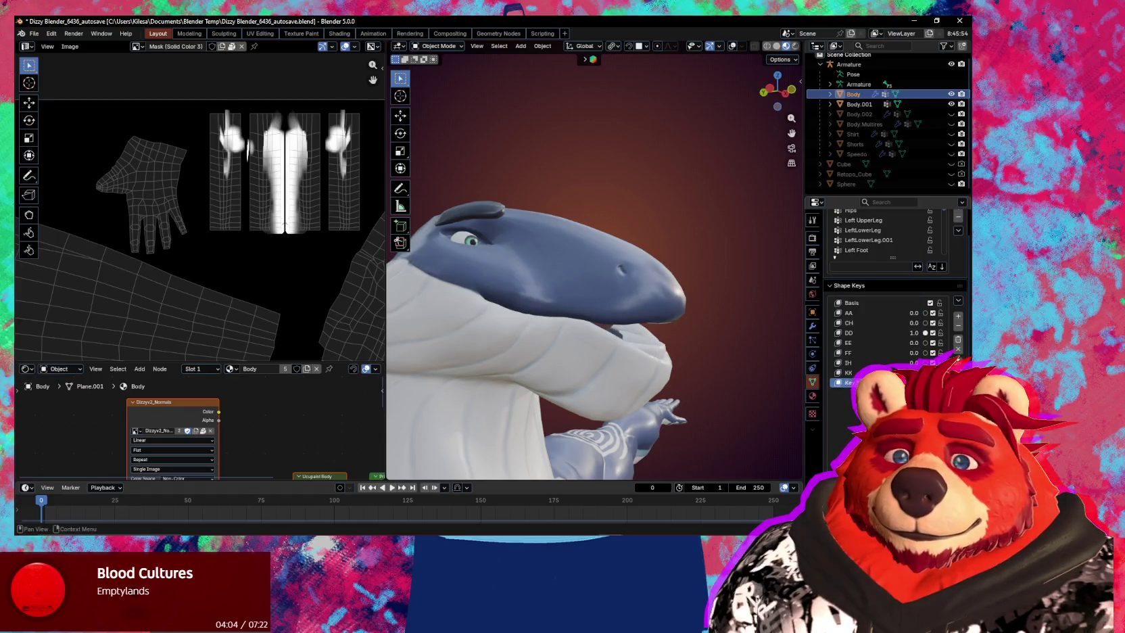
{"action": "key", "text": "ctrl+z"}
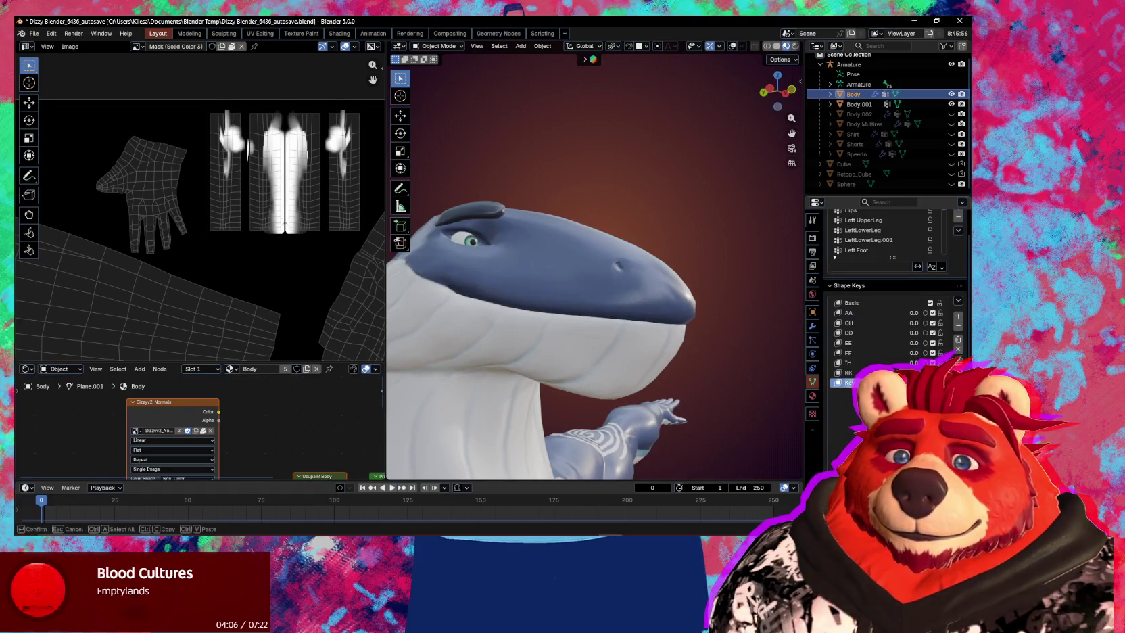
{"action": "key", "text": "Return"}
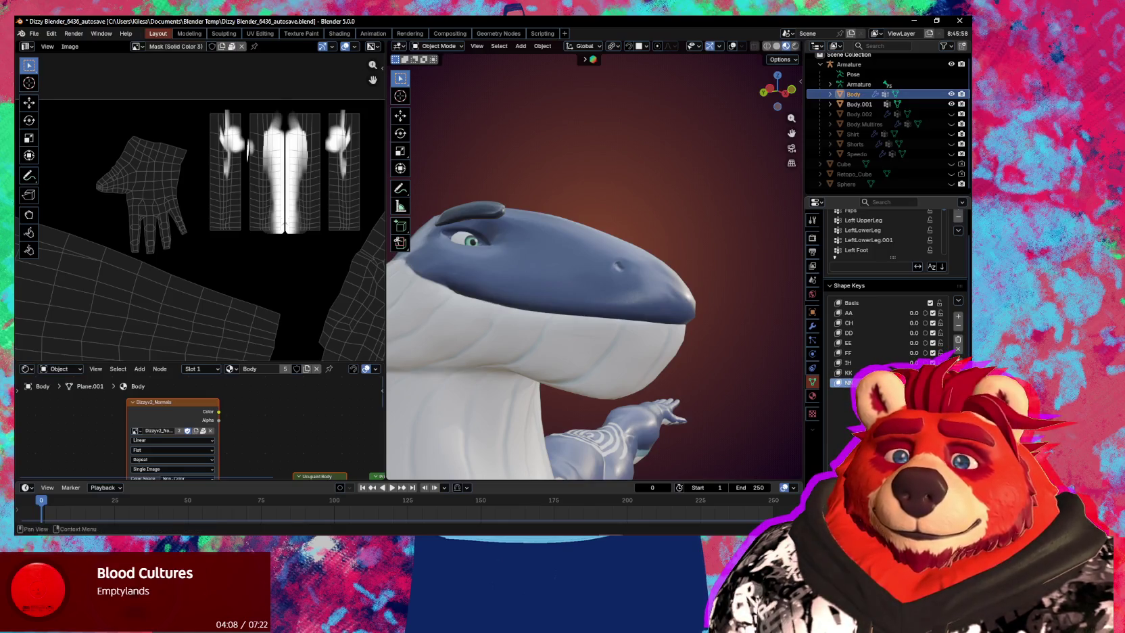
Back in Sculpt Mode, pull the head toward the snout with a 329 px brush, then enlarge it to 367 px.
{"action": "middle_click_drag", "start_coordinate": [633, 378], "coordinate": [646, 382]}
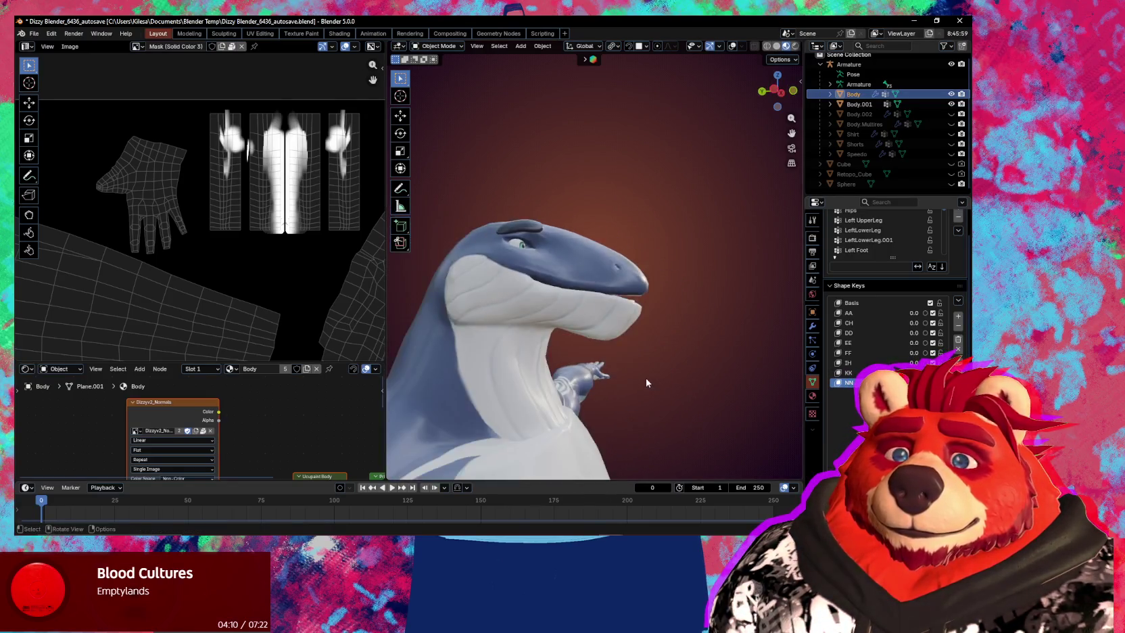
{"action": "scroll", "coordinate": [647, 382], "scroll_direction": "up", "scroll_amount": 3}
{"action": "key", "text": "ctrl+Tab"}
{"action": "left_click", "coordinate": [552, 331]}
{"action": "key", "text": "f"}
{"action": "left_click", "coordinate": [554, 304]}
{"action": "left_click_drag", "start_coordinate": [475, 300], "coordinate": [597, 320]}
{"action": "key", "text": "f"}
{"action": "left_click", "coordinate": [605, 316]}
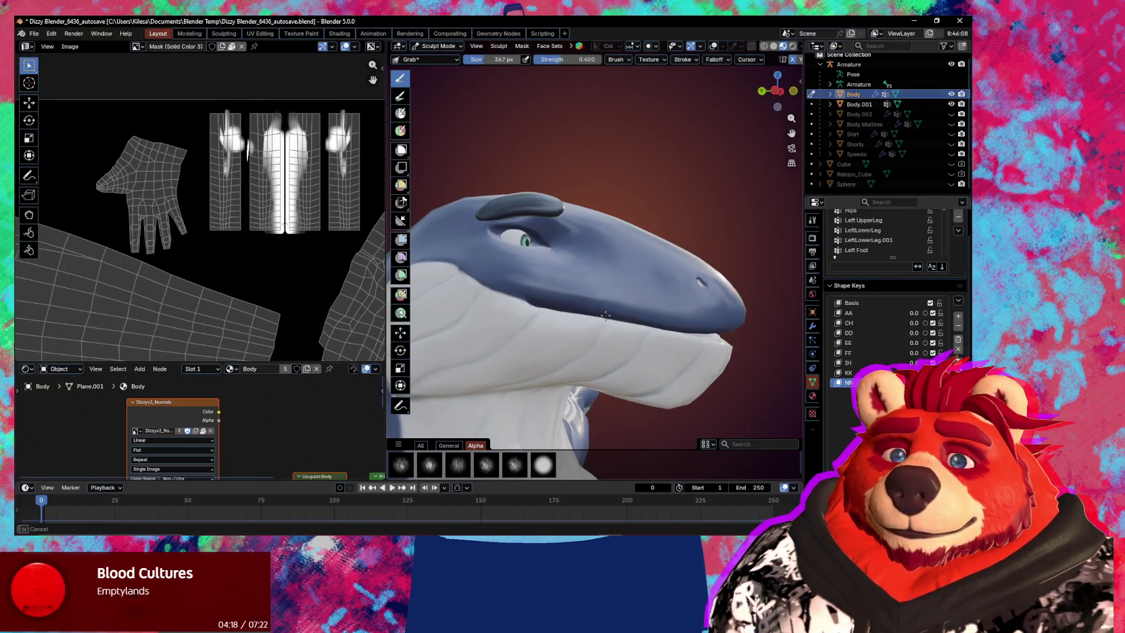
Reshape the jaw, cheek and area below the eye with Grab strokes.
{"action": "left_click_drag", "start_coordinate": [515, 298], "coordinate": [581, 316]}
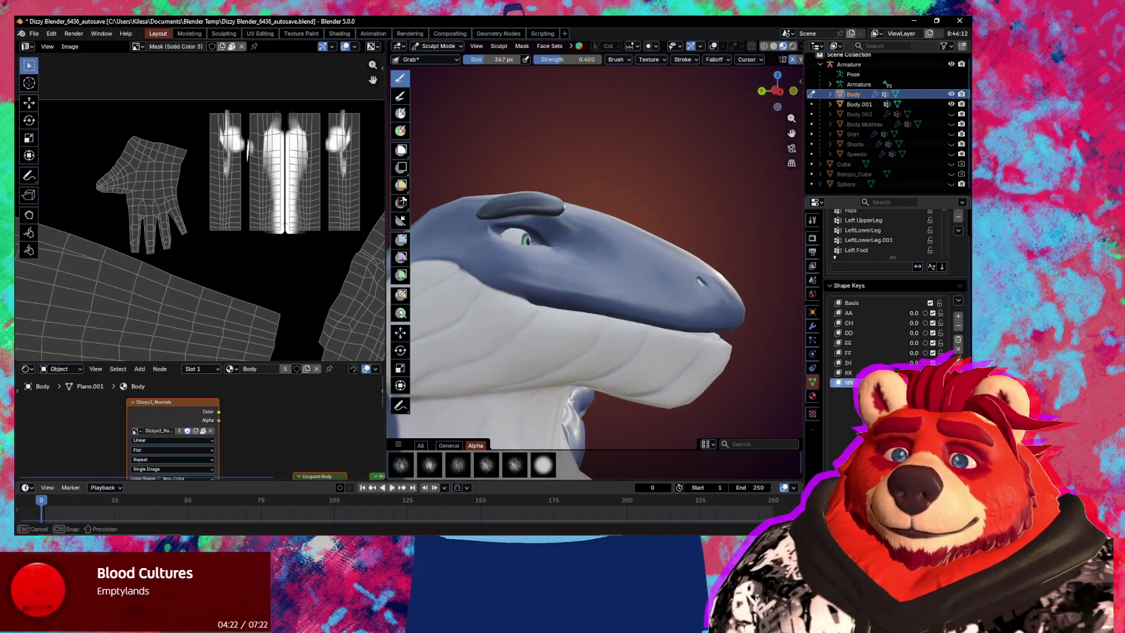
{"action": "left_click_drag", "start_coordinate": [574, 309], "coordinate": [541, 304]}
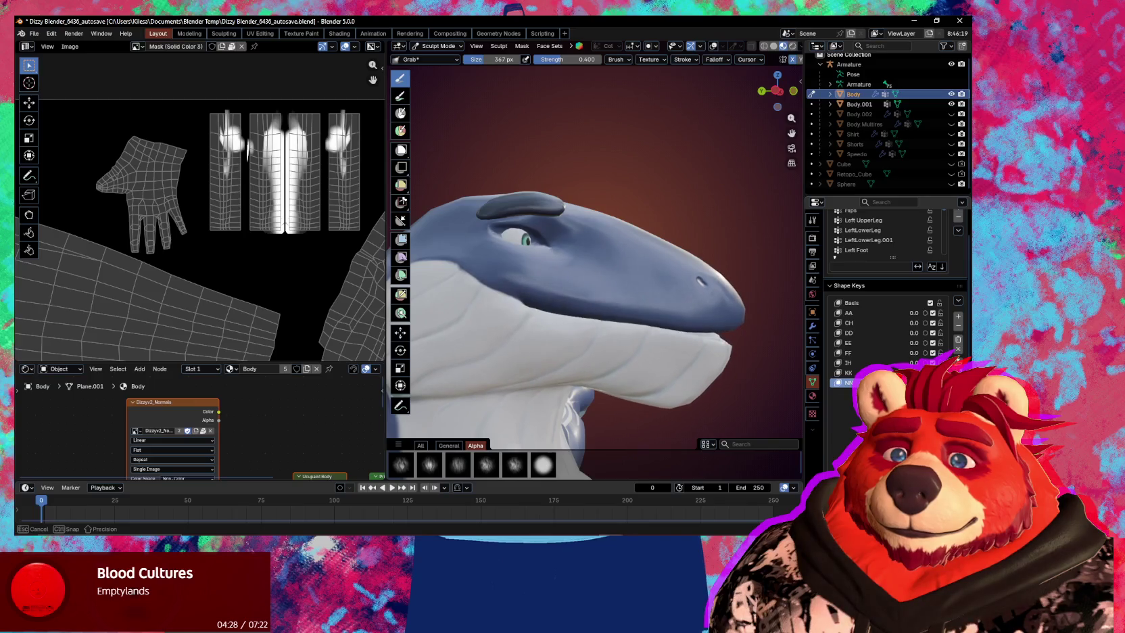
{"action": "left_click_drag", "start_coordinate": [574, 324], "coordinate": [575, 324]}
{"action": "middle_click_drag", "start_coordinate": [574, 325], "coordinate": [565, 291]}
{"action": "mouse_move", "coordinate": [561, 308]}
{"action": "left_mouse_down"}
{"action": "mouse_move", "coordinate": [527, 297]}
{"action": "mouse_move", "coordinate": [560, 369]}
{"action": "left_mouse_up"}
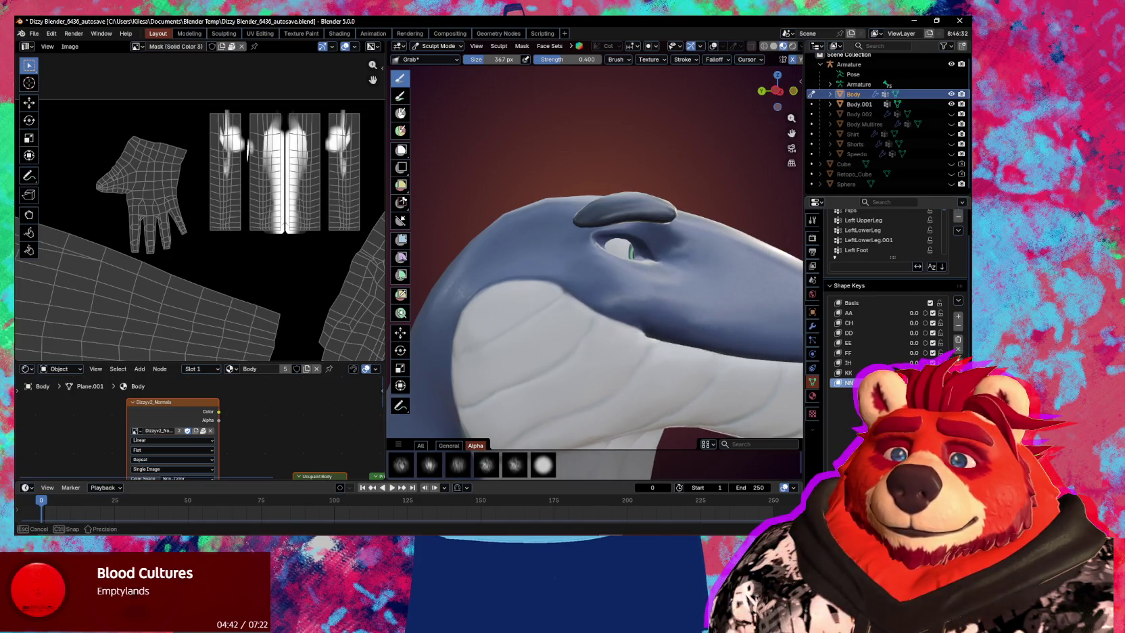
Shift the jaw and neck surface, shrink the brush to 256 px, and return to Object Mode.
{"action": "left_click_drag", "start_coordinate": [676, 379], "coordinate": [808, 432]}
{"action": "key", "text": "f"}
{"action": "left_click", "coordinate": [597, 308]}
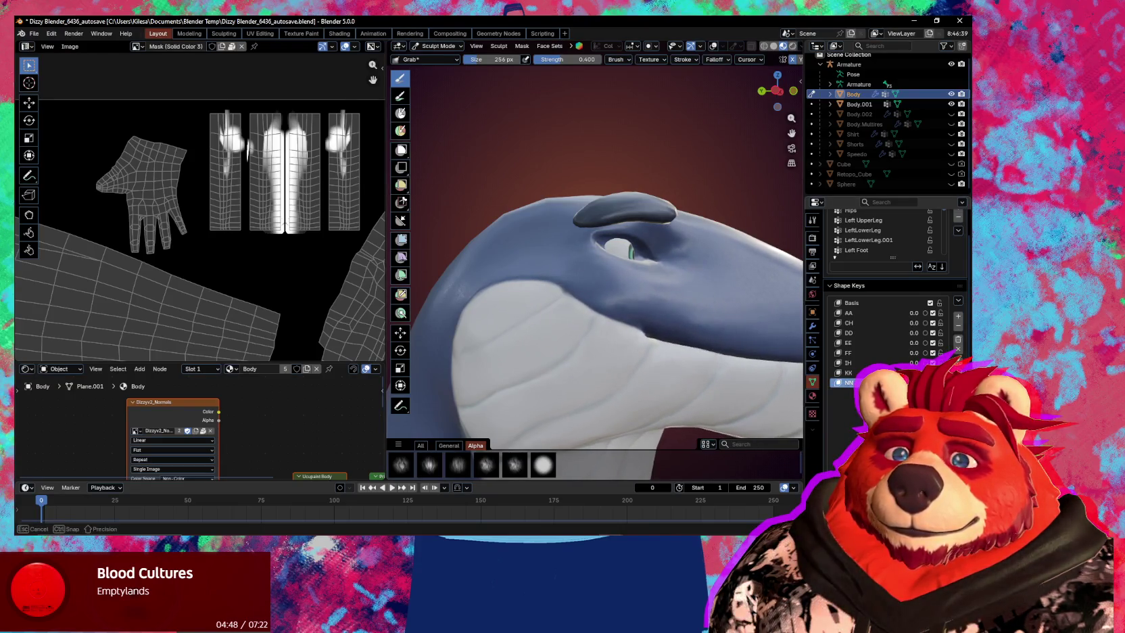
{"action": "mouse_move", "coordinate": [728, 376]}
{"action": "middle_mouse_down"}
{"action": "mouse_move", "coordinate": [593, 351]}
{"action": "mouse_move", "coordinate": [731, 404]}
{"action": "middle_mouse_up"}
{"action": "key", "text": "ctrl+Tab"}
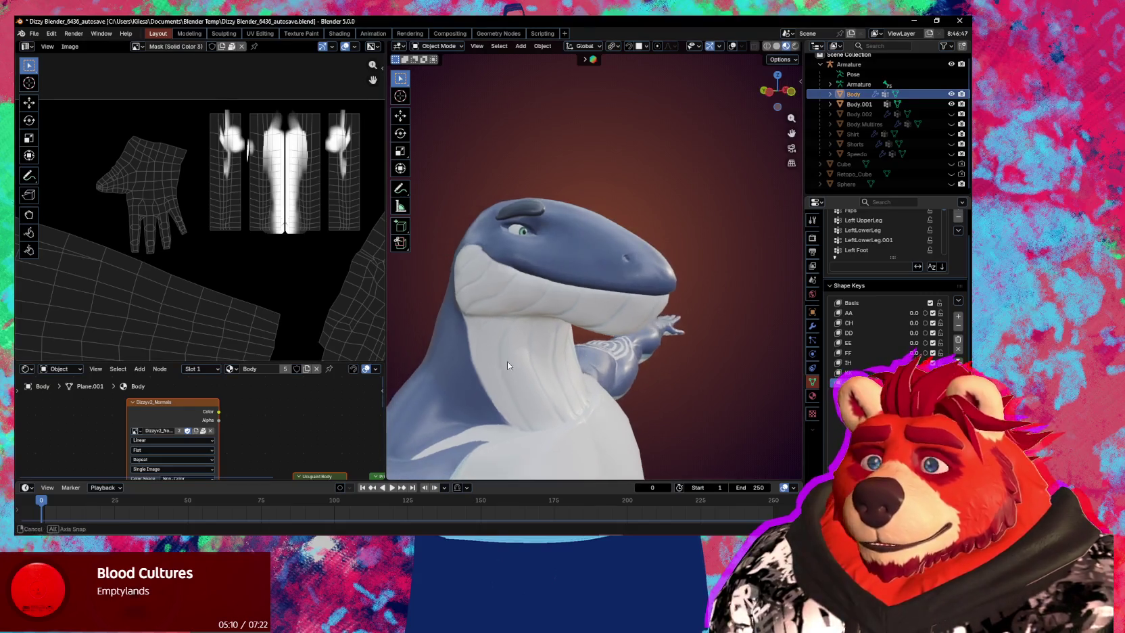
Set AA to 1.0, make a new shape key from the mix, clear all key values and rename it.
{"action": "scroll", "coordinate": [595, 305], "scroll_direction": "up", "scroll_amount": 3}
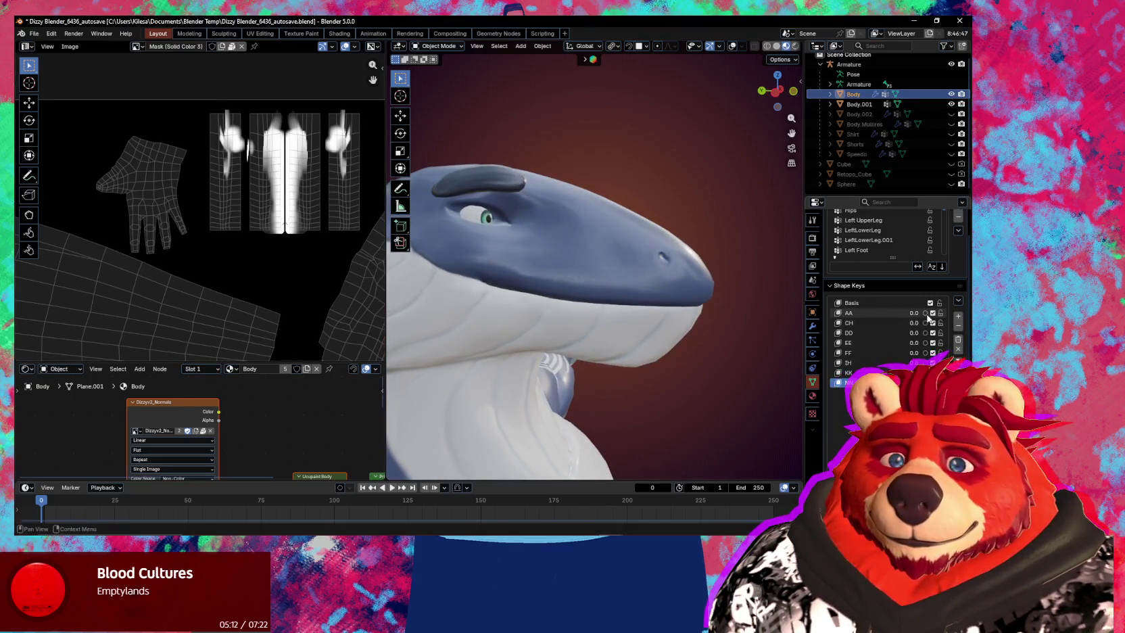
{"action": "left_click", "coordinate": [926, 313]}
{"action": "key", "text": "q"}
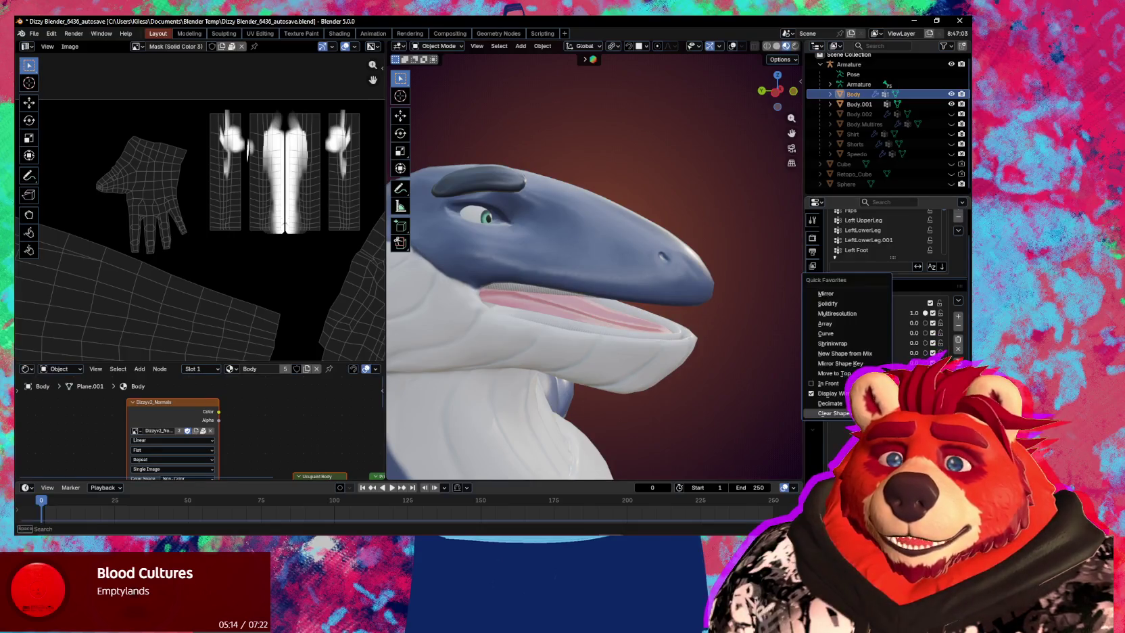
{"action": "key", "text": "Escape"}
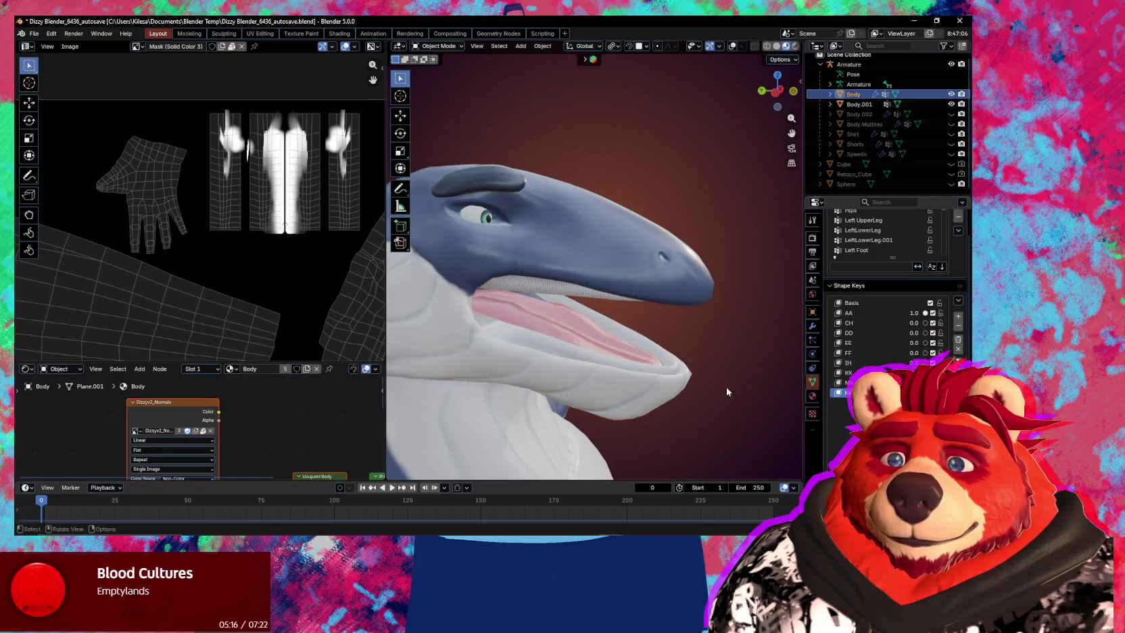
{"action": "key", "text": "q"}
{"action": "key", "text": "ctrl+z"}
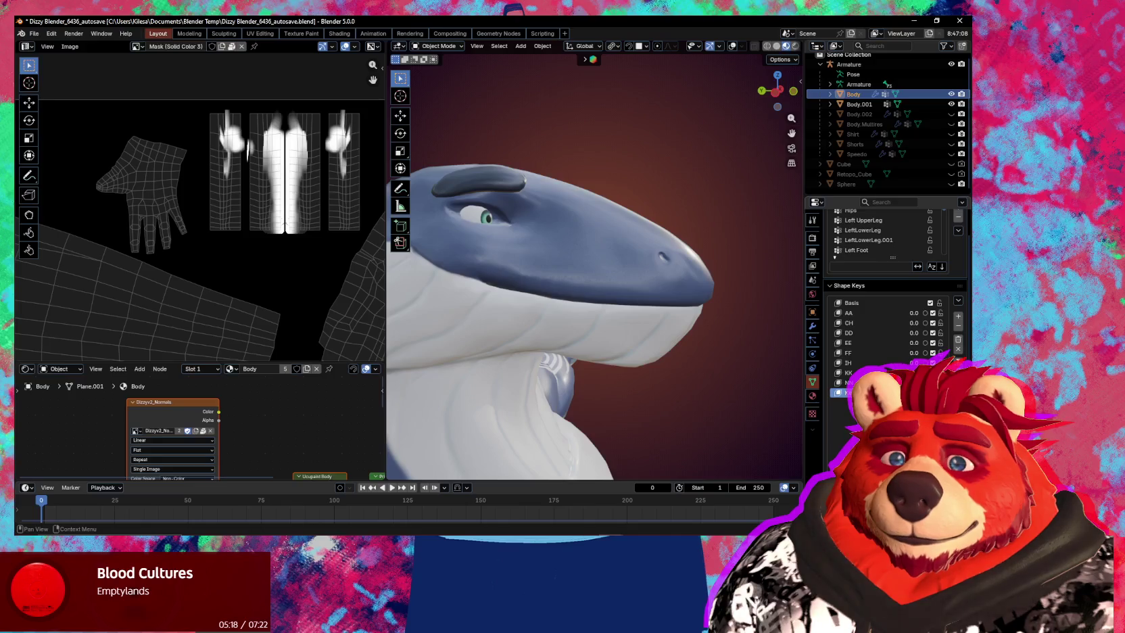
{"action": "key", "text": "ctrl+shift+z"}
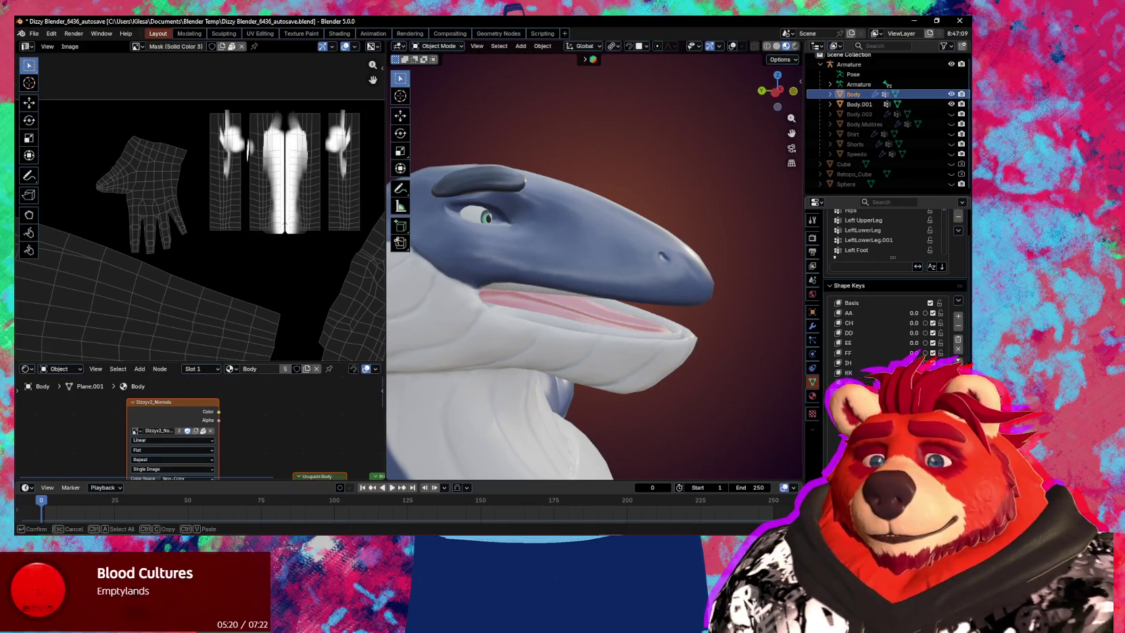
{"action": "key", "text": "Return"}
Switch to Sculpt Mode and pull the region around the eye with a 314 px Grab brush.
{"action": "key", "text": "ctrl+Tab"}
{"action": "left_click", "coordinate": [565, 326]}
{"action": "key", "text": "f"}
{"action": "left_click", "coordinate": [515, 251]}
{"action": "left_click_drag", "start_coordinate": [465, 302], "coordinate": [528, 265]}
Grab the mouth corner and jaw, enlarge the brush to 317 px, and orbit to a side view.
{"action": "key", "text": "f"}
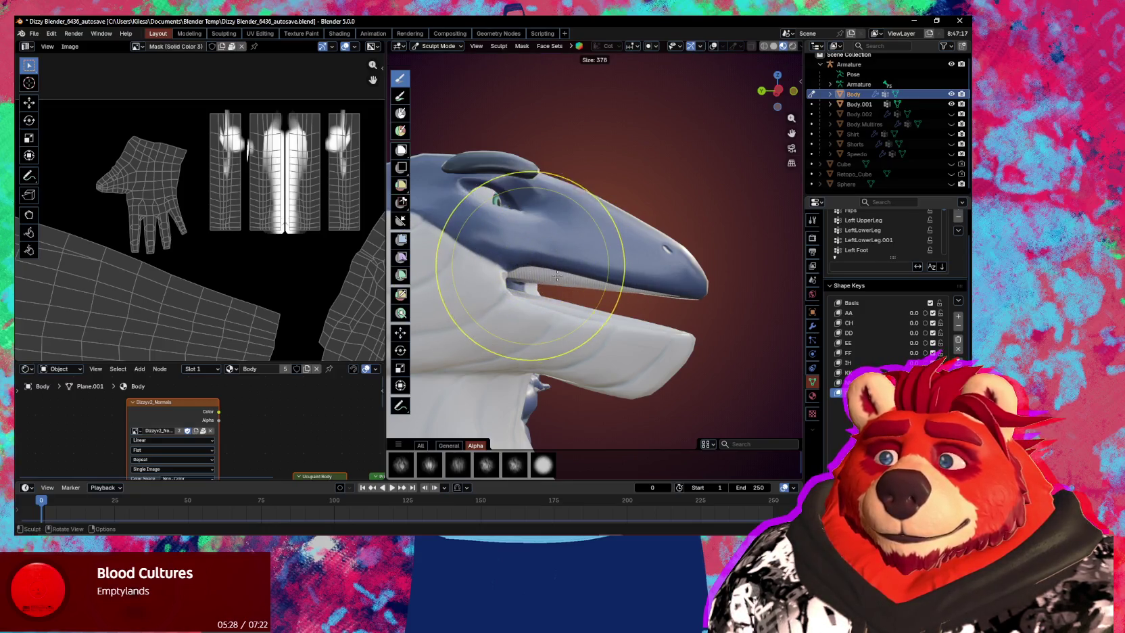
{"action": "left_click", "coordinate": [503, 274]}
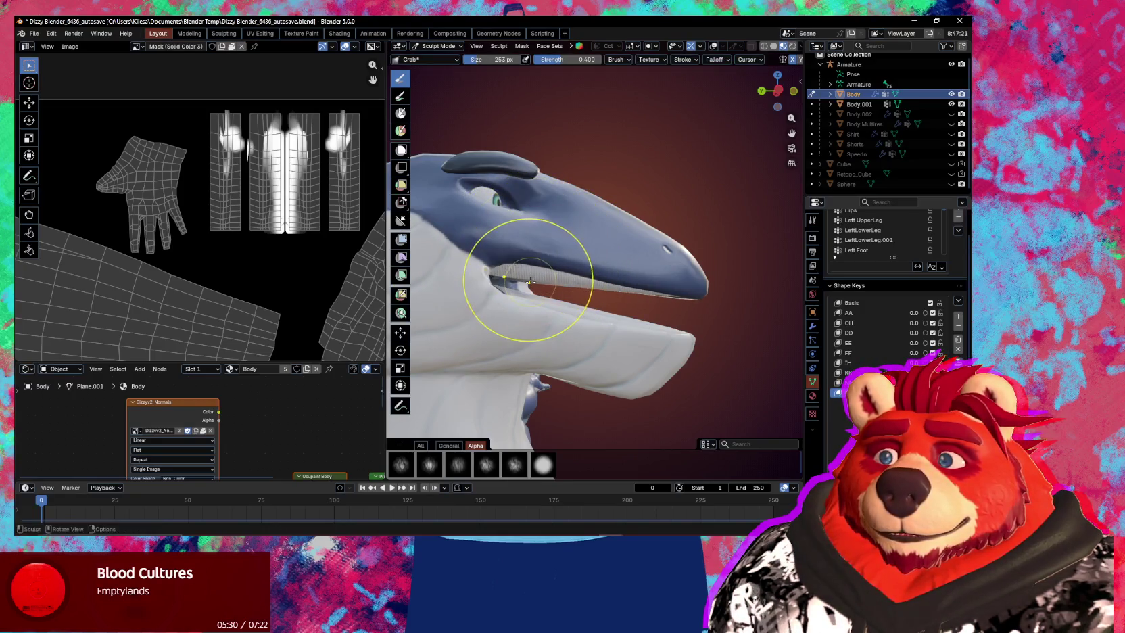
{"action": "left_click_drag", "start_coordinate": [504, 271], "coordinate": [498, 279]}
{"action": "key", "text": "f"}
{"action": "left_click", "coordinate": [504, 277]}
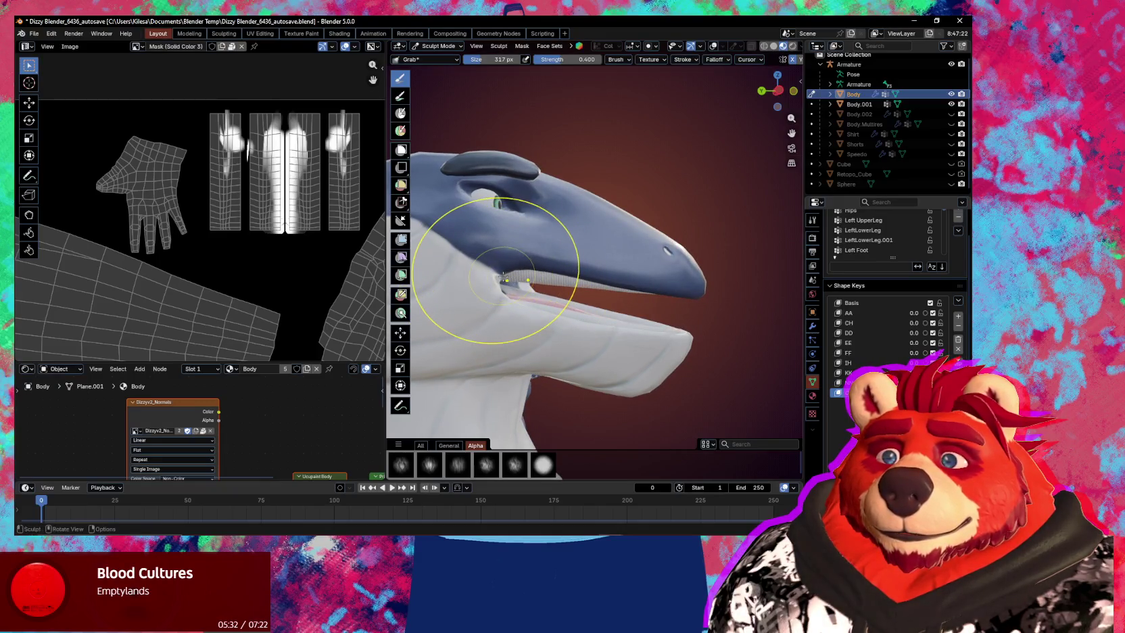
{"action": "mouse_move", "coordinate": [504, 277]}
{"action": "middle_mouse_down"}
{"action": "mouse_move", "coordinate": [487, 272]}
{"action": "mouse_move", "coordinate": [577, 271]}
{"action": "mouse_move", "coordinate": [596, 282]}
{"action": "middle_mouse_up"}
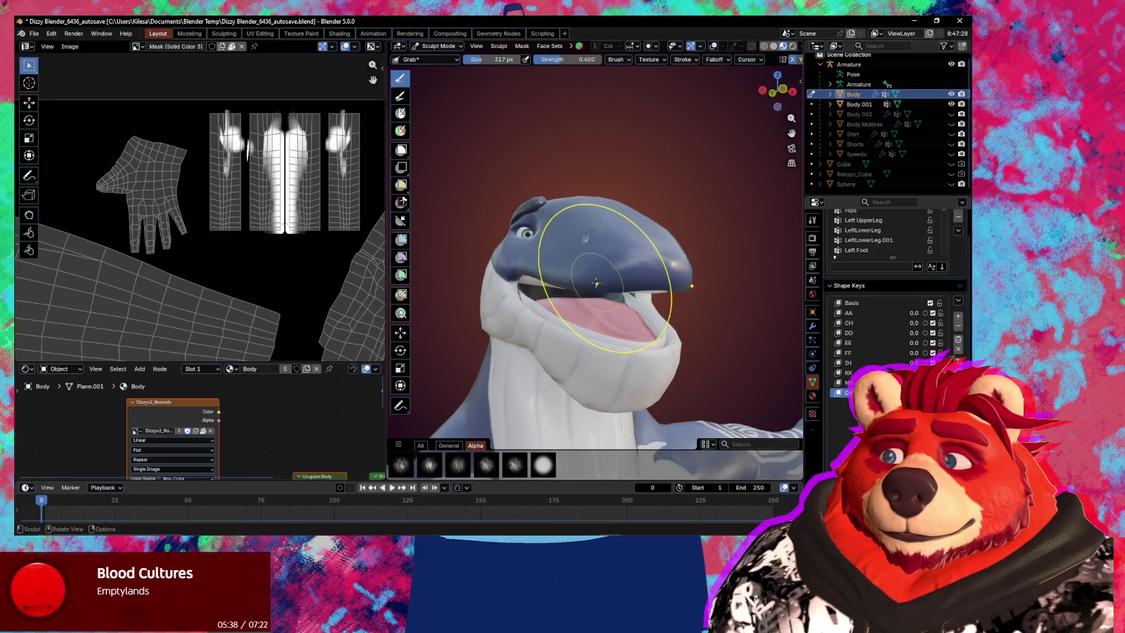
{"action": "middle_click_drag", "start_coordinate": [555, 293], "coordinate": [551, 265]}
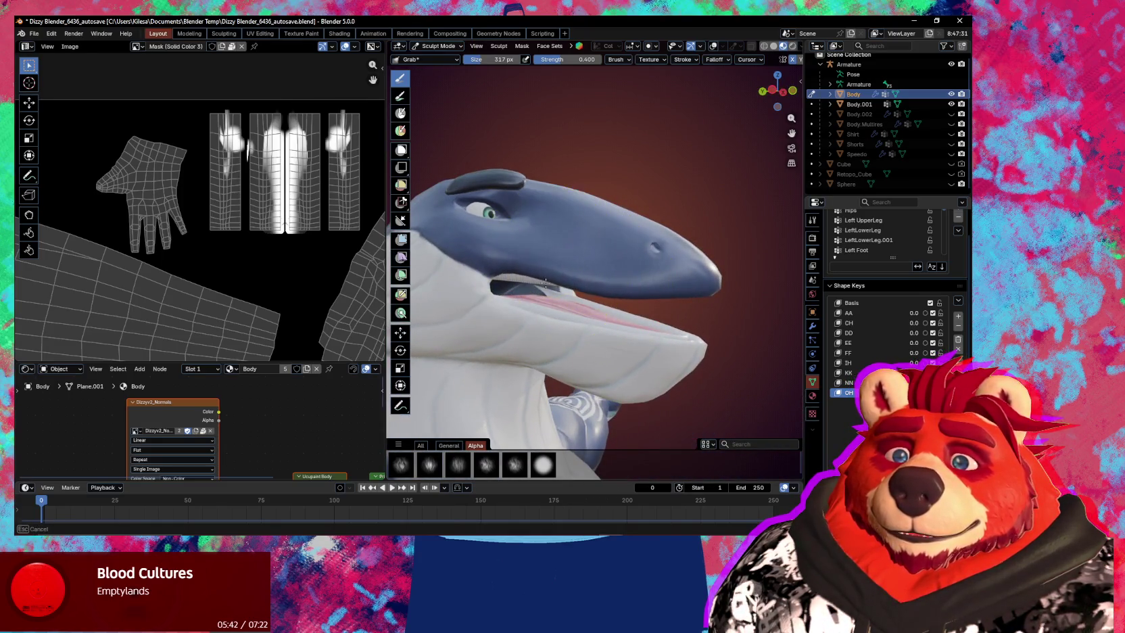
{"action": "middle_click_drag", "start_coordinate": [546, 304], "coordinate": [536, 317]}
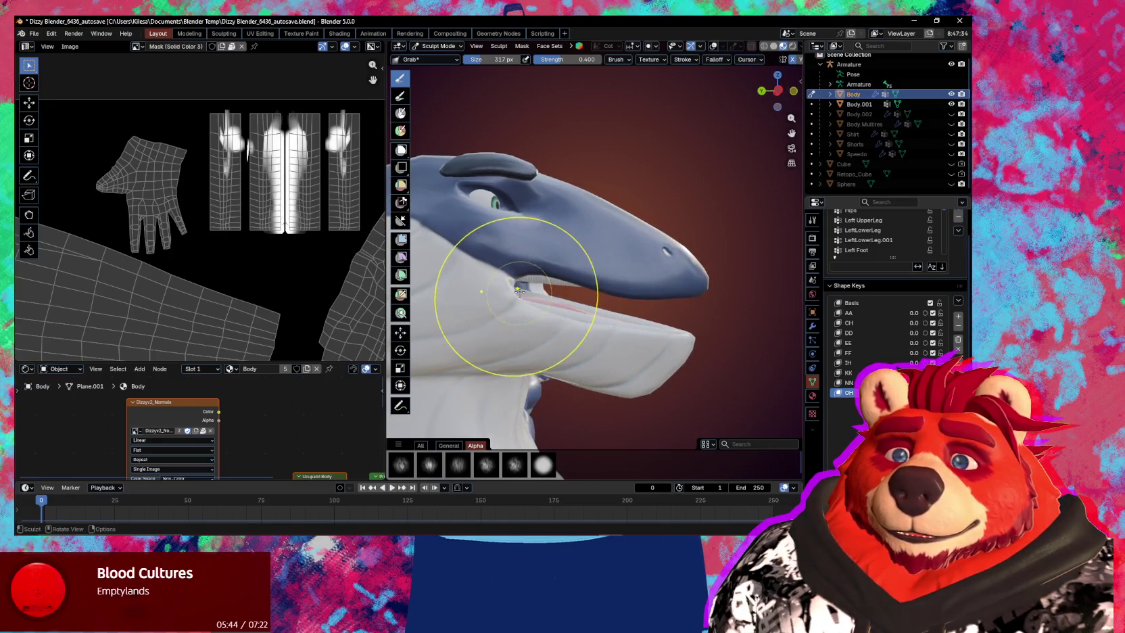
{"action": "mouse_move", "coordinate": [530, 287]}
{"action": "middle_mouse_down"}
{"action": "mouse_move", "coordinate": [612, 325]}
{"action": "mouse_move", "coordinate": [624, 265]}
{"action": "mouse_move", "coordinate": [496, 257]}
{"action": "middle_mouse_up"}
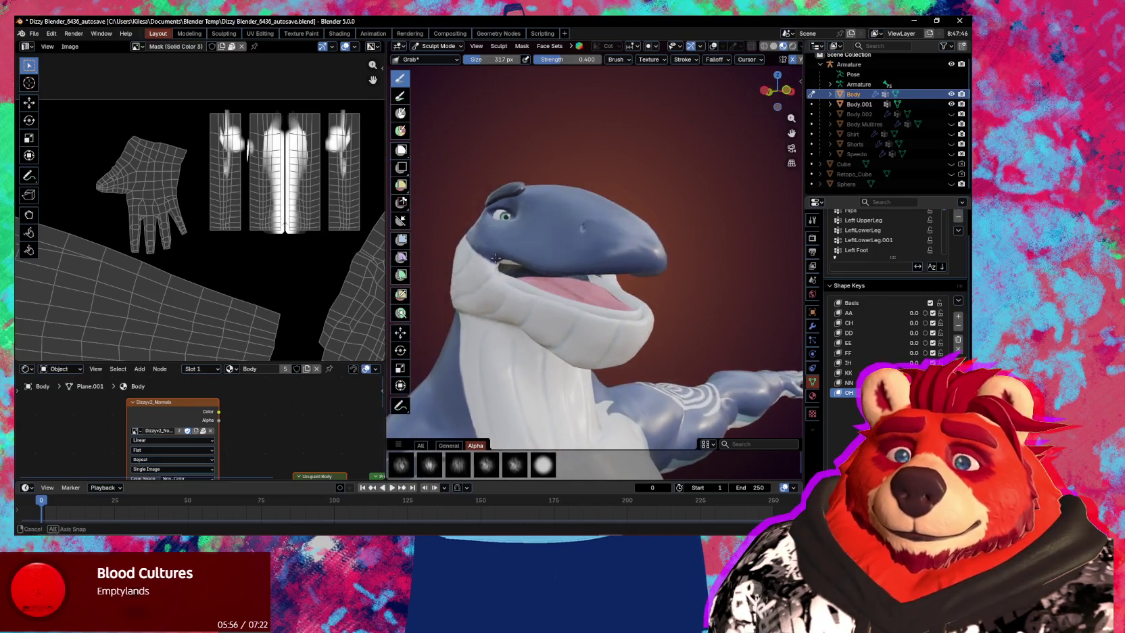
Pull the jaw region to reshape the mouth, then shrink the brush to 241 px.
{"action": "left_click_drag", "start_coordinate": [496, 257], "coordinate": [537, 252]}
{"action": "middle_click_drag", "start_coordinate": [554, 254], "coordinate": [553, 253]}
{"action": "key", "text": "f"}
{"action": "left_click", "coordinate": [551, 253]}
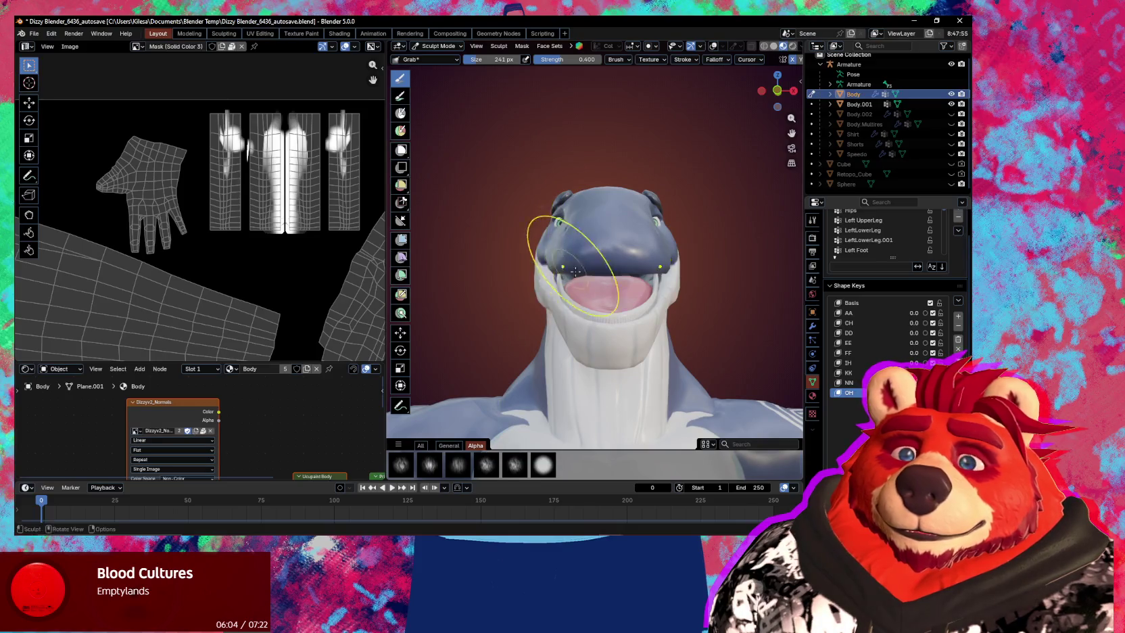
{"action": "middle_click_drag", "start_coordinate": [568, 269], "coordinate": [565, 254]}
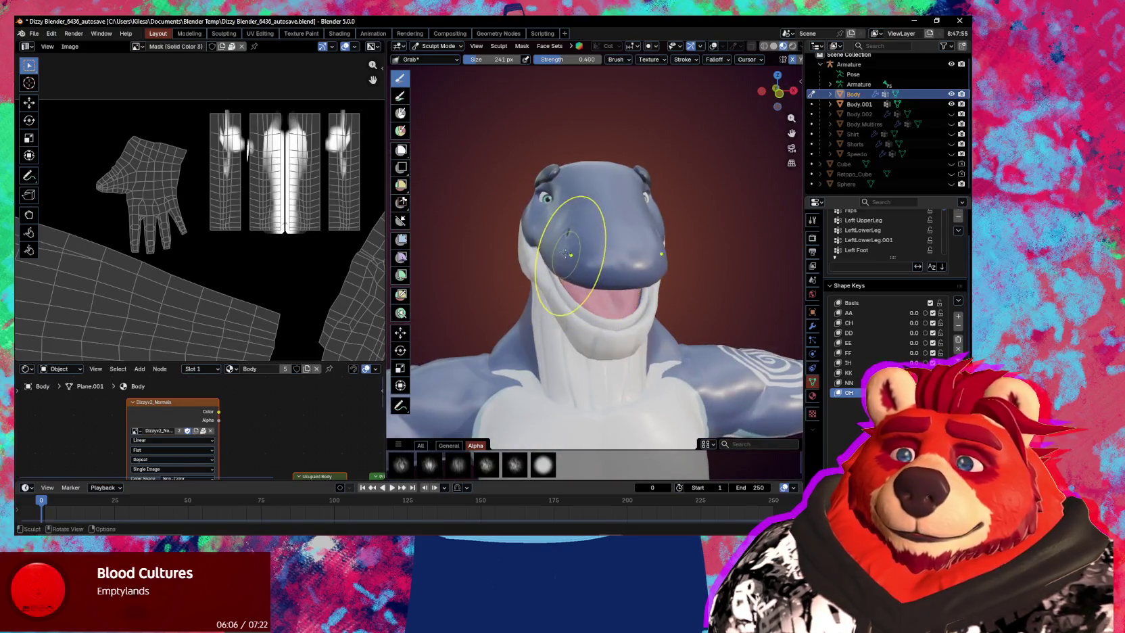
{"action": "mouse_move", "coordinate": [602, 267]}
{"action": "middle_mouse_down"}
{"action": "mouse_move", "coordinate": [627, 262]}
{"action": "mouse_move", "coordinate": [584, 264]}
{"action": "mouse_move", "coordinate": [628, 239]}
{"action": "mouse_move", "coordinate": [642, 243]}
{"action": "middle_mouse_up"}
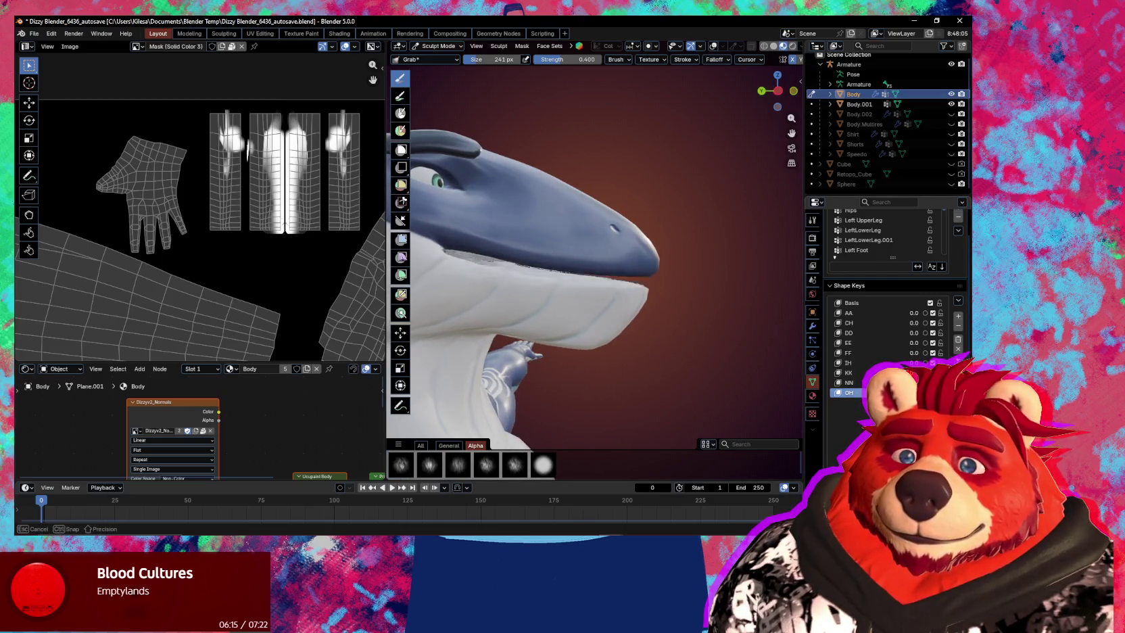
Set the Grab brush to 204 px and pull the cheek surface into shape.
{"action": "mouse_move", "coordinate": [602, 317]}
{"action": "middle_mouse_down"}
{"action": "mouse_move", "coordinate": [615, 343]}
{"action": "mouse_move", "coordinate": [595, 338]}
{"action": "middle_mouse_up"}
{"action": "scroll", "coordinate": [542, 346], "scroll_direction": "up", "scroll_amount": 3}
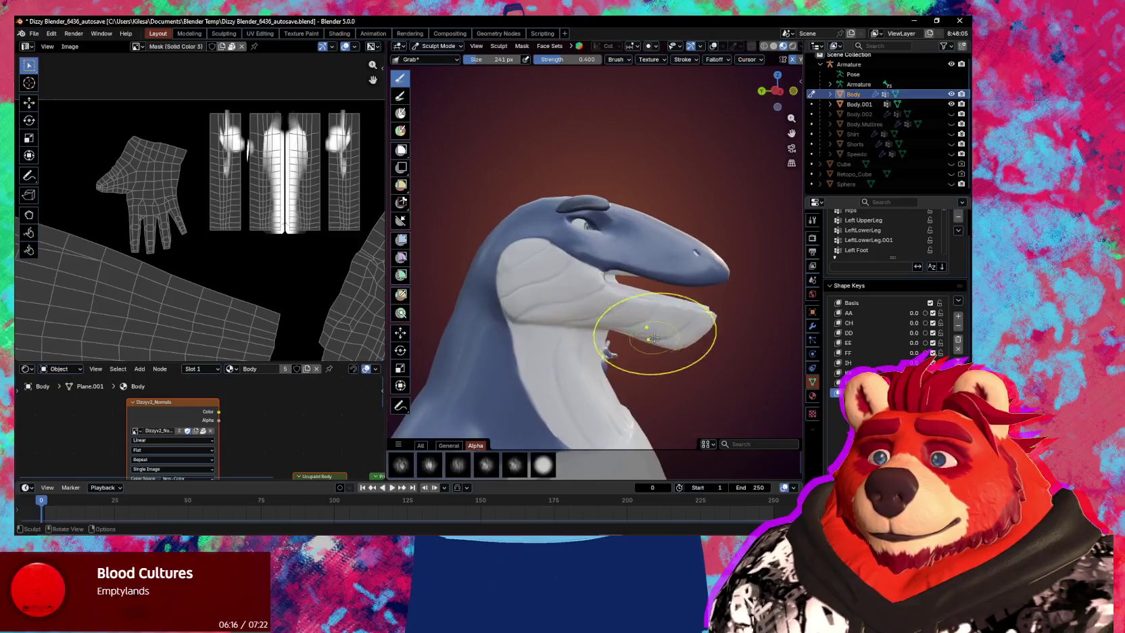
{"action": "key", "text": "f"}
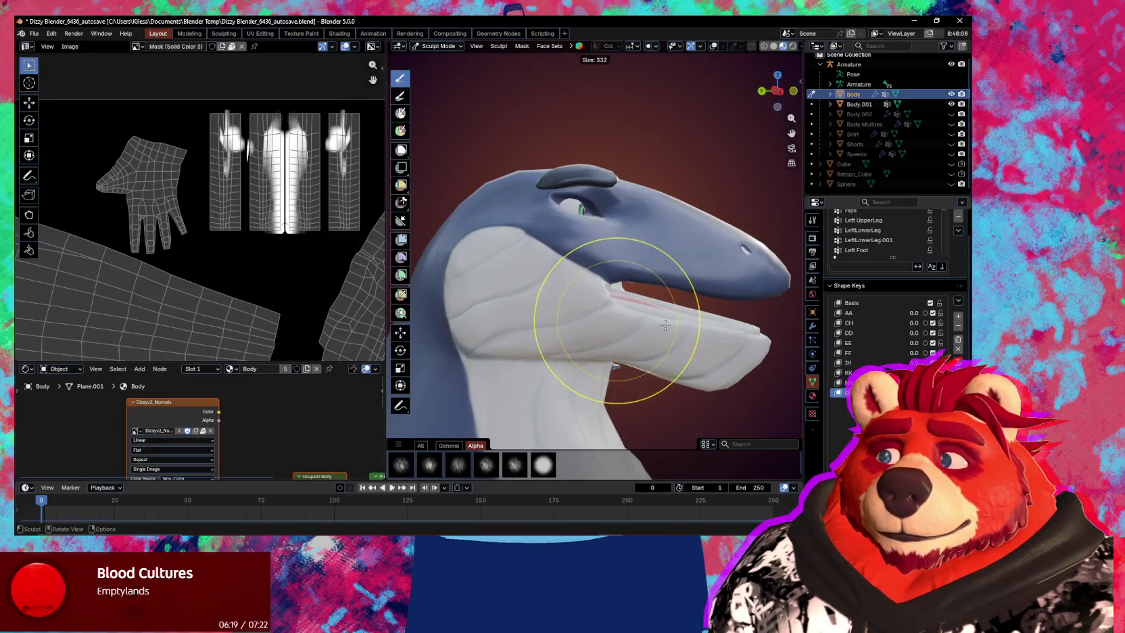
{"action": "left_click", "coordinate": [636, 307]}
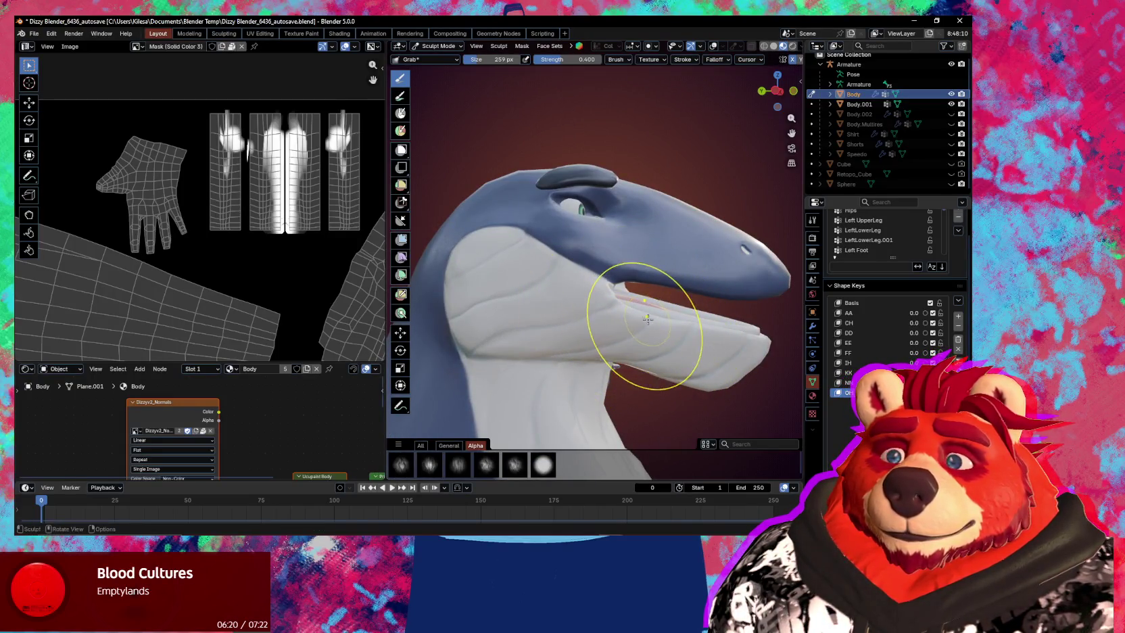
{"action": "key", "text": "f"}
{"action": "left_click", "coordinate": [580, 300]}
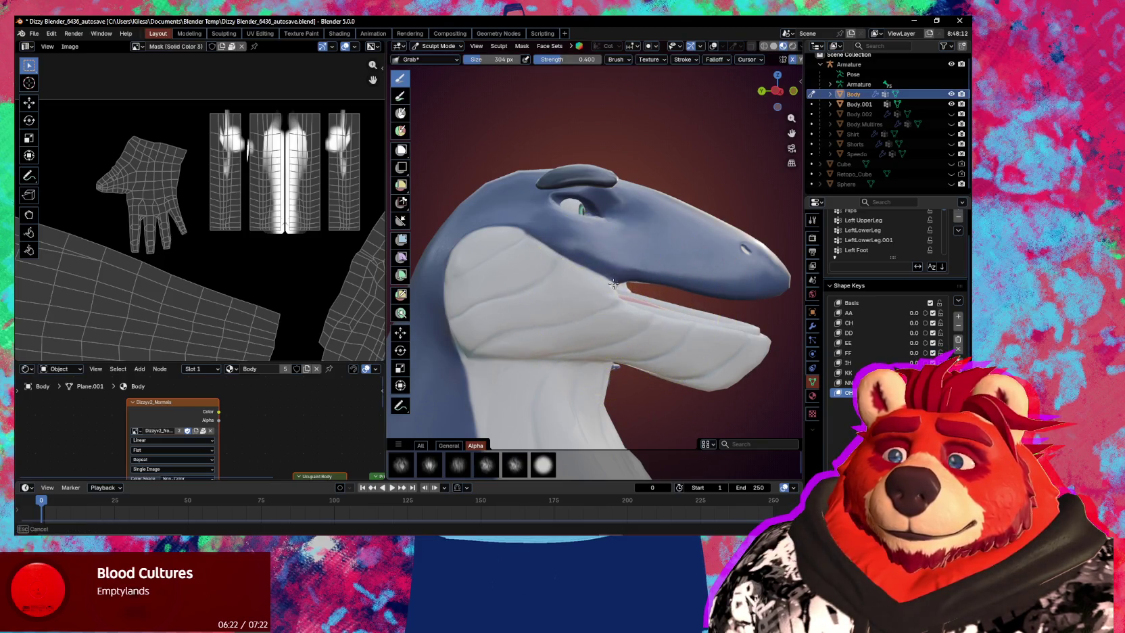
{"action": "key", "text": "ctrl+z"}
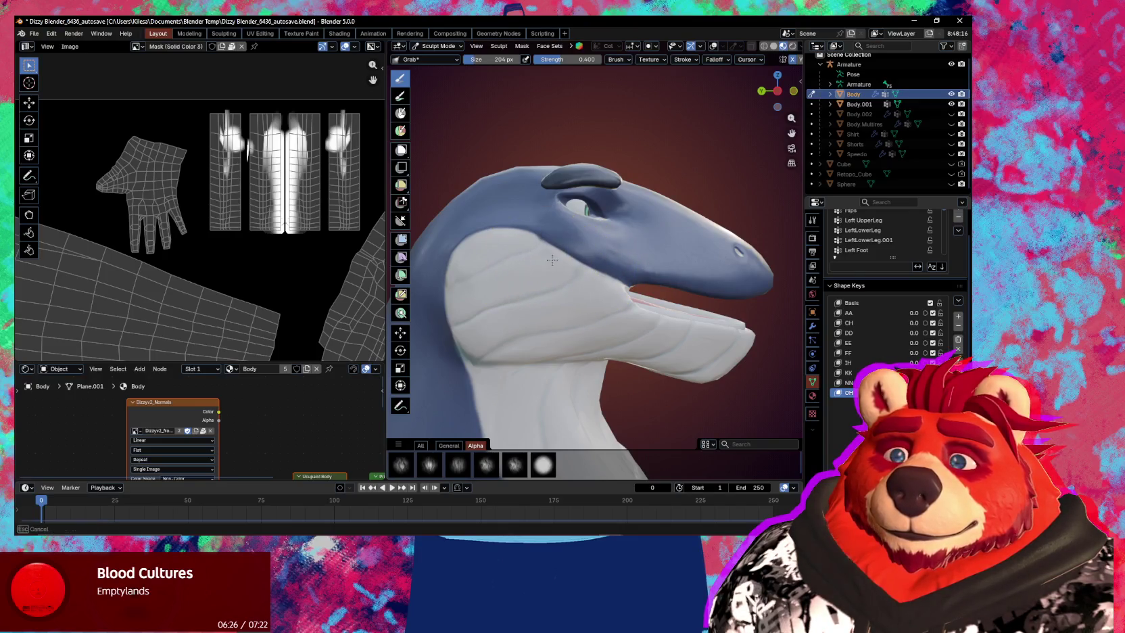
{"action": "left_click_drag", "start_coordinate": [519, 298], "coordinate": [540, 307]}
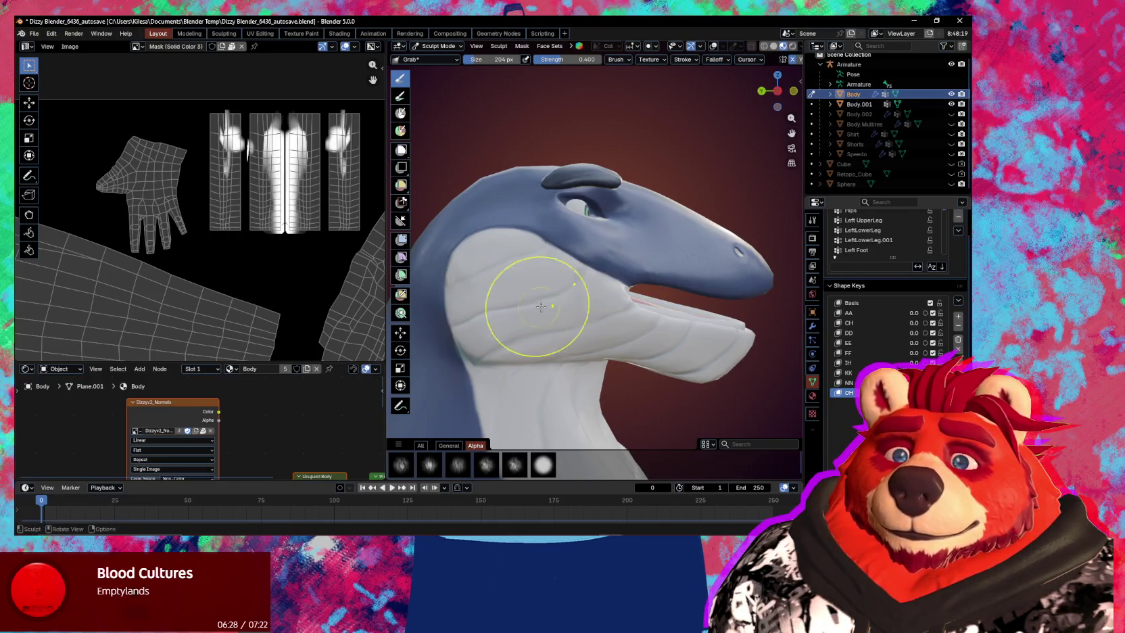
Pull the lower jaw up and reshape the snout tip, orbiting between strokes.
{"action": "mouse_move", "coordinate": [703, 334]}
{"action": "left_mouse_down"}
{"action": "mouse_move", "coordinate": [710, 297]}
{"action": "mouse_move", "coordinate": [710, 318]}
{"action": "mouse_move", "coordinate": [709, 307]}
{"action": "left_mouse_up"}
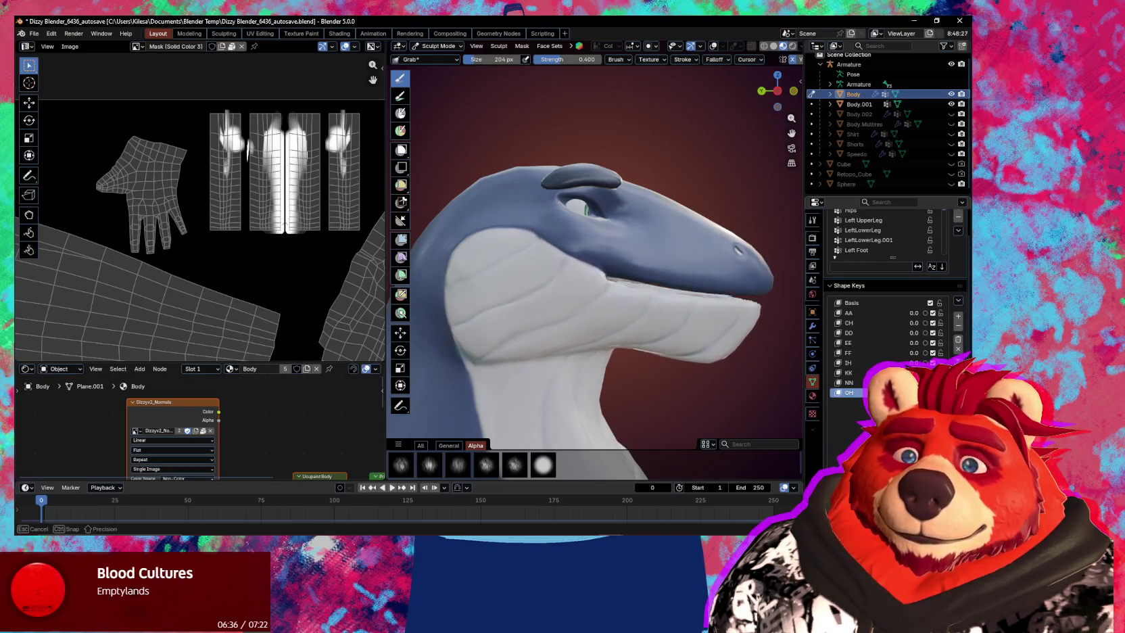
{"action": "left_click_drag", "start_coordinate": [710, 308], "coordinate": [703, 364]}
{"action": "middle_click_drag", "start_coordinate": [703, 364], "coordinate": [683, 339]}
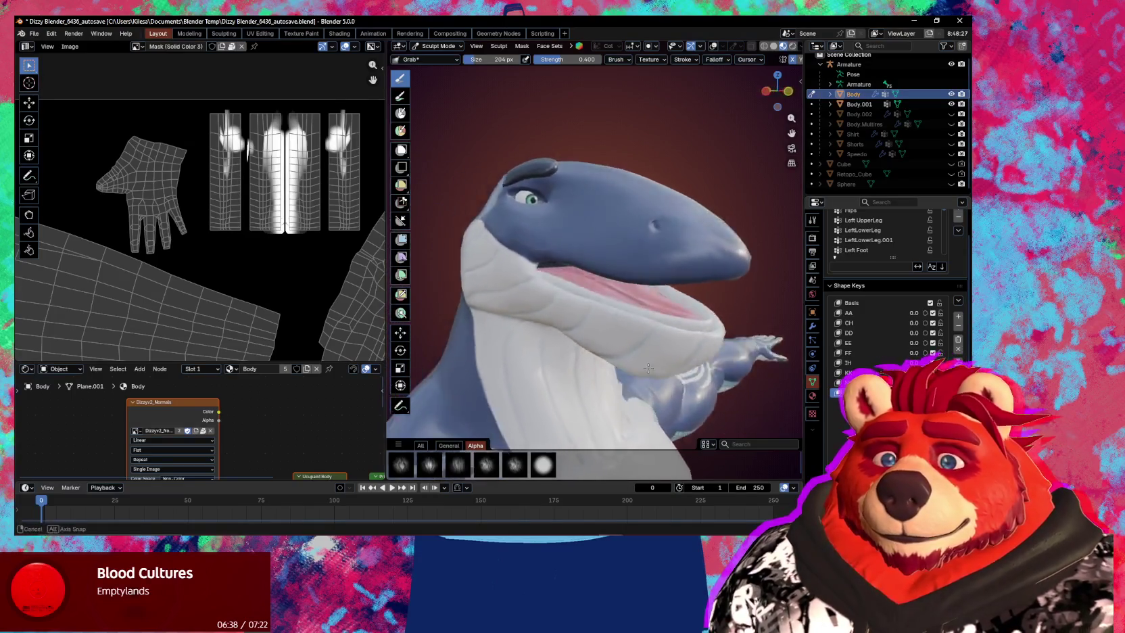
{"action": "left_click_drag", "start_coordinate": [682, 339], "coordinate": [605, 296]}
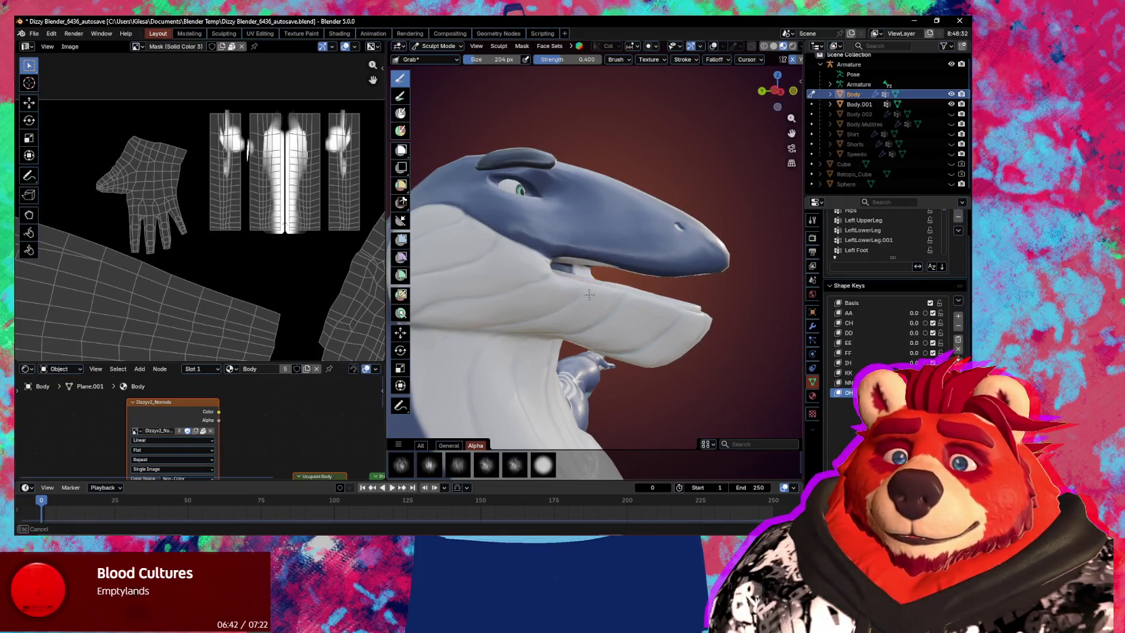
{"action": "middle_click_drag", "start_coordinate": [634, 292], "coordinate": [613, 280]}
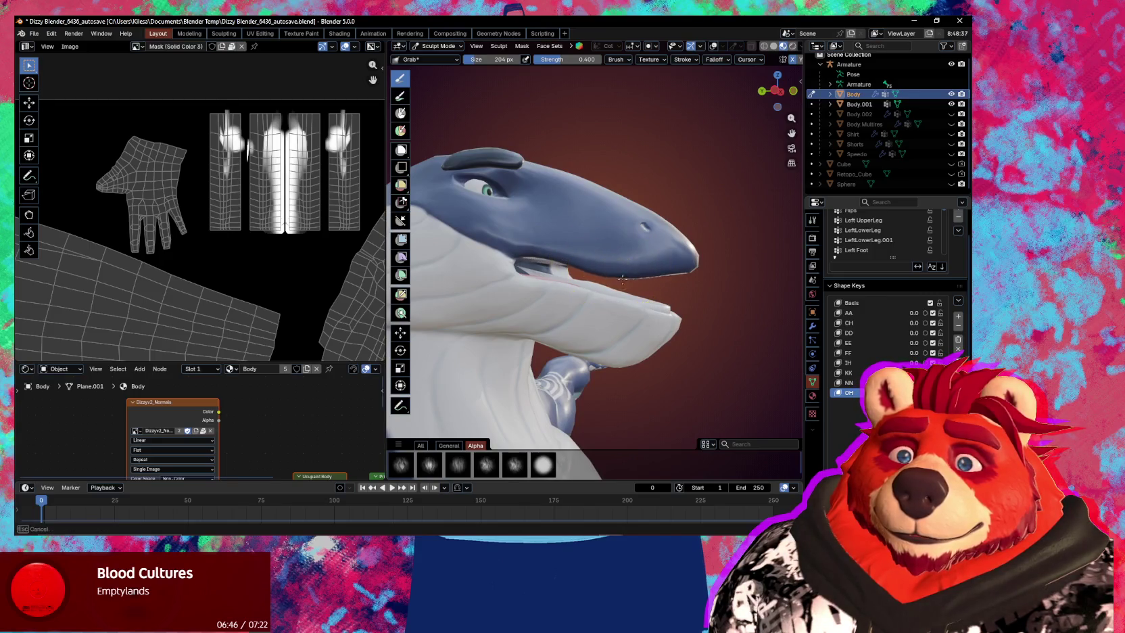
{"action": "left_click_drag", "start_coordinate": [696, 273], "coordinate": [691, 267]}
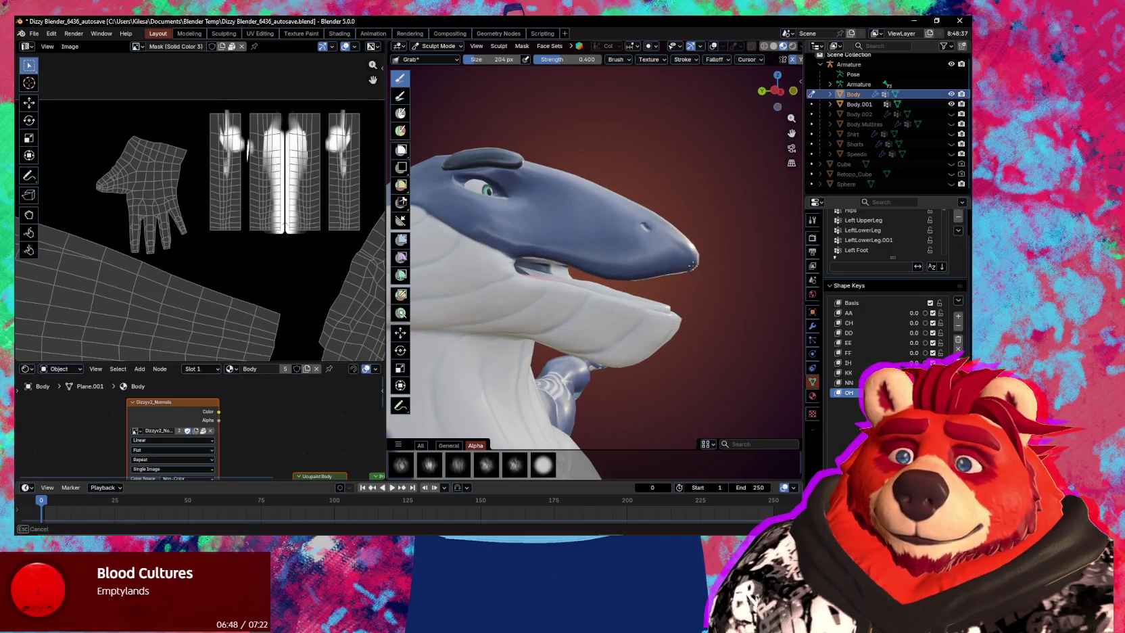
{"action": "left_click_drag", "start_coordinate": [662, 278], "coordinate": [728, 277]}
{"action": "mouse_move", "coordinate": [728, 276]}
{"action": "middle_mouse_down"}
{"action": "mouse_move", "coordinate": [648, 306]}
{"action": "mouse_move", "coordinate": [649, 265]}
{"action": "middle_mouse_up"}
With a 280 px brush, pull the upper beak into shape and lift the lower jaw.
{"action": "key", "text": "f"}
{"action": "left_click", "coordinate": [649, 265]}
{"action": "mouse_move", "coordinate": [629, 256]}
{"action": "left_mouse_down"}
{"action": "mouse_move", "coordinate": [609, 238]}
{"action": "mouse_move", "coordinate": [599, 244]}
{"action": "left_mouse_up"}
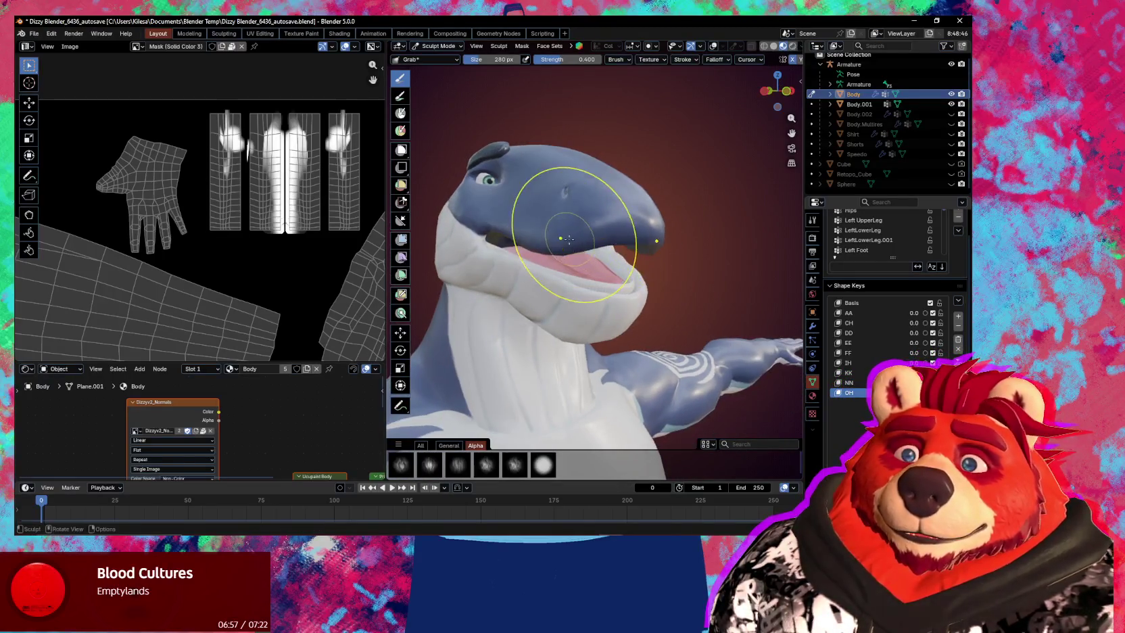
{"action": "mouse_move", "coordinate": [540, 231]}
{"action": "middle_mouse_down"}
{"action": "mouse_move", "coordinate": [535, 245]}
{"action": "mouse_move", "coordinate": [563, 195]}
{"action": "middle_mouse_up"}
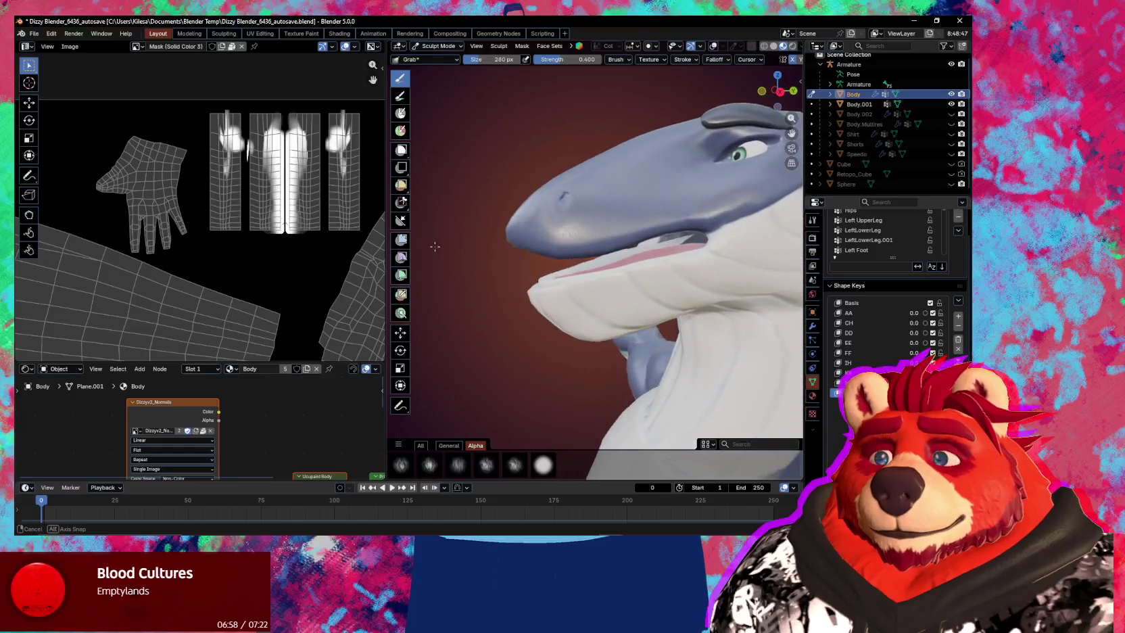
{"action": "mouse_move", "coordinate": [595, 297]}
{"action": "left_mouse_down"}
{"action": "mouse_move", "coordinate": [595, 260]}
{"action": "mouse_move", "coordinate": [601, 298]}
{"action": "mouse_move", "coordinate": [594, 261]}
{"action": "mouse_move", "coordinate": [602, 297]}
{"action": "mouse_move", "coordinate": [703, 257]}
{"action": "mouse_move", "coordinate": [686, 241]}
{"action": "left_mouse_up"}
Shrink the brush to 155 px and reshape the mouth and jaw line from the other side.
{"action": "key", "text": "f"}
{"action": "left_click", "coordinate": [695, 257]}
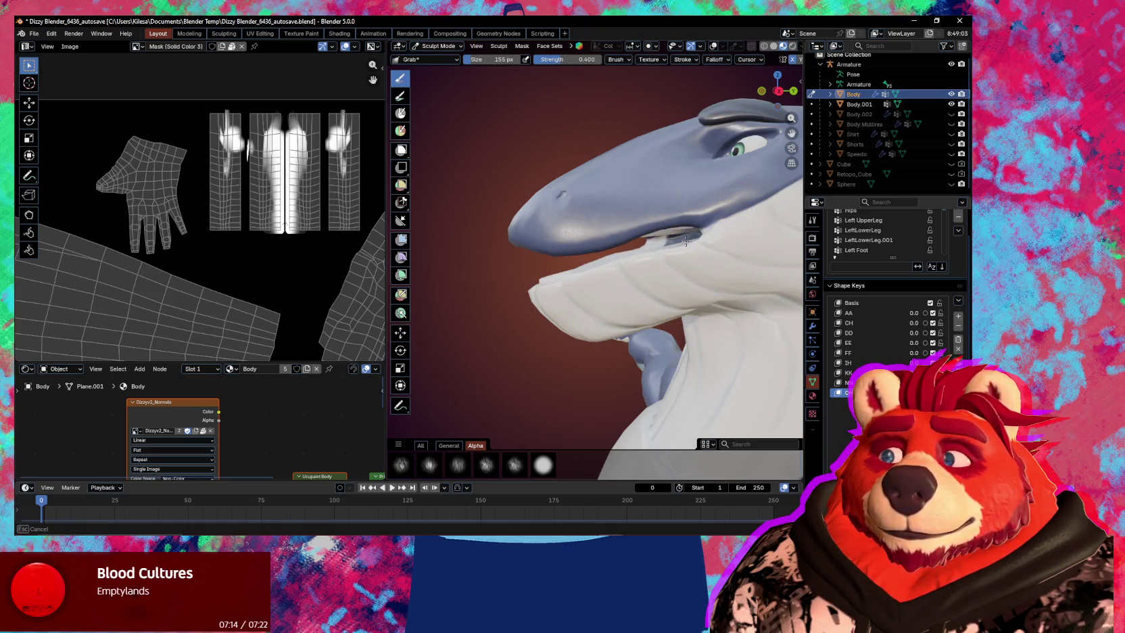
{"action": "middle_click_drag", "start_coordinate": [691, 285], "coordinate": [554, 284]}
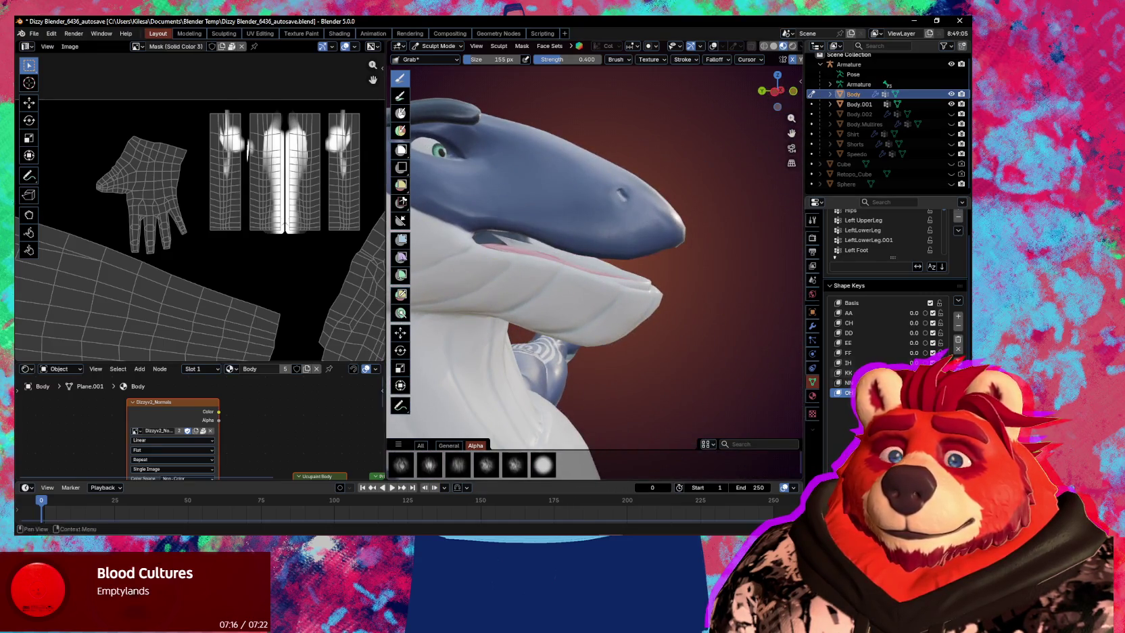
{"action": "left_click_drag", "start_coordinate": [466, 251], "coordinate": [465, 244]}
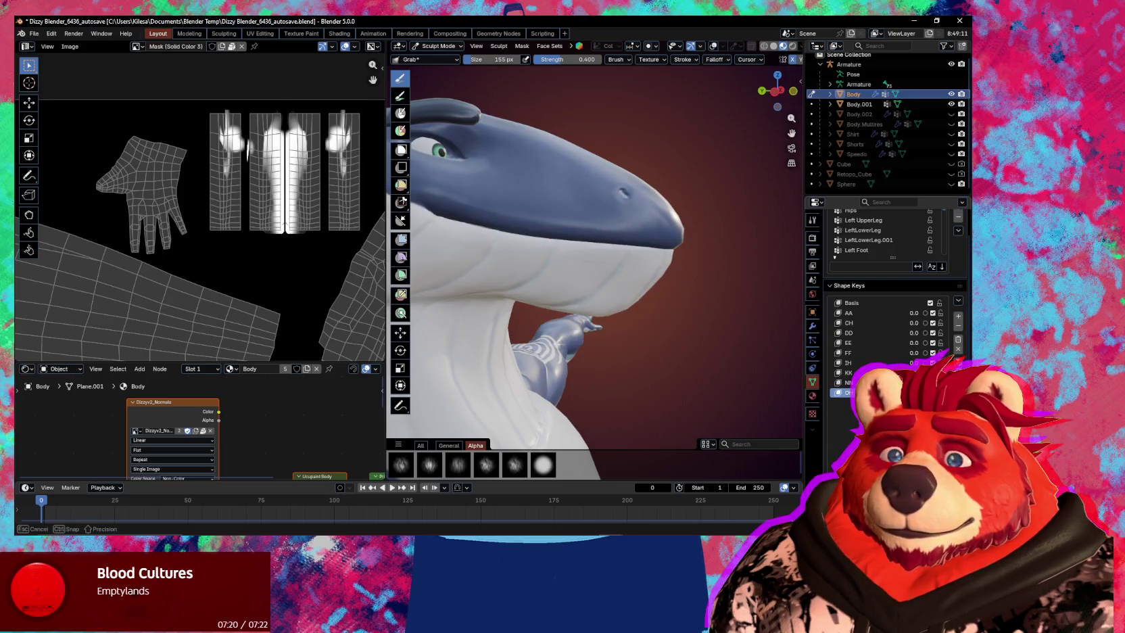
{"action": "scroll", "coordinate": [665, 334], "scroll_direction": "down", "scroll_amount": 3}
{"action": "mouse_move", "coordinate": [665, 334]}
{"action": "middle_mouse_down"}
{"action": "mouse_move", "coordinate": [586, 341]}
{"action": "mouse_move", "coordinate": [604, 386]}
{"action": "middle_mouse_up"}
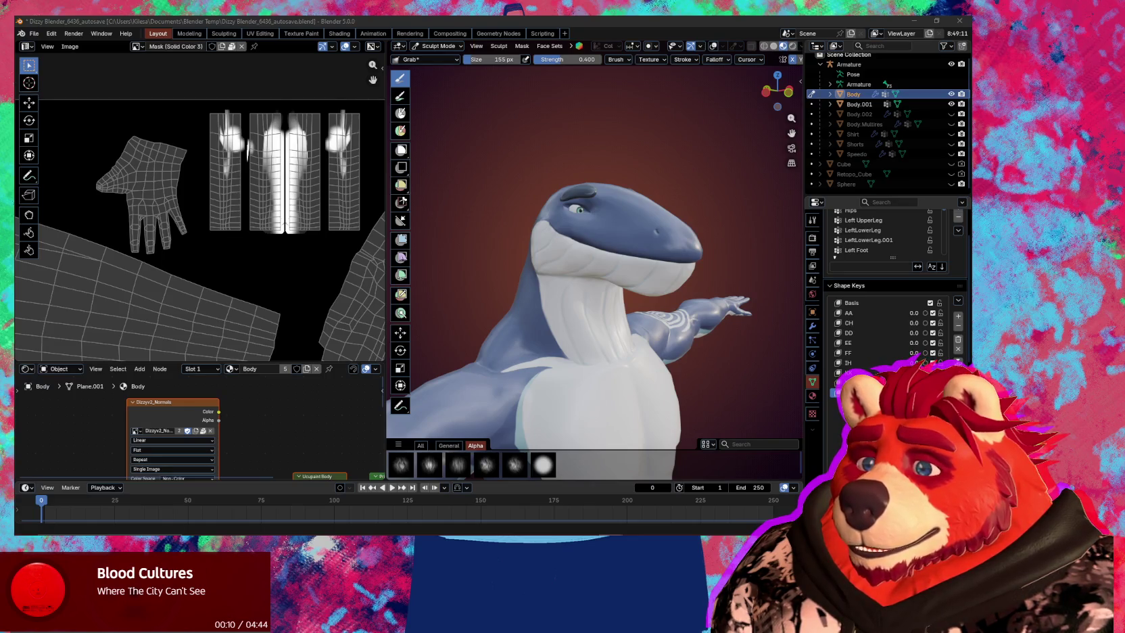
Review the mouth from front and side, set the brush to 247 px, and return to Object Mode.
{"action": "middle_click_drag", "start_coordinate": [595, 270], "coordinate": [608, 270]}
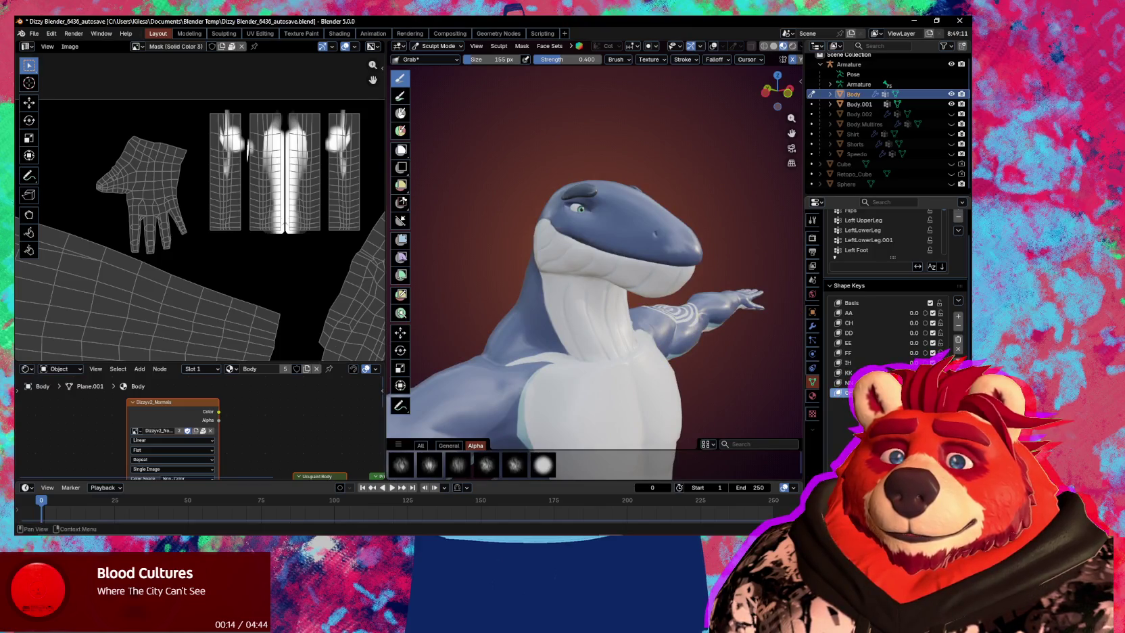
{"action": "mouse_move", "coordinate": [642, 284]}
{"action": "middle_mouse_down"}
{"action": "mouse_move", "coordinate": [679, 289]}
{"action": "mouse_move", "coordinate": [665, 288]}
{"action": "mouse_move", "coordinate": [651, 256]}
{"action": "mouse_move", "coordinate": [622, 260]}
{"action": "middle_mouse_up"}
{"action": "key", "text": "f"}
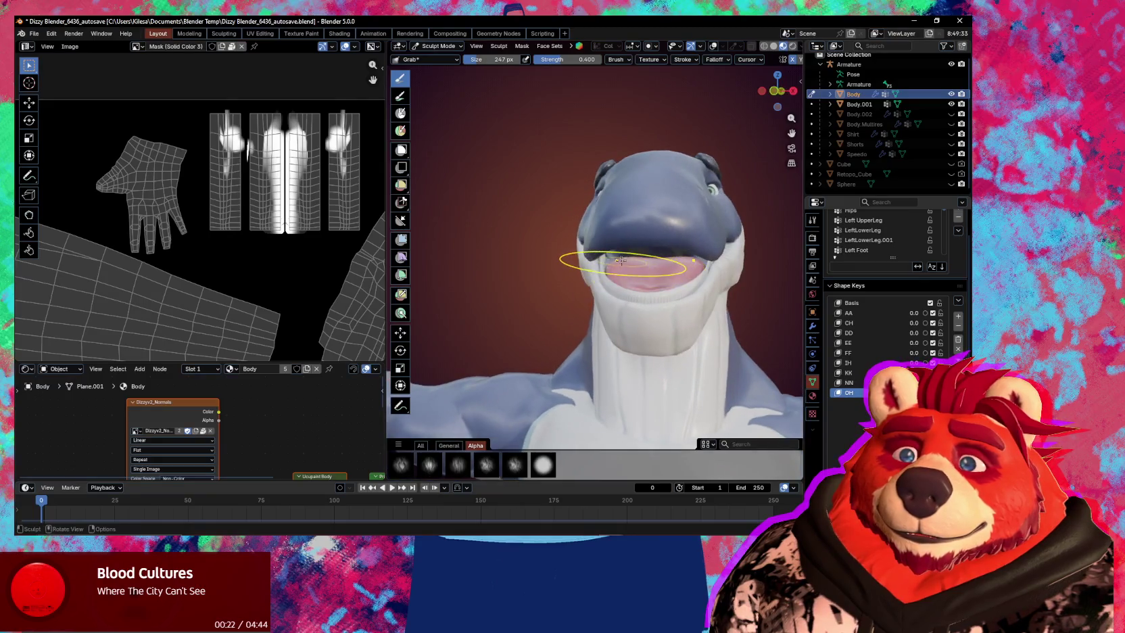
{"action": "middle_click_drag", "start_coordinate": [617, 245], "coordinate": [589, 249]}
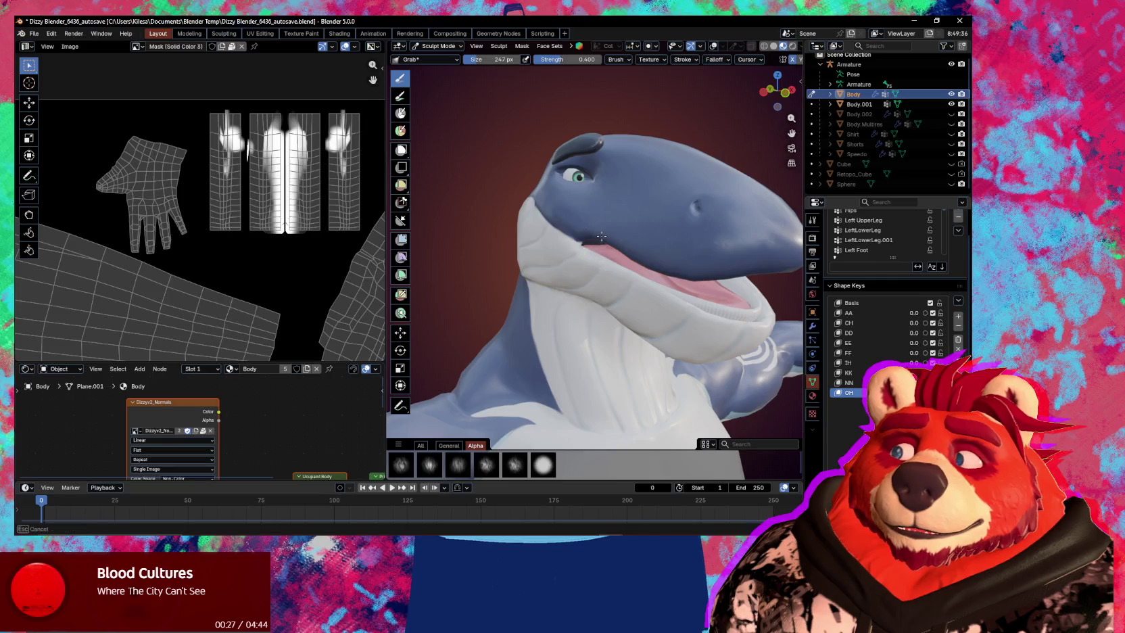
{"action": "mouse_move", "coordinate": [612, 240]}
{"action": "middle_mouse_down"}
{"action": "mouse_move", "coordinate": [721, 310]}
{"action": "mouse_move", "coordinate": [610, 321]}
{"action": "mouse_move", "coordinate": [666, 304]}
{"action": "middle_mouse_up"}
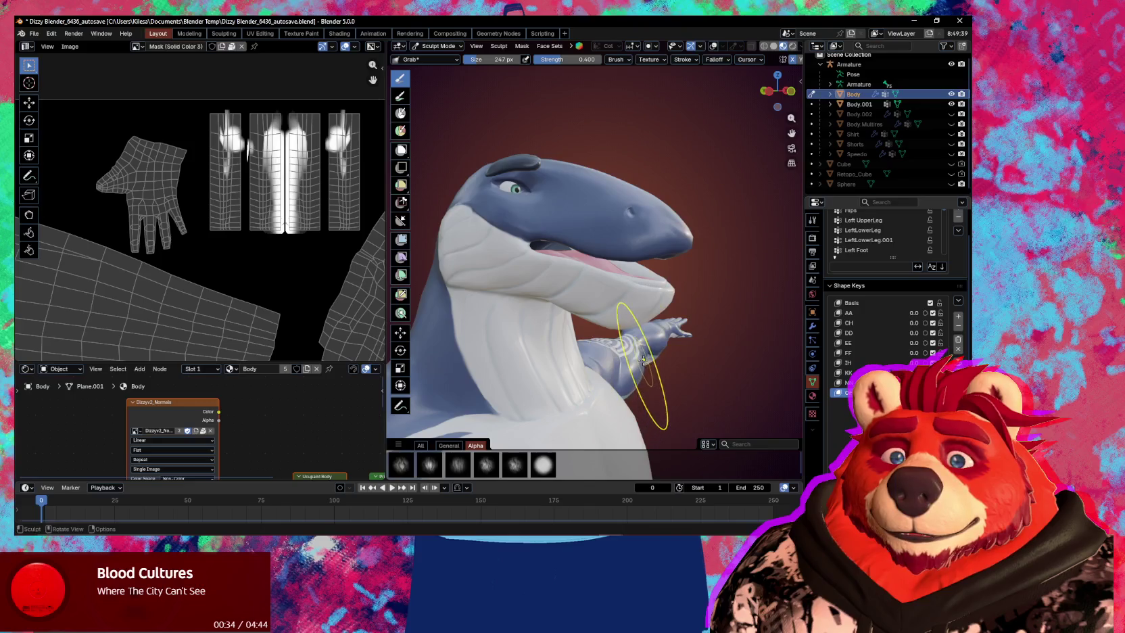
{"action": "middle_click_drag", "start_coordinate": [650, 326], "coordinate": [648, 333]}
{"action": "key", "text": "ctrl+Tab"}
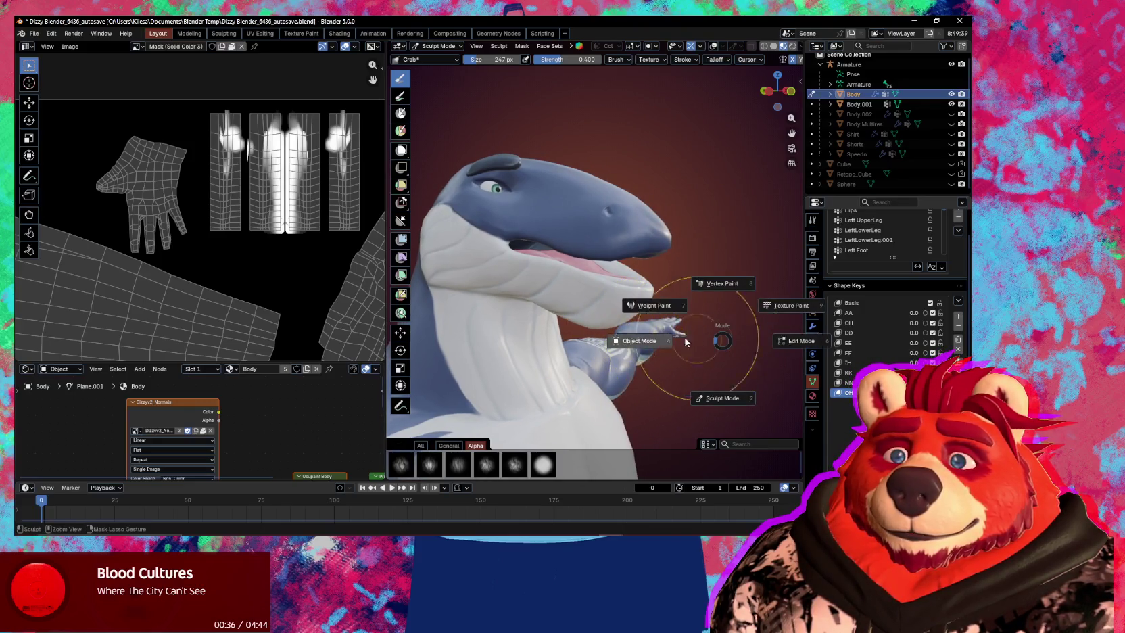
Create a new shape key from the mix, then clear key values and undo the clearing.
{"action": "middle_click_drag", "start_coordinate": [698, 347], "coordinate": [787, 366]}
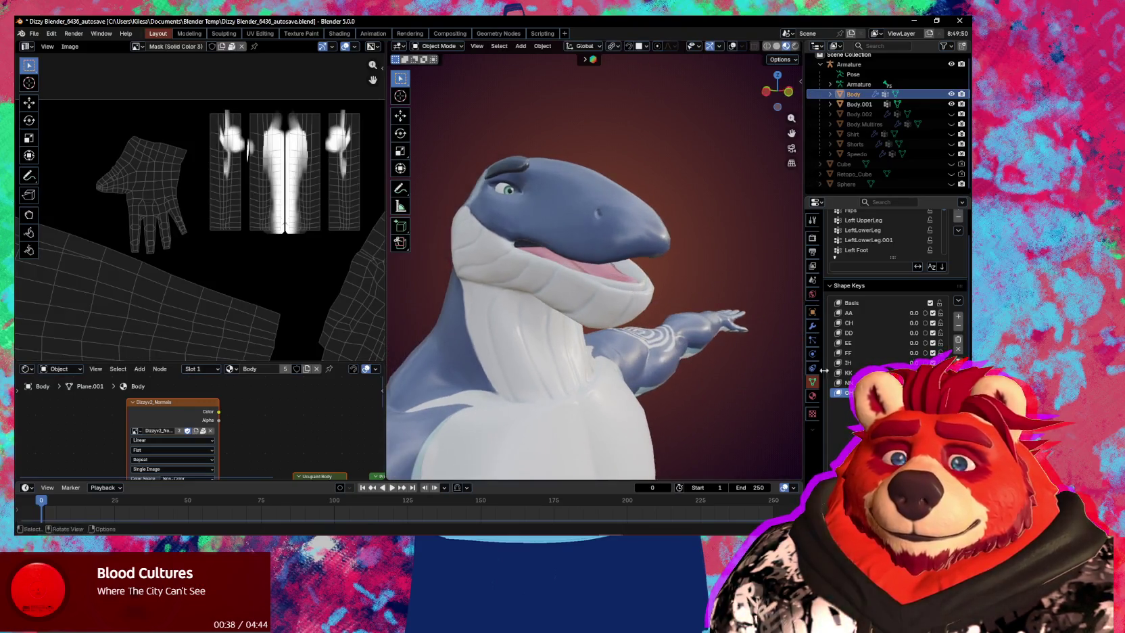
{"action": "key", "text": "q"}
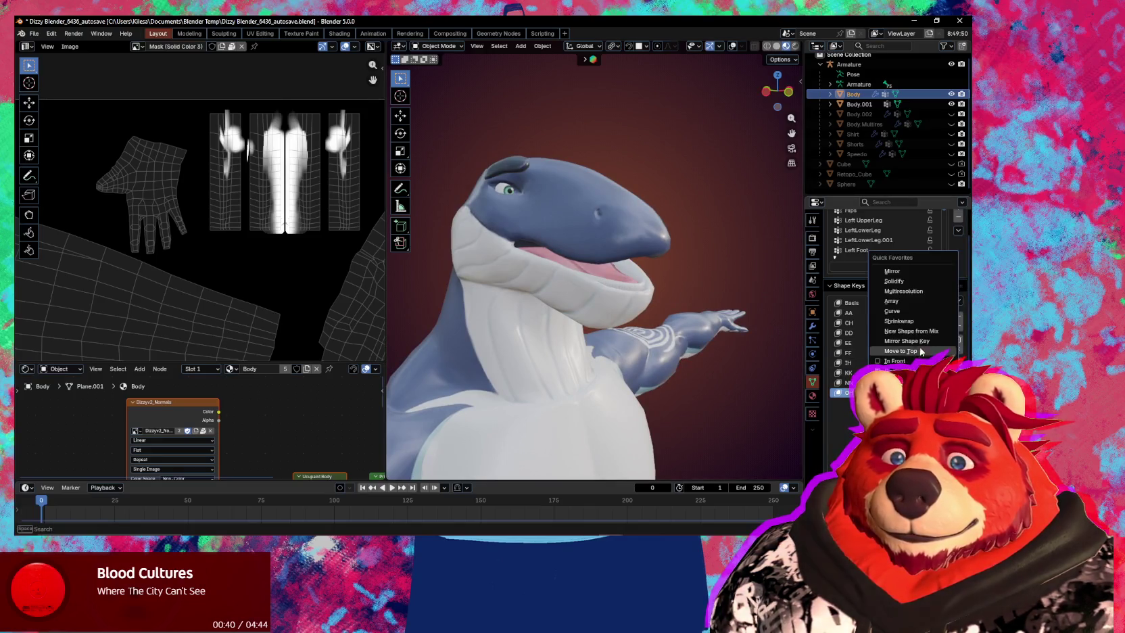
{"action": "left_click", "coordinate": [924, 332]}
{"action": "key", "text": "q"}
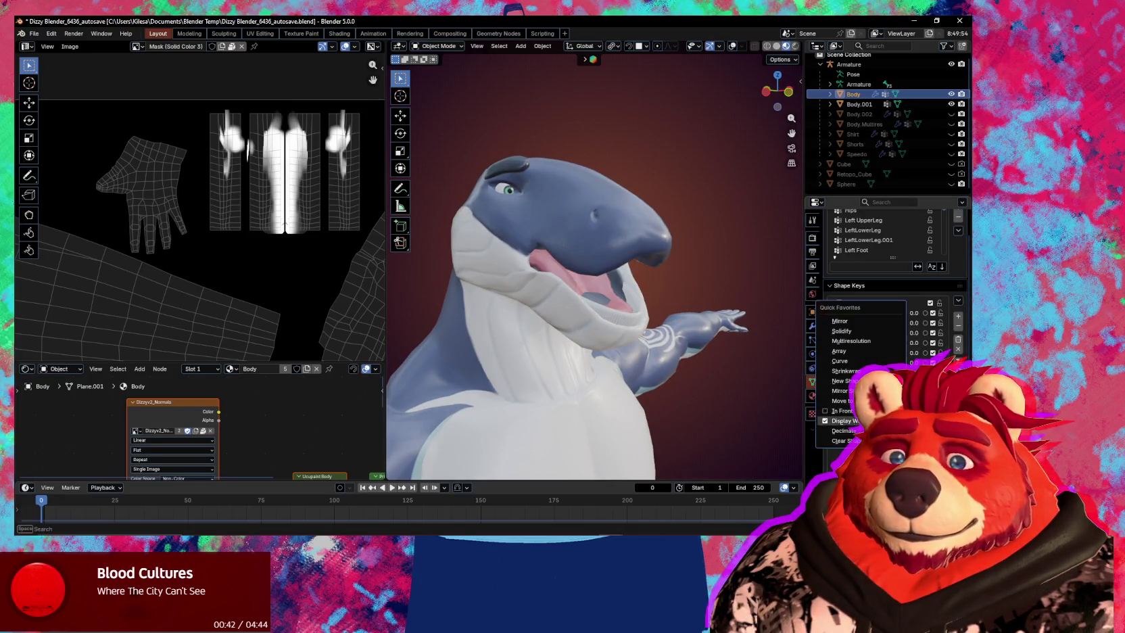
{"action": "left_click", "coordinate": [839, 441]}
{"action": "key", "text": "ctrl+z"}
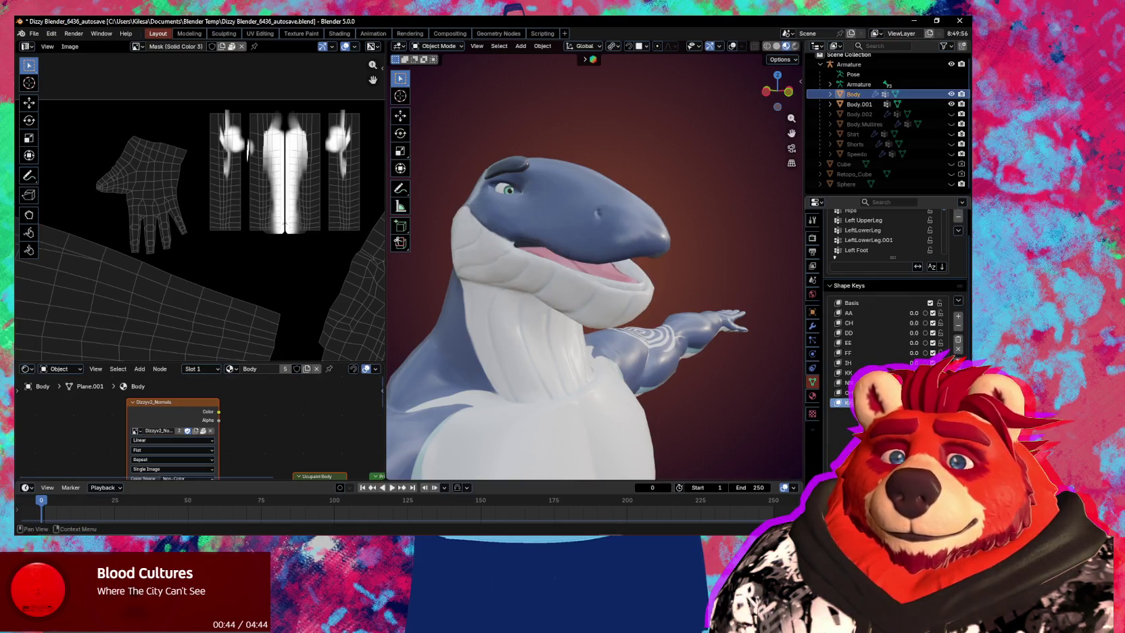
{"action": "mouse_move", "coordinate": [733, 366]}
{"action": "middle_mouse_down"}
{"action": "mouse_move", "coordinate": [660, 336]}
{"action": "mouse_move", "coordinate": [682, 341]}
{"action": "middle_mouse_up"}
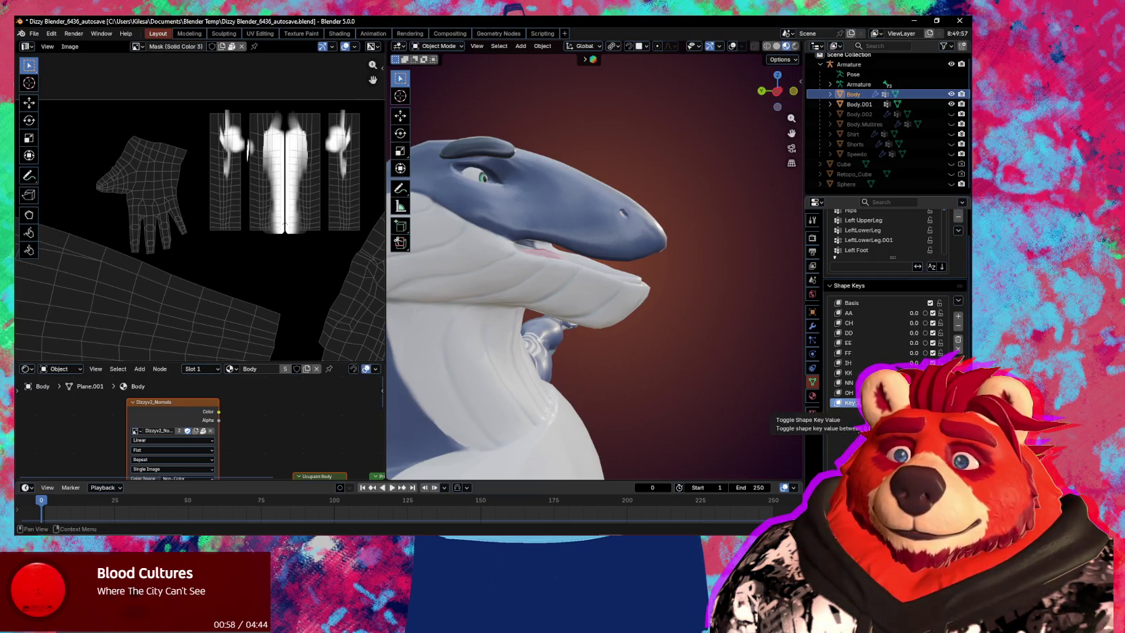
Toggle a shape key off to close the mouth and set CH to 0.4.
{"action": "left_click", "coordinate": [933, 402]}
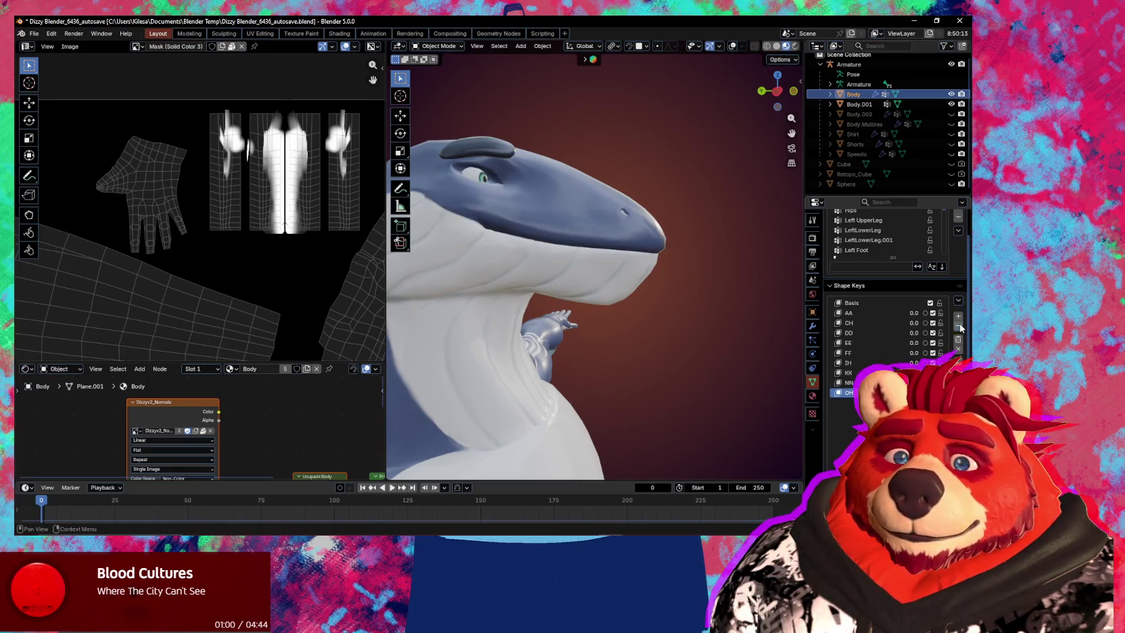
{"action": "left_click_drag", "start_coordinate": [914, 392], "coordinate": [939, 392]}
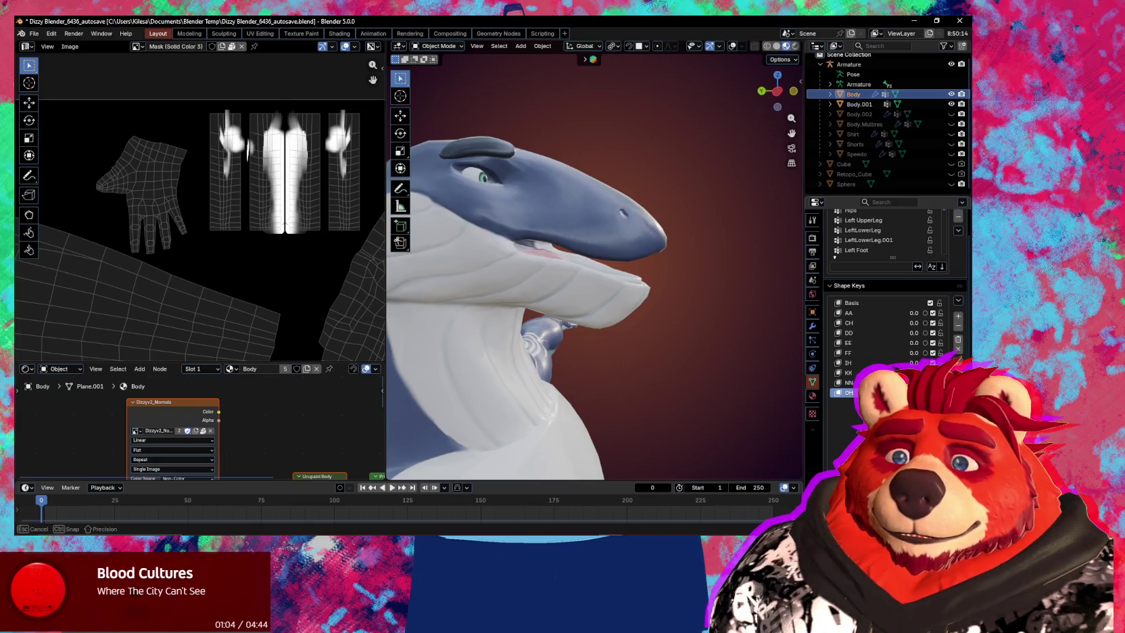
{"action": "left_click_drag", "start_coordinate": [940, 392], "coordinate": [927, 393]}
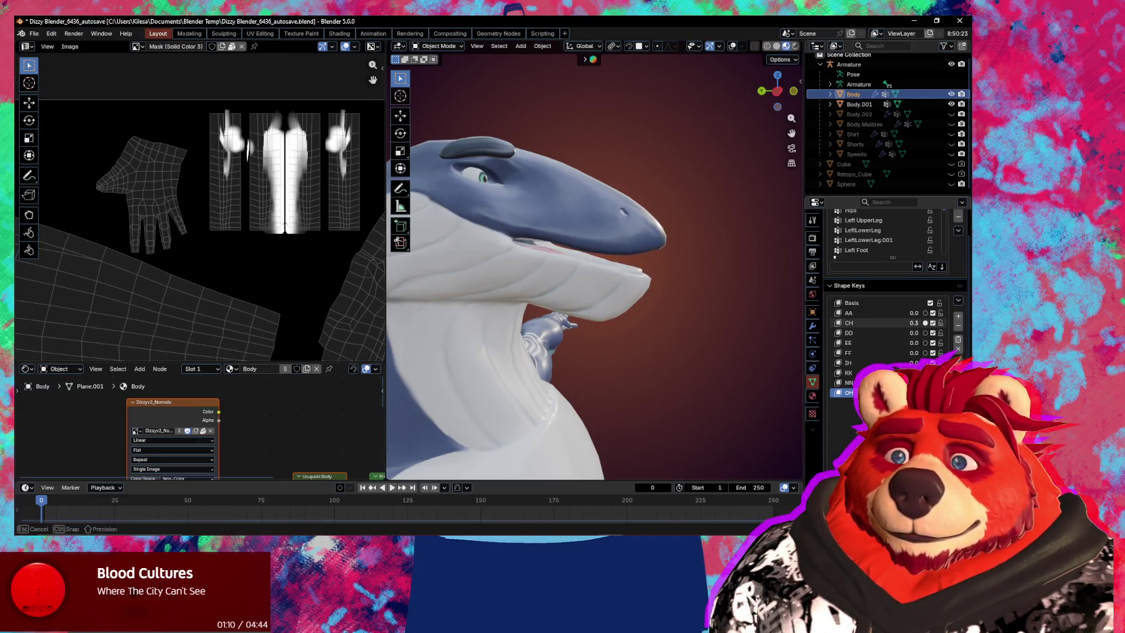
{"action": "left_click_drag", "start_coordinate": [914, 322], "coordinate": [684, 313]}
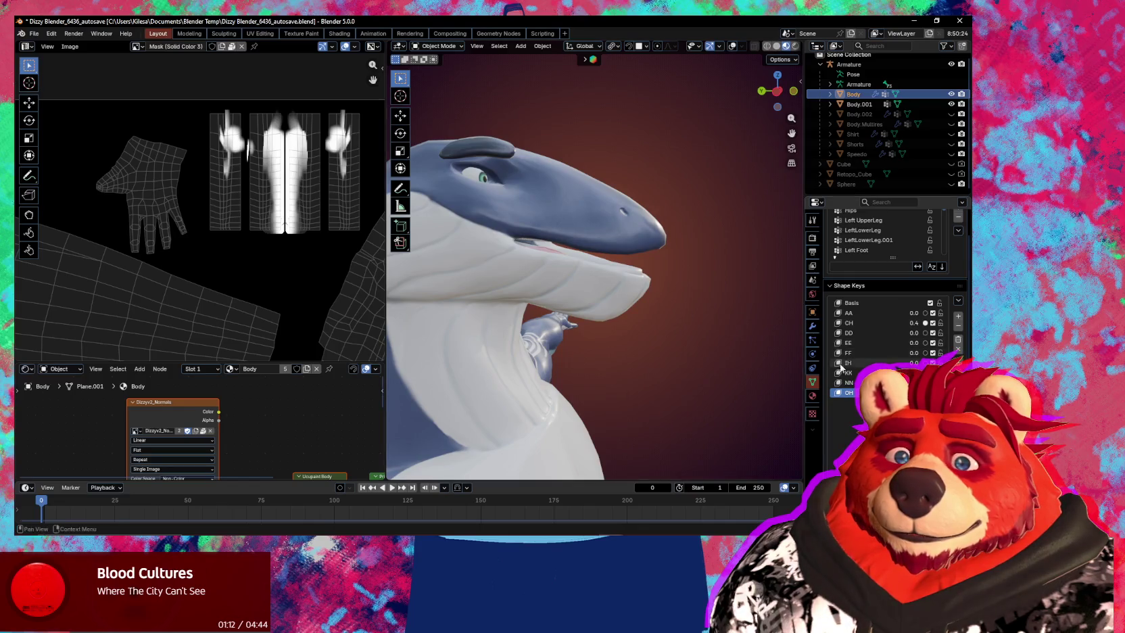
Make a new shape key from this mix and reset all shape key values to zero.
{"action": "key", "text": "q"}
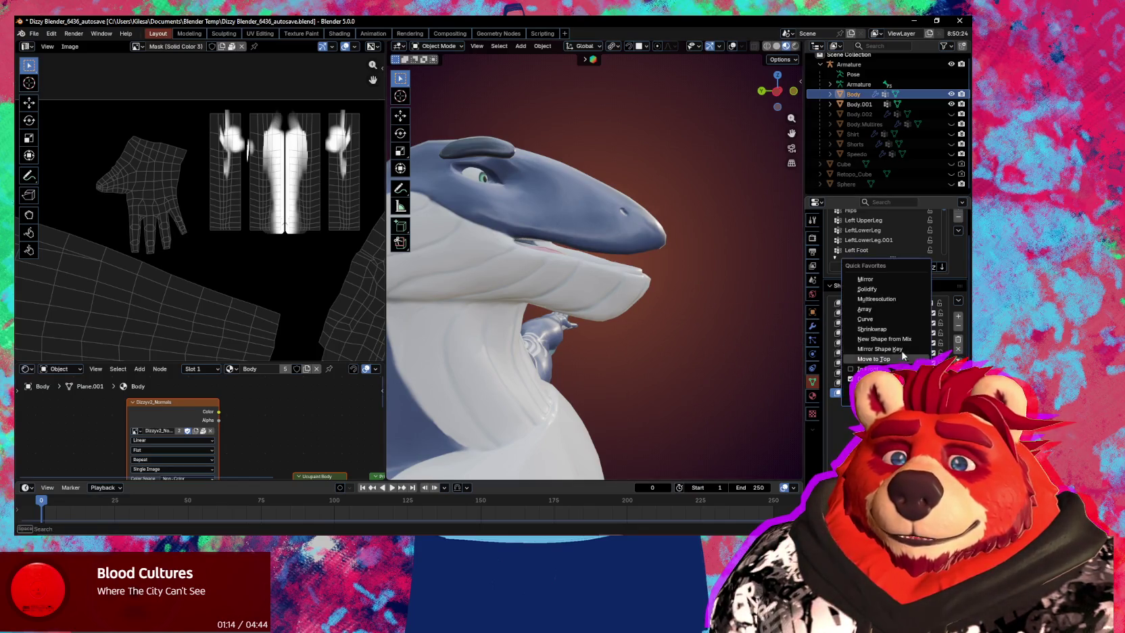
{"action": "left_click", "coordinate": [900, 340]}
{"action": "key", "text": "q"}
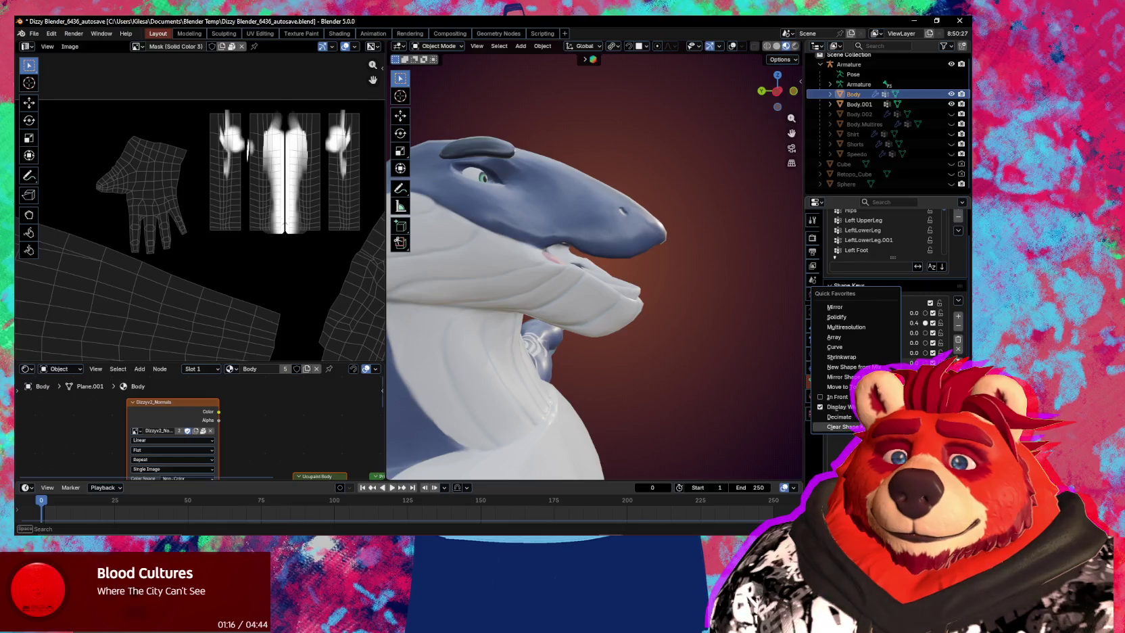
{"action": "left_click", "coordinate": [841, 427]}
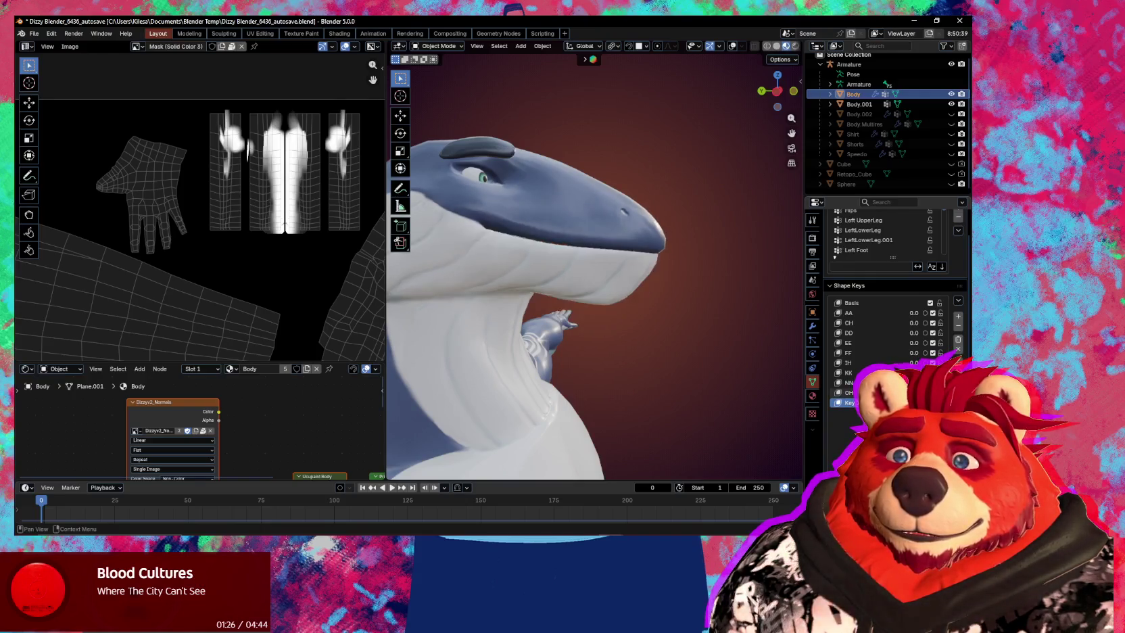
{"action": "middle_click_drag", "start_coordinate": [582, 371], "coordinate": [634, 371]}
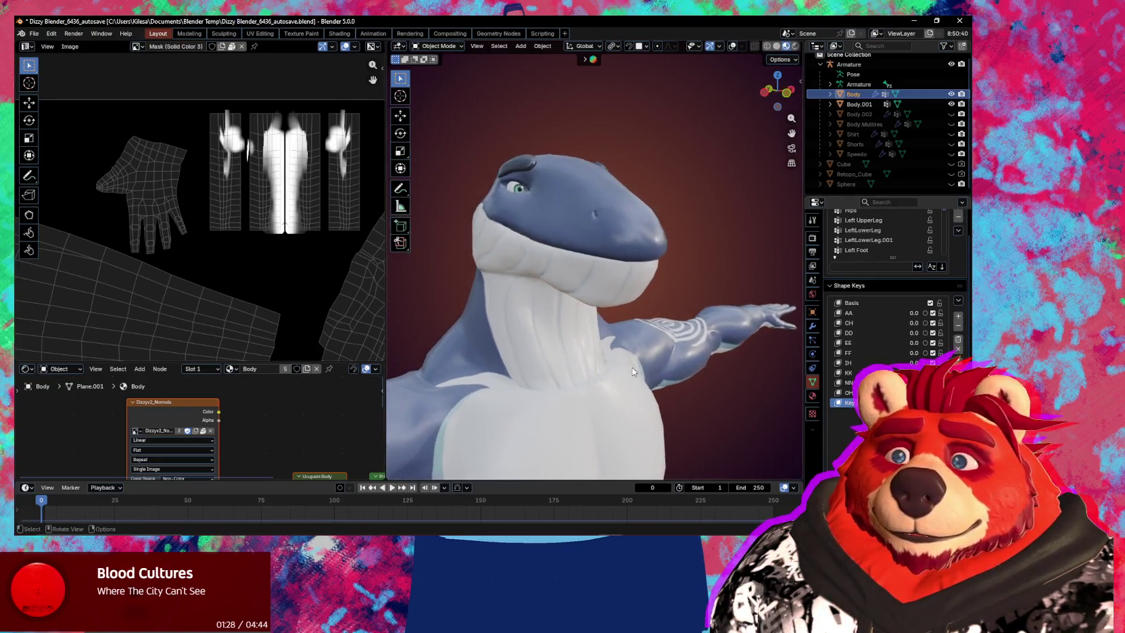
Rename the new Key to OU and re-enable overlays showing 7,444 vertices.
{"action": "double_click", "coordinate": [872, 402]}
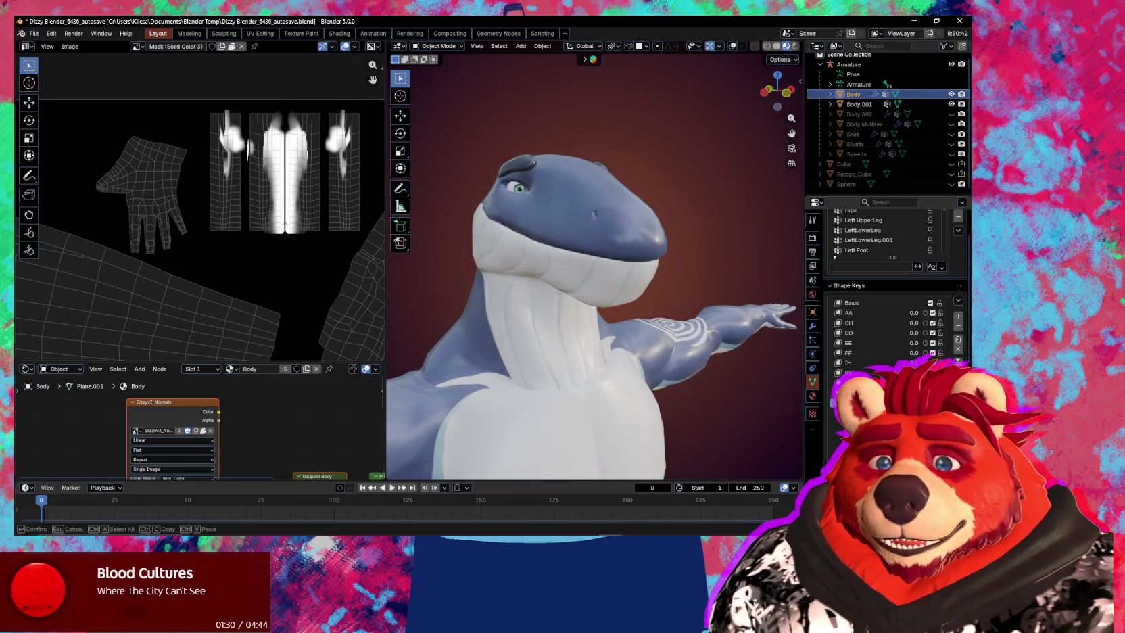
{"action": "key", "text": "Return"}
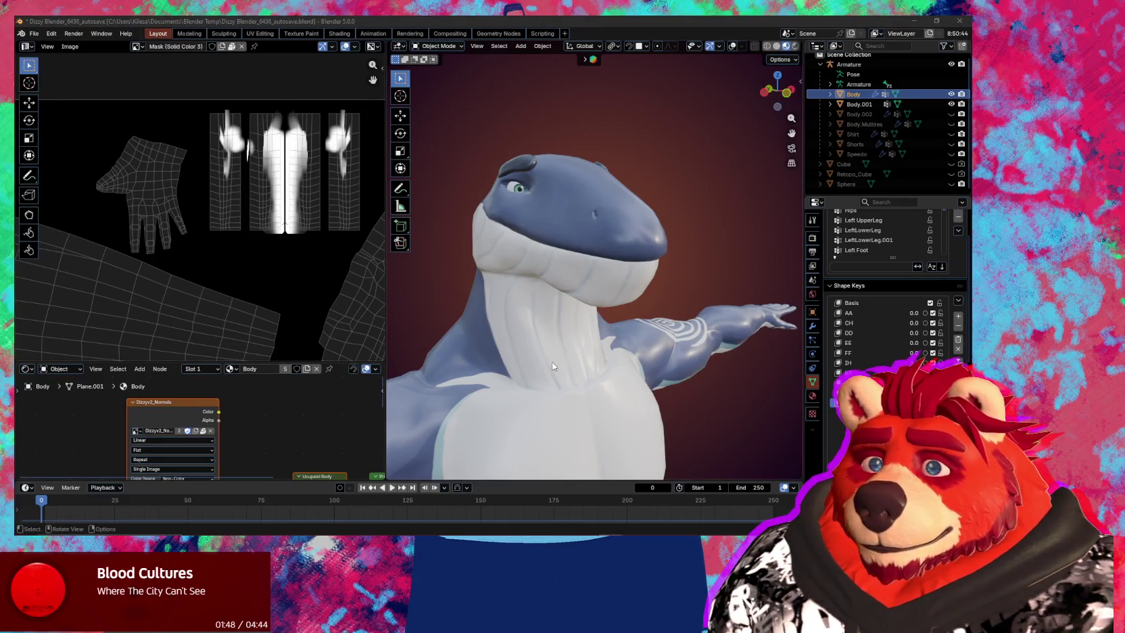
{"action": "middle_click_drag", "start_coordinate": [551, 363], "coordinate": [630, 354]}
{"action": "scroll", "coordinate": [664, 347], "scroll_direction": "up", "scroll_amount": 3}
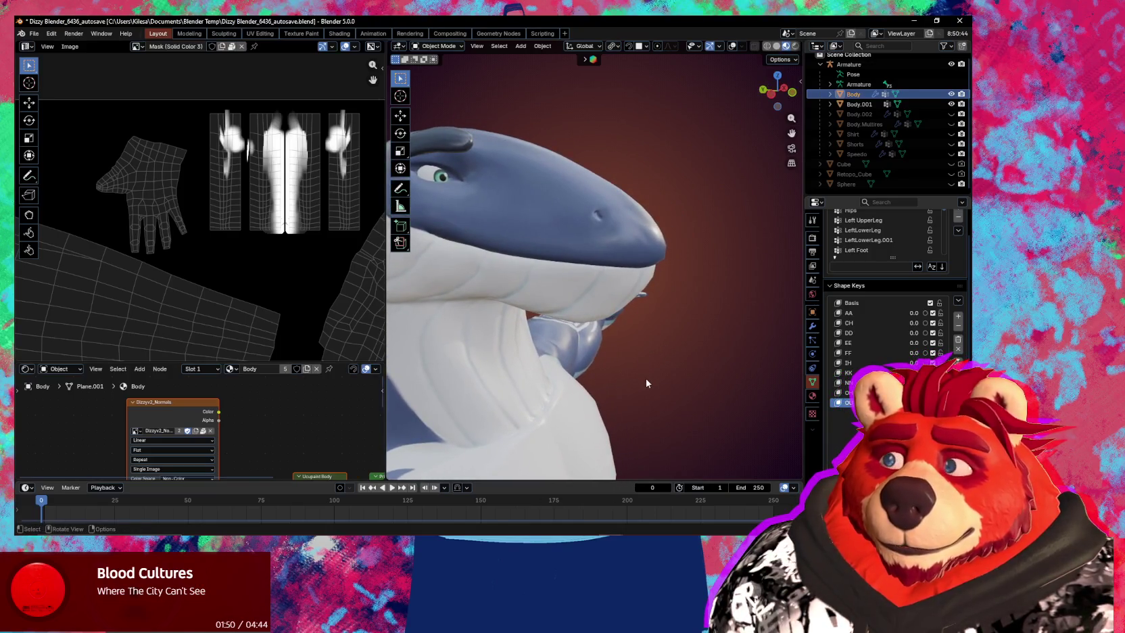
{"action": "middle_click_drag", "start_coordinate": [665, 390], "coordinate": [734, 374]}
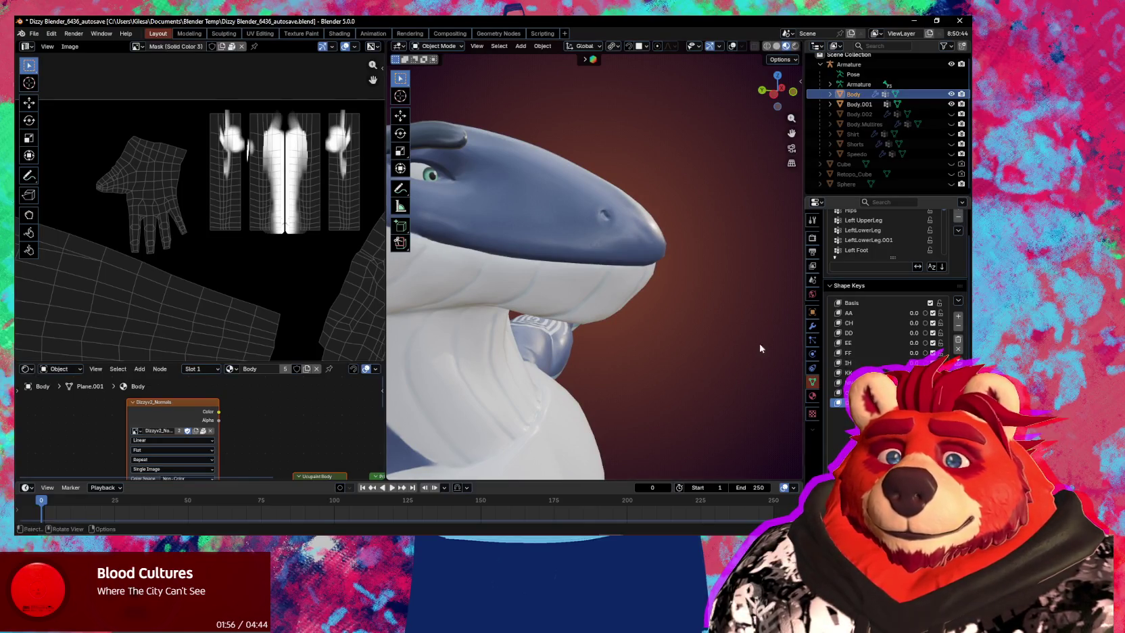
{"action": "middle_click_drag", "start_coordinate": [784, 352], "coordinate": [640, 315]}
{"action": "key", "text": "shift+alt+z"}
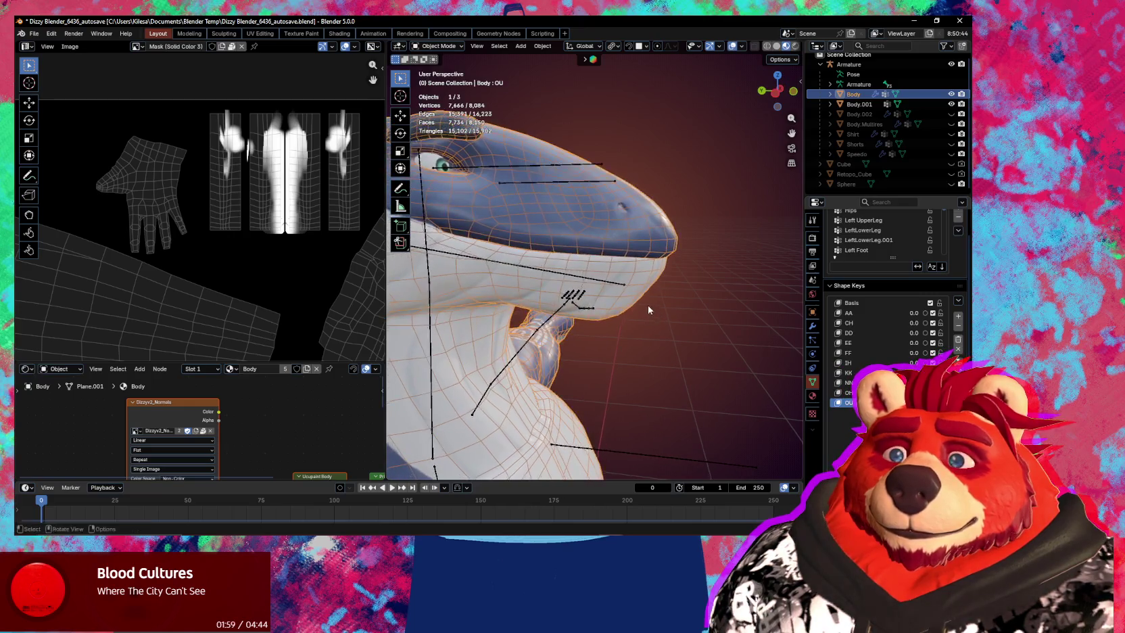
Pose the armature's jaw bone, moving it and rotating it around X to reposition the lower jaw.
{"action": "left_click", "coordinate": [559, 271]}
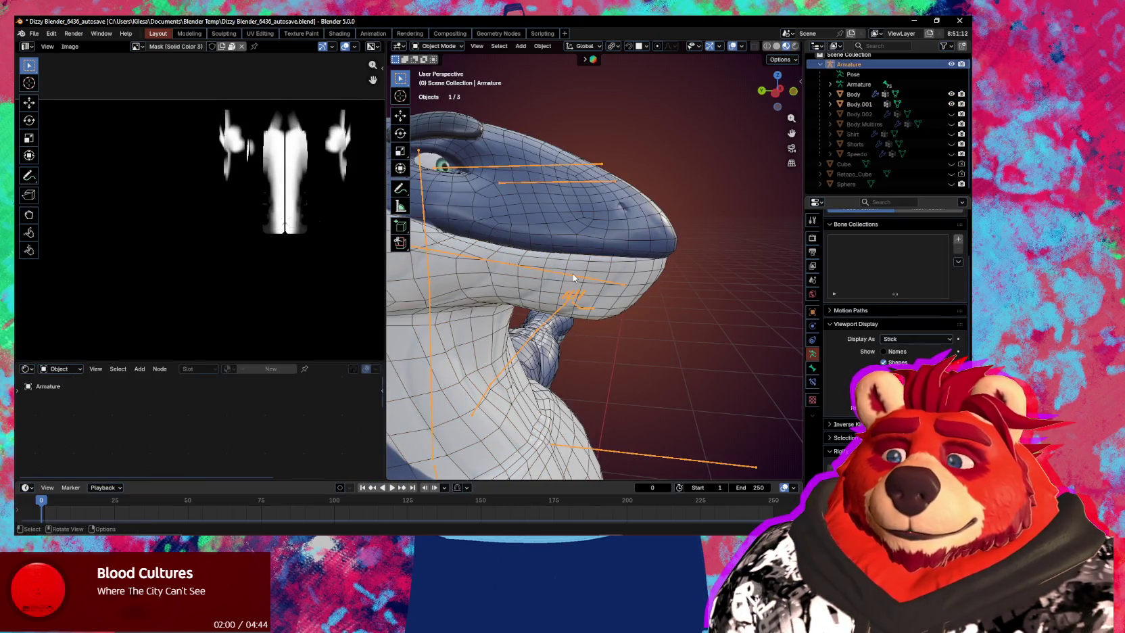
{"action": "key", "text": "ctrl+Tab"}
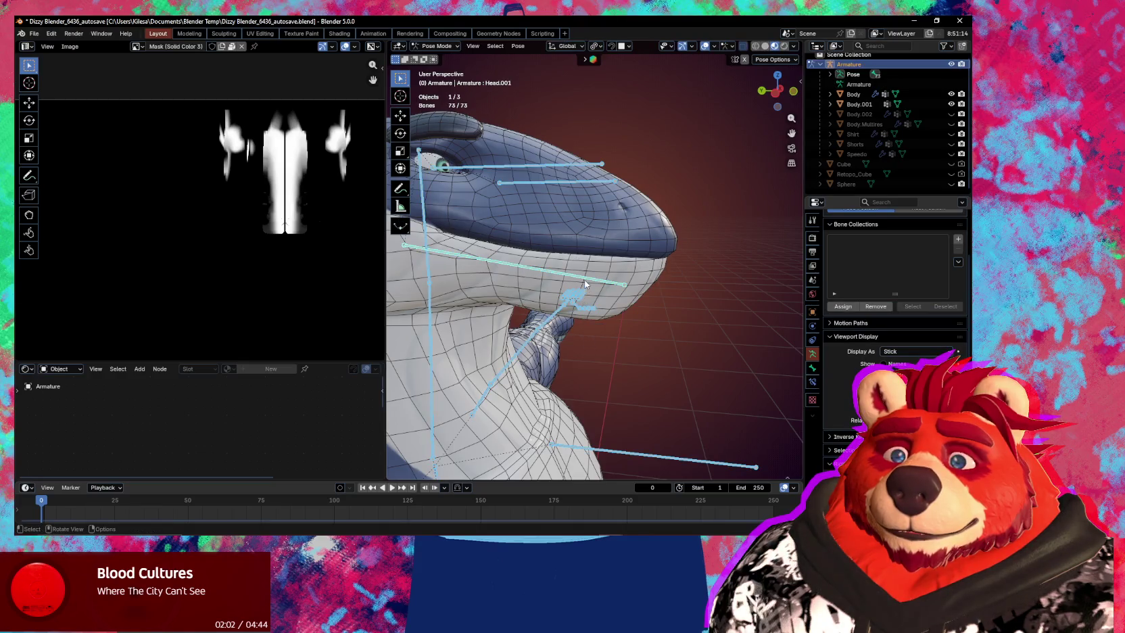
{"action": "left_click", "coordinate": [585, 281]}
{"action": "key", "text": "g"}
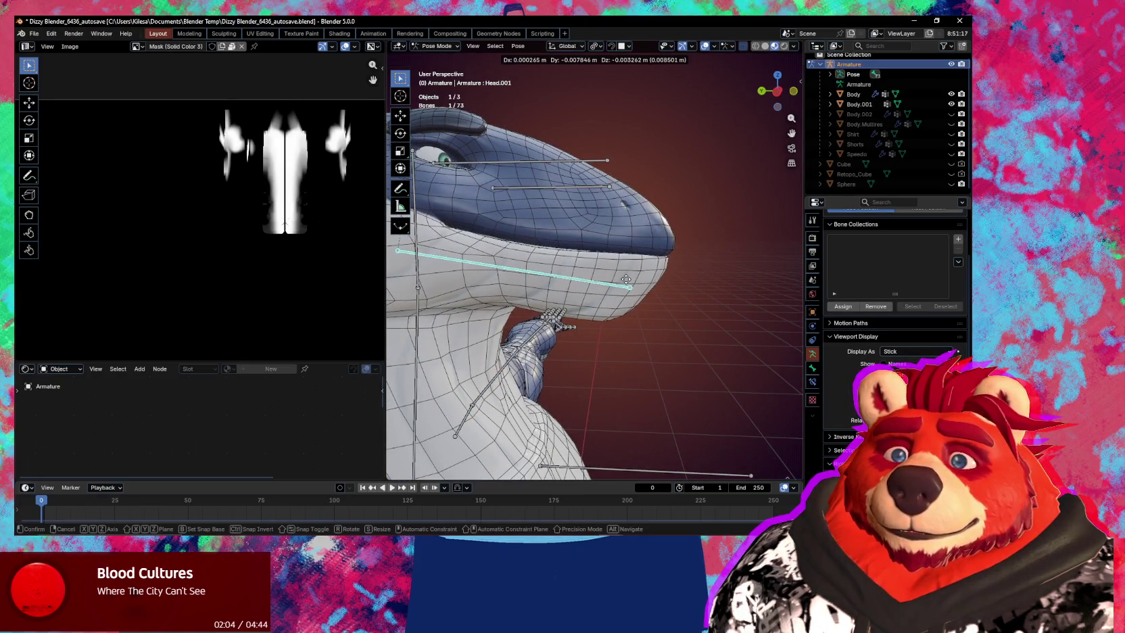
{"action": "left_click", "coordinate": [628, 284]}
{"action": "key", "text": "r"}
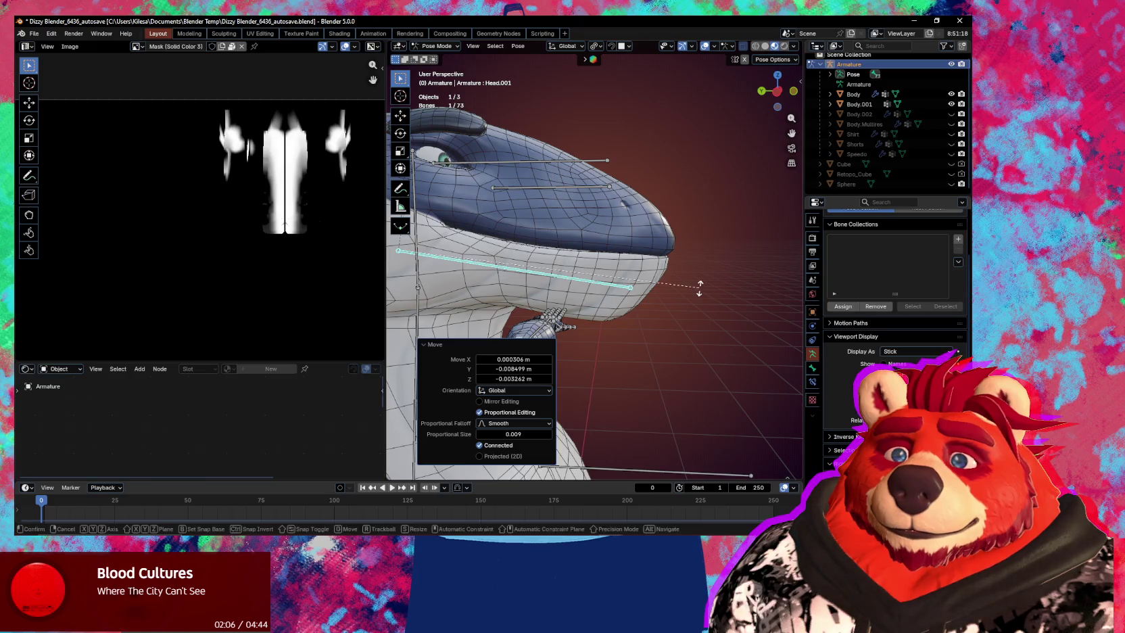
{"action": "key", "text": "x"}
{"action": "left_click", "coordinate": [702, 292]}
{"action": "key", "text": "ctrl+Tab"}
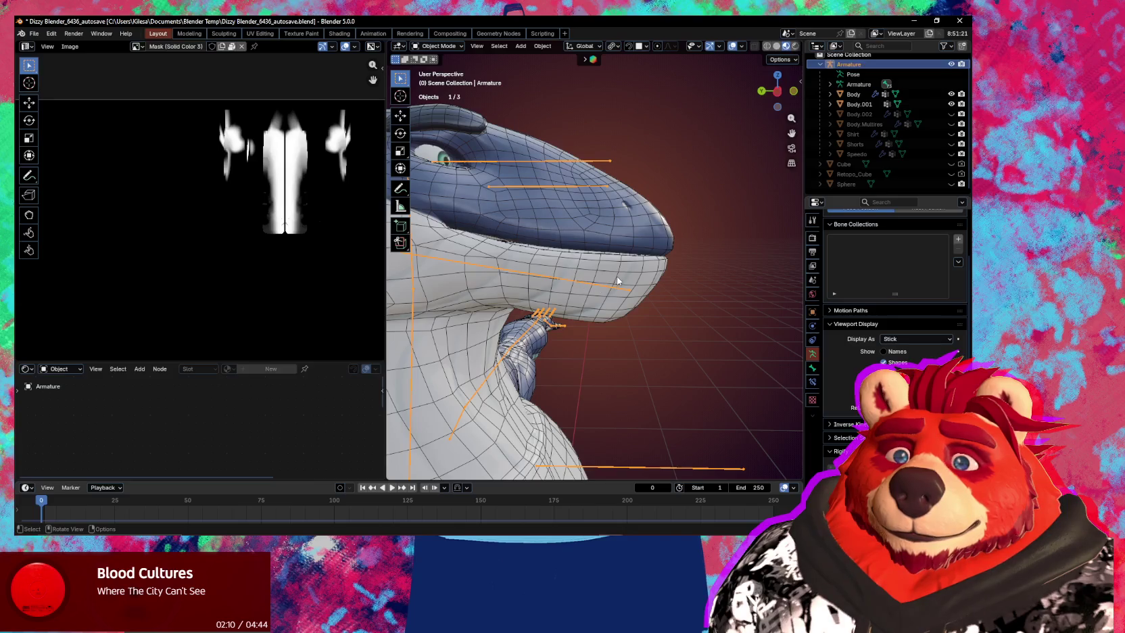
Inspect the Body's armature modifier options, then put the Body mesh into Sculpt Mode.
{"action": "left_click", "coordinate": [662, 272]}
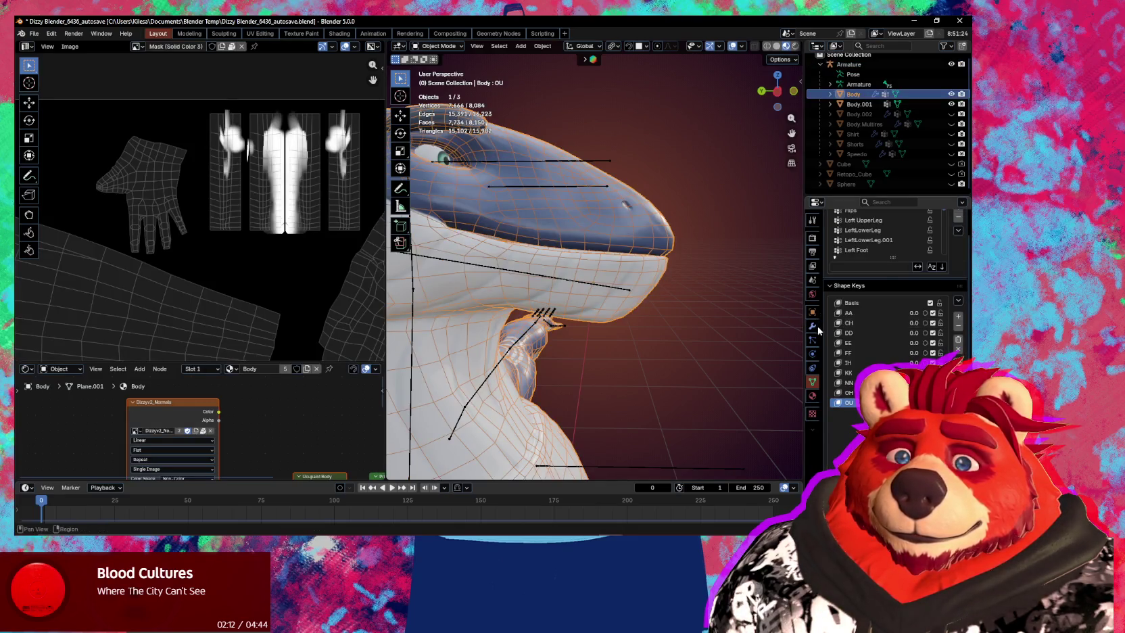
{"action": "left_click", "coordinate": [814, 326]}
{"action": "left_click", "coordinate": [938, 256]}
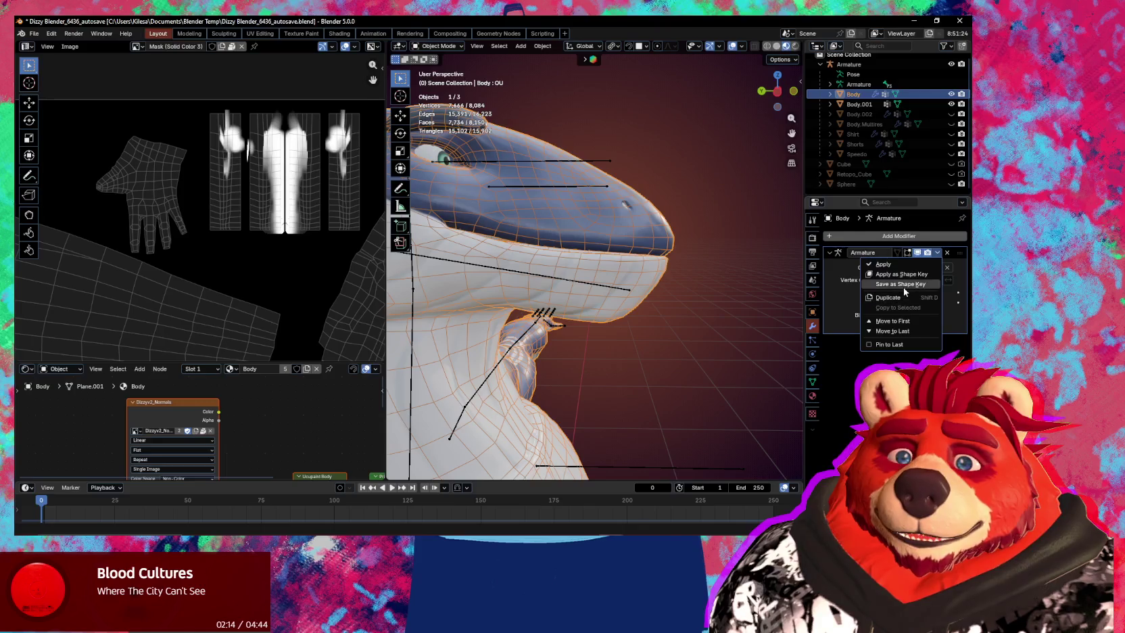
{"action": "mouse_move", "coordinate": [602, 312]}
{"action": "middle_mouse_down"}
{"action": "mouse_move", "coordinate": [624, 313]}
{"action": "mouse_move", "coordinate": [578, 280]}
{"action": "middle_mouse_up"}
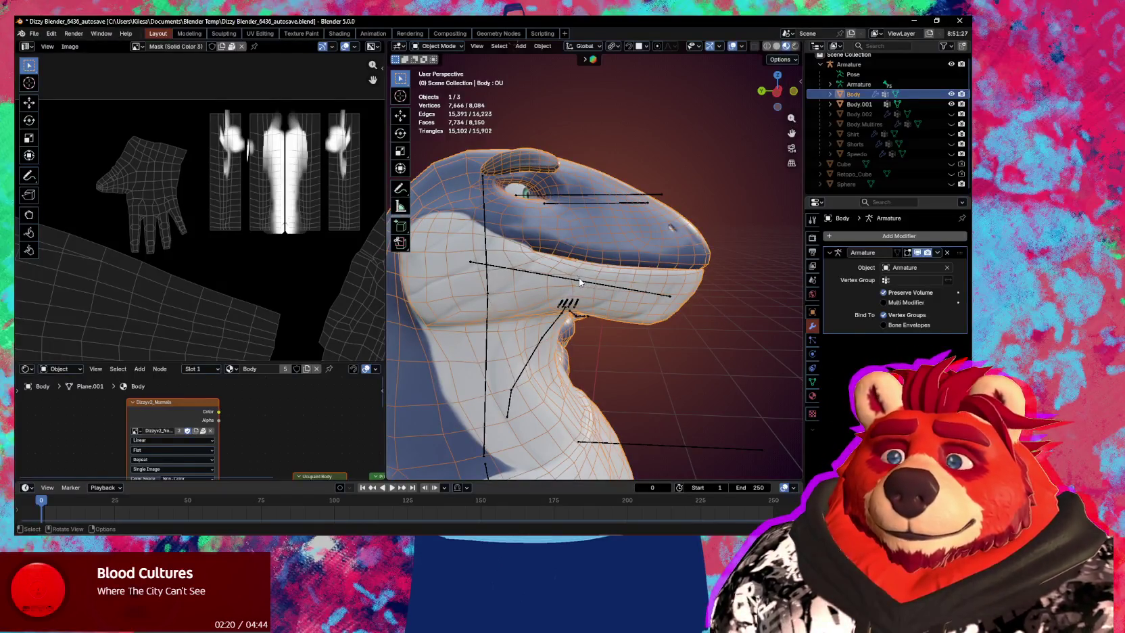
{"action": "left_click", "coordinate": [601, 289]}
{"action": "key", "text": "ctrl+Tab"}
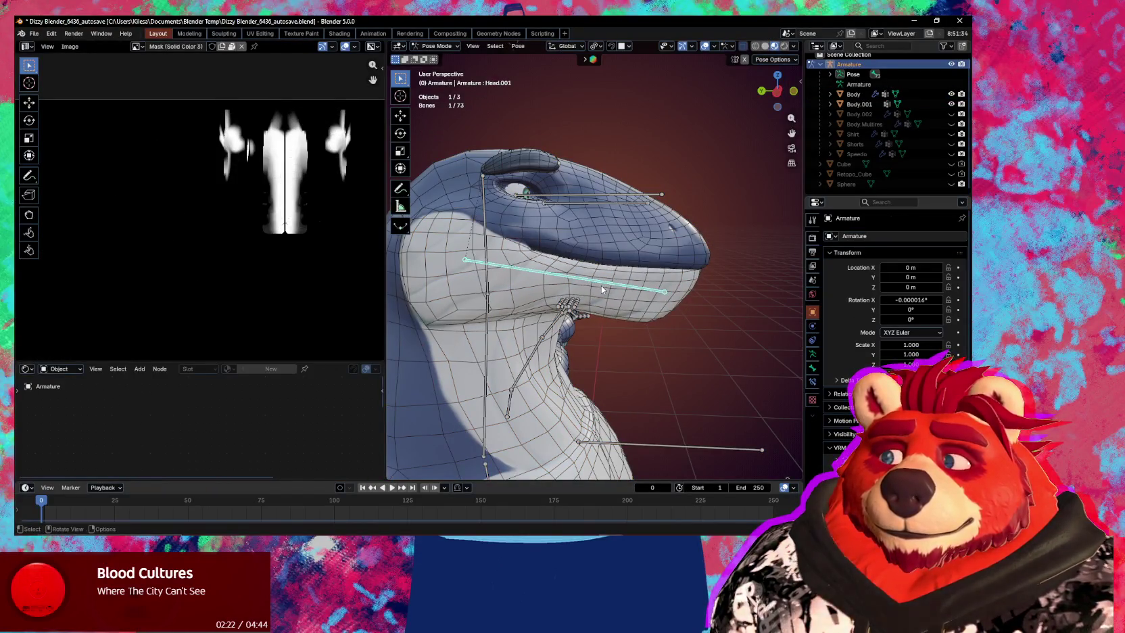
{"action": "key", "text": "ctrl+Tab"}
{"action": "left_click", "coordinate": [602, 260]}
{"action": "key", "text": "ctrl+Tab"}
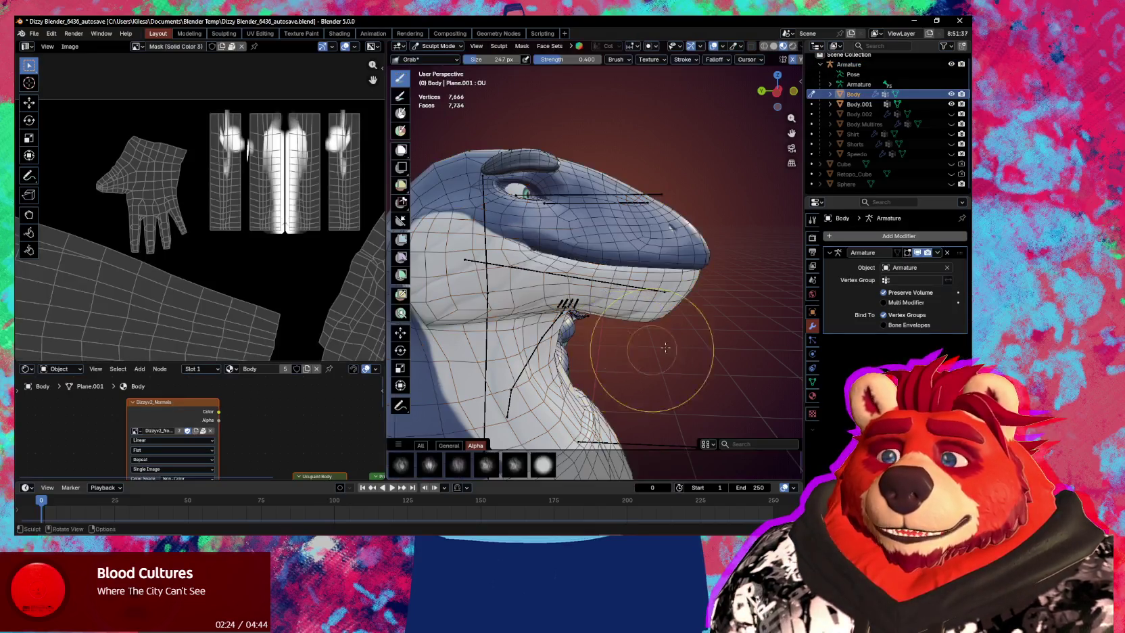
Nudge a shape key value in the Shape Keys panel, then inflate the mouth area with overlays hidden.
{"action": "left_click", "coordinate": [813, 368]}
{"action": "left_click", "coordinate": [813, 382]}
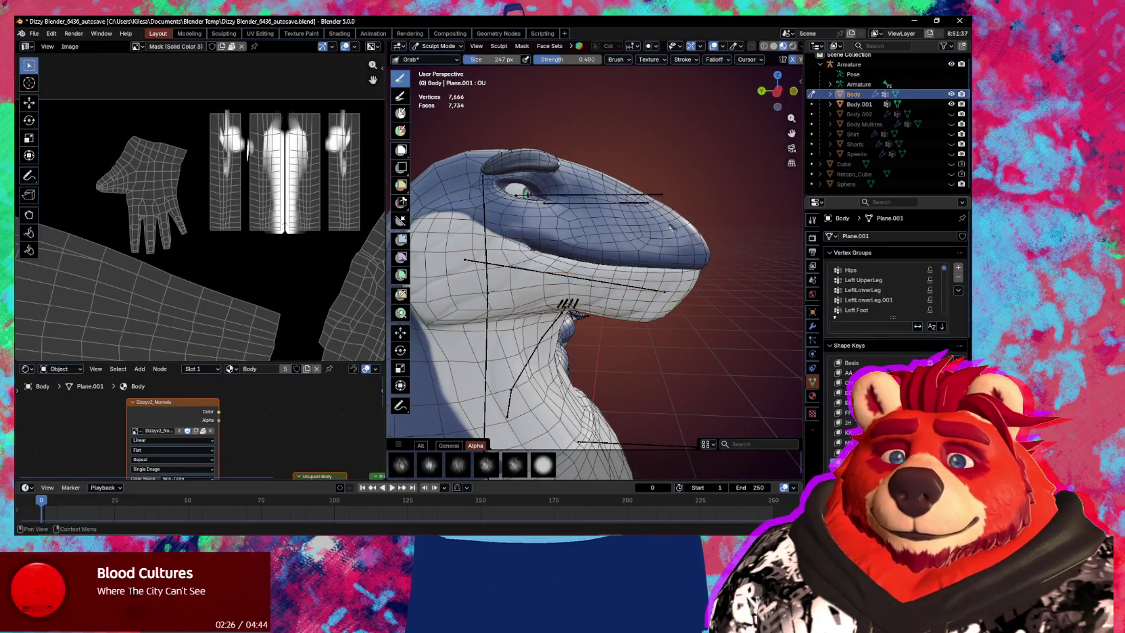
{"action": "left_click_drag", "start_coordinate": [936, 373], "coordinate": [947, 373]}
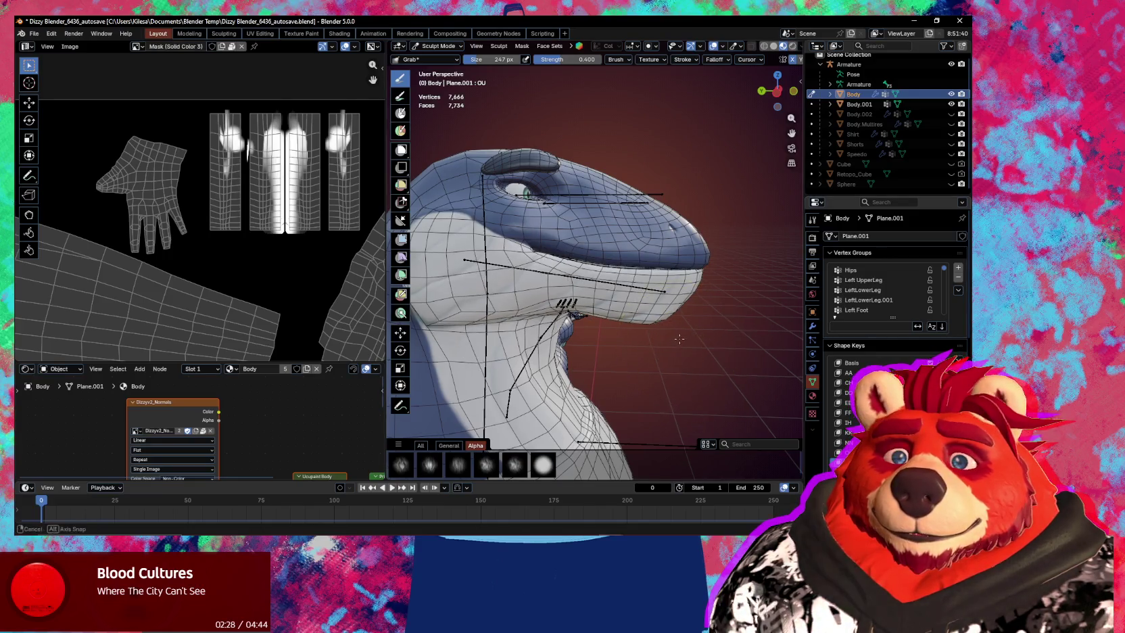
{"action": "scroll", "coordinate": [686, 355], "scroll_direction": "up", "scroll_amount": 3}
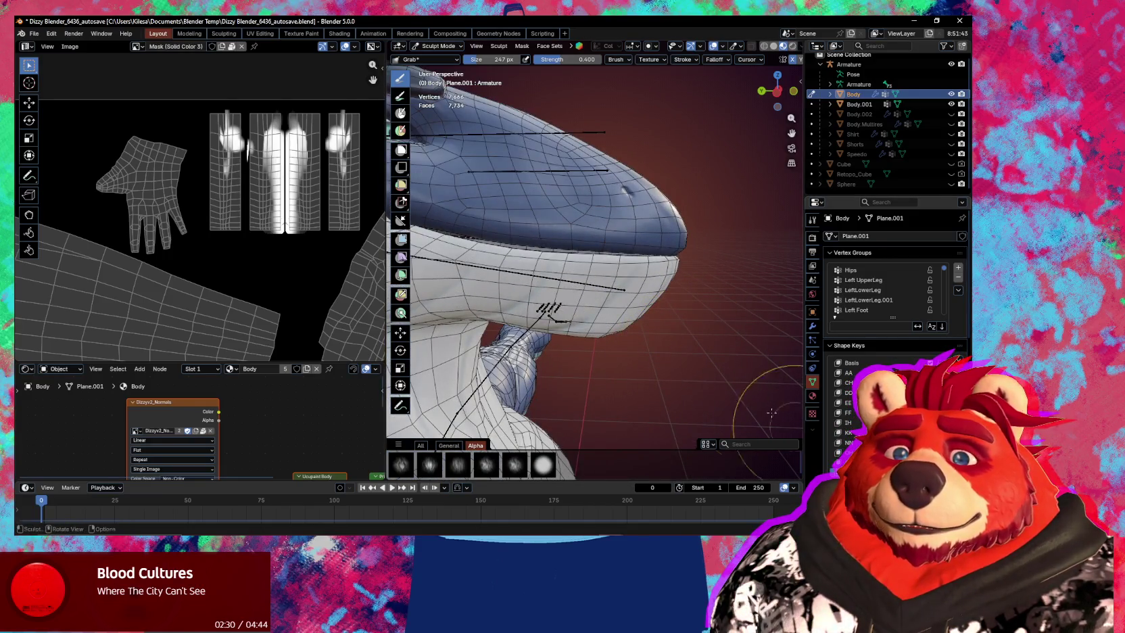
{"action": "mouse_move", "coordinate": [547, 297]}
{"action": "middle_mouse_down"}
{"action": "mouse_move", "coordinate": [536, 251]}
{"action": "mouse_move", "coordinate": [564, 258]}
{"action": "middle_mouse_up"}
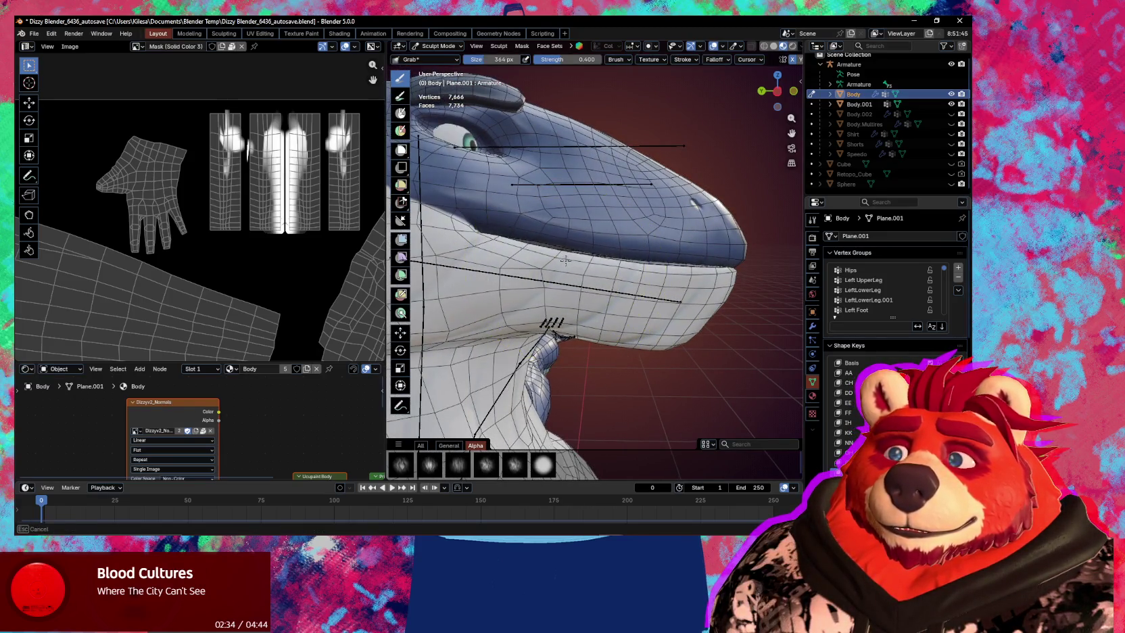
{"action": "key", "text": "p"}
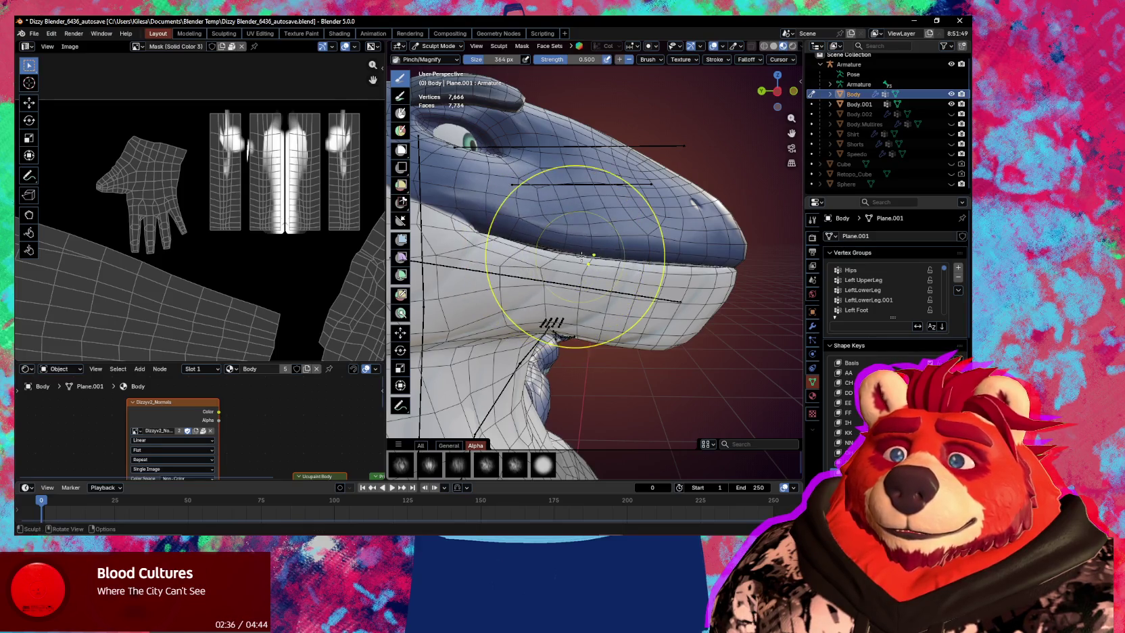
{"action": "key", "text": "i"}
{"action": "left_click_drag", "start_coordinate": [558, 253], "coordinate": [544, 250]}
{"action": "middle_click_drag", "start_coordinate": [599, 259], "coordinate": [595, 255]}
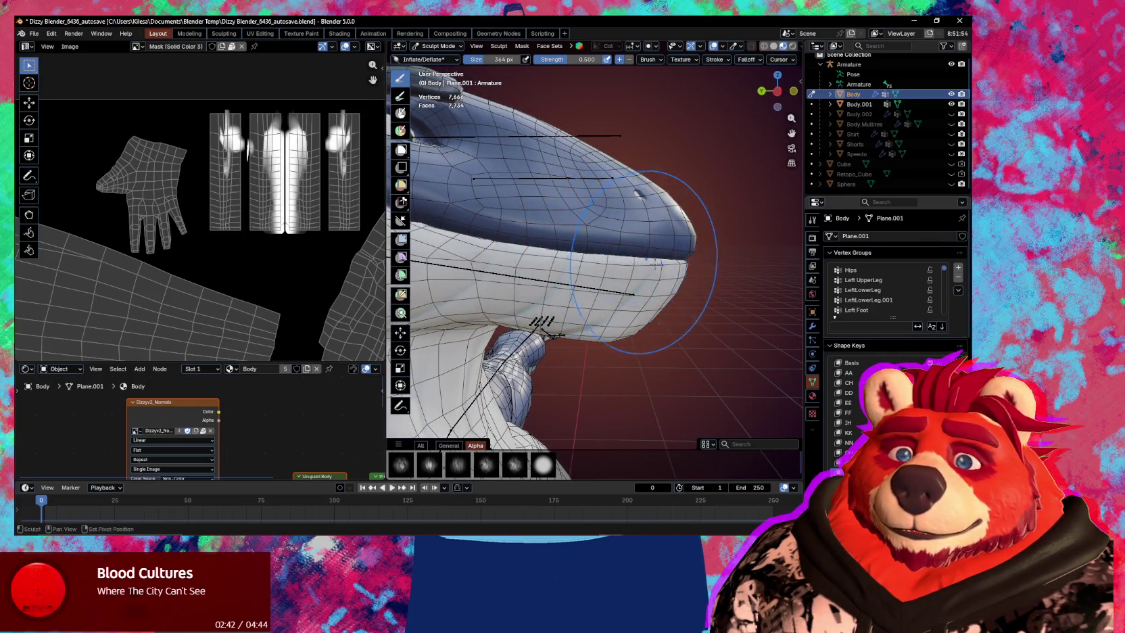
{"action": "key", "text": "shift+alt+z"}
{"action": "mouse_move", "coordinate": [625, 254]}
{"action": "middle_mouse_down"}
{"action": "mouse_move", "coordinate": [660, 272]}
{"action": "mouse_move", "coordinate": [629, 253]}
{"action": "middle_mouse_up"}
With the Grab brush enlarged to 433 px, pull the snout tip and upper snout edge into shape.
{"action": "key", "text": "g"}
{"action": "left_click_drag", "start_coordinate": [628, 253], "coordinate": [657, 244]}
{"action": "mouse_move", "coordinate": [655, 263]}
{"action": "middle_mouse_down"}
{"action": "mouse_move", "coordinate": [659, 279]}
{"action": "mouse_move", "coordinate": [646, 270]}
{"action": "middle_mouse_up"}
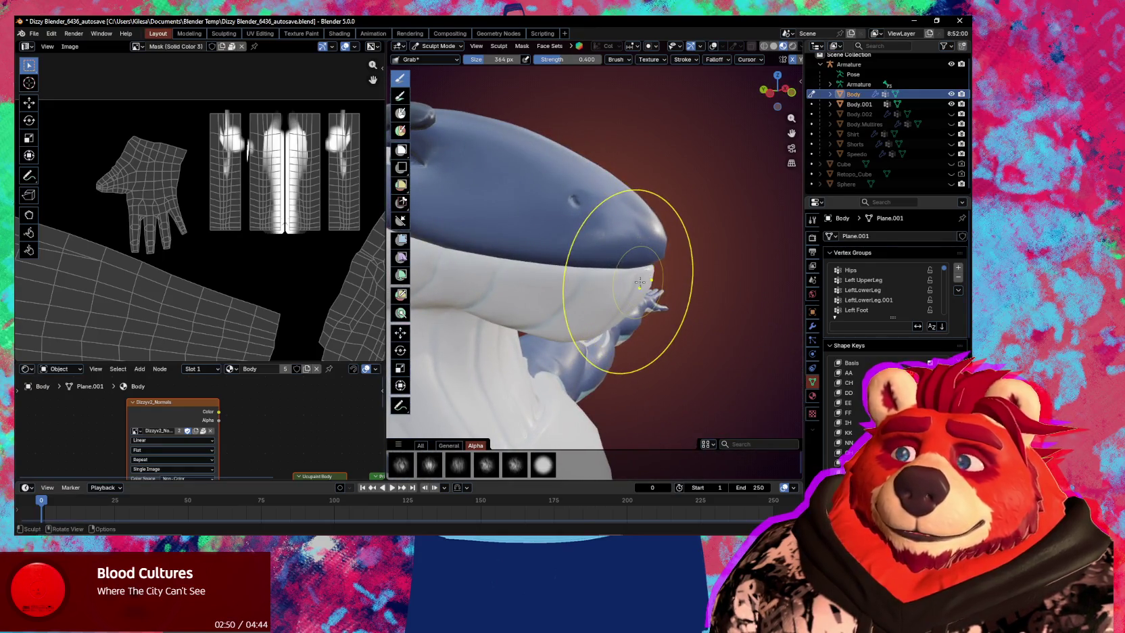
{"action": "middle_click_drag", "start_coordinate": [642, 284], "coordinate": [687, 283]}
{"action": "key", "text": "f"}
{"action": "left_click", "coordinate": [687, 284]}
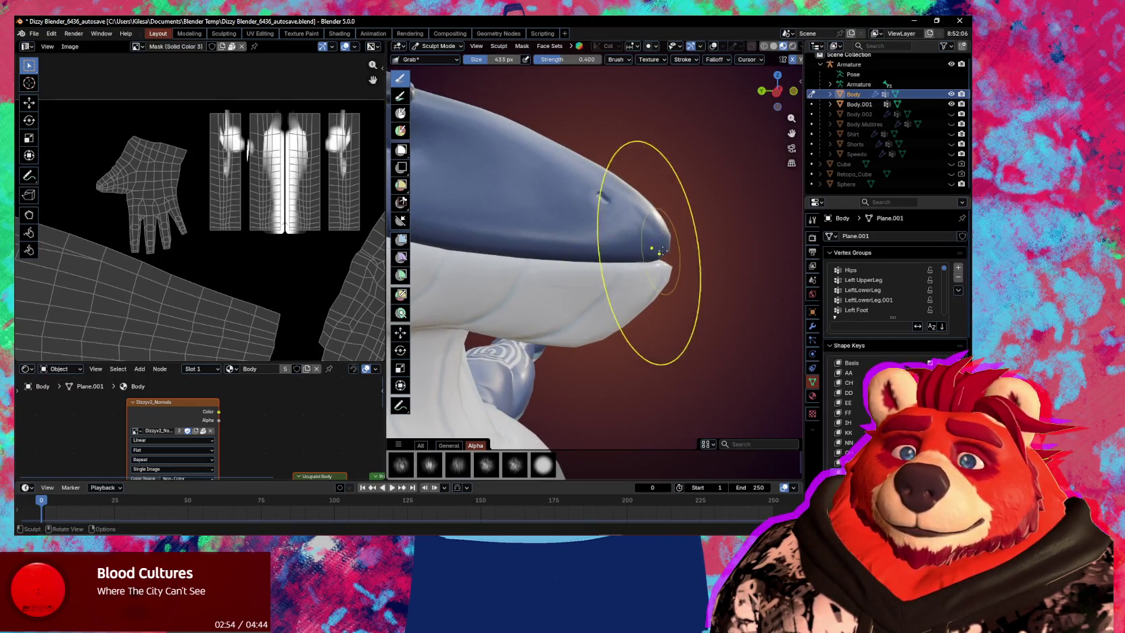
{"action": "middle_click_drag", "start_coordinate": [659, 257], "coordinate": [632, 256]}
{"action": "left_click_drag", "start_coordinate": [632, 255], "coordinate": [641, 256]}
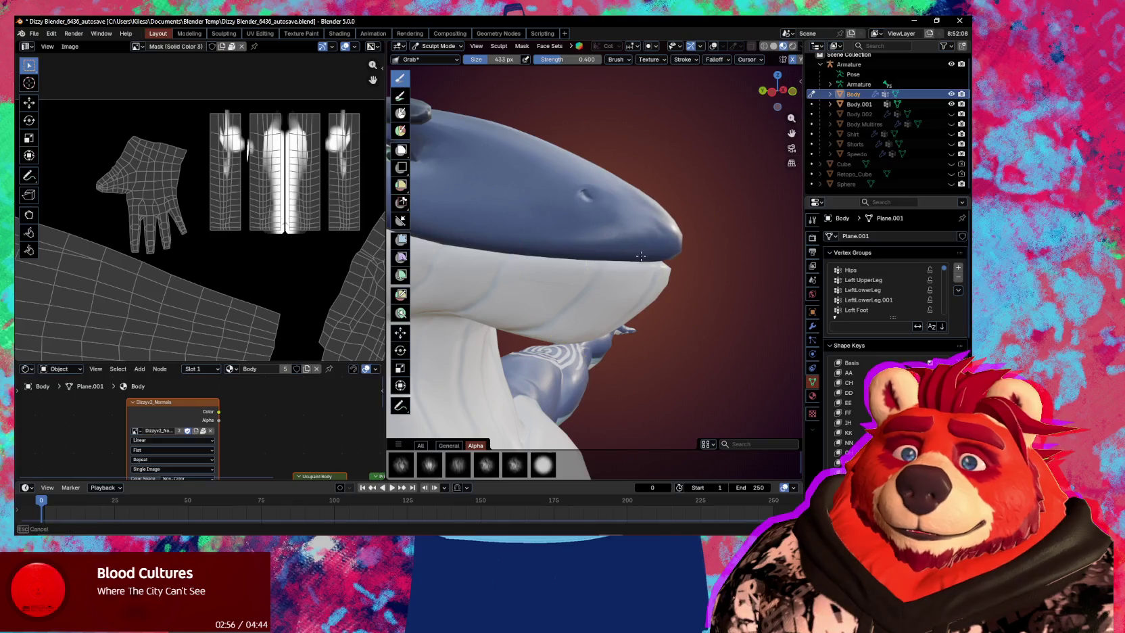
{"action": "middle_click_drag", "start_coordinate": [662, 255], "coordinate": [585, 293]}
{"action": "left_click_drag", "start_coordinate": [586, 294], "coordinate": [575, 295]}
{"action": "mouse_move", "coordinate": [574, 295]}
{"action": "middle_mouse_down"}
{"action": "mouse_move", "coordinate": [664, 288]}
{"action": "mouse_move", "coordinate": [541, 270]}
{"action": "middle_mouse_up"}
Grab-sculpt the mouth and snout tip at brush sizes 261, 291 and 200 px.
{"action": "key", "text": "f"}
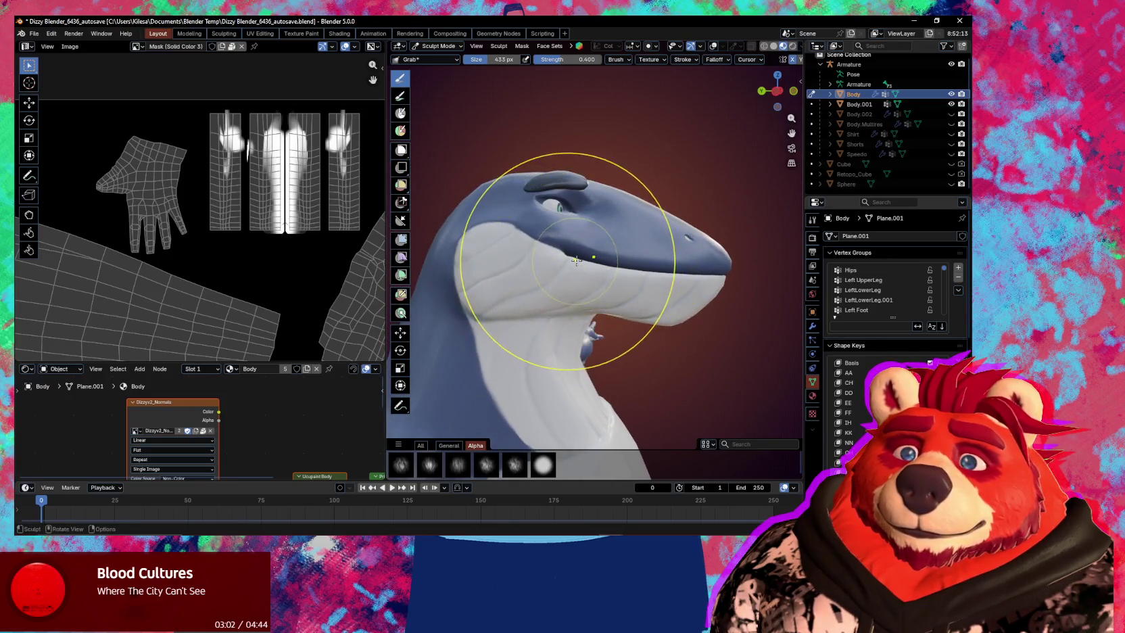
{"action": "left_click", "coordinate": [500, 259]}
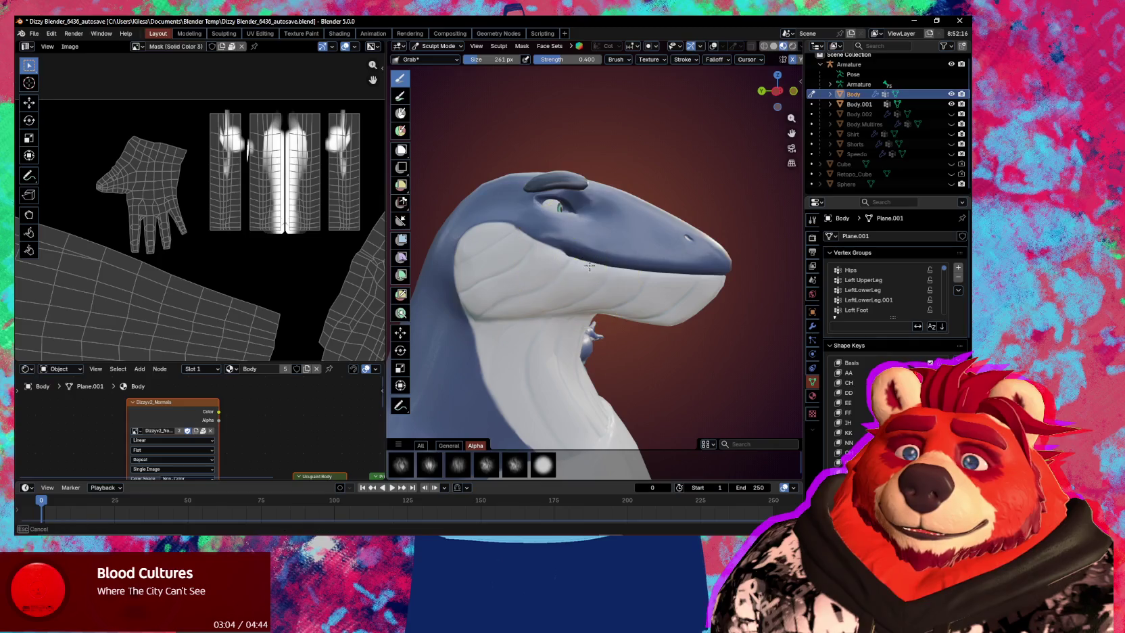
{"action": "mouse_move", "coordinate": [595, 263]}
{"action": "middle_mouse_down"}
{"action": "mouse_move", "coordinate": [577, 271]}
{"action": "mouse_move", "coordinate": [607, 305]}
{"action": "mouse_move", "coordinate": [628, 285]}
{"action": "middle_mouse_up"}
{"action": "key", "text": "f"}
{"action": "left_click", "coordinate": [609, 300]}
{"action": "left_click_drag", "start_coordinate": [628, 285], "coordinate": [607, 278]}
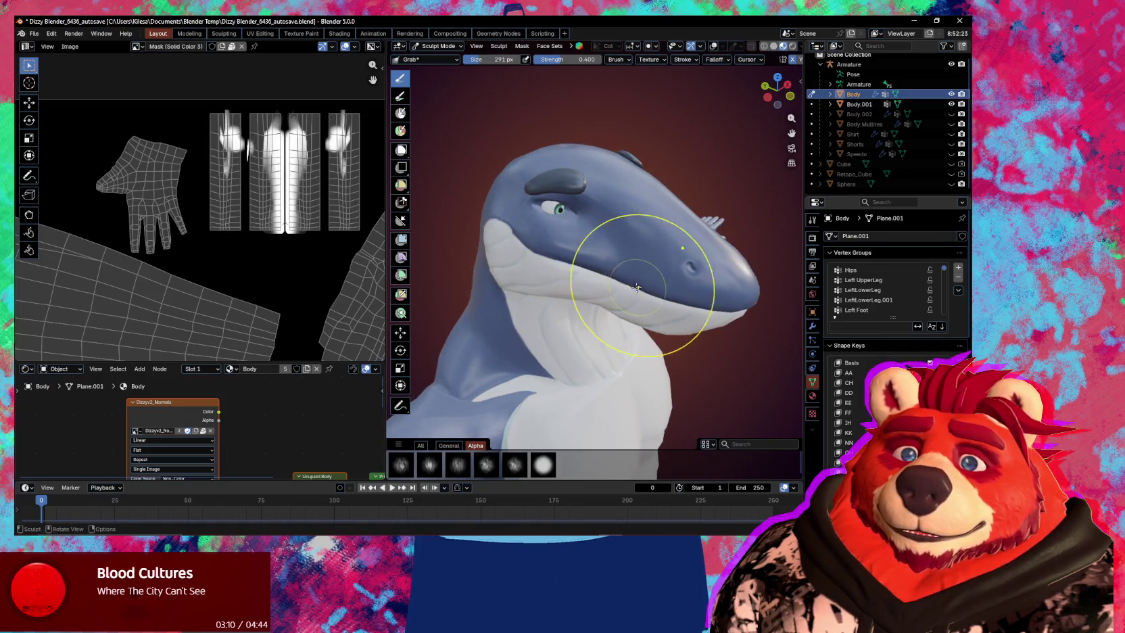
{"action": "middle_click_drag", "start_coordinate": [635, 287], "coordinate": [623, 231]}
{"action": "left_click_drag", "start_coordinate": [623, 232], "coordinate": [611, 264]}
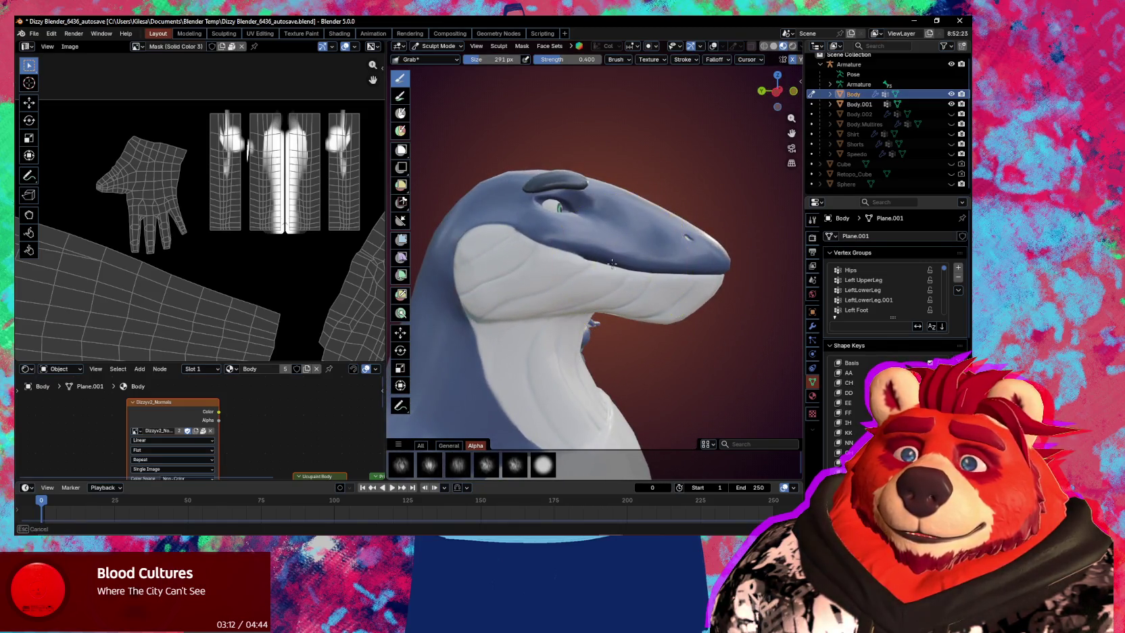
{"action": "mouse_move", "coordinate": [589, 238]}
{"action": "middle_mouse_down"}
{"action": "mouse_move", "coordinate": [628, 289]}
{"action": "mouse_move", "coordinate": [689, 326]}
{"action": "middle_mouse_up"}
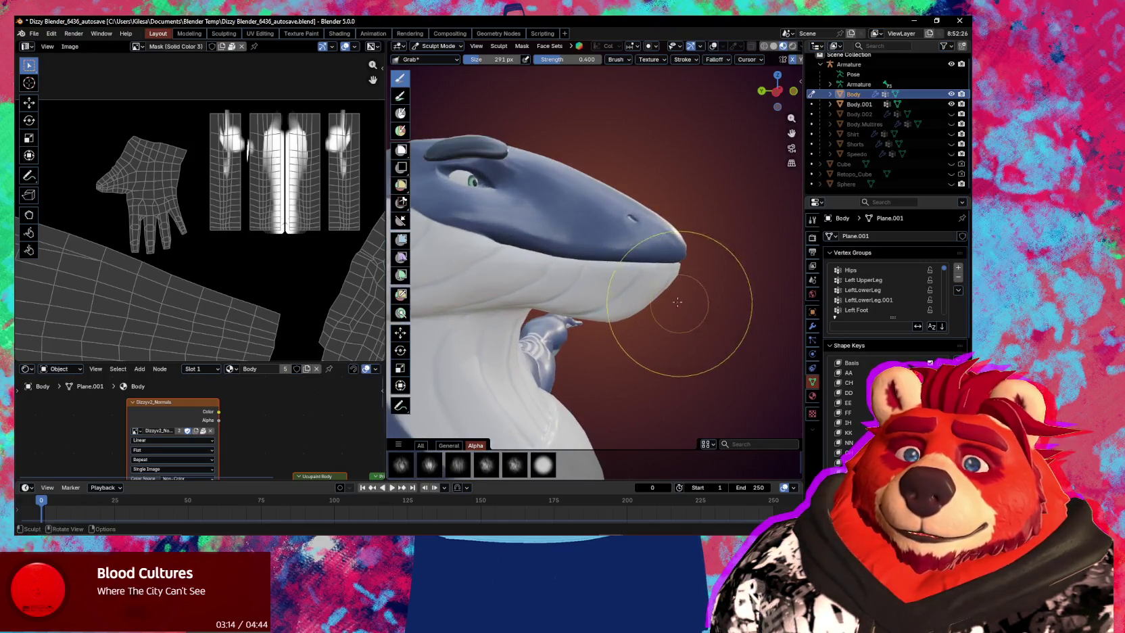
{"action": "key", "text": "f"}
{"action": "left_click", "coordinate": [669, 270]}
{"action": "left_click_drag", "start_coordinate": [669, 270], "coordinate": [673, 265]}
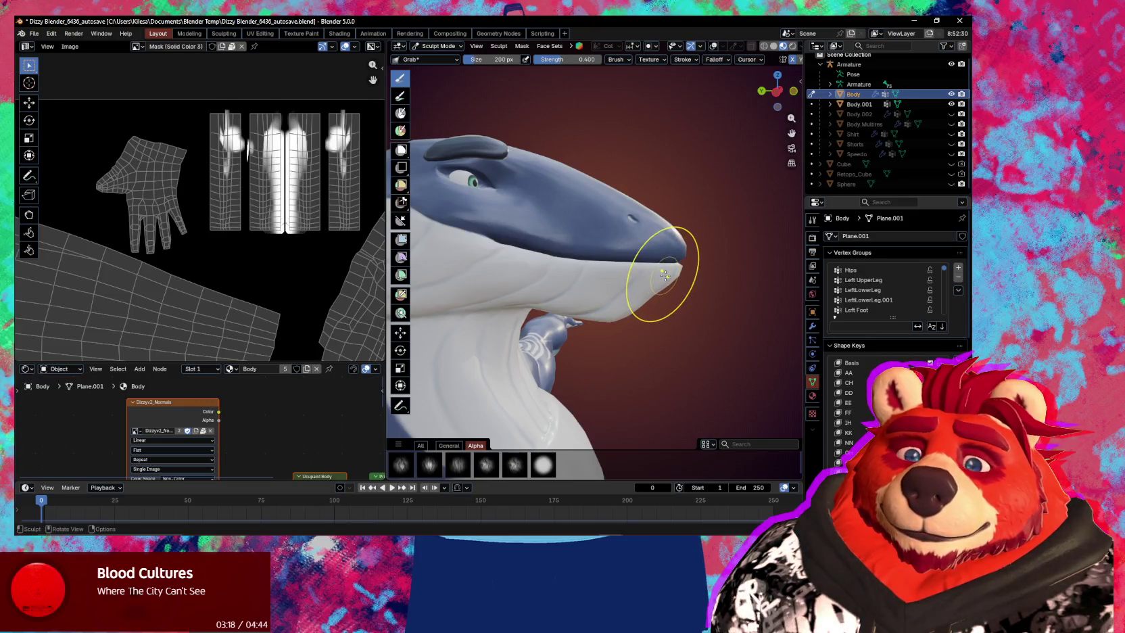
Build up the snout with the Draw brush at strength 0.418, then resize it to 153 px.
{"action": "key", "text": "x"}
{"action": "left_click_drag", "start_coordinate": [658, 276], "coordinate": [658, 274]}
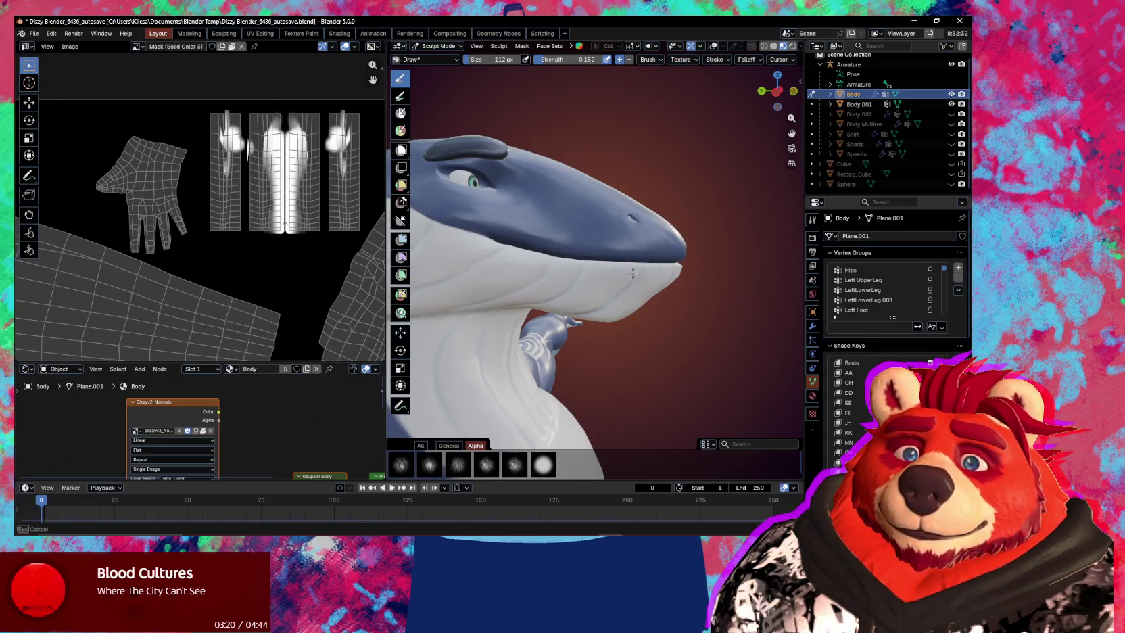
{"action": "middle_click_drag", "start_coordinate": [658, 273], "coordinate": [642, 275]}
{"action": "key", "text": "shift+f"}
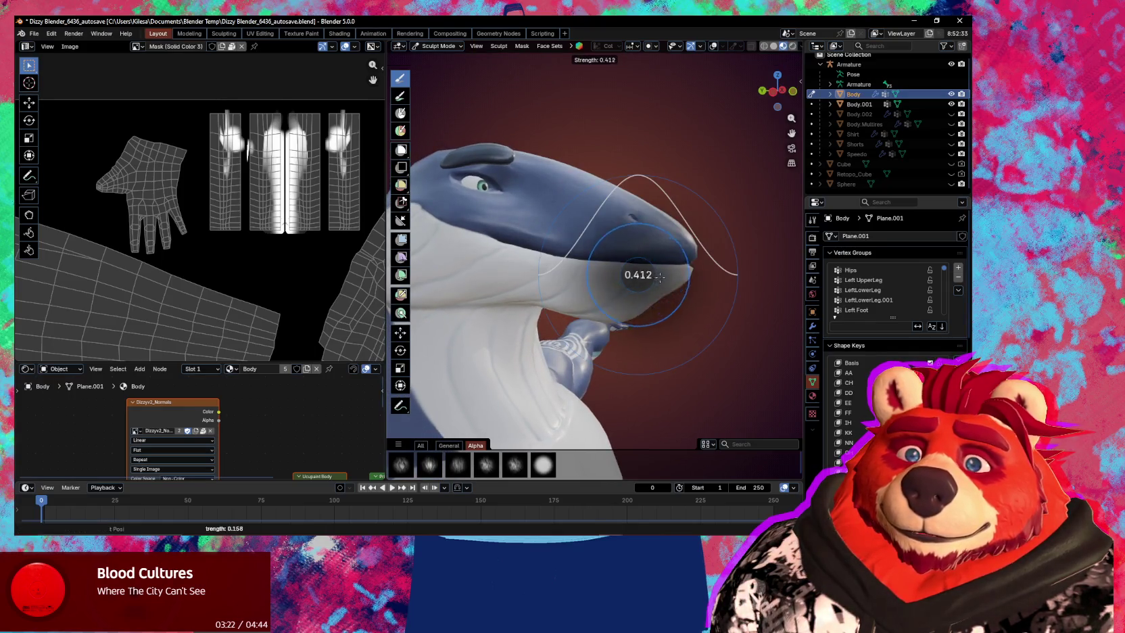
{"action": "left_click", "coordinate": [660, 276]}
{"action": "left_click_drag", "start_coordinate": [659, 277], "coordinate": [654, 283]}
{"action": "mouse_move", "coordinate": [678, 277]}
{"action": "middle_mouse_down"}
{"action": "mouse_move", "coordinate": [649, 289]}
{"action": "mouse_move", "coordinate": [706, 291]}
{"action": "mouse_move", "coordinate": [657, 273]}
{"action": "mouse_move", "coordinate": [629, 305]}
{"action": "middle_mouse_up"}
{"action": "key", "text": "f"}
{"action": "left_click", "coordinate": [661, 289]}
Set the Grab brush to 203 px, choose the Twist brush, and enter Edit Mode.
{"action": "key", "text": "g"}
{"action": "key", "text": "f"}
{"action": "left_click", "coordinate": [649, 290]}
{"action": "scroll", "coordinate": [703, 264], "scroll_direction": "up", "scroll_amount": 2}
{"action": "left_click", "coordinate": [448, 445]}
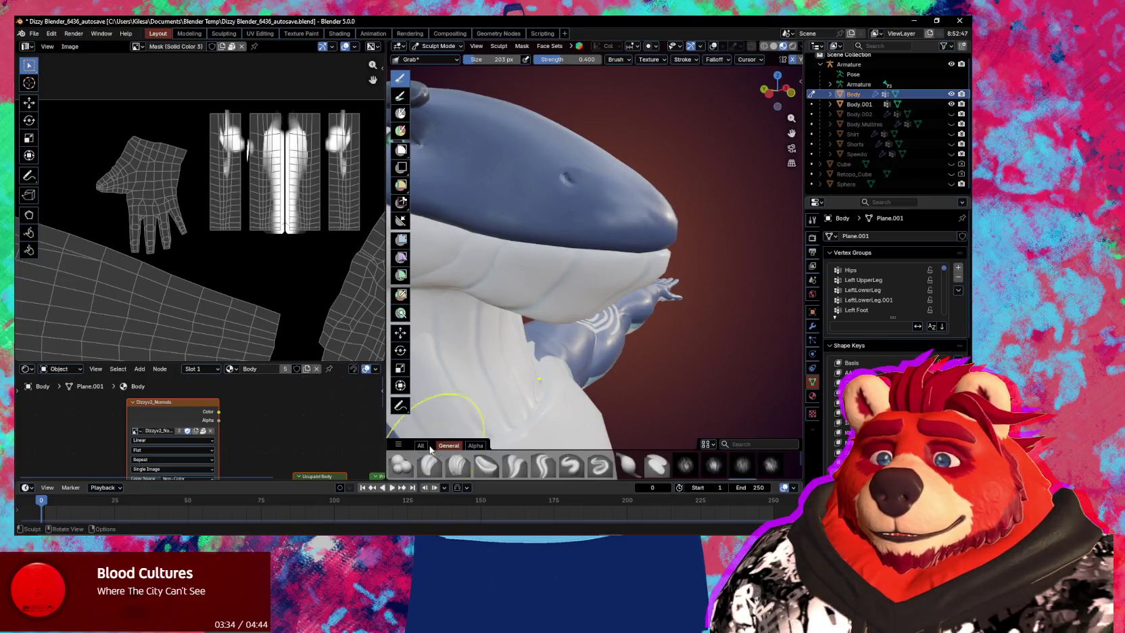
{"action": "scroll", "coordinate": [613, 473], "scroll_direction": "down", "scroll_amount": 4}
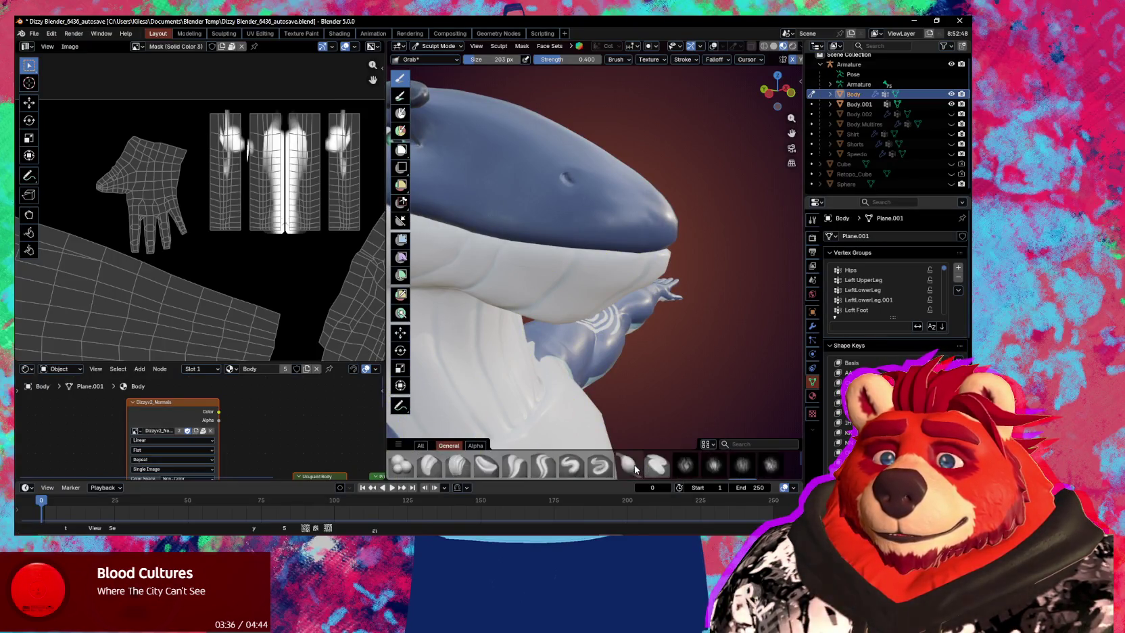
{"action": "left_click", "coordinate": [656, 465]}
{"action": "mouse_move", "coordinate": [661, 296]}
{"action": "middle_mouse_down"}
{"action": "mouse_move", "coordinate": [711, 277]}
{"action": "mouse_move", "coordinate": [635, 267]}
{"action": "middle_mouse_up"}
{"action": "key", "text": "Tab"}
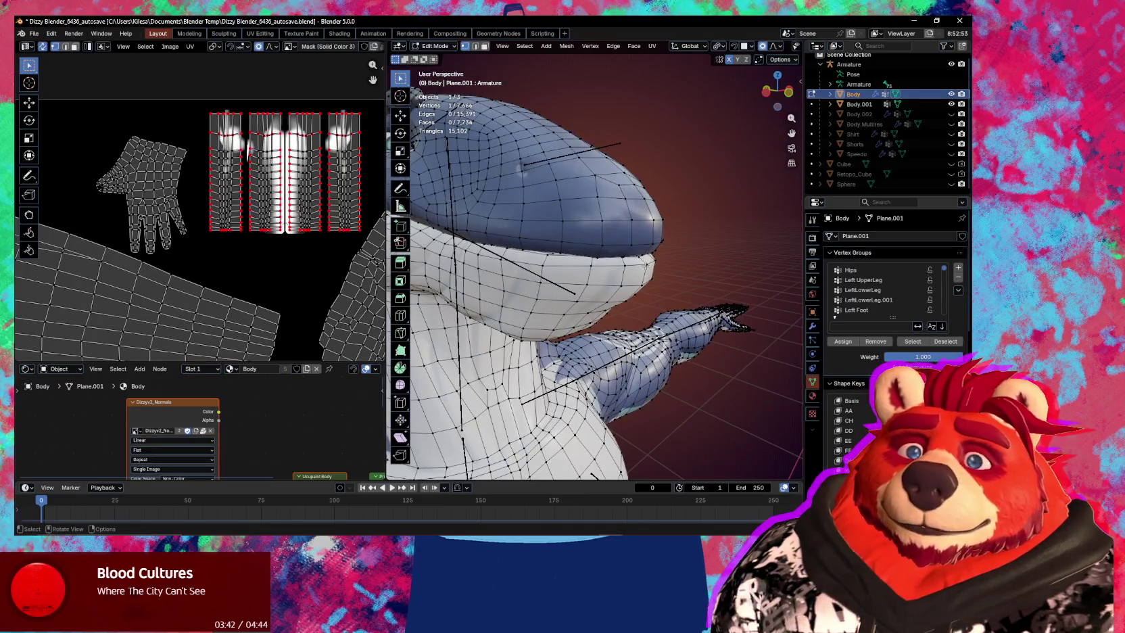
Rotate a selected mouth-line edge path 10.4° around X with proportional editing.
{"action": "left_click", "coordinate": [647, 263], "text": "ctrl"}
{"action": "left_click", "coordinate": [645, 266], "text": "ctrl"}
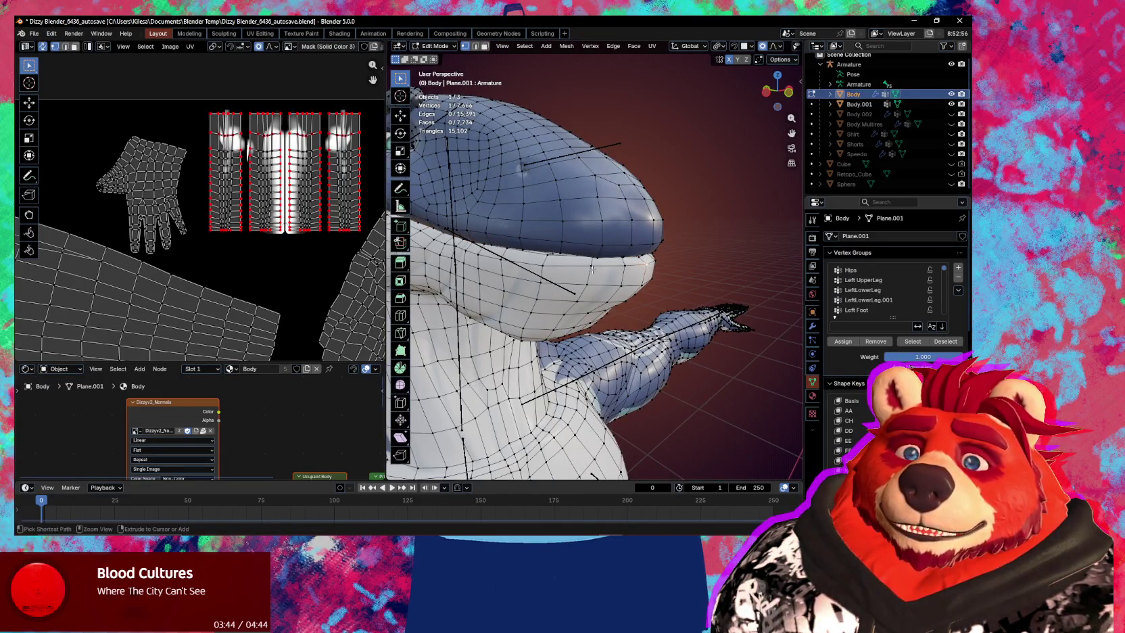
{"action": "middle_click_drag", "start_coordinate": [646, 265], "coordinate": [717, 284]}
{"action": "key", "text": "r"}
{"action": "key", "text": "x"}
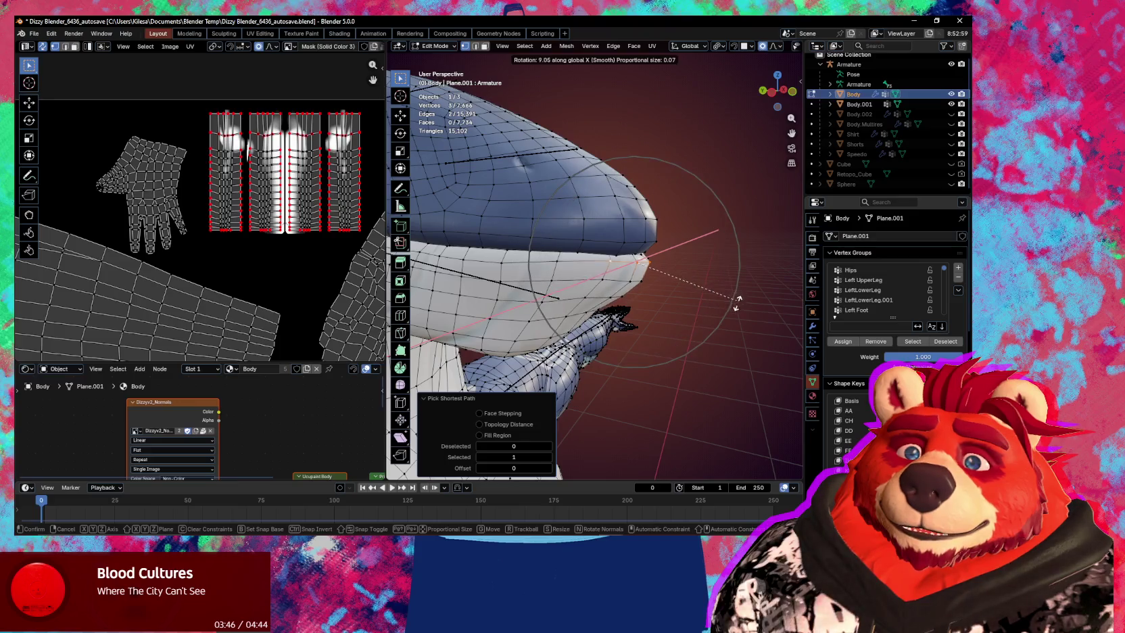
{"action": "left_click", "coordinate": [728, 305]}
Rotate another mouth edge path -17.1° around X, raise it slightly in Z, and return to Sculpt Mode.
{"action": "left_click", "coordinate": [633, 250]}
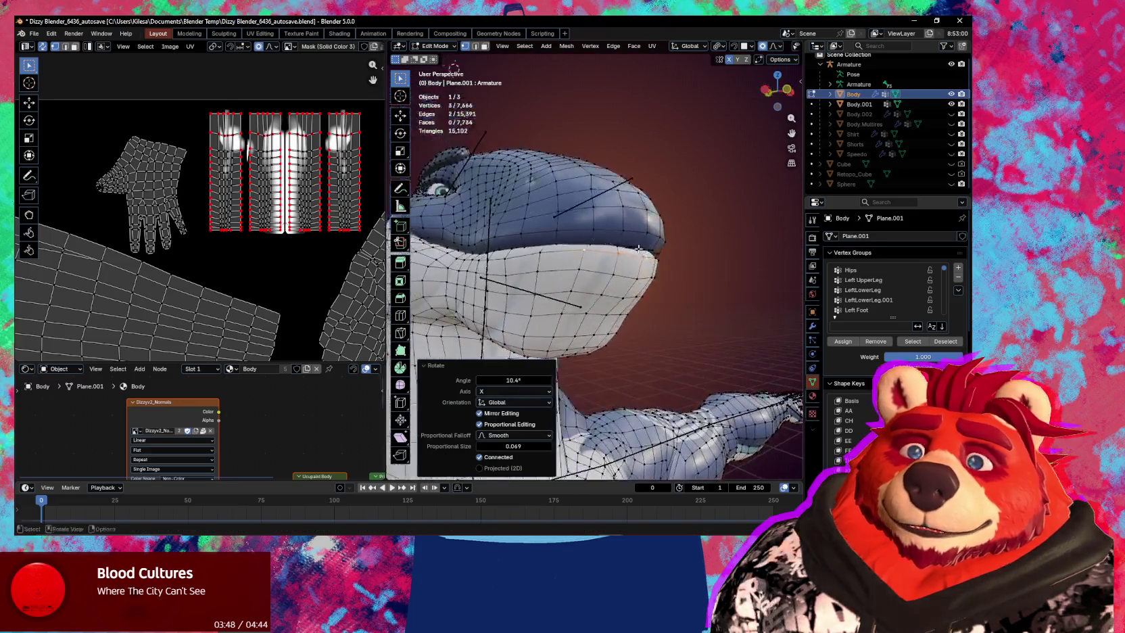
{"action": "middle_click_drag", "start_coordinate": [632, 250], "coordinate": [632, 249]}
{"action": "left_click", "coordinate": [553, 245], "text": "ctrl"}
{"action": "middle_click_drag", "start_coordinate": [552, 244], "coordinate": [676, 257]}
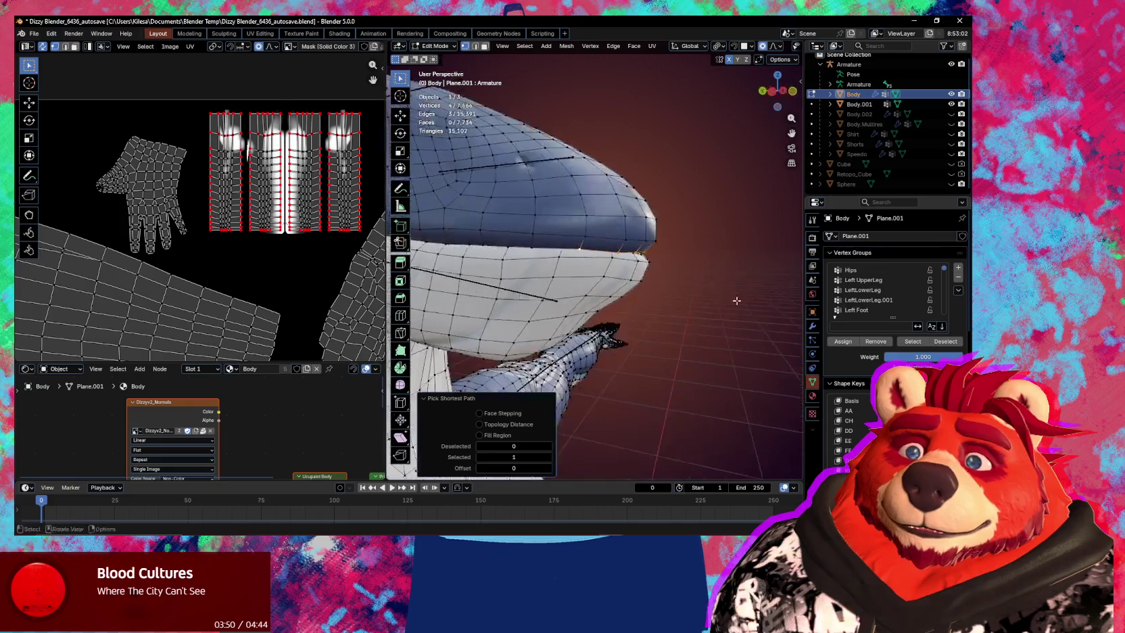
{"action": "key", "text": "r"}
{"action": "key", "text": "x"}
{"action": "left_click", "coordinate": [740, 264]}
{"action": "key", "text": "g"}
{"action": "key", "text": "z"}
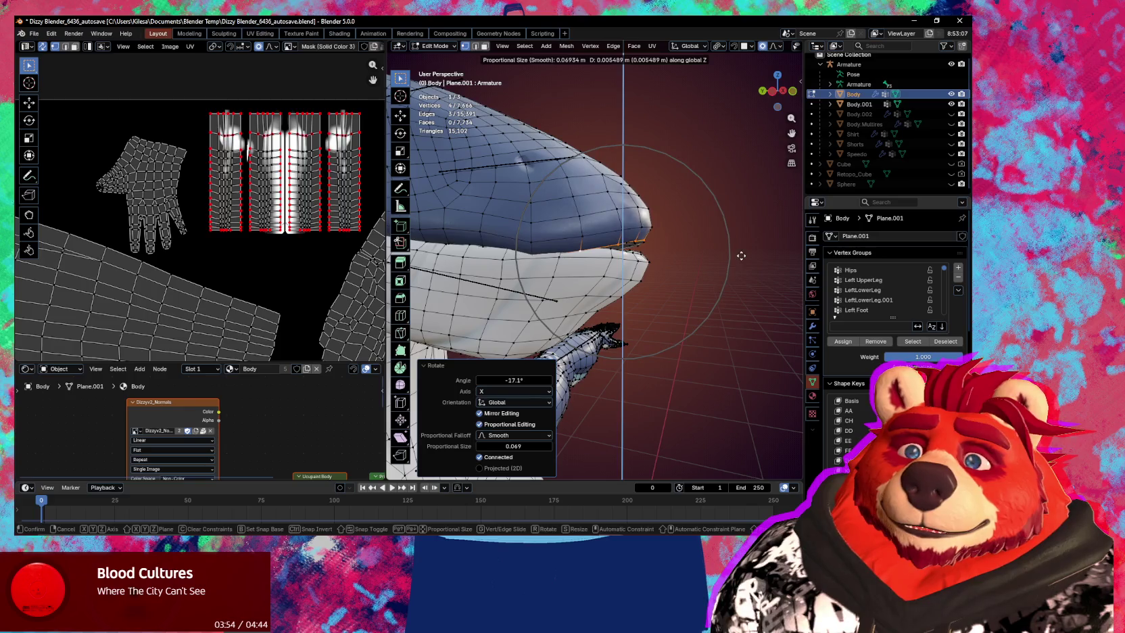
{"action": "left_click", "coordinate": [647, 261]}
{"action": "key", "text": "ctrl+Tab"}
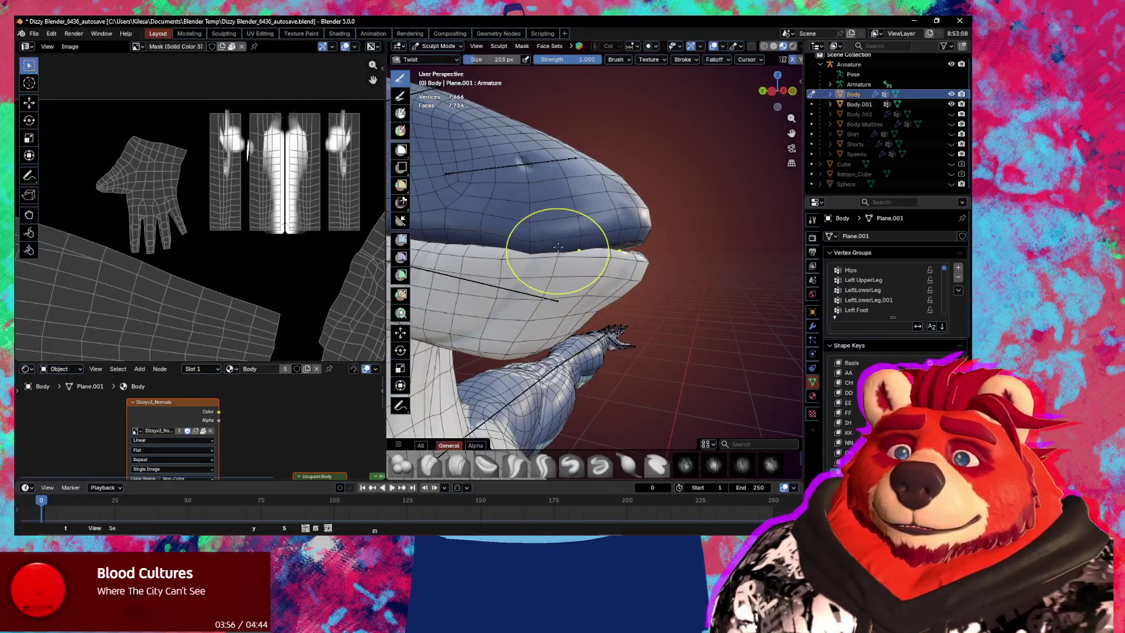
Nudge the mouth surface with the Grab brush, undo a stroke, and return the body to Object Mode.
{"action": "key", "text": "g"}
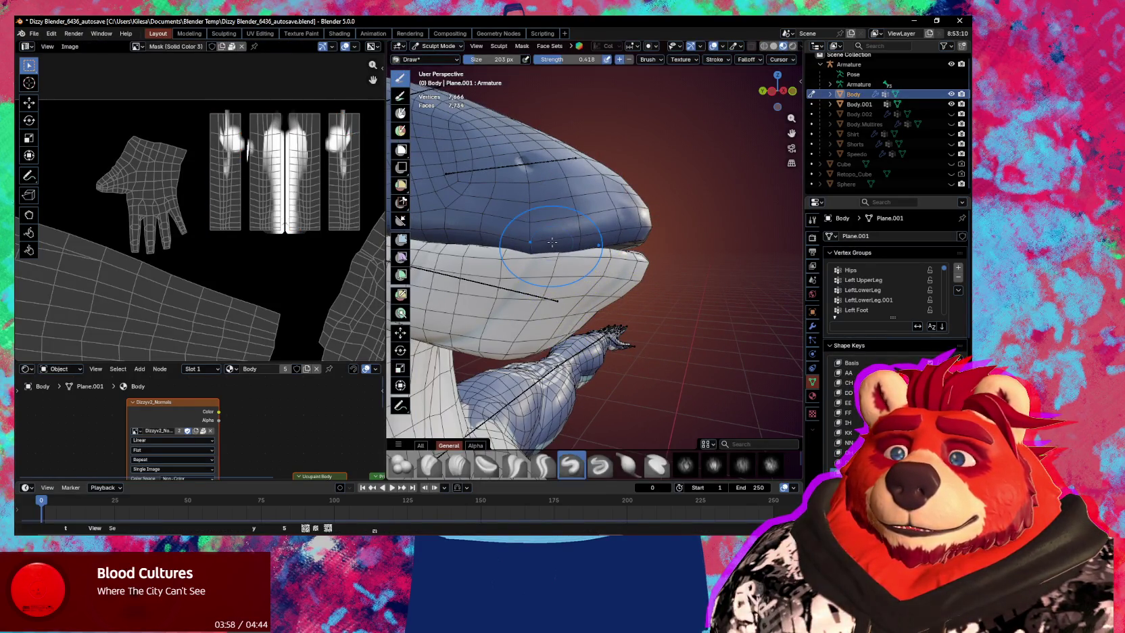
{"action": "left_click_drag", "start_coordinate": [538, 240], "coordinate": [488, 242]}
{"action": "mouse_move", "coordinate": [618, 251]}
{"action": "middle_mouse_down"}
{"action": "mouse_move", "coordinate": [650, 246]}
{"action": "mouse_move", "coordinate": [559, 286]}
{"action": "mouse_move", "coordinate": [602, 283]}
{"action": "middle_mouse_up"}
{"action": "key", "text": "shift+alt+z"}
{"action": "scroll", "coordinate": [595, 251], "scroll_direction": "up", "scroll_amount": 3}
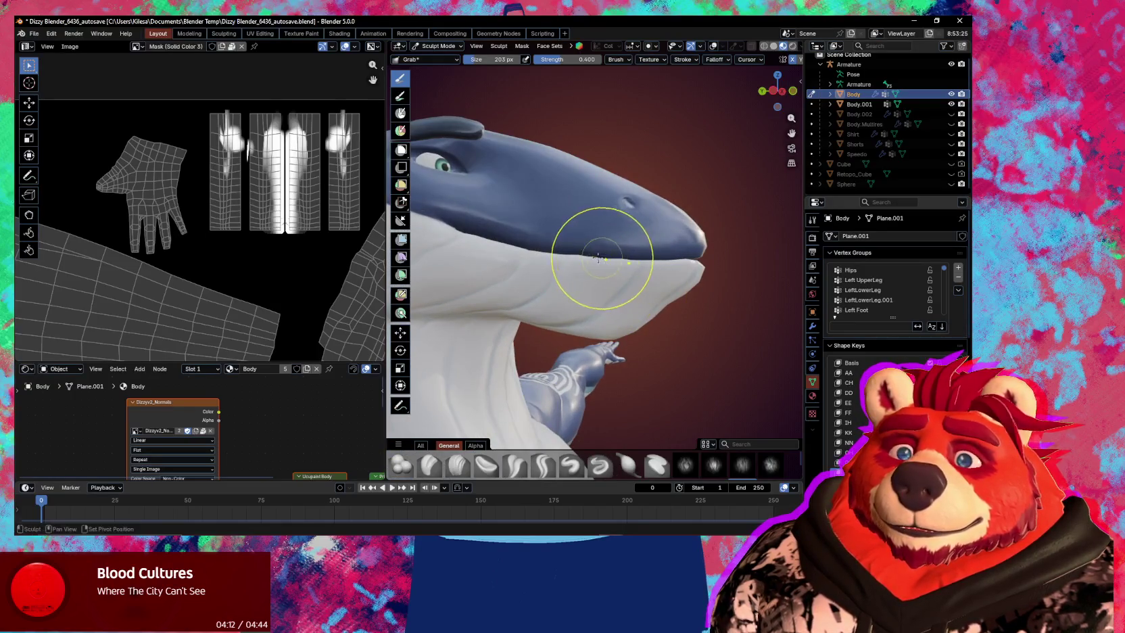
{"action": "left_click_drag", "start_coordinate": [541, 253], "coordinate": [537, 252]}
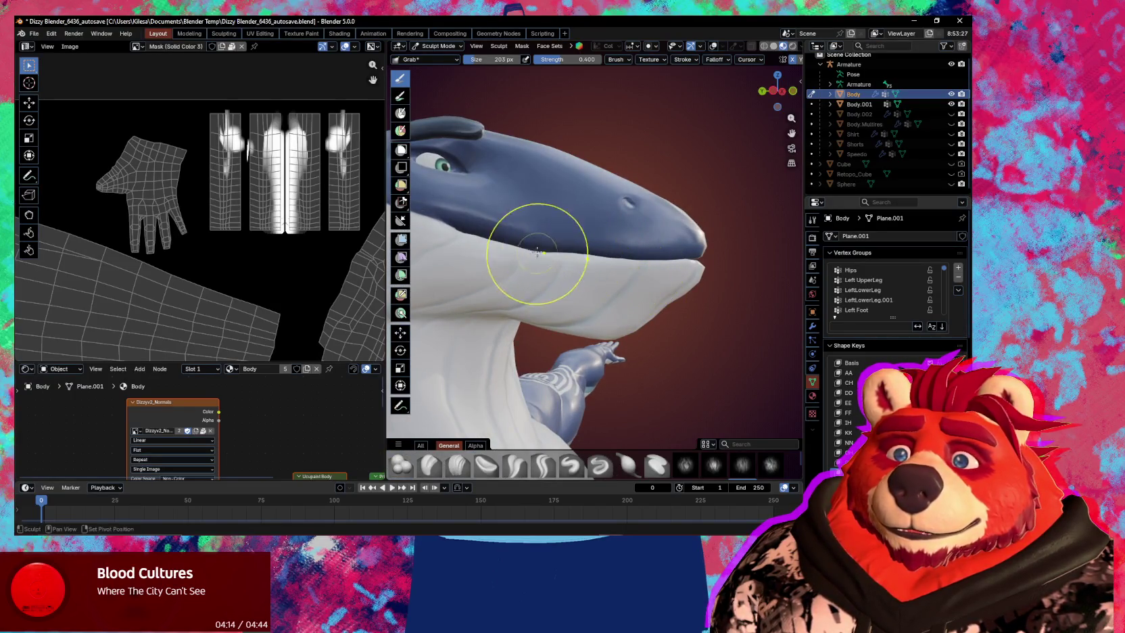
{"action": "key", "text": "ctrl+z"}
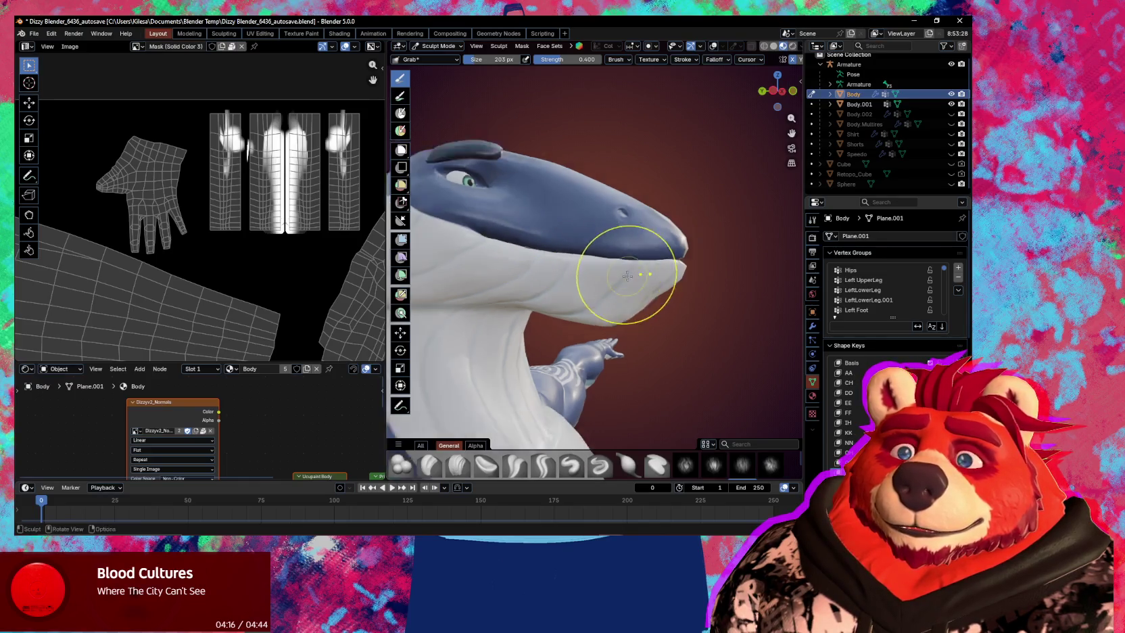
{"action": "key", "text": "ctrl+z"}
{"action": "key", "text": "ctrl+z"}
{"action": "key", "text": "ctrl+z"}
{"action": "key", "text": "ctrl+z"}
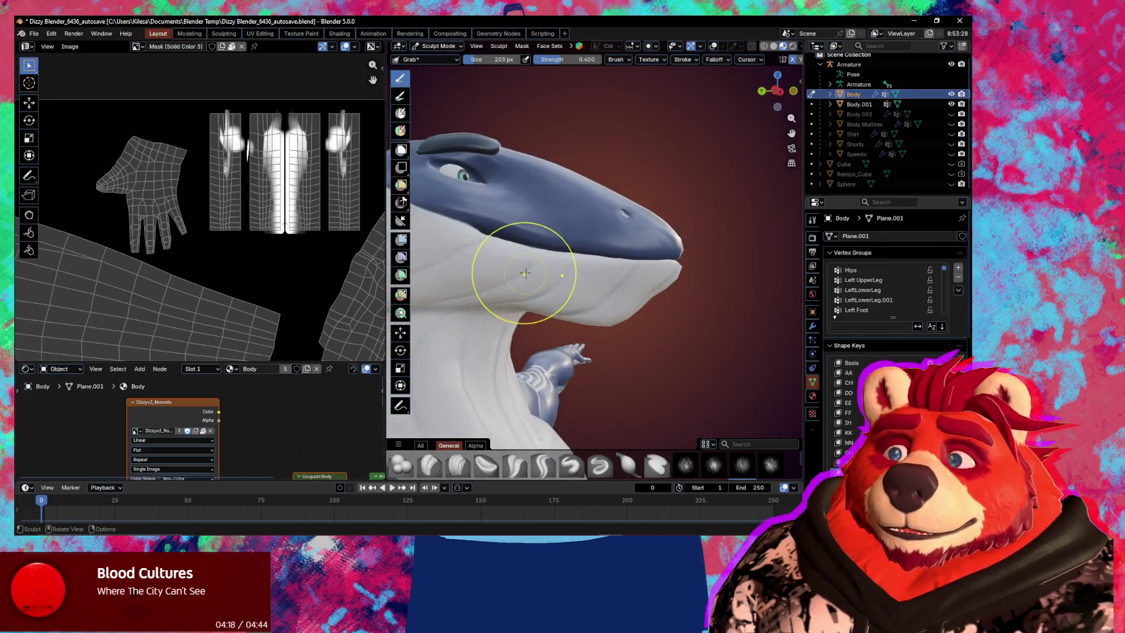
{"action": "key", "text": "ctrl+shift+z"}
{"action": "key", "text": "ctrl+shift+z"}
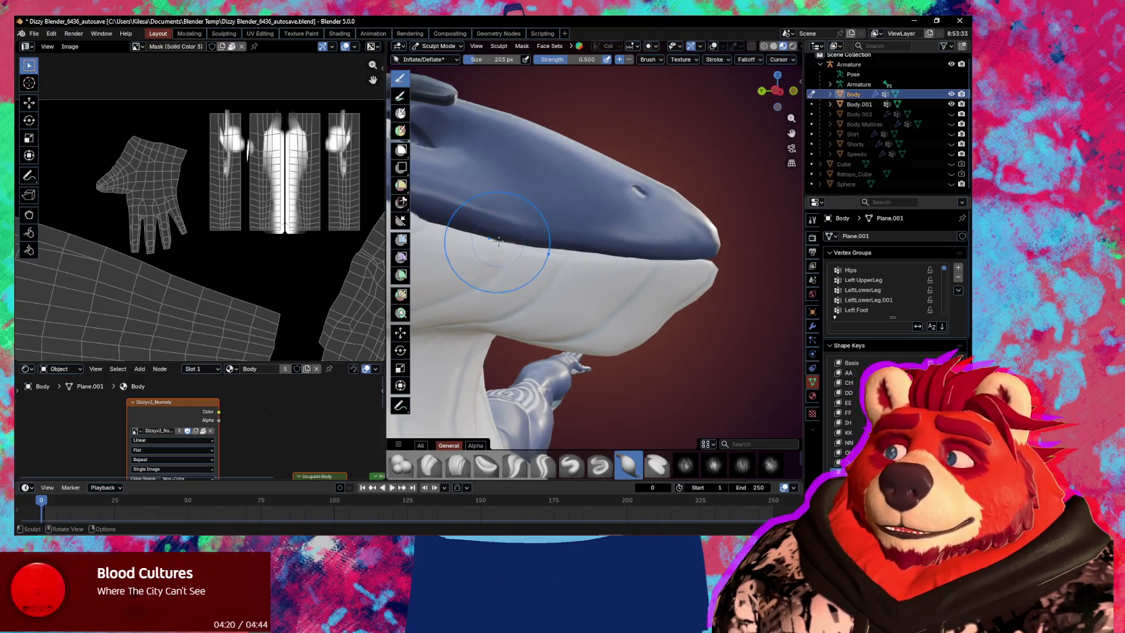
{"action": "key", "text": "ctrl+Tab"}
{"action": "mouse_move", "coordinate": [565, 325]}
{"action": "middle_mouse_down"}
{"action": "mouse_move", "coordinate": [566, 343]}
{"action": "mouse_move", "coordinate": [705, 377]}
{"action": "middle_mouse_up"}
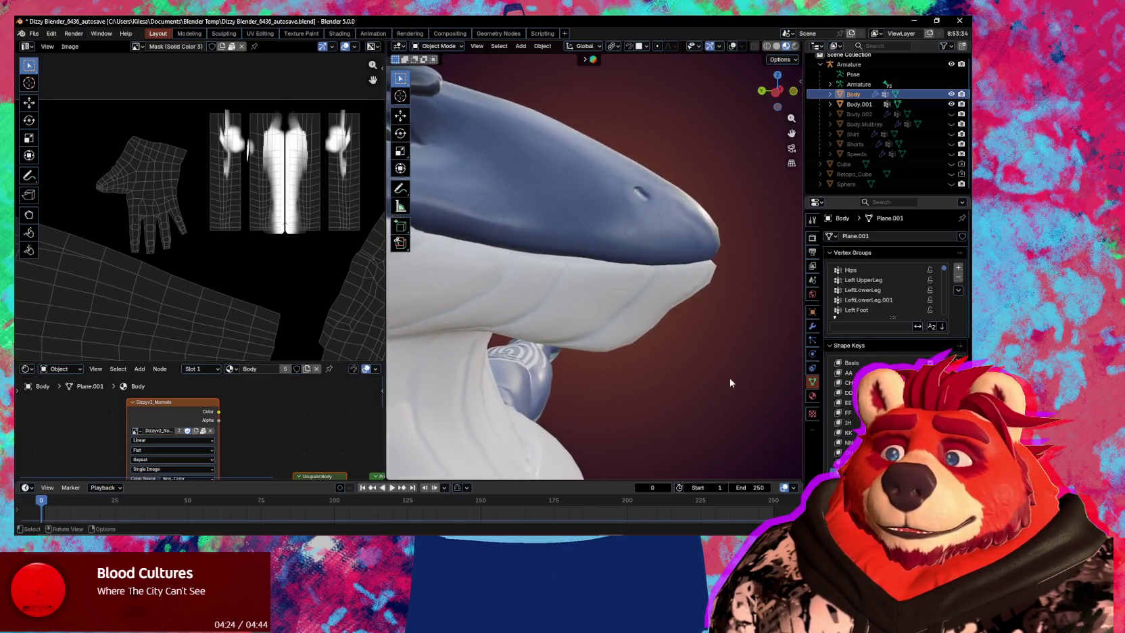
Re-enter Sculpt Mode and enlarge the Grab brush to 386 px.
{"action": "mouse_move", "coordinate": [705, 377]}
{"action": "middle_mouse_down"}
{"action": "mouse_move", "coordinate": [690, 378]}
{"action": "mouse_move", "coordinate": [760, 403]}
{"action": "mouse_move", "coordinate": [677, 358]}
{"action": "mouse_move", "coordinate": [710, 360]}
{"action": "mouse_move", "coordinate": [655, 299]}
{"action": "mouse_move", "coordinate": [607, 299]}
{"action": "middle_mouse_up"}
{"action": "key", "text": "ctrl+Tab"}
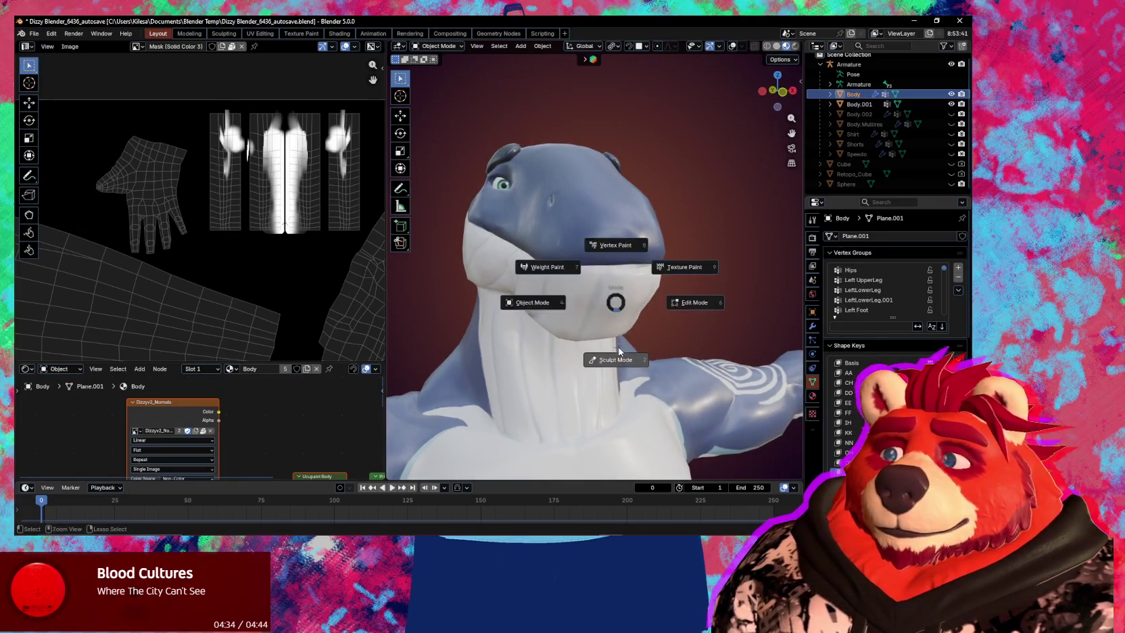
{"action": "middle_click_drag", "start_coordinate": [614, 256], "coordinate": [633, 260]}
{"action": "key", "text": "f"}
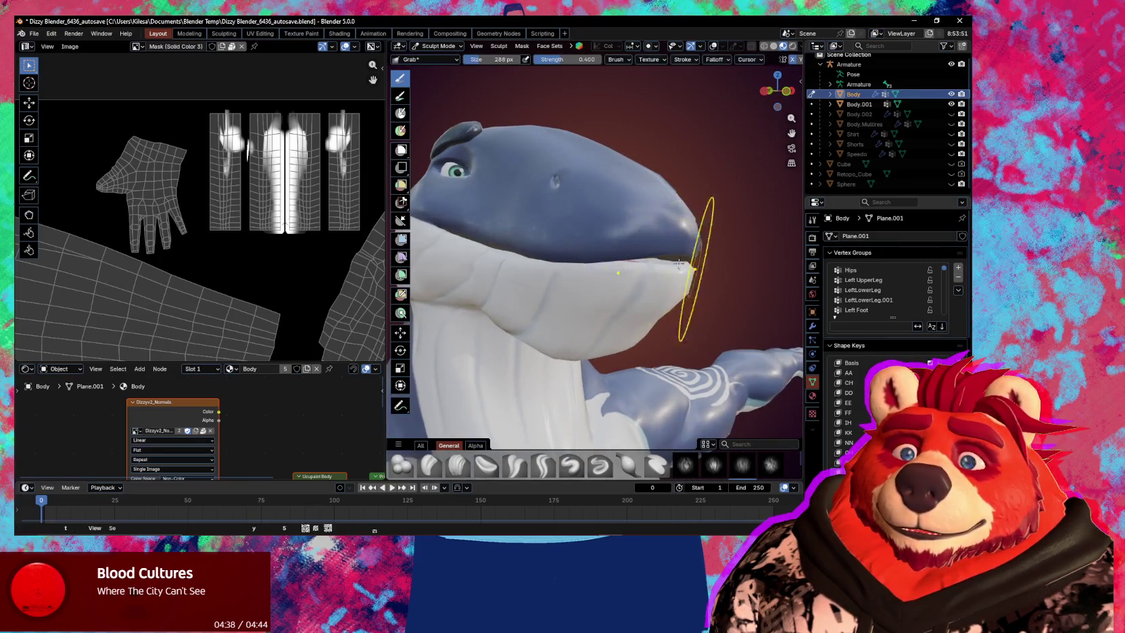
{"action": "left_click", "coordinate": [634, 255]}
{"action": "key", "text": "f"}
{"action": "left_click", "coordinate": [615, 251]}
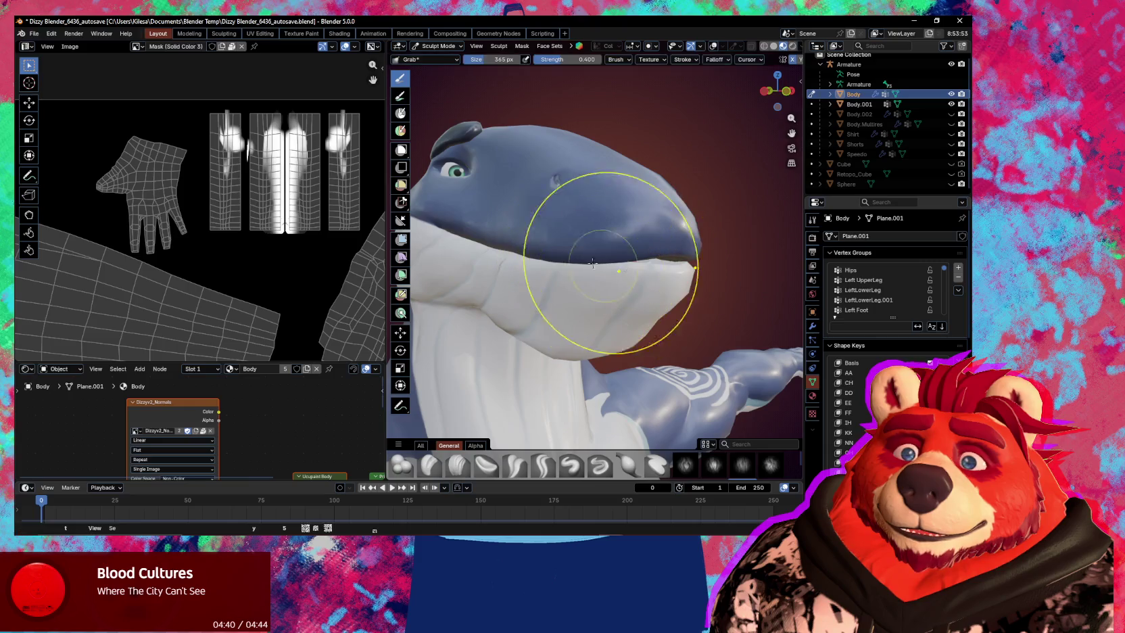
{"action": "middle_click_drag", "start_coordinate": [599, 283], "coordinate": [628, 244]}
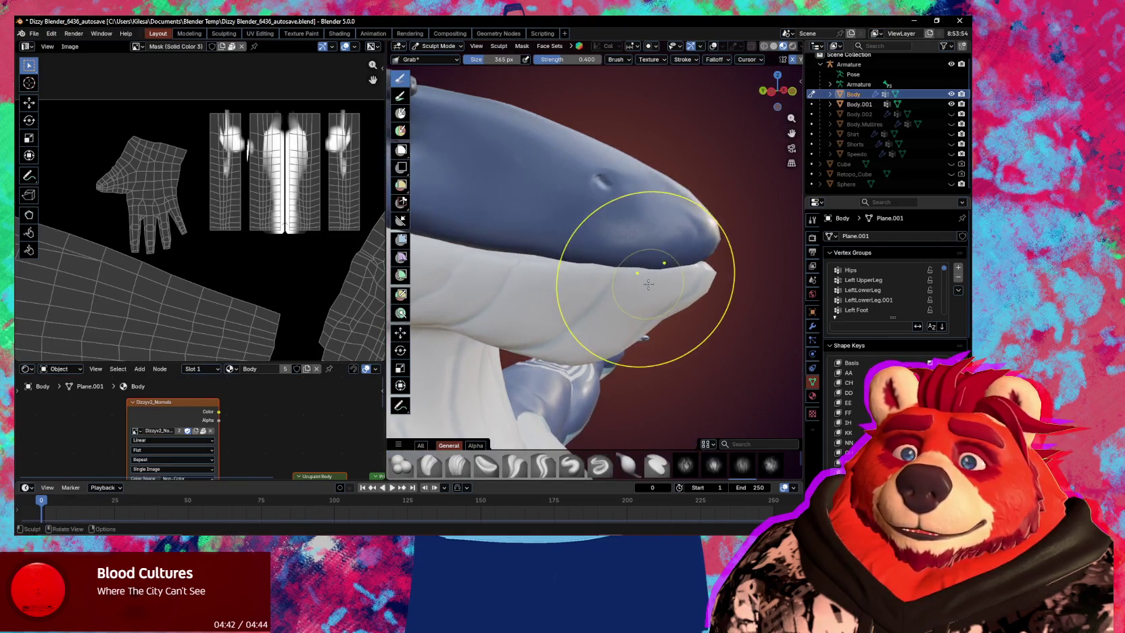
{"action": "key", "text": "f"}
{"action": "left_click", "coordinate": [670, 289]}
Pull the white lower jaw up to close the mouth gap, then switch to Object Mode.
{"action": "mouse_move", "coordinate": [610, 318]}
{"action": "middle_mouse_down"}
{"action": "mouse_move", "coordinate": [653, 259]}
{"action": "mouse_move", "coordinate": [598, 260]}
{"action": "mouse_move", "coordinate": [657, 271]}
{"action": "middle_mouse_up"}
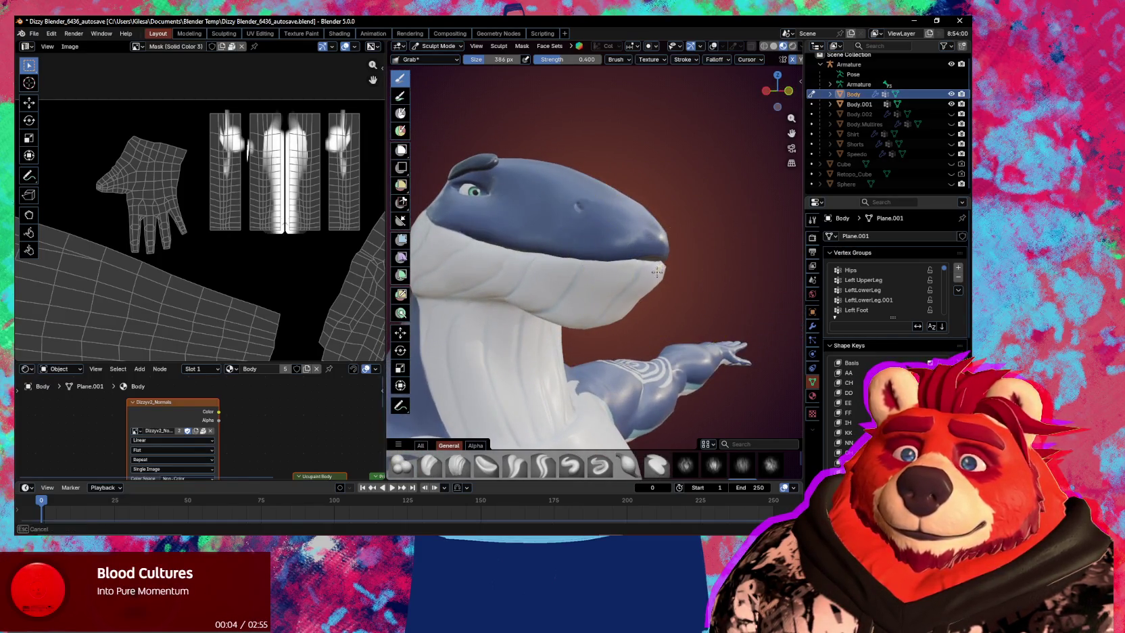
{"action": "left_click_drag", "start_coordinate": [656, 277], "coordinate": [650, 257]}
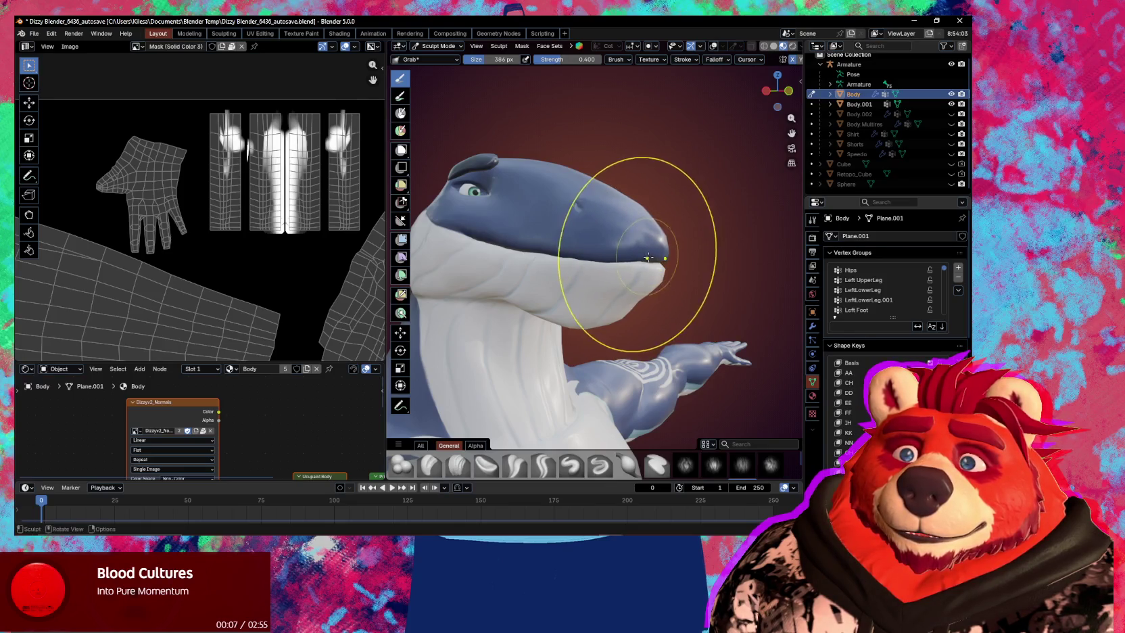
{"action": "middle_click_drag", "start_coordinate": [585, 279], "coordinate": [707, 314]}
{"action": "key", "text": "ctrl+Tab"}
{"action": "left_click", "coordinate": [559, 309]}
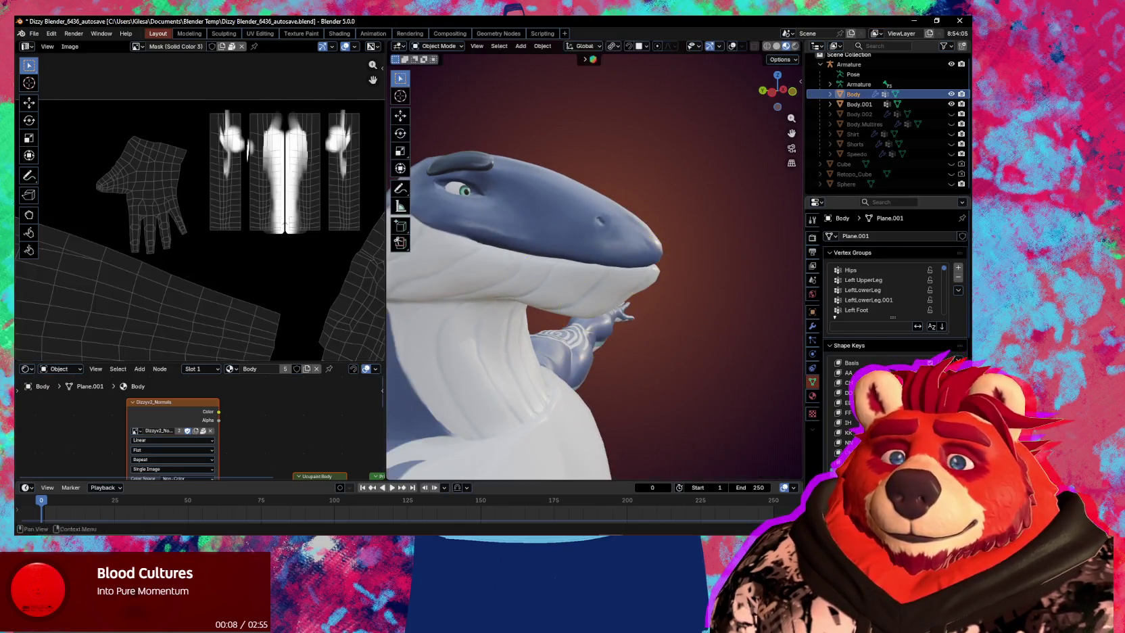
Toggle a mouth shape key on and off to compare mouth shapes.
{"action": "left_click_drag", "start_coordinate": [939, 392], "coordinate": [947, 392]}
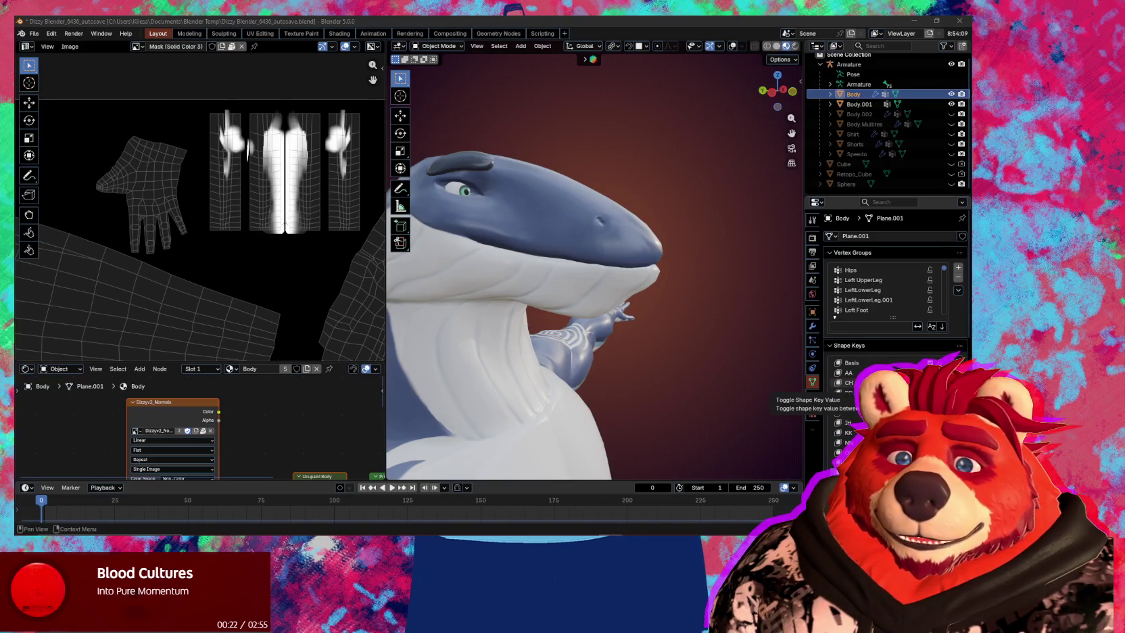
{"action": "left_click", "coordinate": [930, 383]}
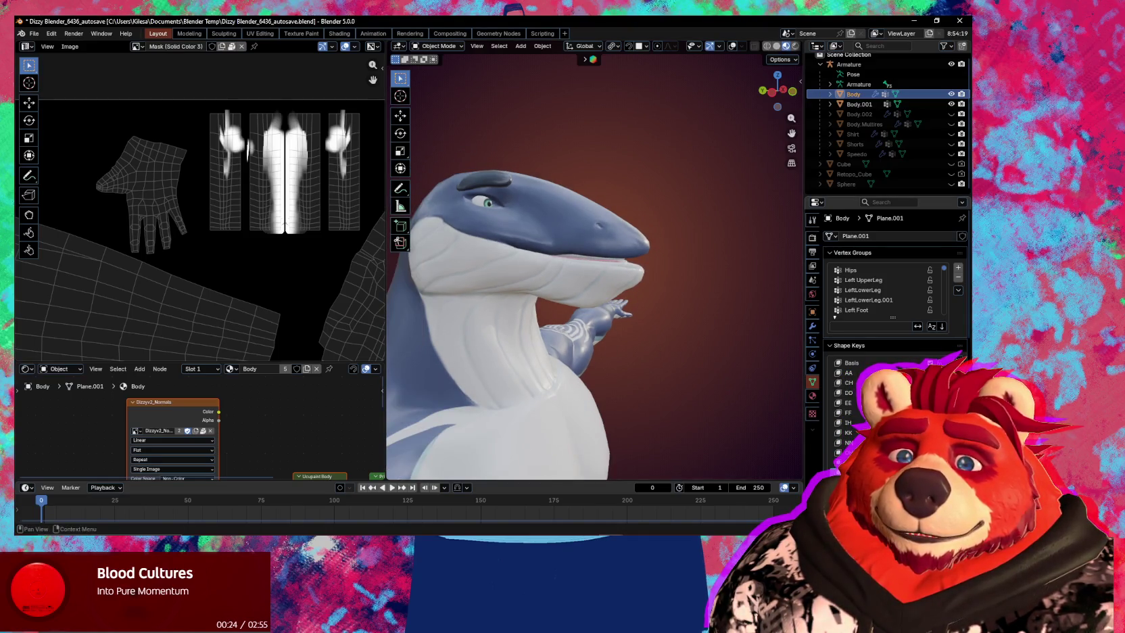
{"action": "left_click", "coordinate": [930, 383]}
Add a new shape key from the current mix via Quick Favorites.
{"action": "middle_click_drag", "start_coordinate": [669, 389], "coordinate": [735, 383]}
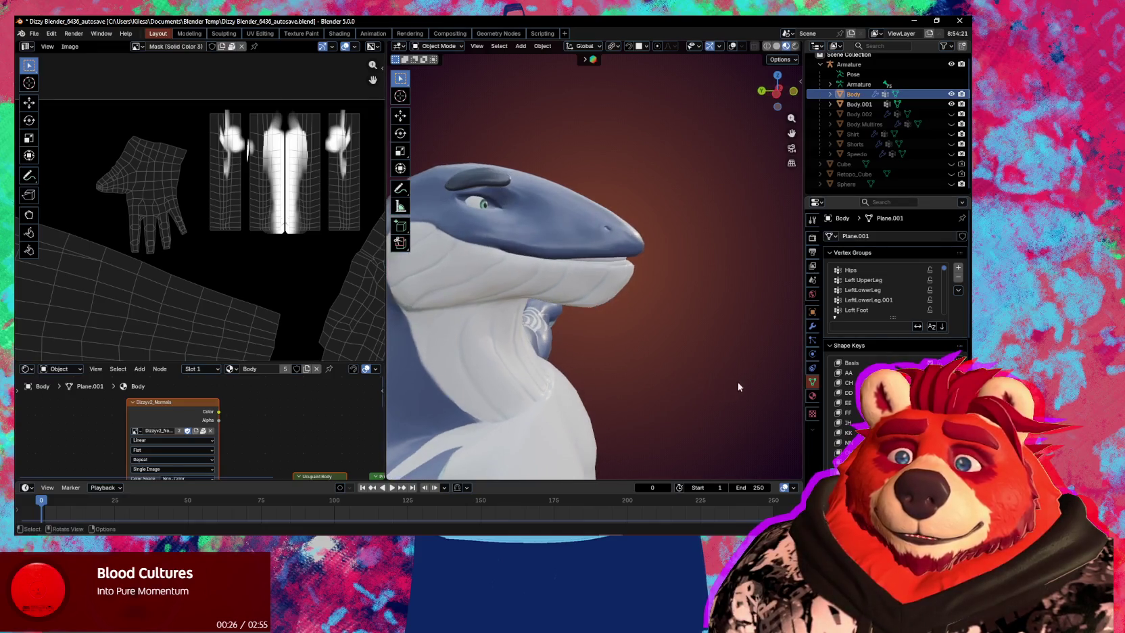
{"action": "mouse_move", "coordinate": [488, 369]}
{"action": "middle_mouse_down"}
{"action": "mouse_move", "coordinate": [692, 384]}
{"action": "mouse_move", "coordinate": [642, 351]}
{"action": "mouse_move", "coordinate": [710, 362]}
{"action": "middle_mouse_up"}
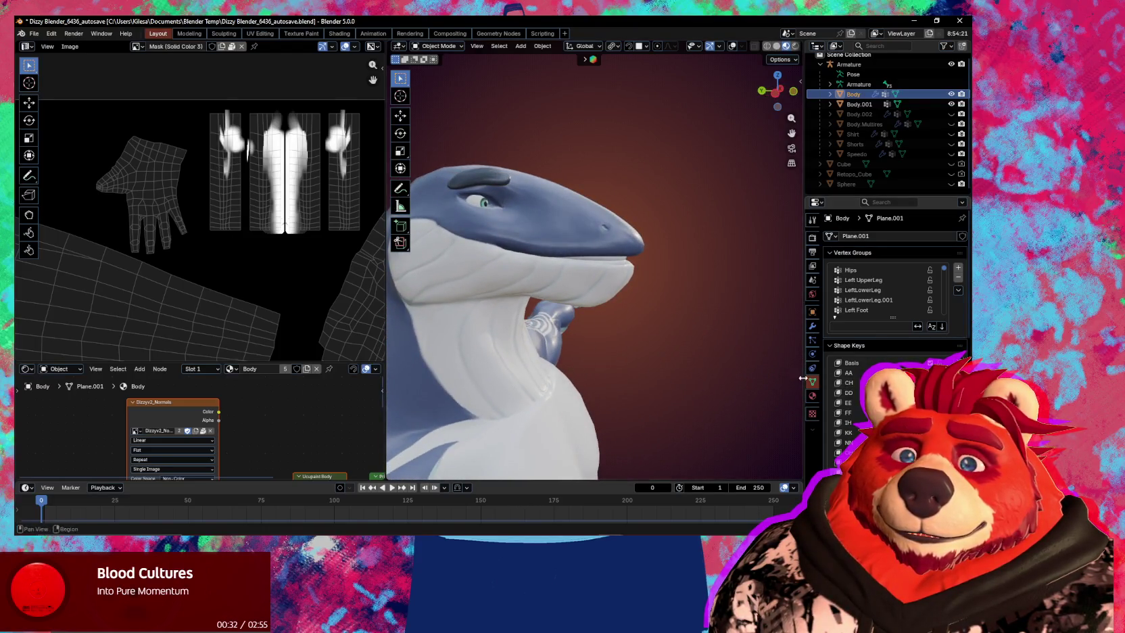
{"action": "key", "text": "q"}
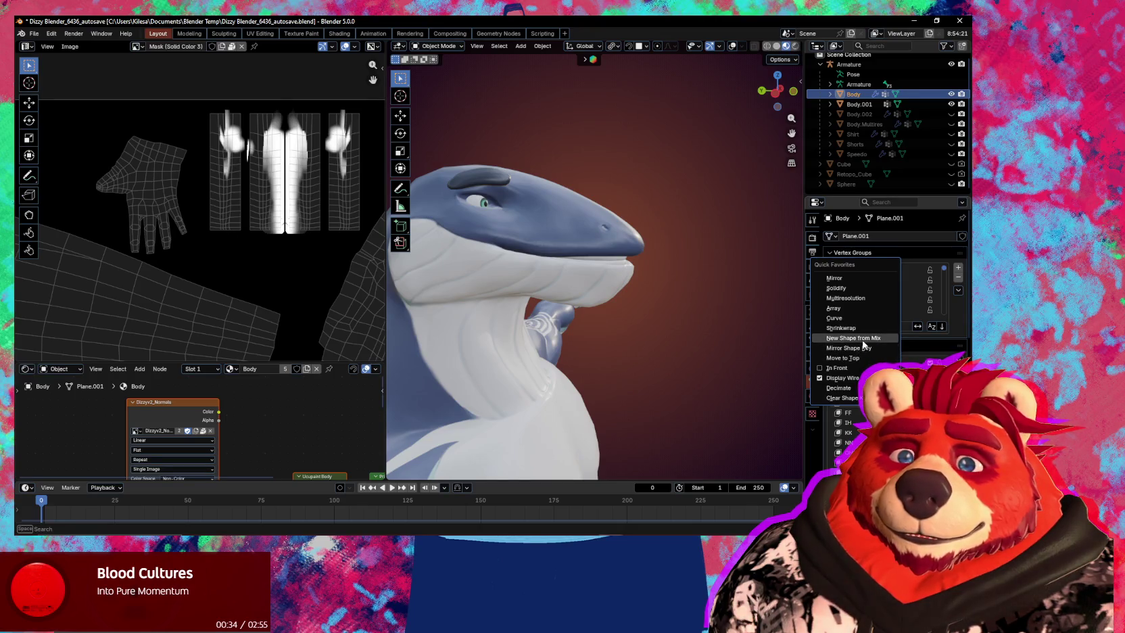
{"action": "left_click", "coordinate": [863, 338]}
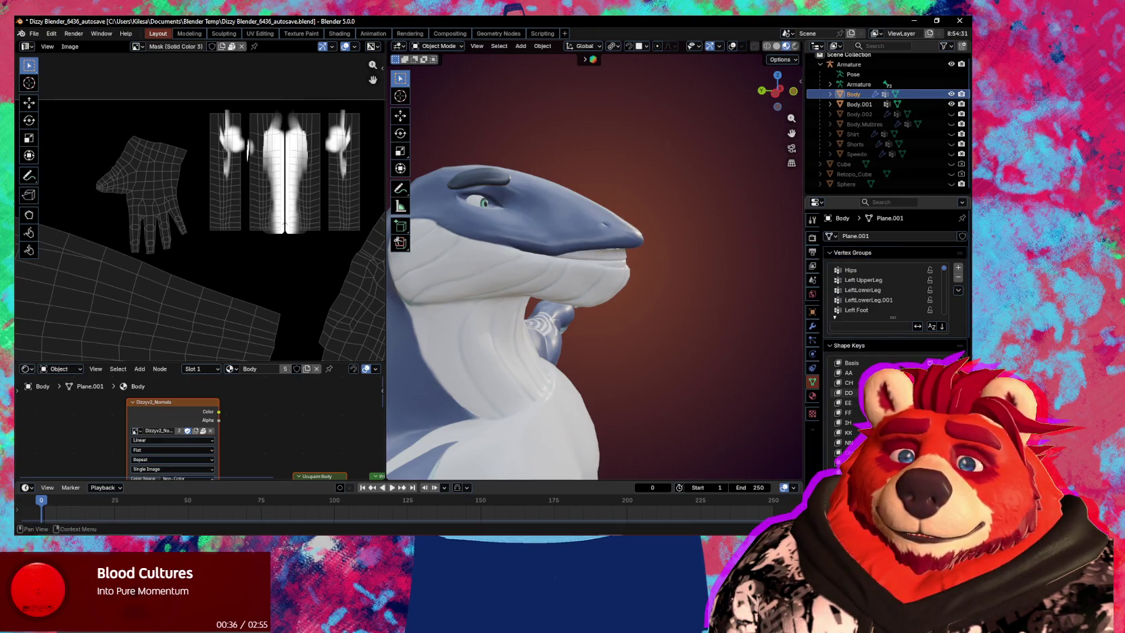
Grab-drag the mouth area of the new shape with a 349 px brush, checking it from side angles.
{"action": "middle_click_drag", "start_coordinate": [575, 271], "coordinate": [607, 247]}
{"action": "key", "text": "ctrl+Tab"}
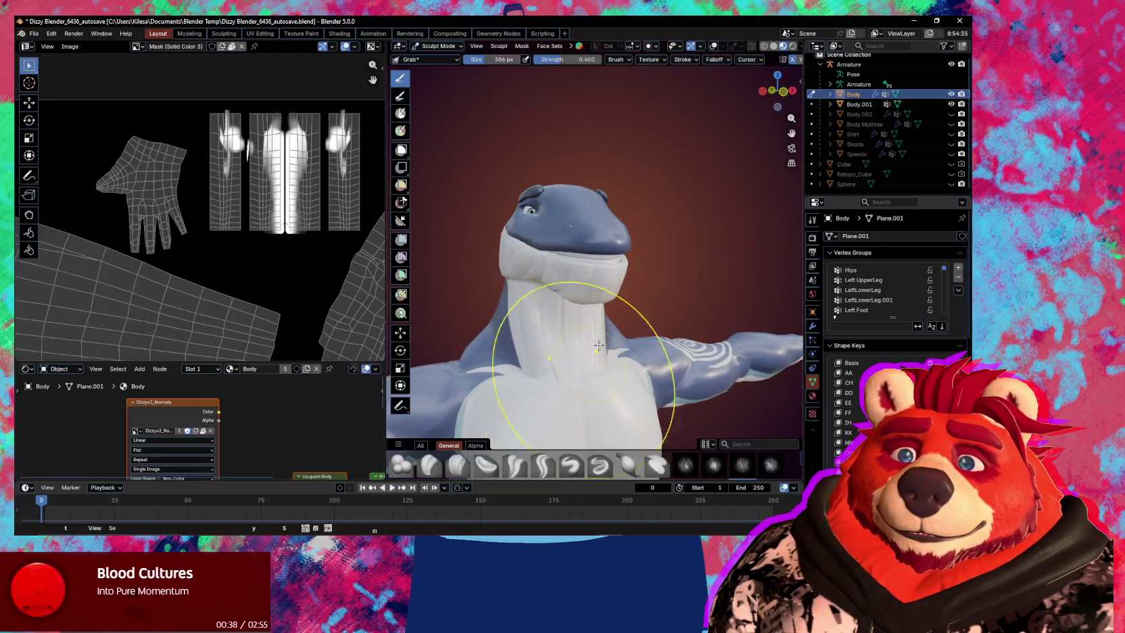
{"action": "scroll", "coordinate": [606, 247], "scroll_direction": "up", "scroll_amount": 2}
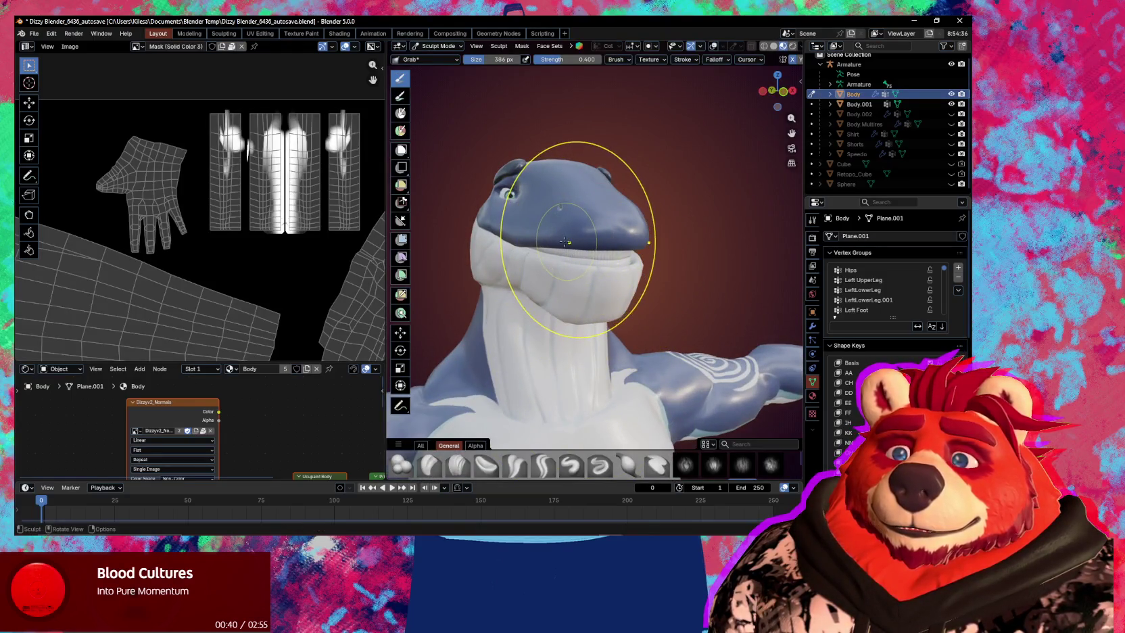
{"action": "middle_click_drag", "start_coordinate": [561, 242], "coordinate": [536, 241]}
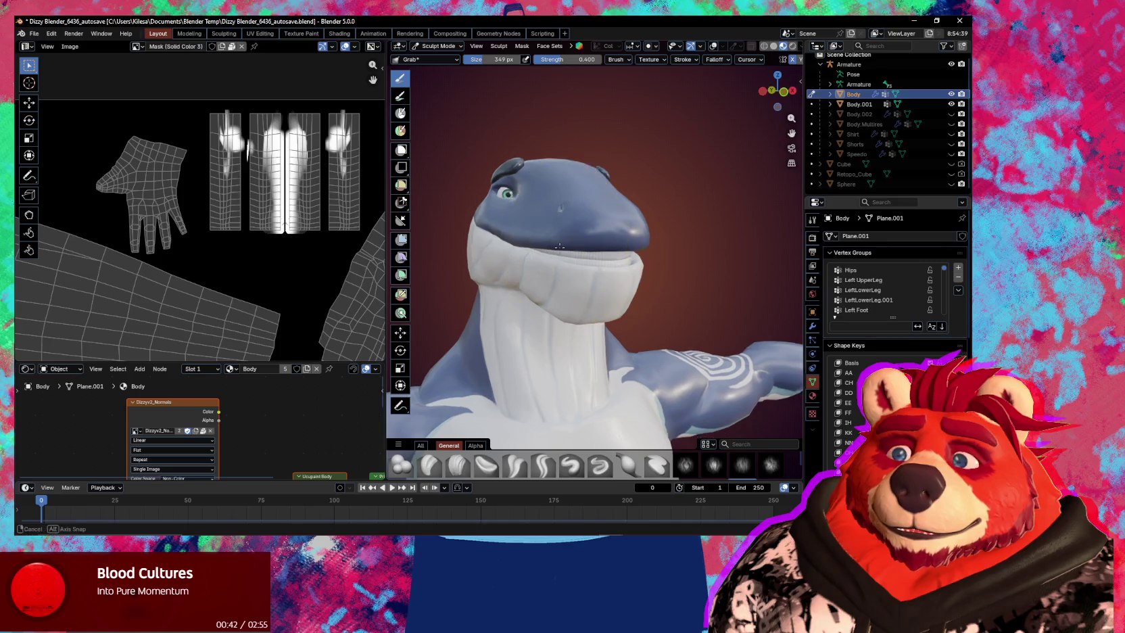
{"action": "left_click_drag", "start_coordinate": [535, 241], "coordinate": [516, 242]}
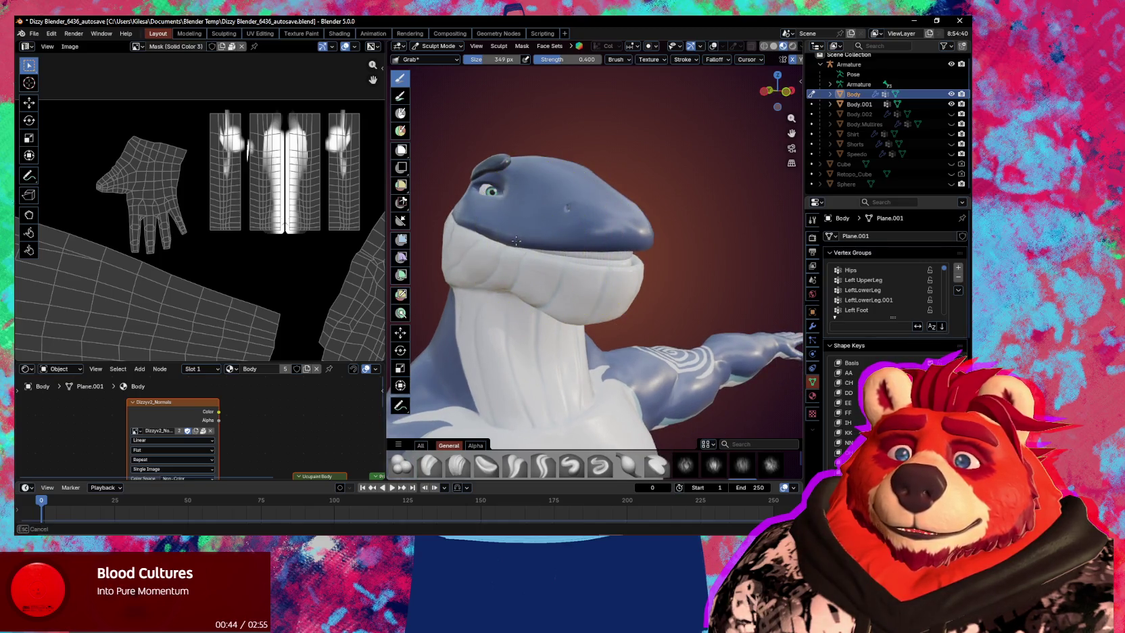
{"action": "middle_click_drag", "start_coordinate": [533, 299], "coordinate": [602, 251]}
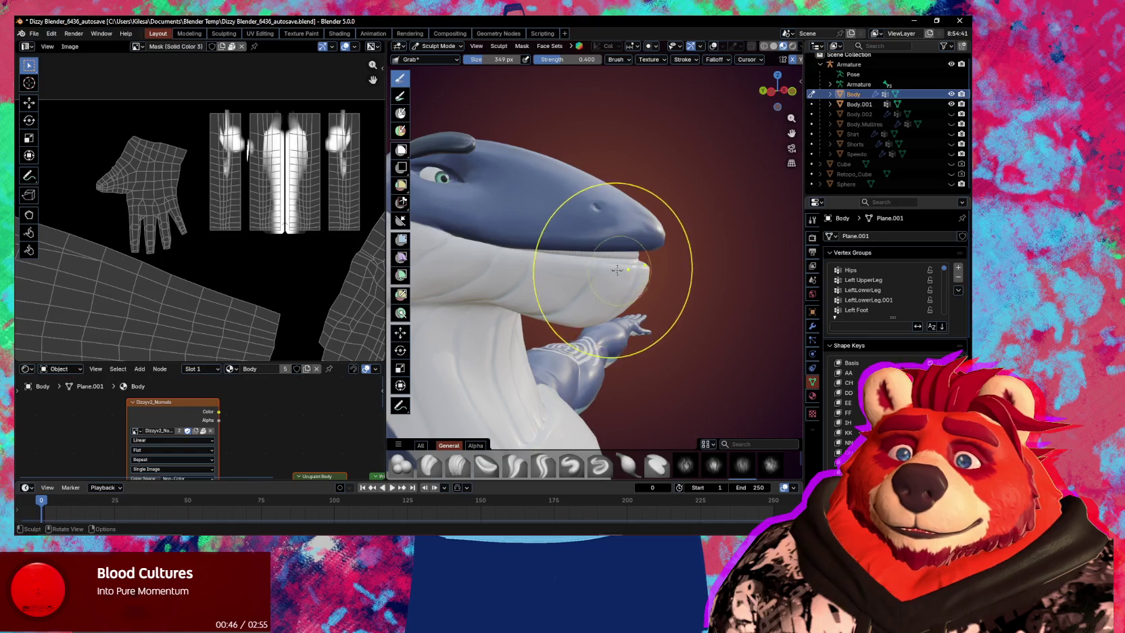
{"action": "mouse_move", "coordinate": [620, 270]}
{"action": "middle_mouse_down"}
{"action": "mouse_move", "coordinate": [580, 268]}
{"action": "mouse_move", "coordinate": [623, 282]}
{"action": "middle_mouse_up"}
{"action": "left_click_drag", "start_coordinate": [636, 274], "coordinate": [641, 271]}
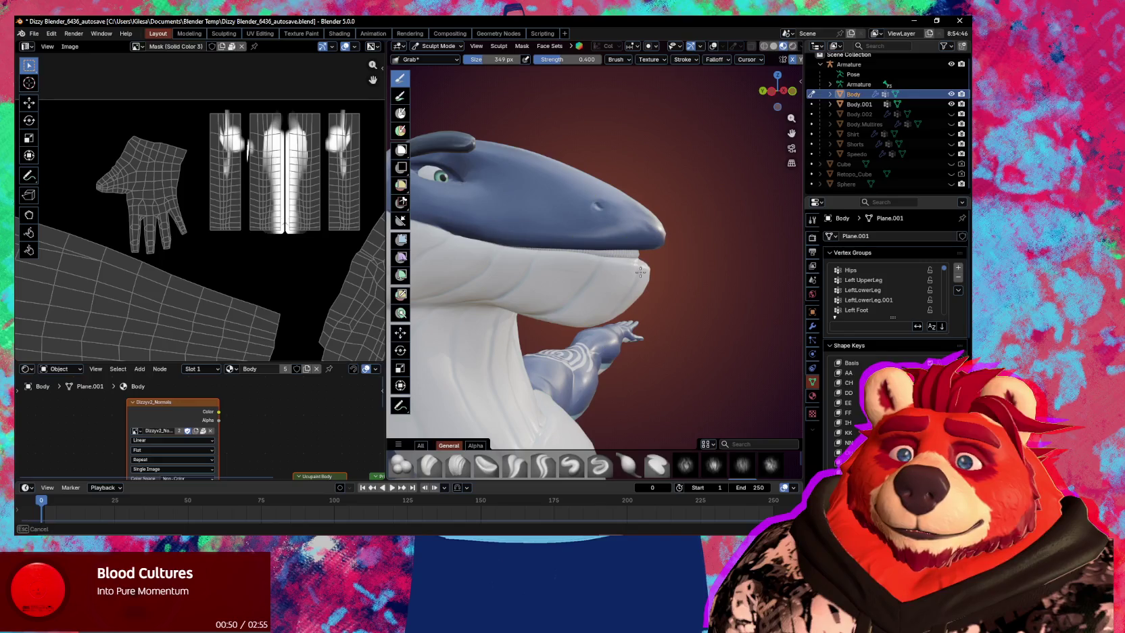
{"action": "mouse_move", "coordinate": [641, 270]}
{"action": "middle_mouse_down"}
{"action": "mouse_move", "coordinate": [561, 257]}
{"action": "mouse_move", "coordinate": [590, 281]}
{"action": "mouse_move", "coordinate": [486, 270]}
{"action": "mouse_move", "coordinate": [561, 298]}
{"action": "middle_mouse_up"}
{"action": "key", "text": "ctrl+Tab"}
Return to Object Mode and confirm the new shape key's name as Key 14 below SIL.
{"action": "left_click", "coordinate": [474, 295]}
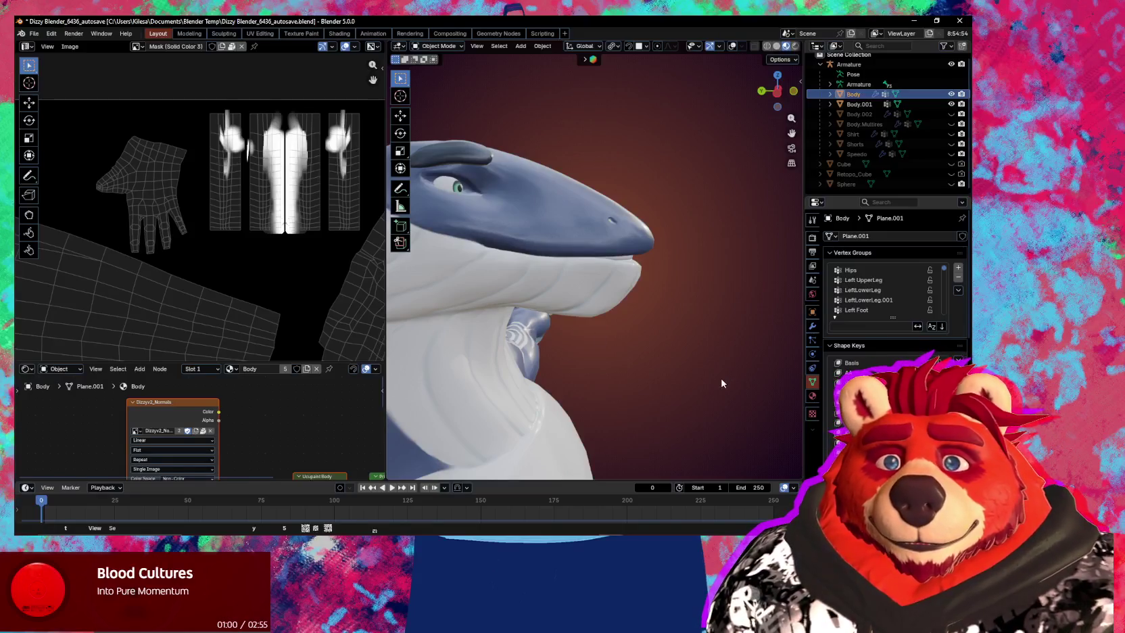
{"action": "double_click", "coordinate": [865, 392]}
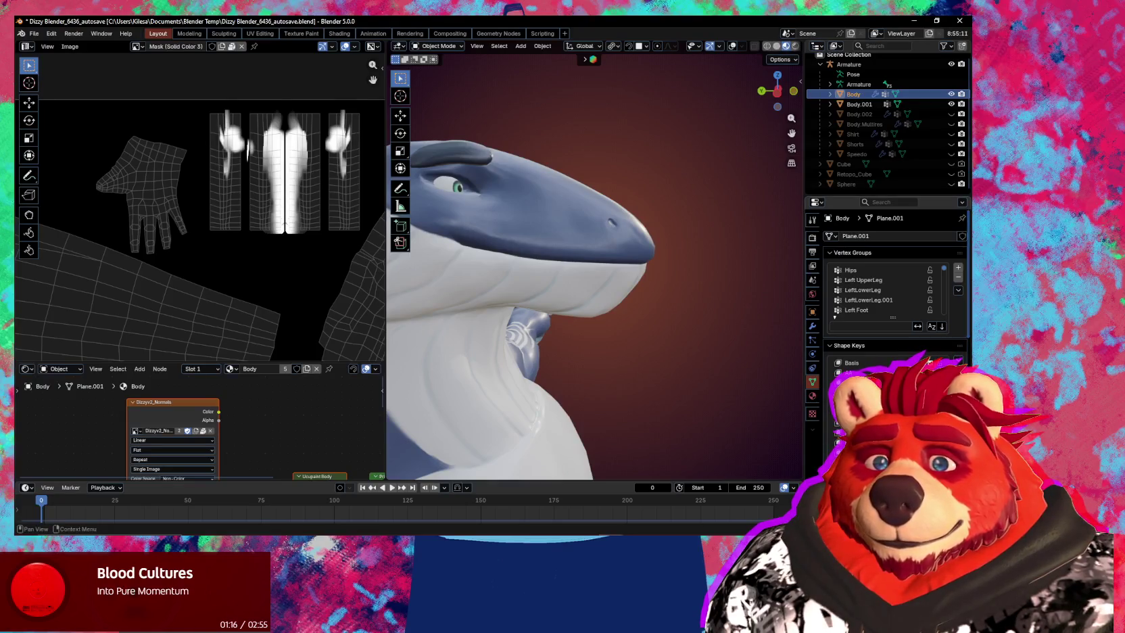
{"action": "scroll", "coordinate": [886, 284], "scroll_direction": "down", "scroll_amount": 2}
{"action": "scroll", "coordinate": [885, 284], "scroll_direction": "down", "scroll_amount": 1}
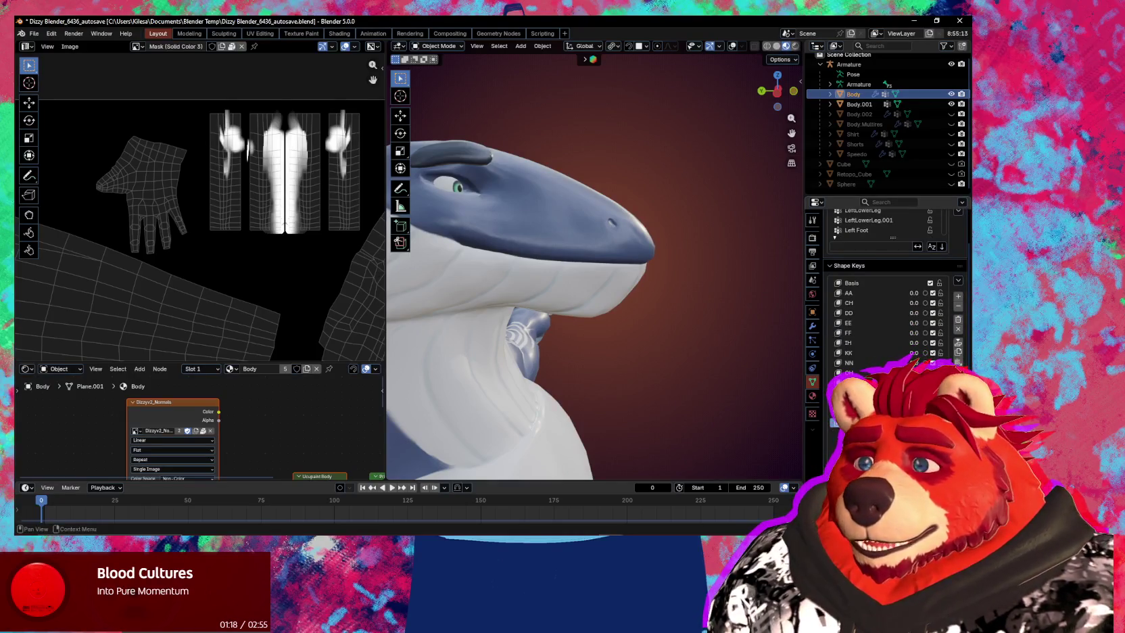
{"action": "double_click", "coordinate": [849, 423]}
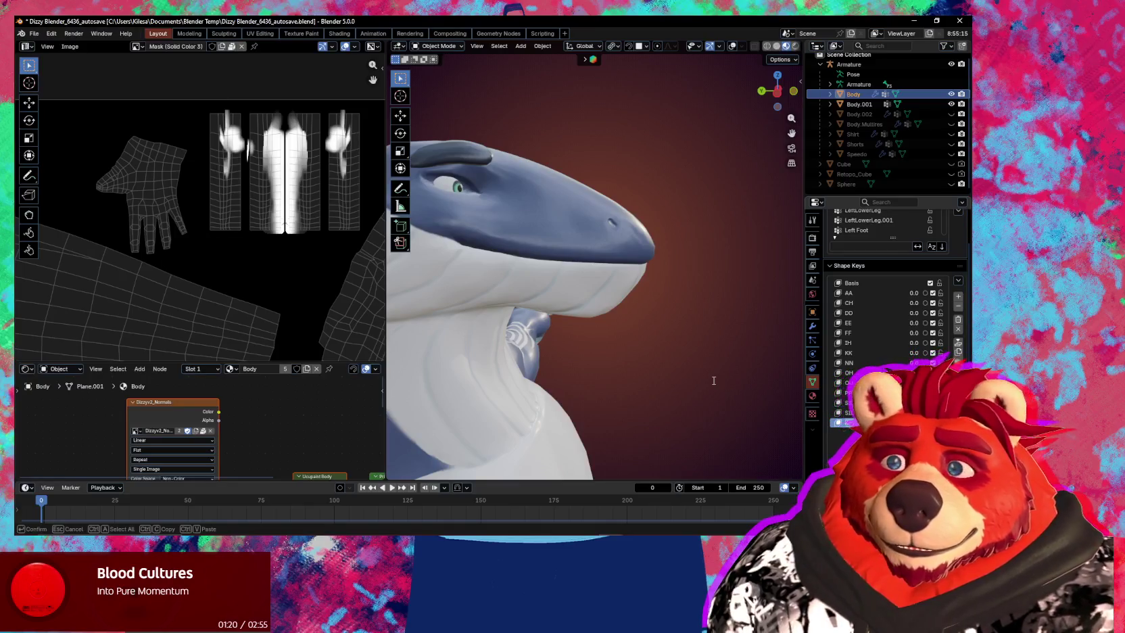
{"action": "key", "text": "Return"}
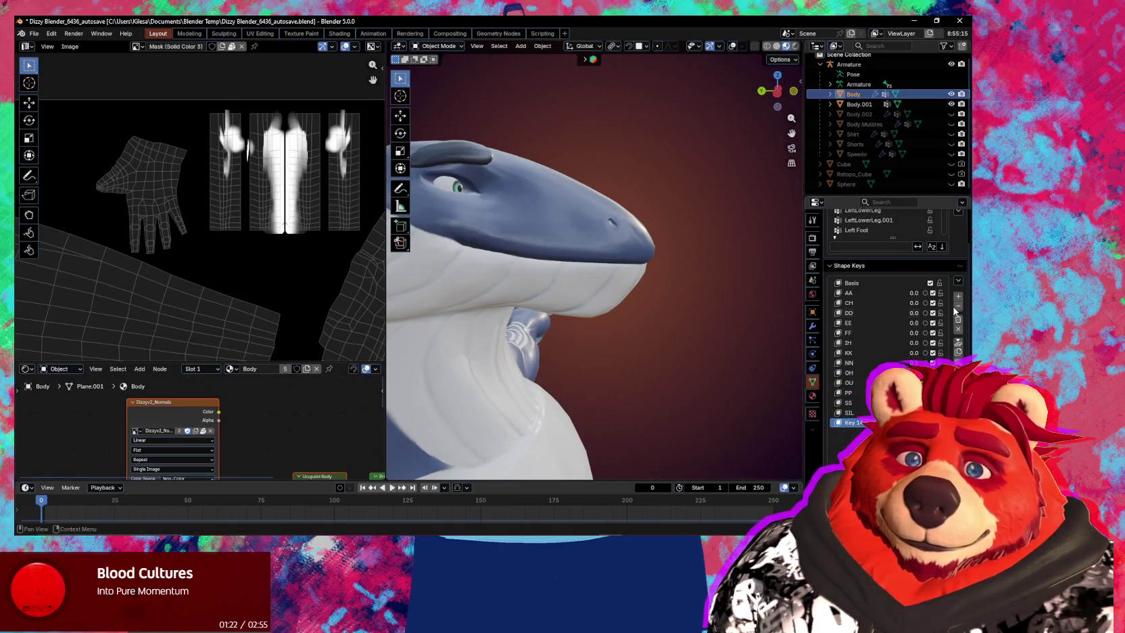
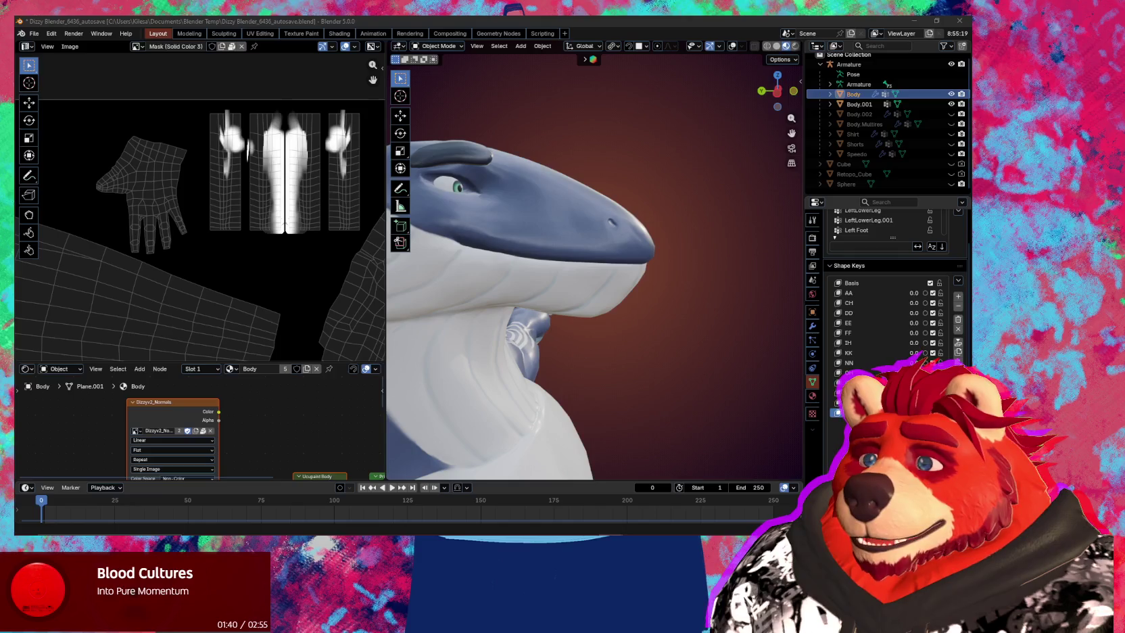
Return the EE shape key to 0, select the newest shape key, and enter Sculpt Mode.
{"action": "left_click", "coordinate": [926, 323]}
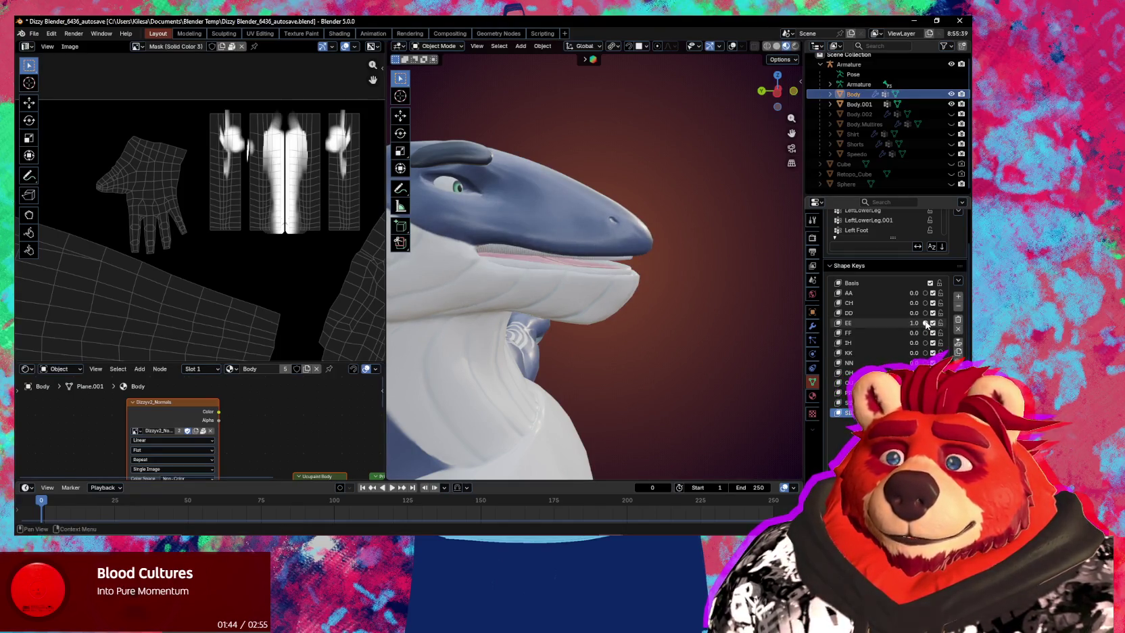
{"action": "middle_click_drag", "start_coordinate": [574, 310], "coordinate": [558, 312]}
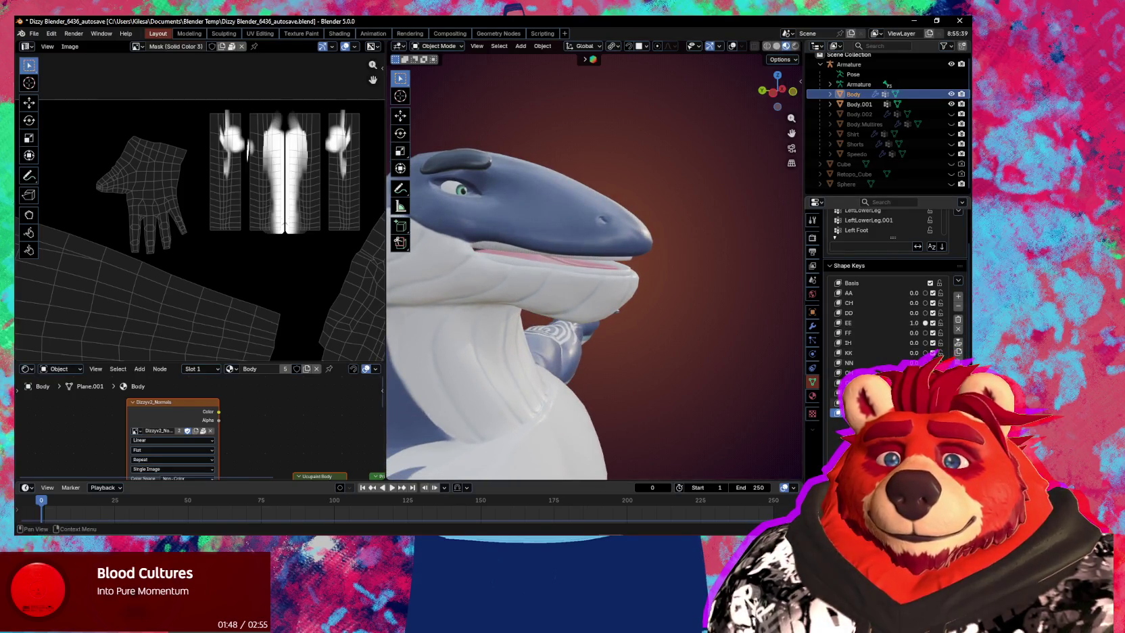
{"action": "left_click", "coordinate": [845, 422]}
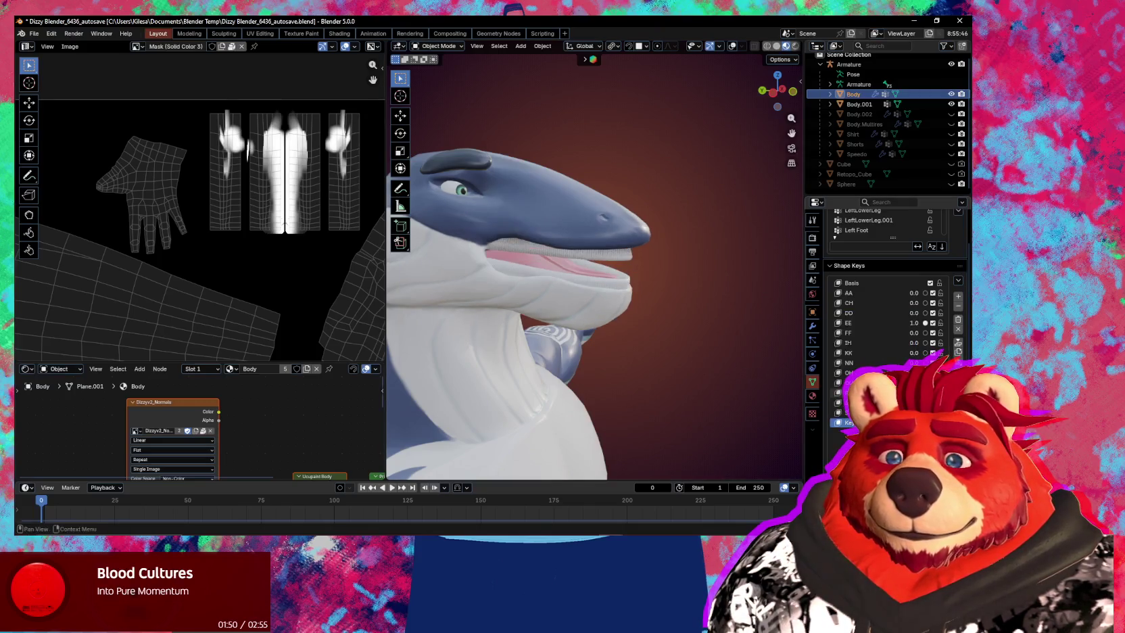
{"action": "key", "text": "q"}
{"action": "key", "text": "BackSpace"}
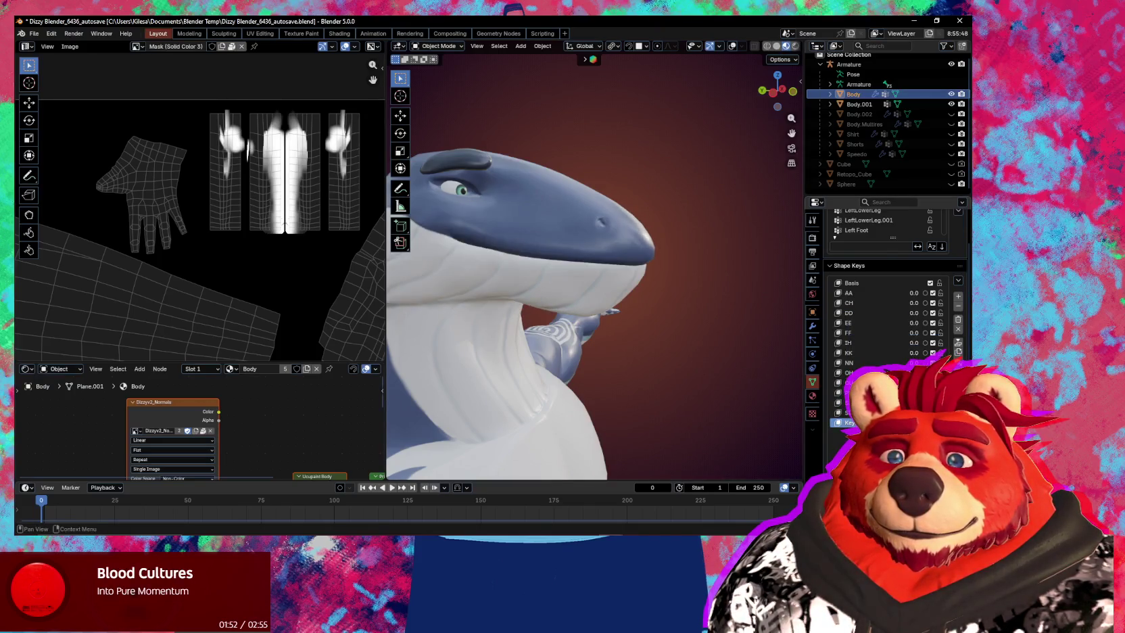
{"action": "key", "text": "ctrl+Tab"}
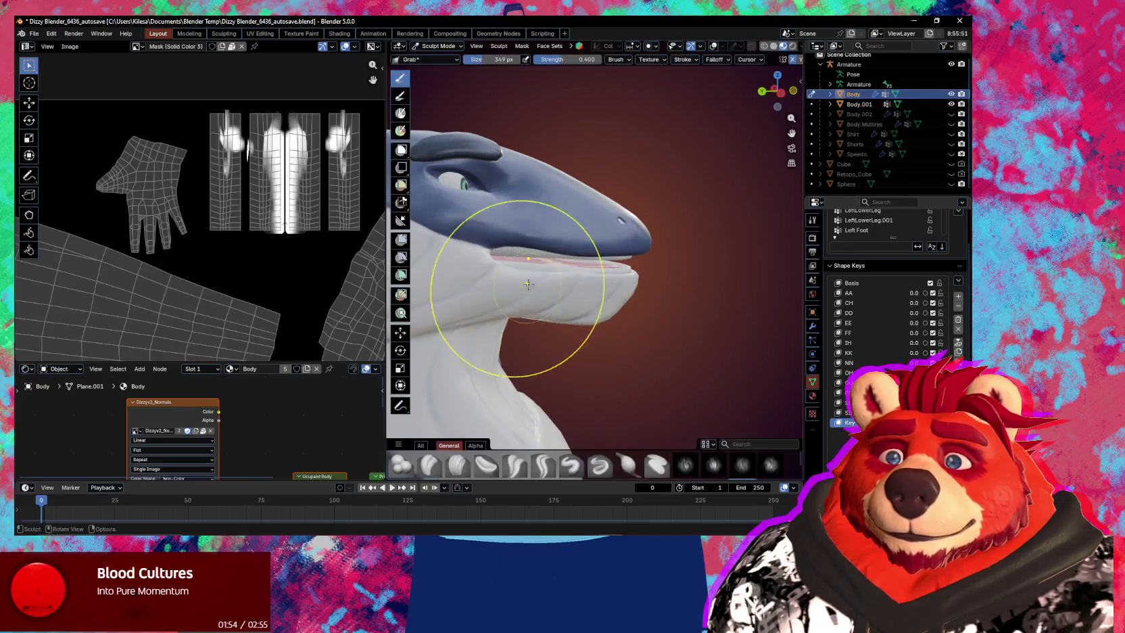
Grab the mouth area into a new shape and enlarge the Grab brush to 265 px.
{"action": "left_click_drag", "start_coordinate": [513, 252], "coordinate": [517, 256]}
{"action": "key", "text": "p"}
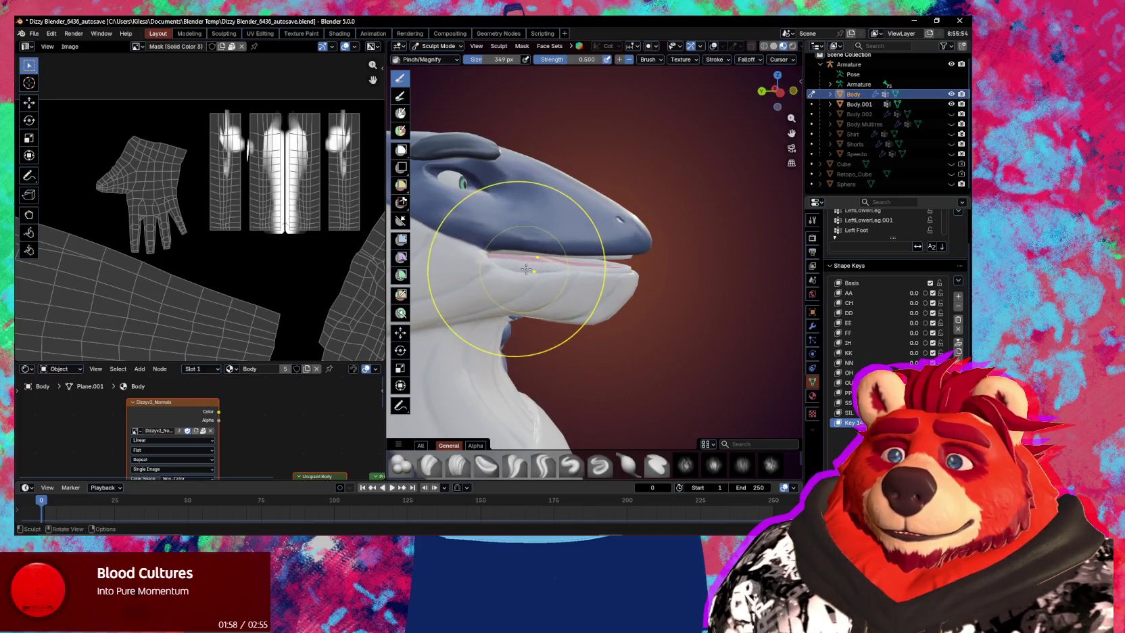
{"action": "key", "text": "g"}
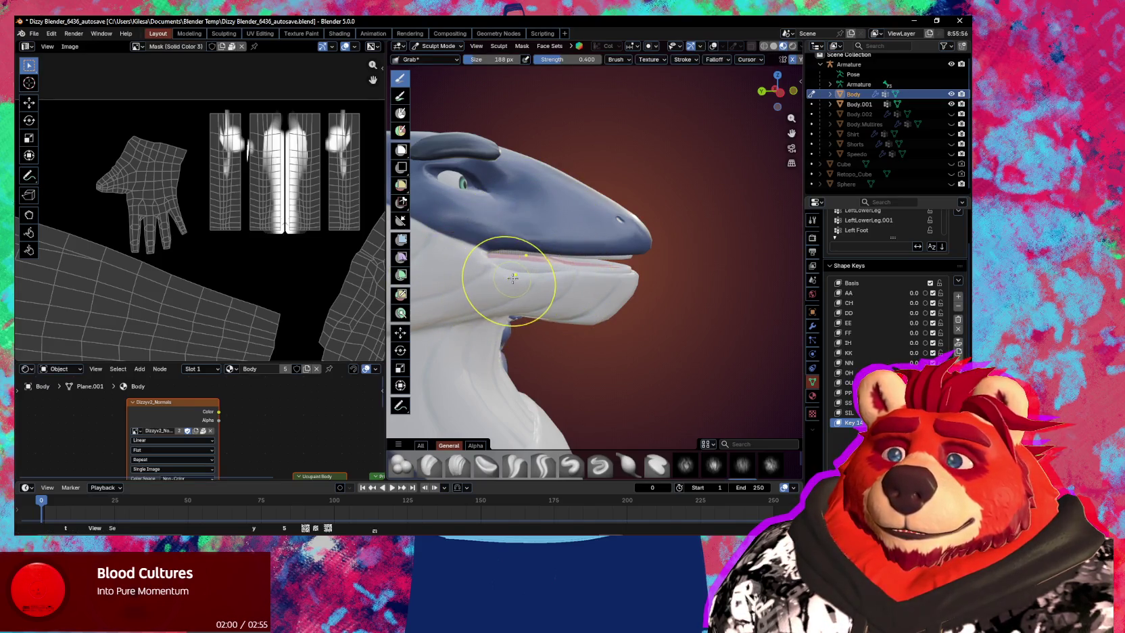
{"action": "middle_click_drag", "start_coordinate": [513, 278], "coordinate": [530, 265]}
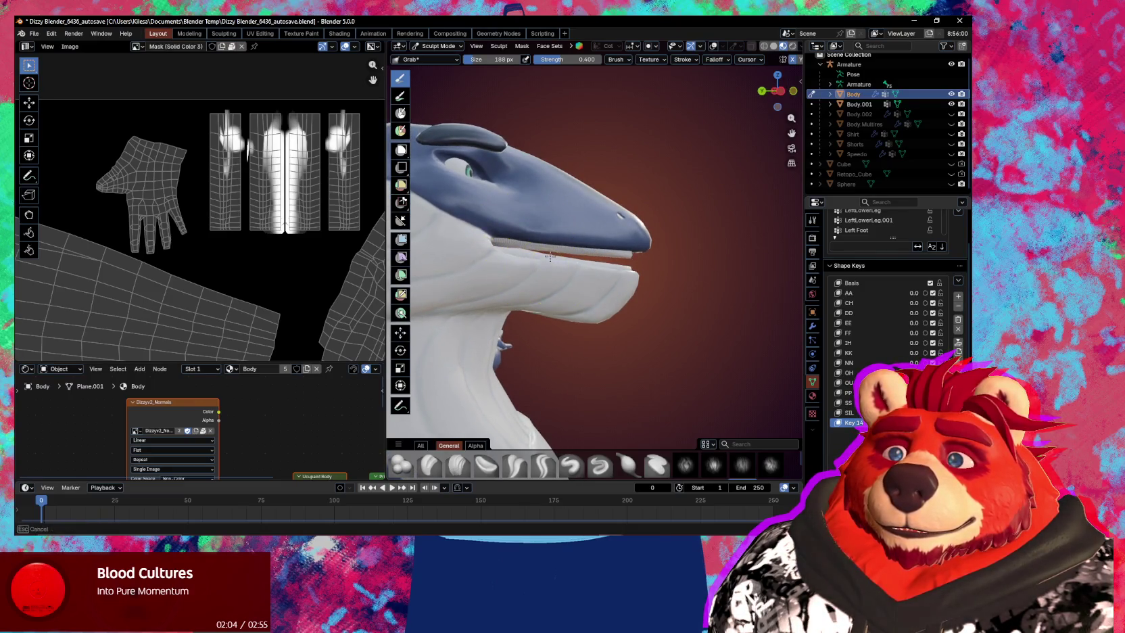
{"action": "mouse_move", "coordinate": [610, 281]}
{"action": "middle_mouse_down"}
{"action": "mouse_move", "coordinate": [572, 245]}
{"action": "mouse_move", "coordinate": [527, 258]}
{"action": "mouse_move", "coordinate": [642, 262]}
{"action": "middle_mouse_up"}
{"action": "key", "text": "f"}
{"action": "left_click", "coordinate": [588, 271]}
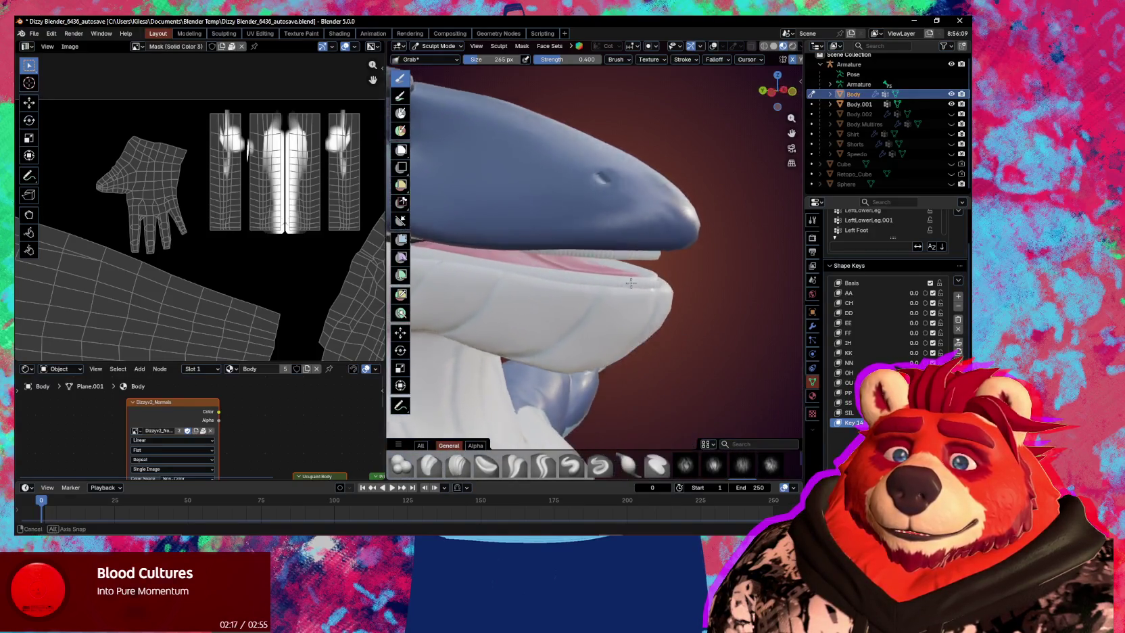
Pull the snout tip and mouth line into shape with the Grab brush.
{"action": "middle_click_drag", "start_coordinate": [641, 259], "coordinate": [572, 269]}
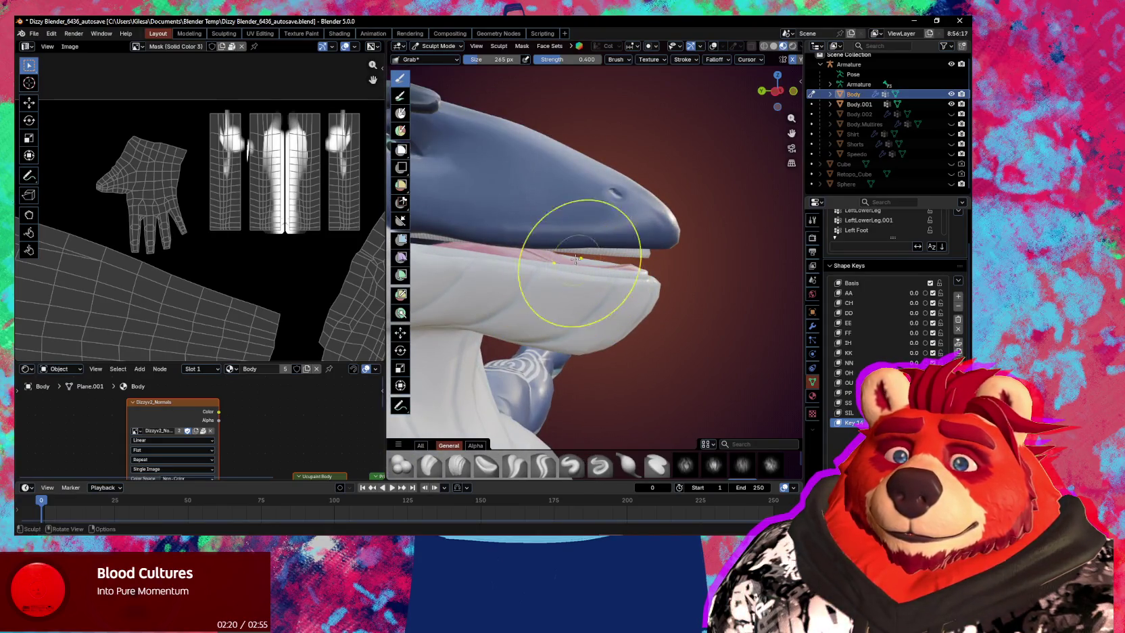
{"action": "mouse_move", "coordinate": [567, 272]}
{"action": "middle_mouse_down"}
{"action": "mouse_move", "coordinate": [527, 272]}
{"action": "mouse_move", "coordinate": [611, 272]}
{"action": "middle_mouse_up"}
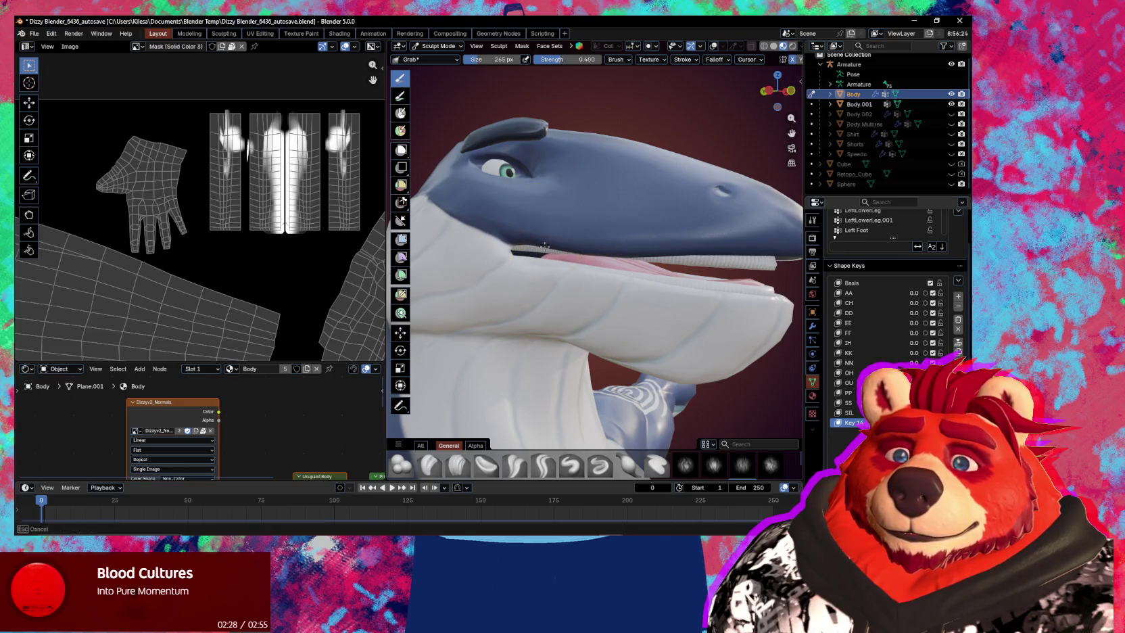
{"action": "mouse_move", "coordinate": [592, 292]}
{"action": "middle_mouse_down"}
{"action": "mouse_move", "coordinate": [520, 301]}
{"action": "mouse_move", "coordinate": [566, 284]}
{"action": "mouse_move", "coordinate": [696, 308]}
{"action": "middle_mouse_up"}
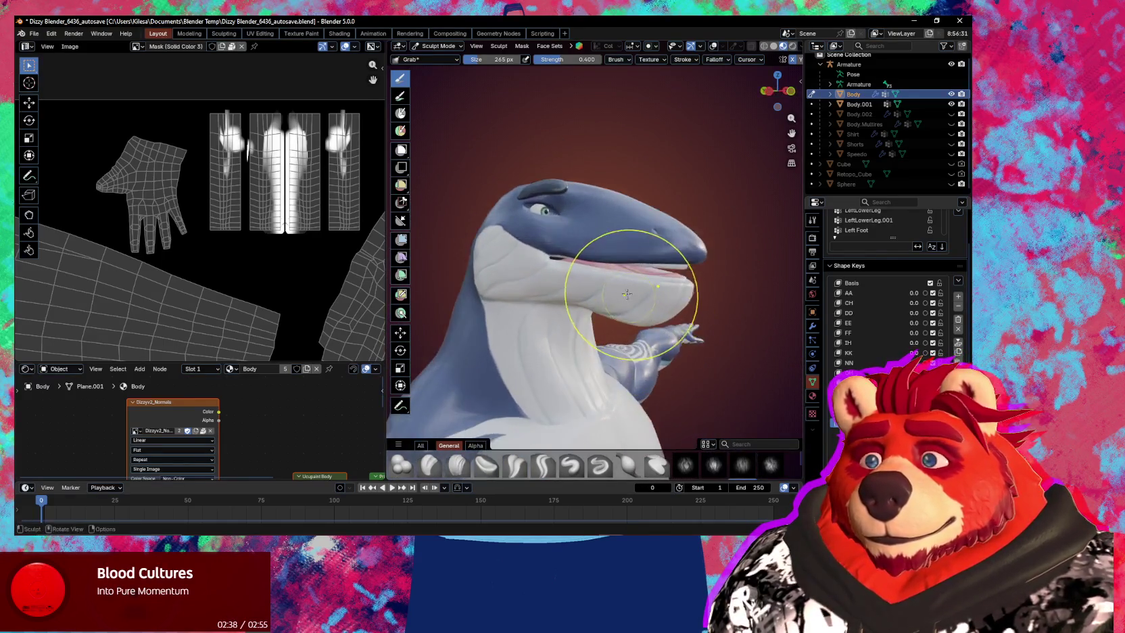
{"action": "middle_click_drag", "start_coordinate": [660, 318], "coordinate": [636, 250], "text": "ctrl"}
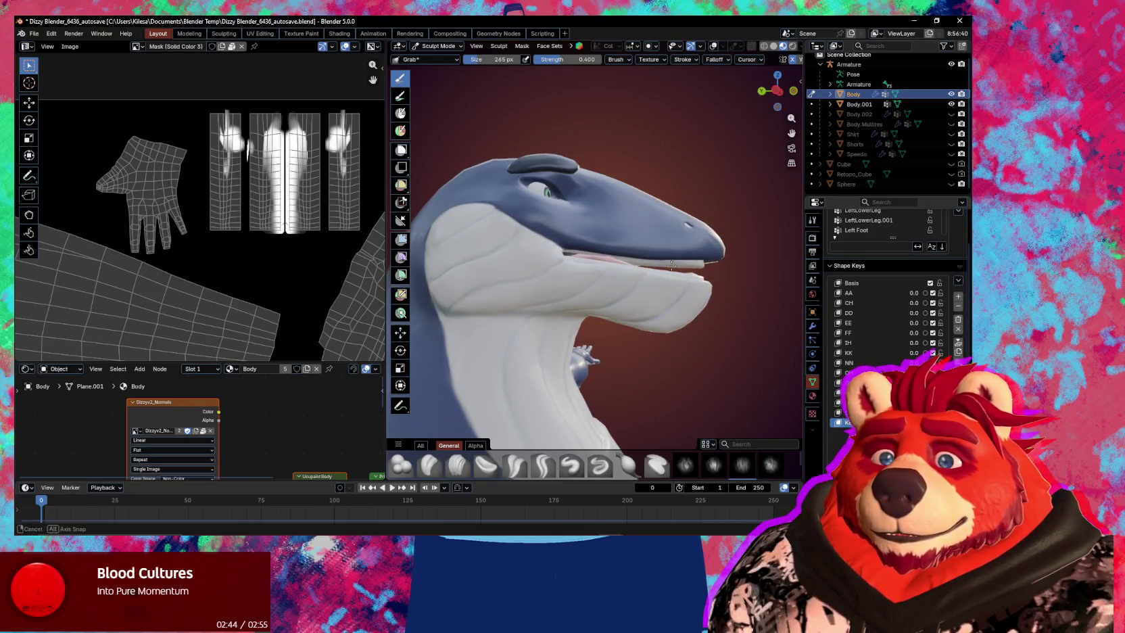
{"action": "middle_click_drag", "start_coordinate": [657, 255], "coordinate": [688, 267]}
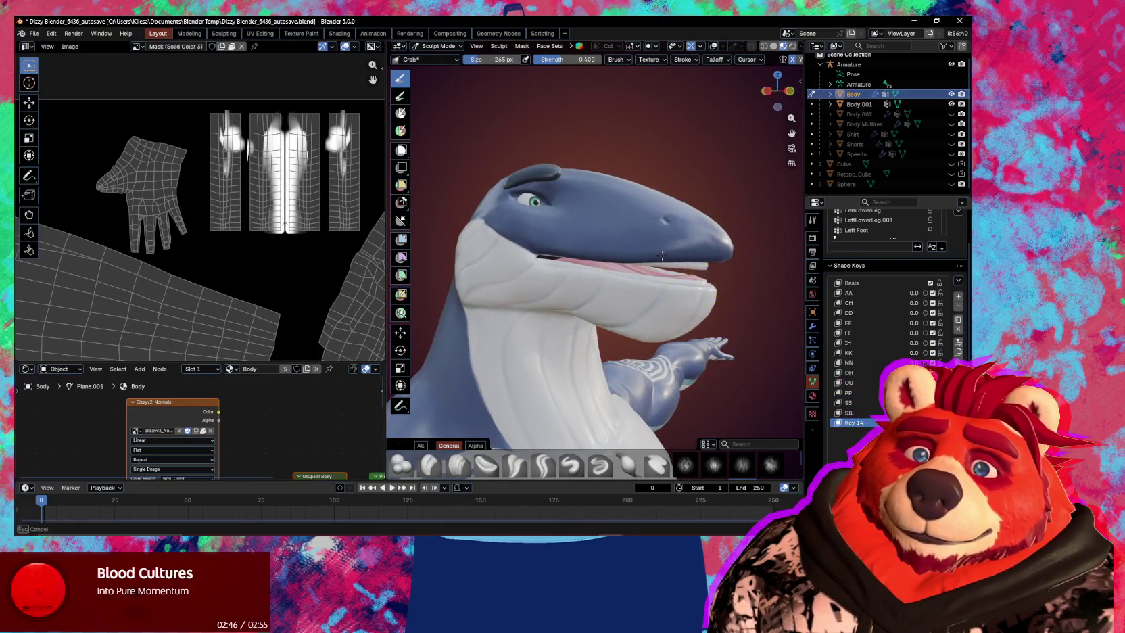
{"action": "left_click_drag", "start_coordinate": [688, 267], "coordinate": [689, 263]}
{"action": "middle_click_drag", "start_coordinate": [690, 263], "coordinate": [744, 307]}
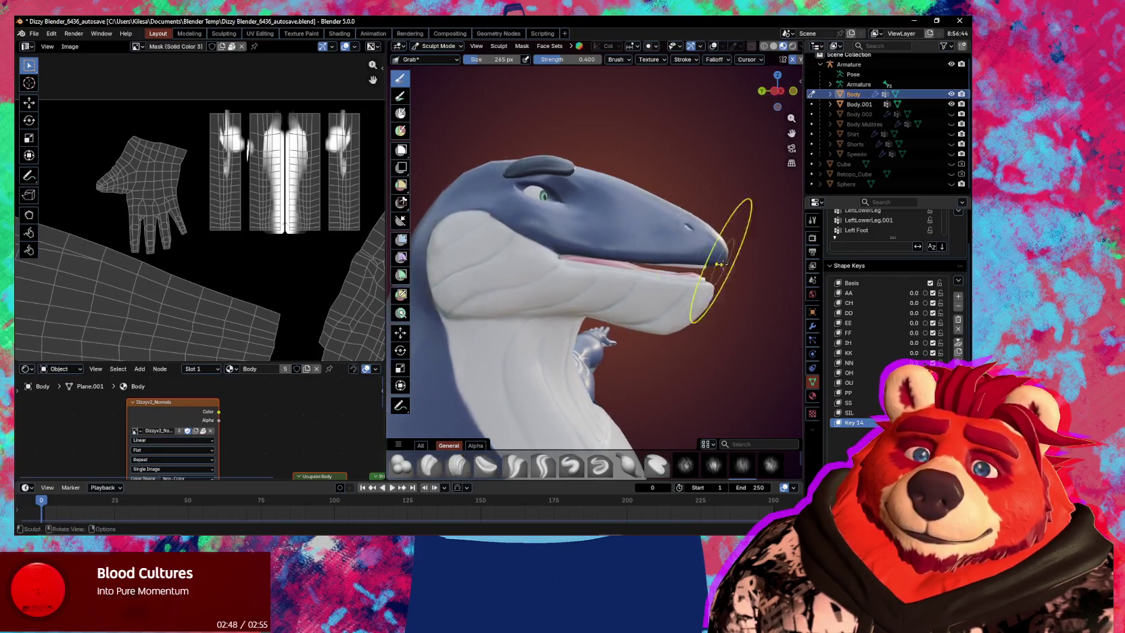
Return the body to Object Mode and begin renaming the new shape key.
{"action": "key", "text": "ctrl+Tab"}
{"action": "left_click", "coordinate": [623, 321]}
{"action": "double_click", "coordinate": [858, 422]}
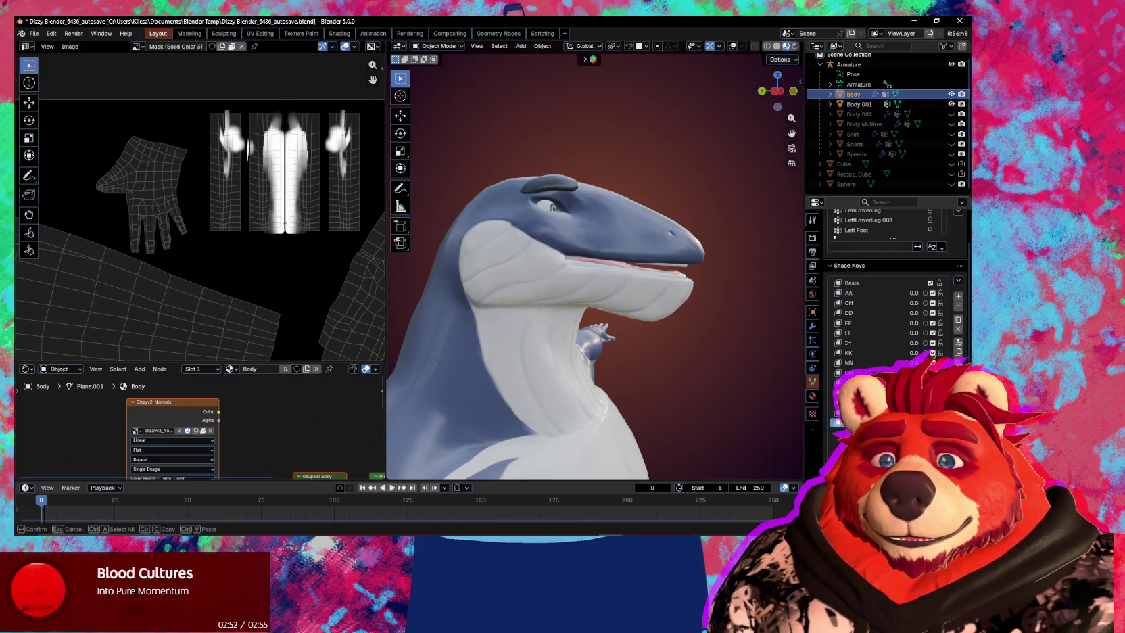
Confirm the shape key's new name and turn the DD shape key up to 1.0.
{"action": "key", "text": "Return"}
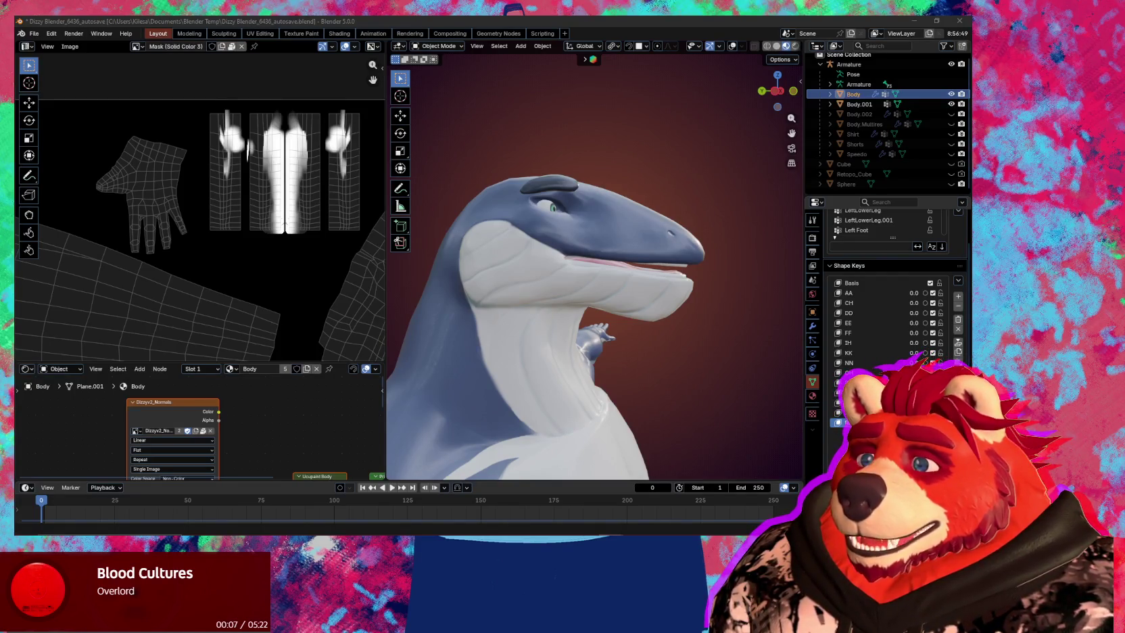
{"action": "left_click", "coordinate": [925, 313]}
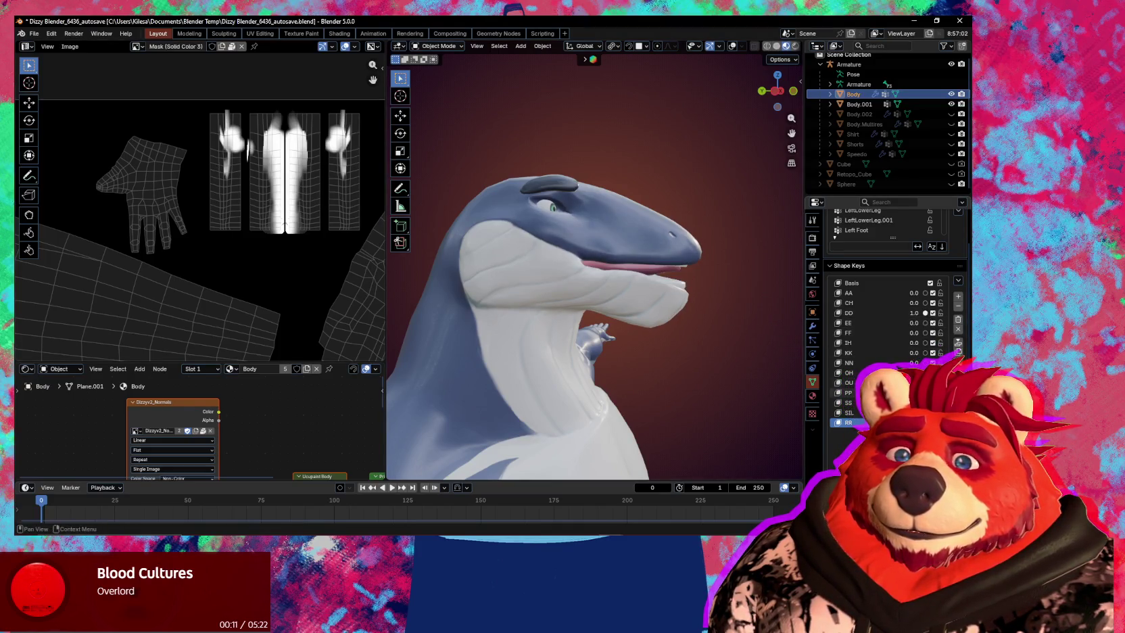
{"action": "mouse_move", "coordinate": [642, 352]}
{"action": "middle_mouse_down"}
{"action": "mouse_move", "coordinate": [490, 336]}
{"action": "mouse_move", "coordinate": [665, 344]}
{"action": "middle_mouse_up"}
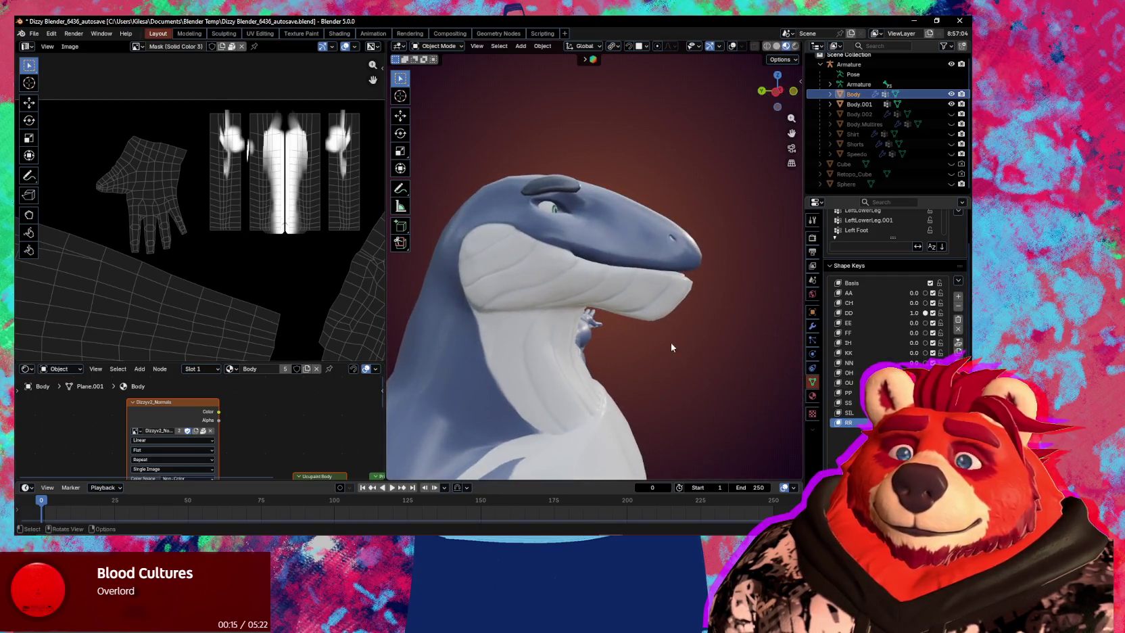
Add a new shape key, Key 1, using New Shape from Mix.
{"action": "key", "text": "z"}
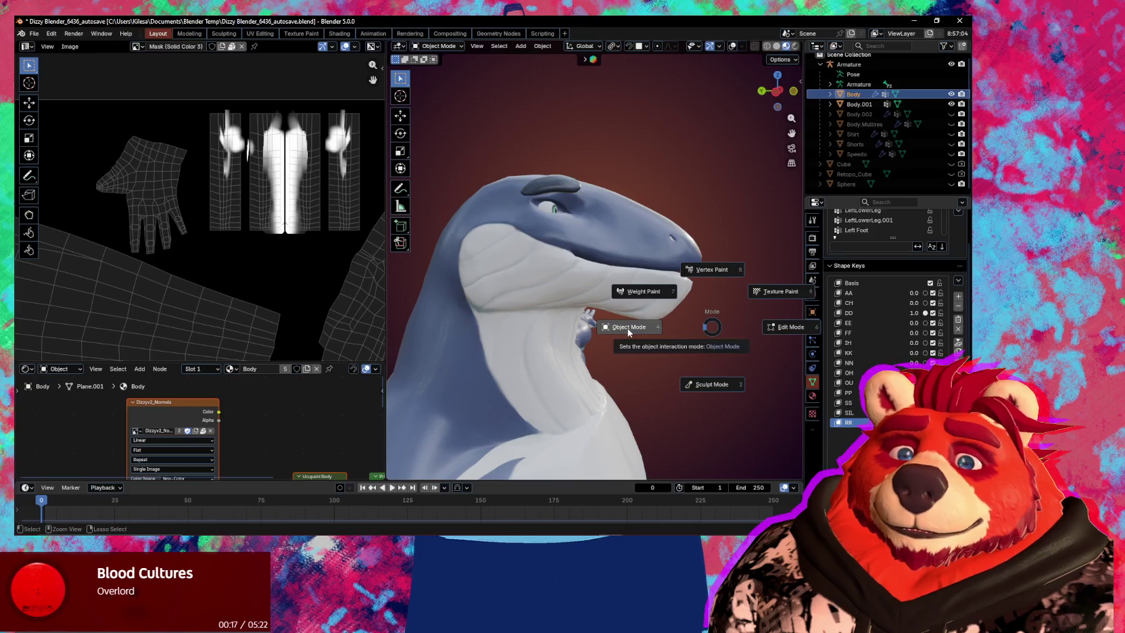
{"action": "right_click", "coordinate": [852, 362]}
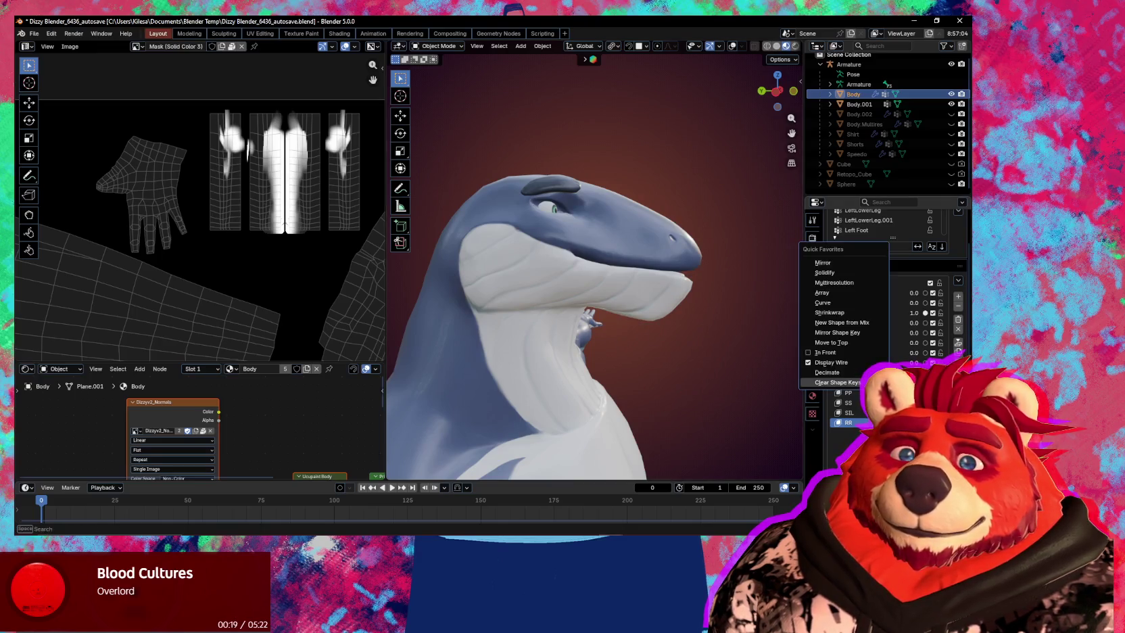
{"action": "left_click", "coordinate": [838, 323]}
{"action": "mouse_move", "coordinate": [577, 360]}
{"action": "middle_mouse_down"}
{"action": "mouse_move", "coordinate": [726, 343]}
{"action": "mouse_move", "coordinate": [778, 352]}
{"action": "middle_mouse_up"}
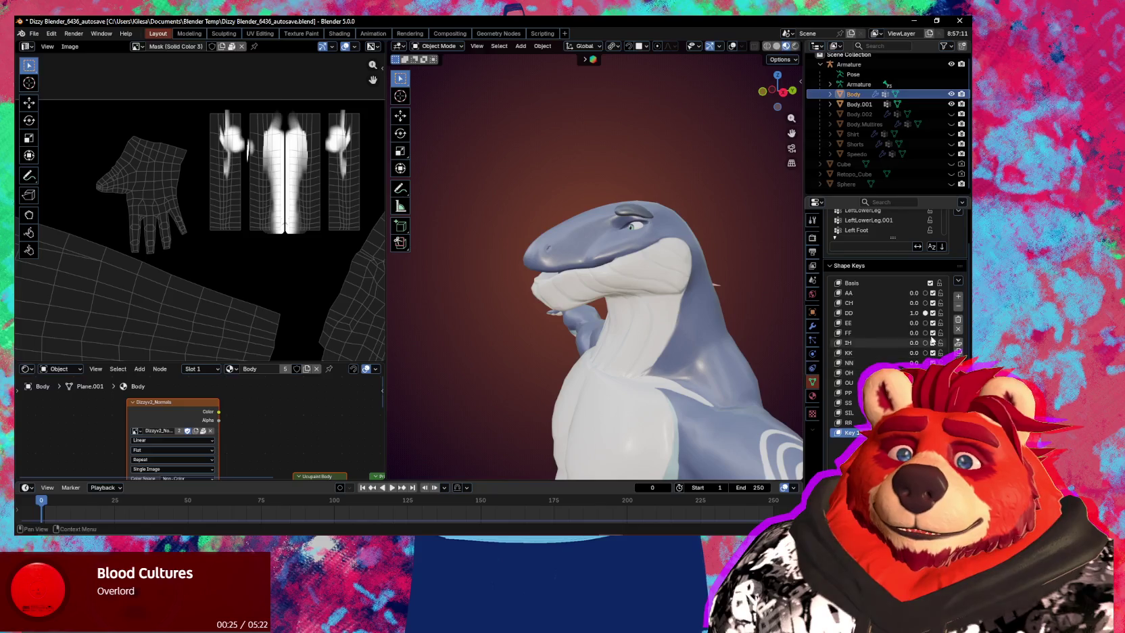
Set the DD shape key back to 0.0 and start renaming Key 1.
{"action": "left_click", "coordinate": [926, 313]}
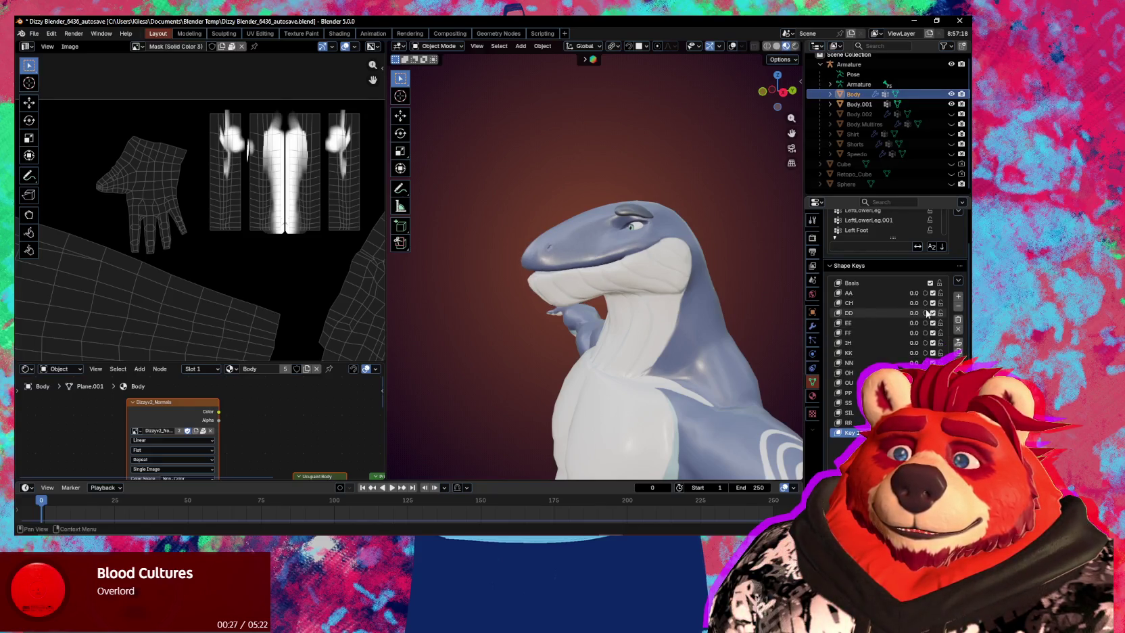
{"action": "middle_click_drag", "start_coordinate": [446, 304], "coordinate": [526, 310]}
{"action": "scroll", "coordinate": [526, 310], "scroll_direction": "up", "scroll_amount": 4}
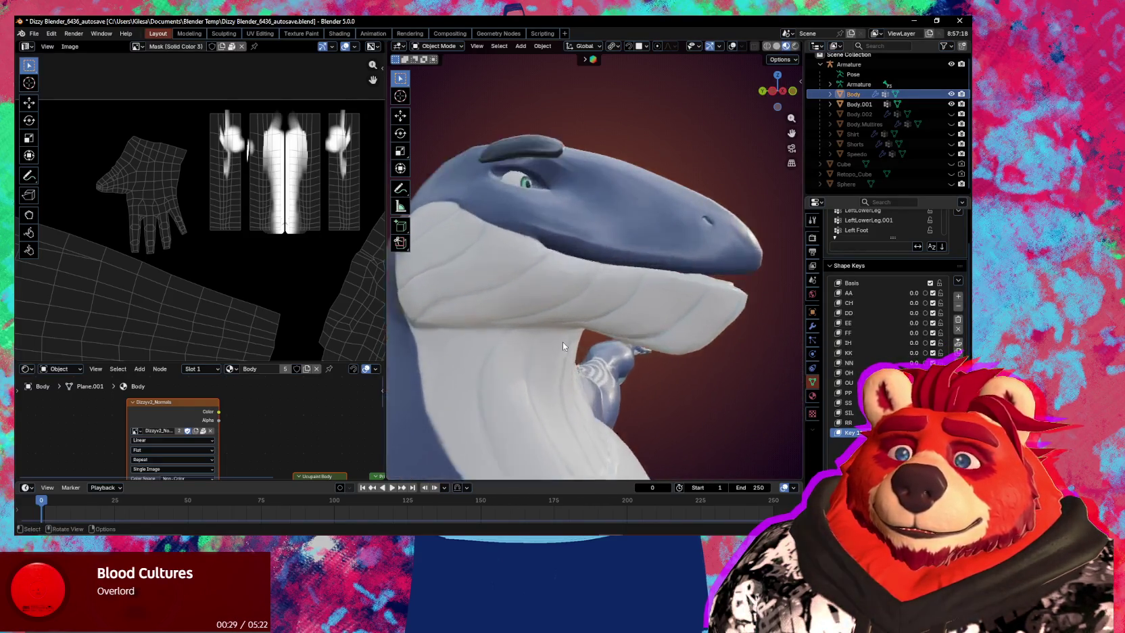
{"action": "scroll", "coordinate": [563, 340], "scroll_direction": "up", "scroll_amount": 6}
{"action": "mouse_move", "coordinate": [692, 354]}
{"action": "middle_mouse_down"}
{"action": "mouse_move", "coordinate": [695, 328]}
{"action": "mouse_move", "coordinate": [710, 323]}
{"action": "mouse_move", "coordinate": [711, 345]}
{"action": "mouse_move", "coordinate": [683, 361]}
{"action": "mouse_move", "coordinate": [788, 377]}
{"action": "mouse_move", "coordinate": [566, 354]}
{"action": "mouse_move", "coordinate": [631, 380]}
{"action": "mouse_move", "coordinate": [651, 375]}
{"action": "mouse_move", "coordinate": [642, 386]}
{"action": "middle_mouse_up"}
{"action": "double_click", "coordinate": [850, 433]}
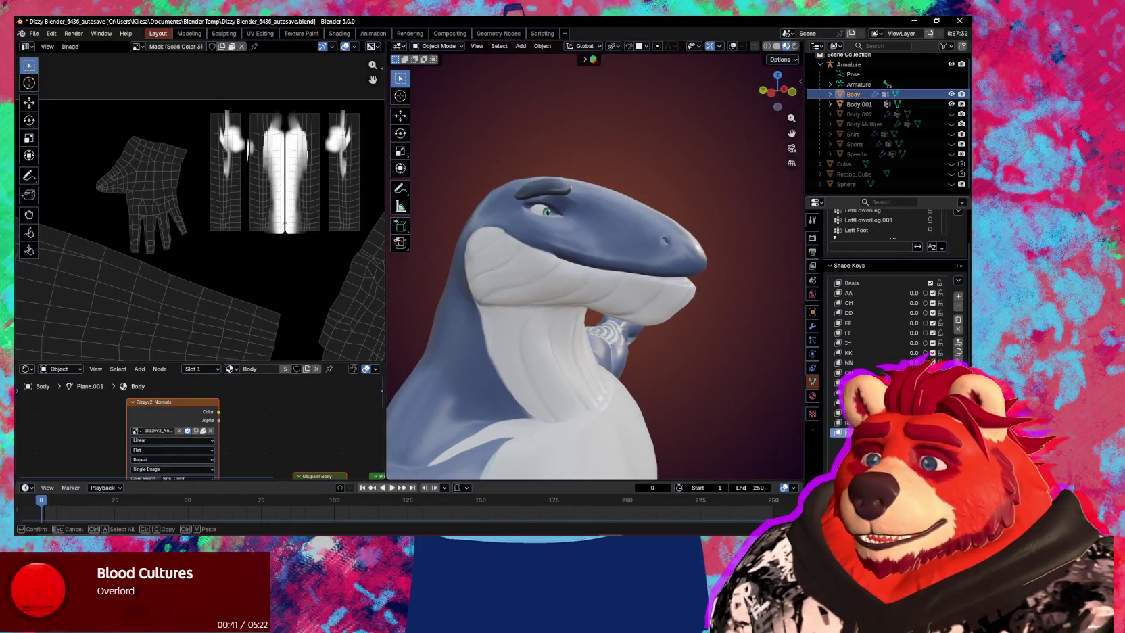
Confirm Key 1's new name and orbit around the shark's body to check it.
{"action": "key", "text": "Return"}
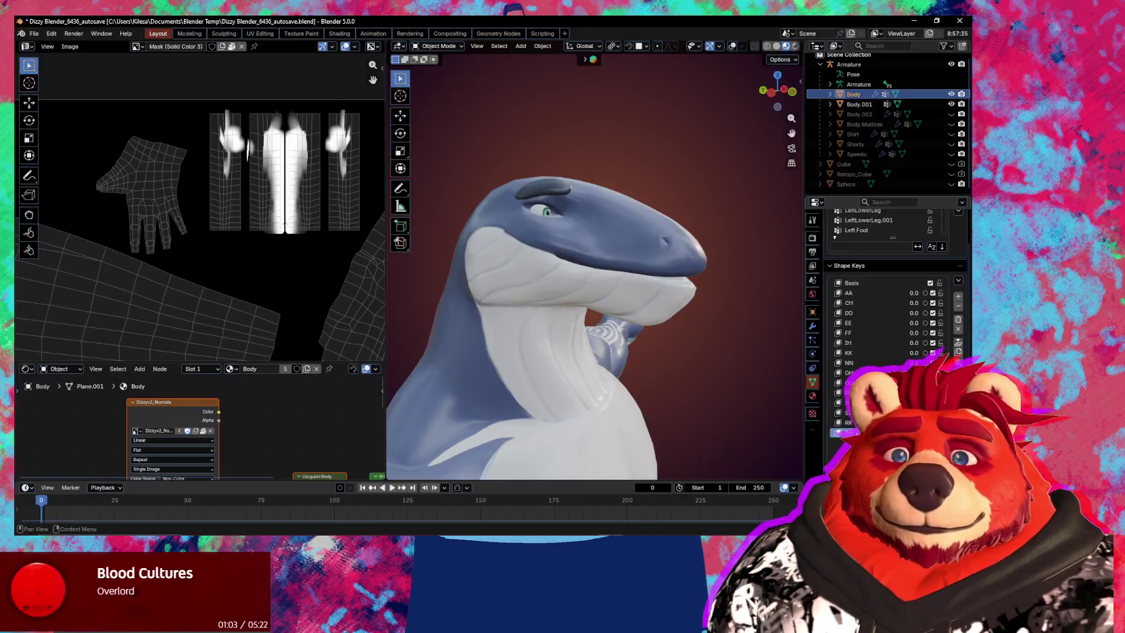
{"action": "mouse_move", "coordinate": [683, 297]}
{"action": "middle_mouse_down"}
{"action": "mouse_move", "coordinate": [653, 280]}
{"action": "mouse_move", "coordinate": [679, 389]}
{"action": "mouse_move", "coordinate": [583, 341]}
{"action": "mouse_move", "coordinate": [553, 305]}
{"action": "mouse_move", "coordinate": [624, 348]}
{"action": "mouse_move", "coordinate": [670, 323]}
{"action": "middle_mouse_up"}
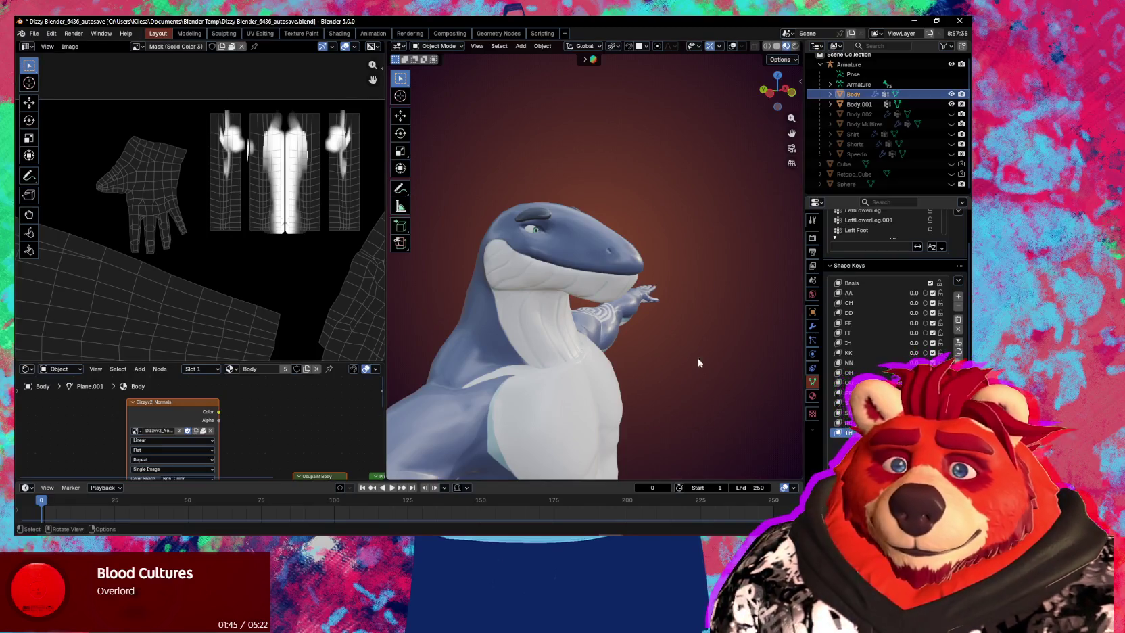
Add another shape key, name it browDownLeft, and switch the body back to Sculpt Mode.
{"action": "left_click", "coordinate": [958, 296]}
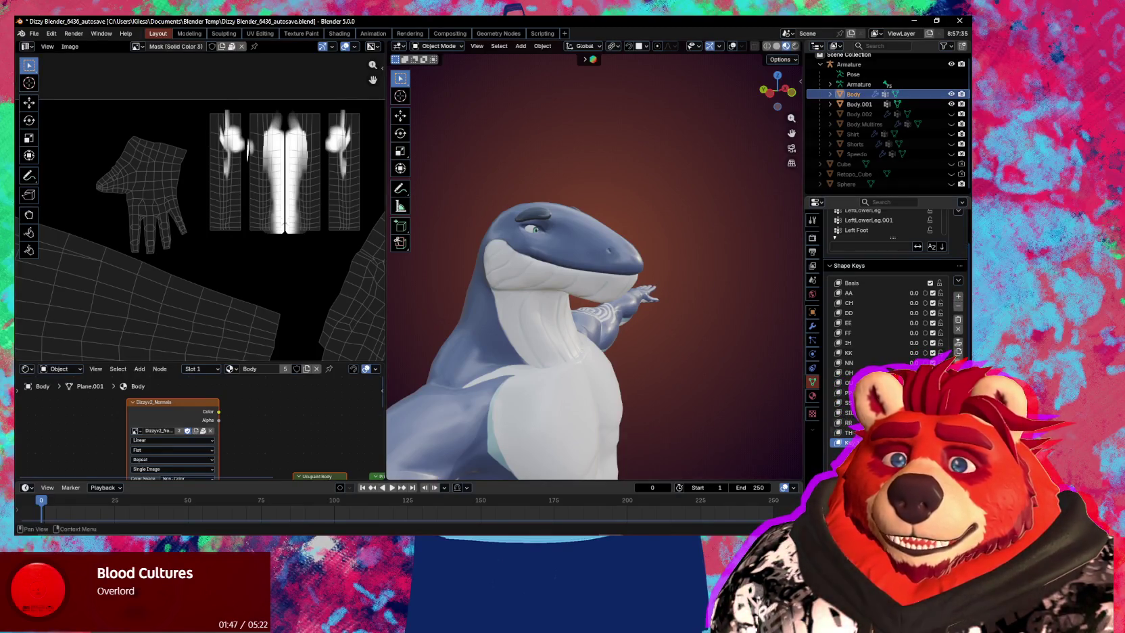
{"action": "double_click", "coordinate": [852, 442]}
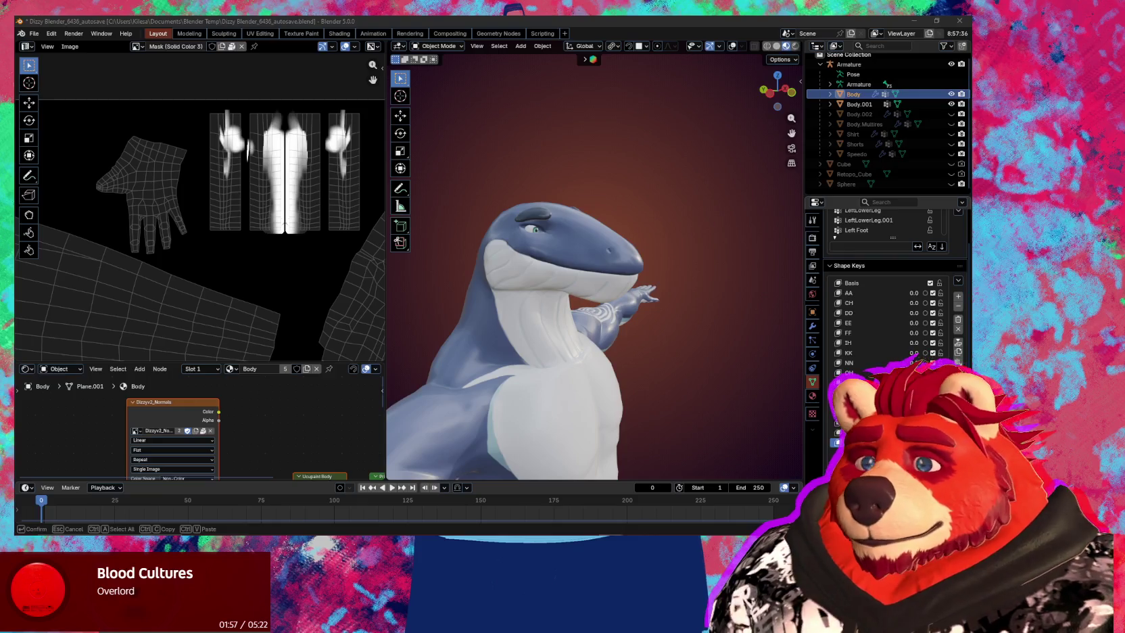
{"action": "key", "text": "Return"}
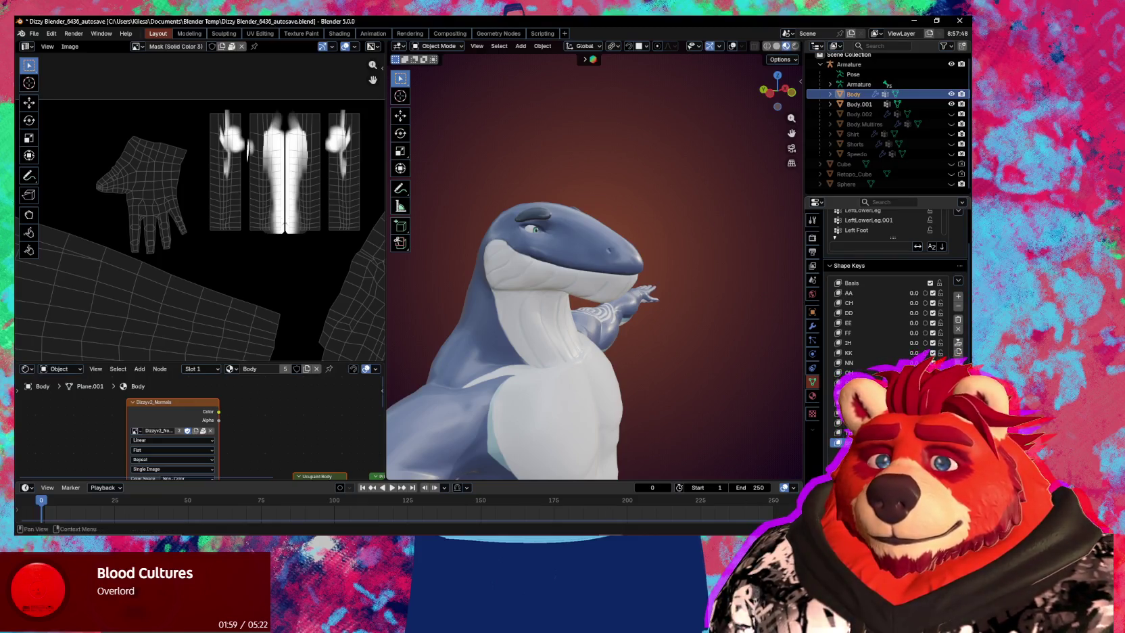
{"action": "double_click", "coordinate": [852, 443]}
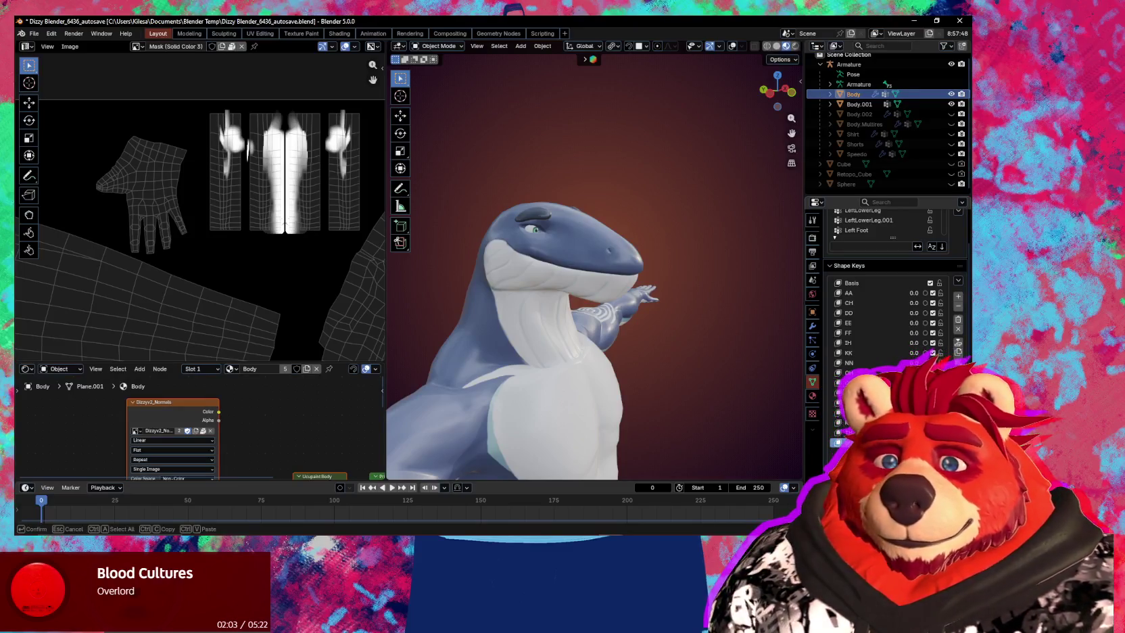
{"action": "key", "text": "Return"}
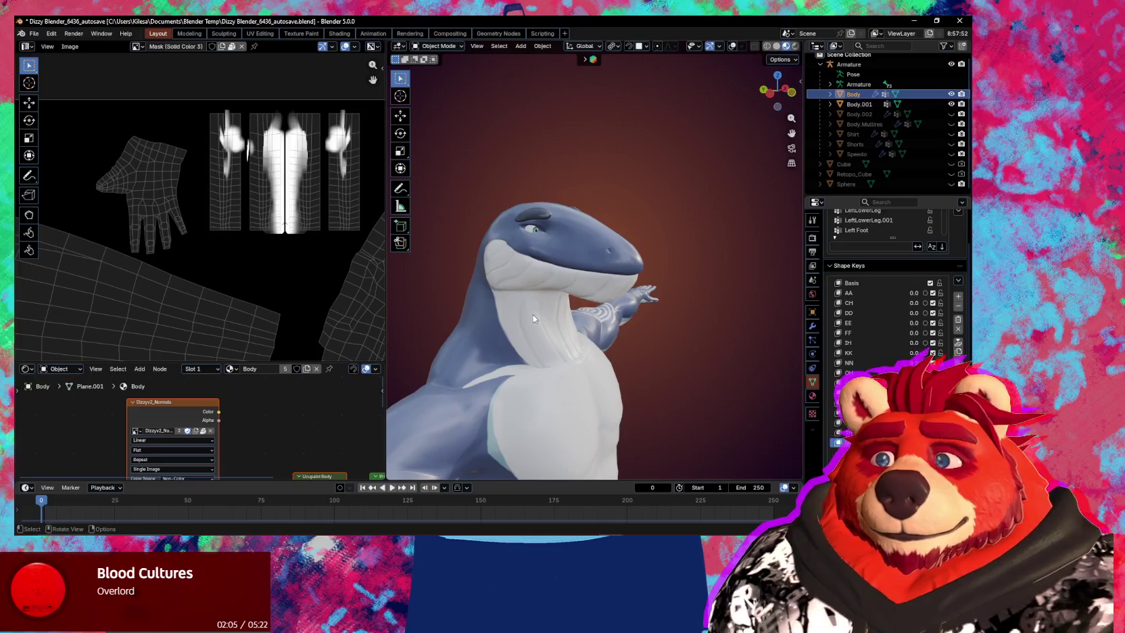
{"action": "scroll", "coordinate": [532, 314], "scroll_direction": "up", "scroll_amount": 2}
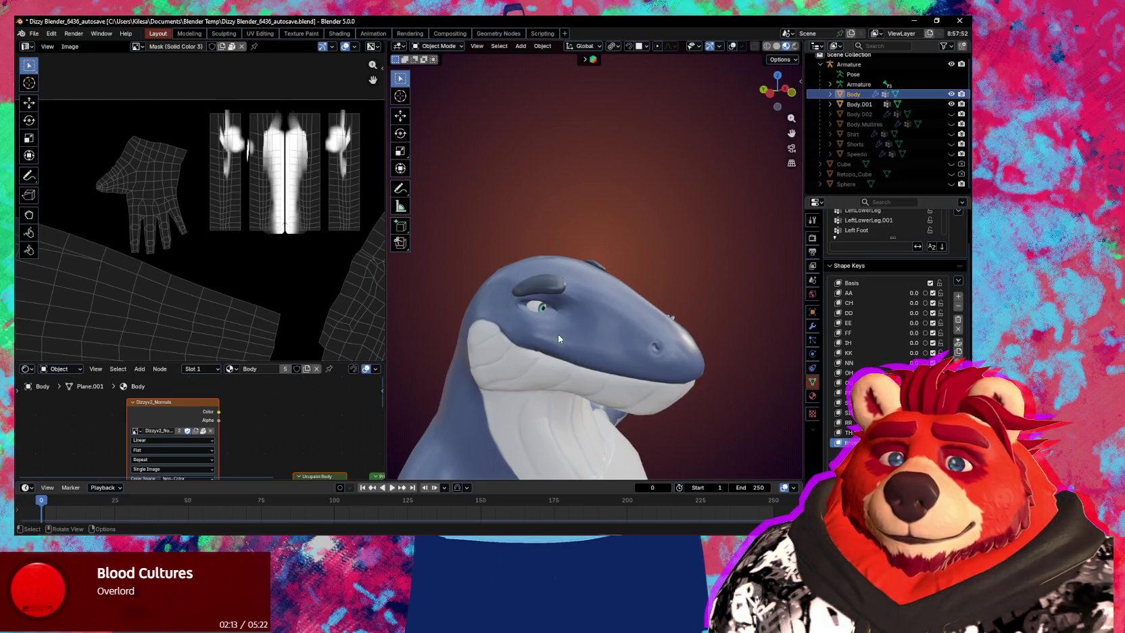
{"action": "key", "text": "ctrl+Tab"}
{"action": "left_click", "coordinate": [569, 329]}
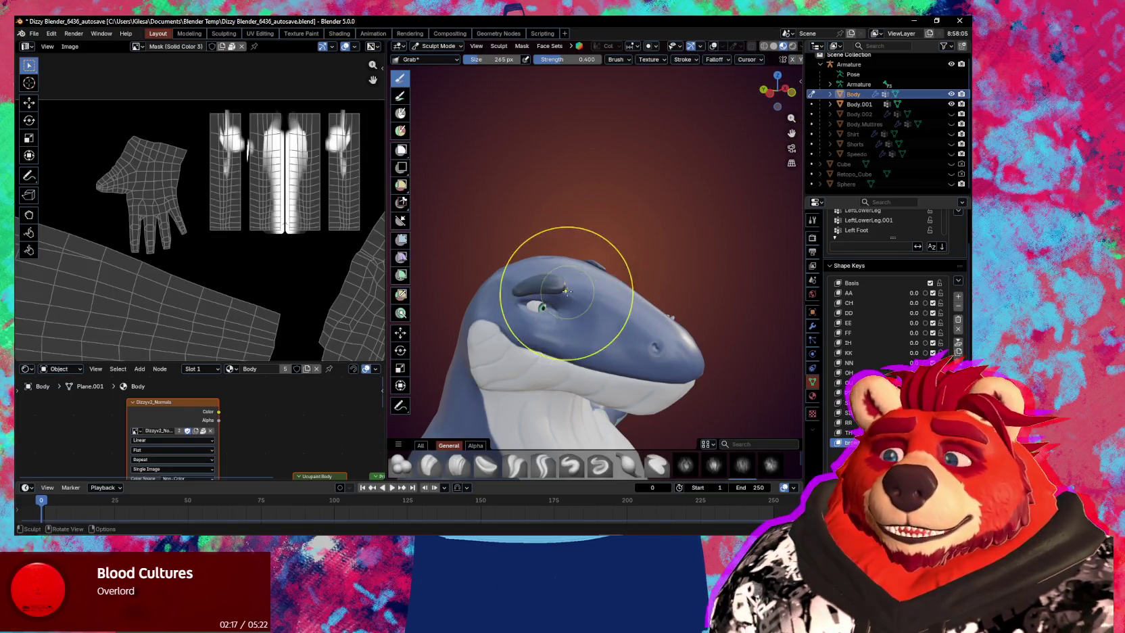
Pull the brow ridge down, show the wireframe, and set the Grab brush to 259 px.
{"action": "scroll", "coordinate": [581, 276], "scroll_direction": "up", "scroll_amount": 3}
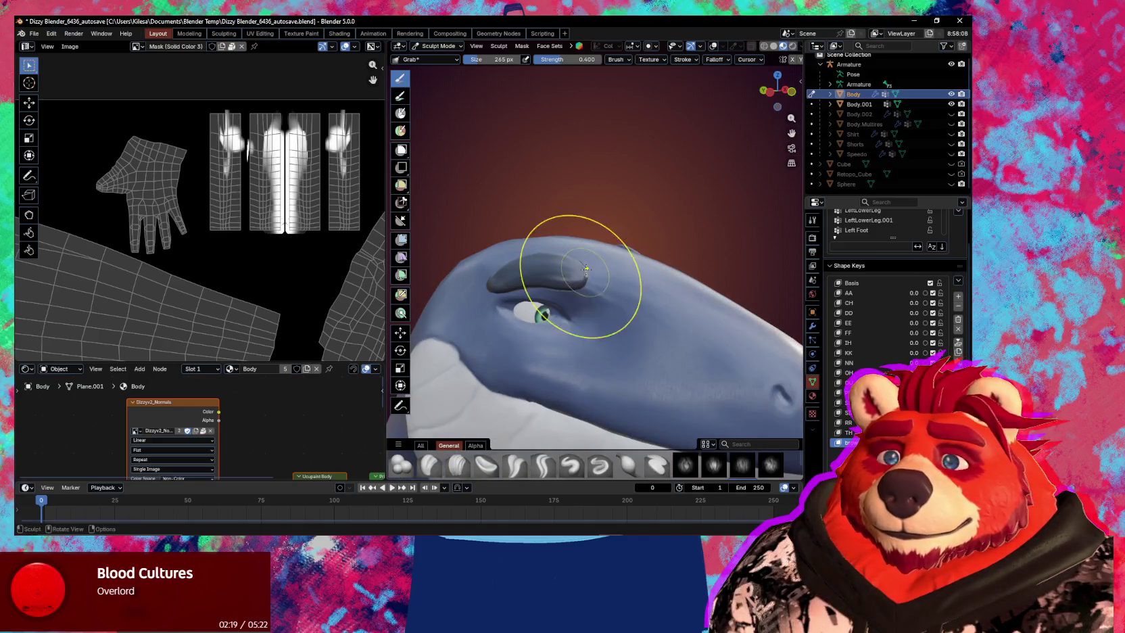
{"action": "left_click_drag", "start_coordinate": [585, 272], "coordinate": [575, 274]}
{"action": "mouse_move", "coordinate": [575, 274]}
{"action": "middle_mouse_down"}
{"action": "mouse_move", "coordinate": [528, 271]}
{"action": "mouse_move", "coordinate": [590, 270]}
{"action": "mouse_move", "coordinate": [581, 321]}
{"action": "middle_mouse_up"}
{"action": "key", "text": "Tab"}
{"action": "key", "text": "Tab"}
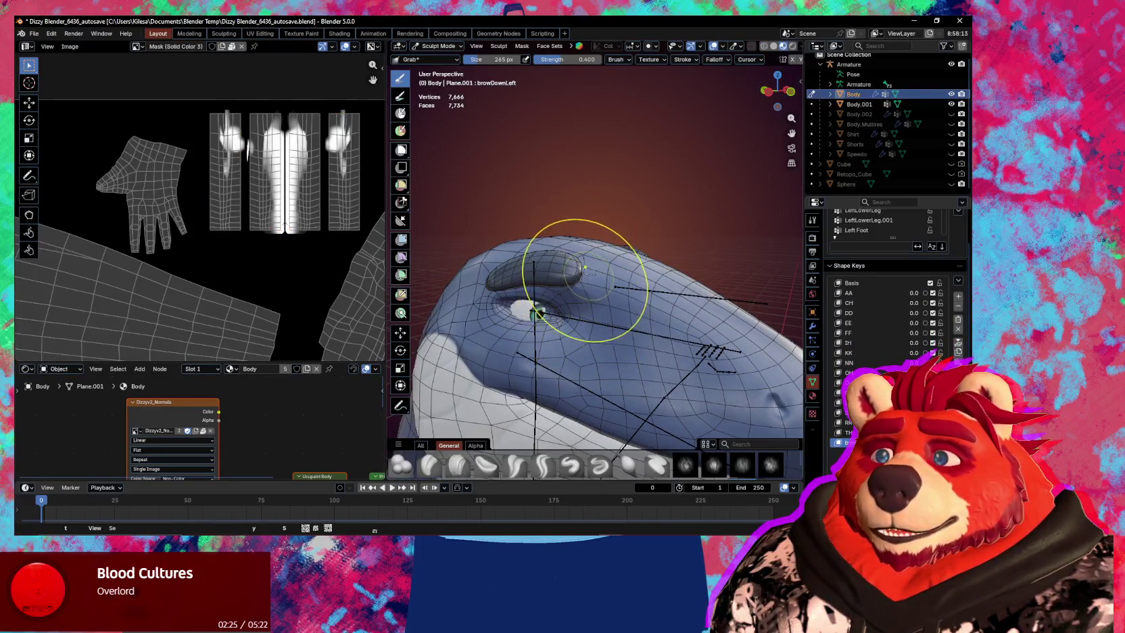
{"action": "key", "text": "n"}
{"action": "key", "text": "n"}
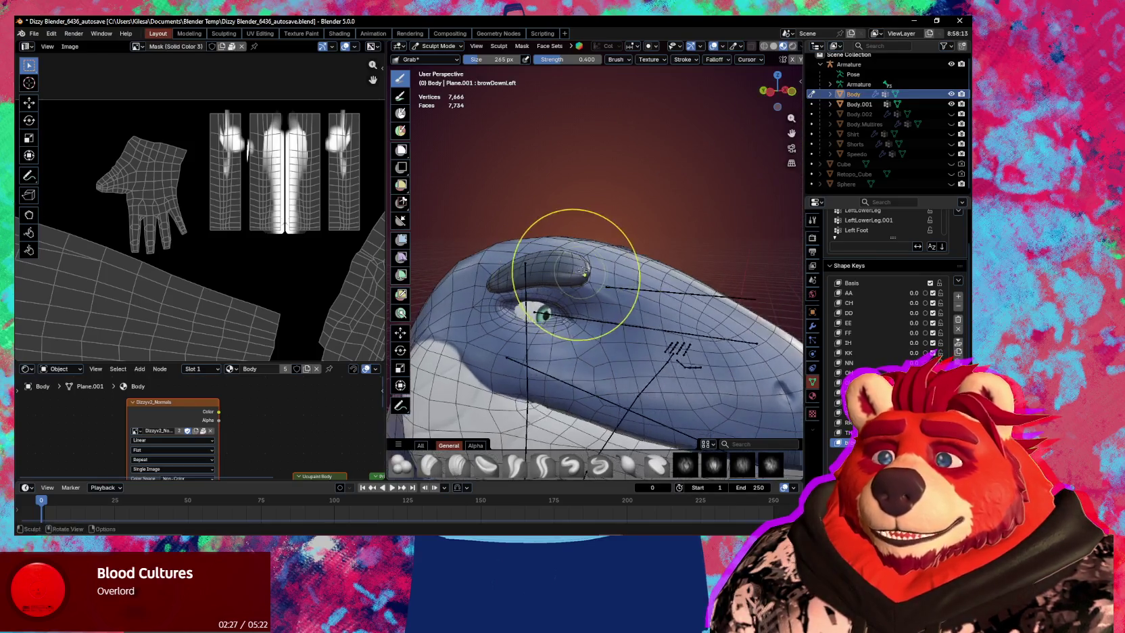
{"action": "key", "text": "f"}
{"action": "left_click", "coordinate": [587, 277]}
Orbit around the brow and eye and resize the Grab brush to 294 px.
{"action": "mouse_move", "coordinate": [588, 292]}
{"action": "middle_mouse_down"}
{"action": "mouse_move", "coordinate": [595, 271]}
{"action": "mouse_move", "coordinate": [547, 253]}
{"action": "middle_mouse_up"}
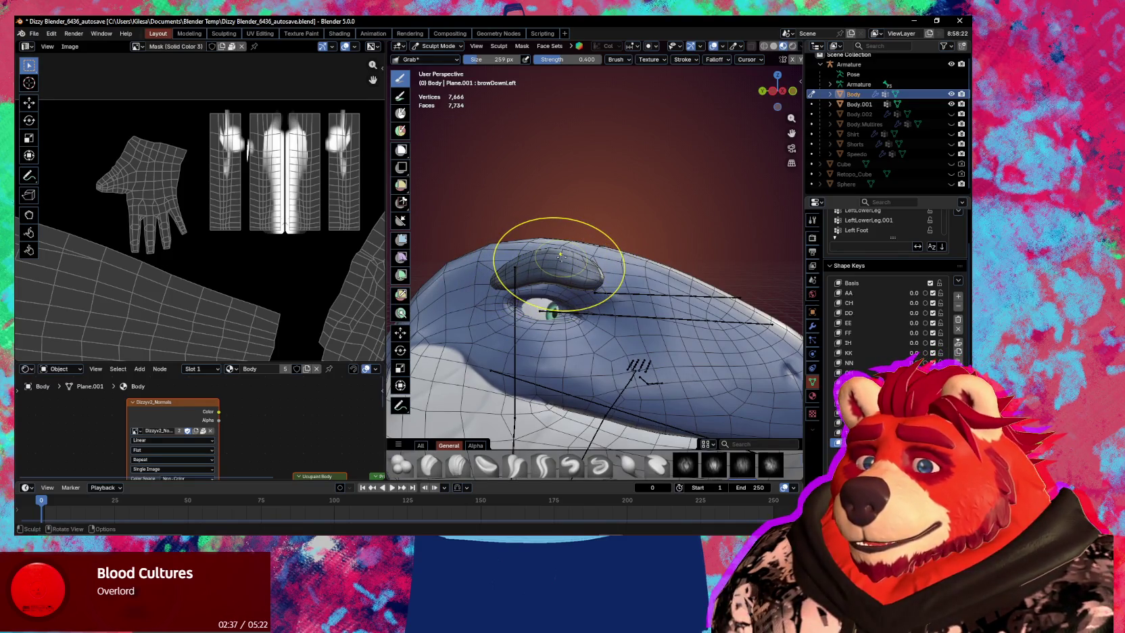
{"action": "mouse_move", "coordinate": [560, 254]}
{"action": "middle_mouse_down"}
{"action": "mouse_move", "coordinate": [563, 272]}
{"action": "mouse_move", "coordinate": [615, 309]}
{"action": "middle_mouse_up"}
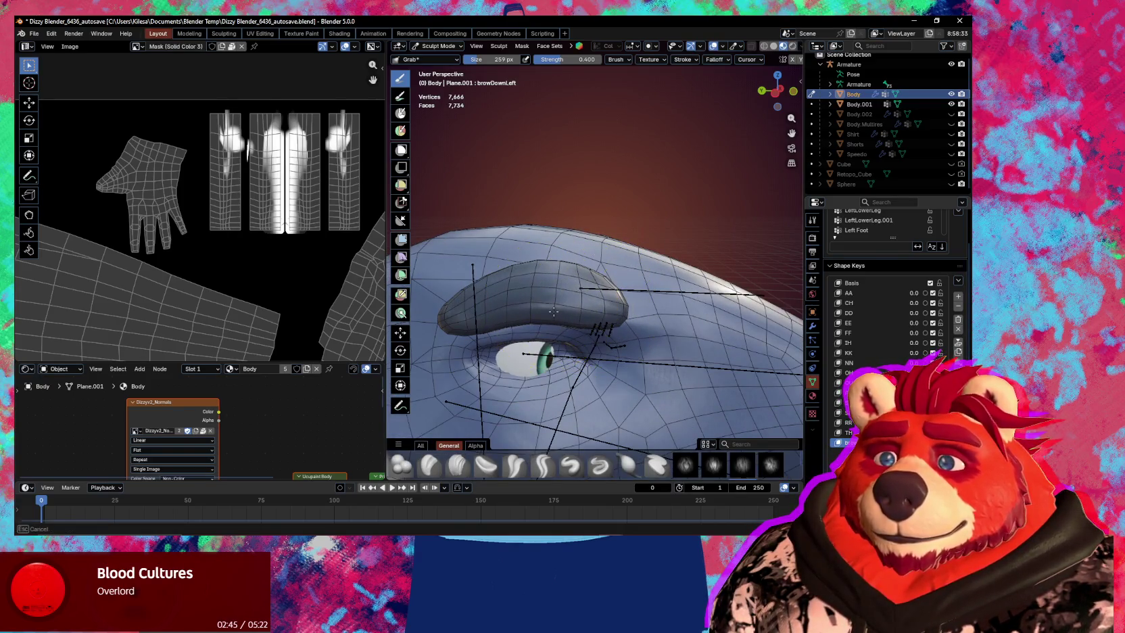
{"action": "middle_click_drag", "start_coordinate": [541, 276], "coordinate": [534, 284]}
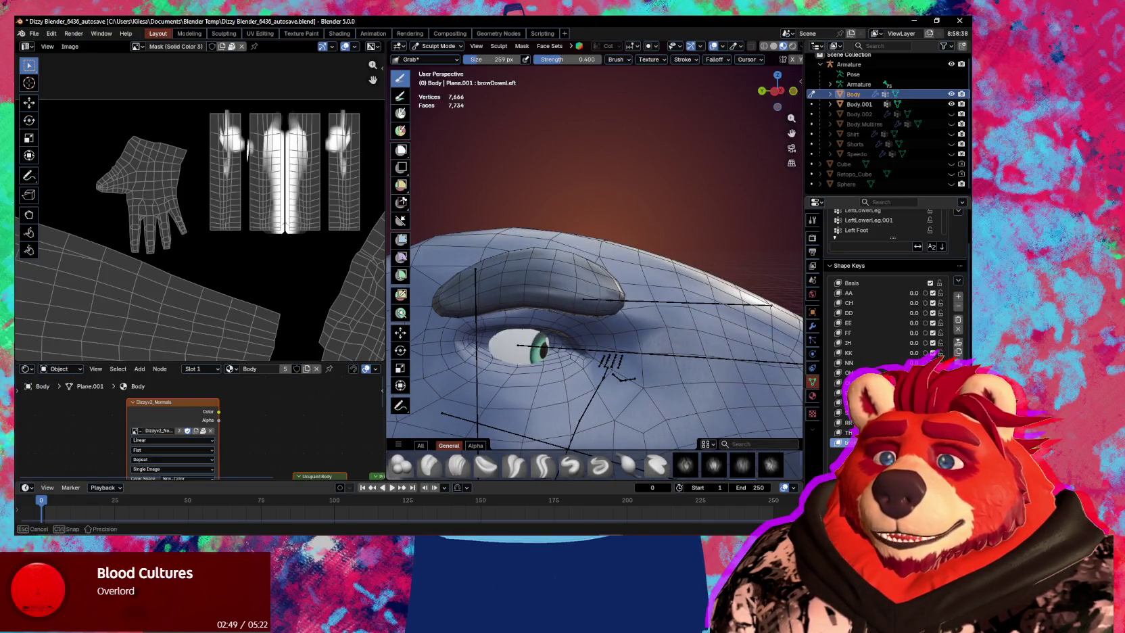
{"action": "scroll", "coordinate": [537, 375], "scroll_direction": "up", "scroll_amount": 2}
{"action": "key", "text": "f"}
{"action": "left_click", "coordinate": [541, 369]}
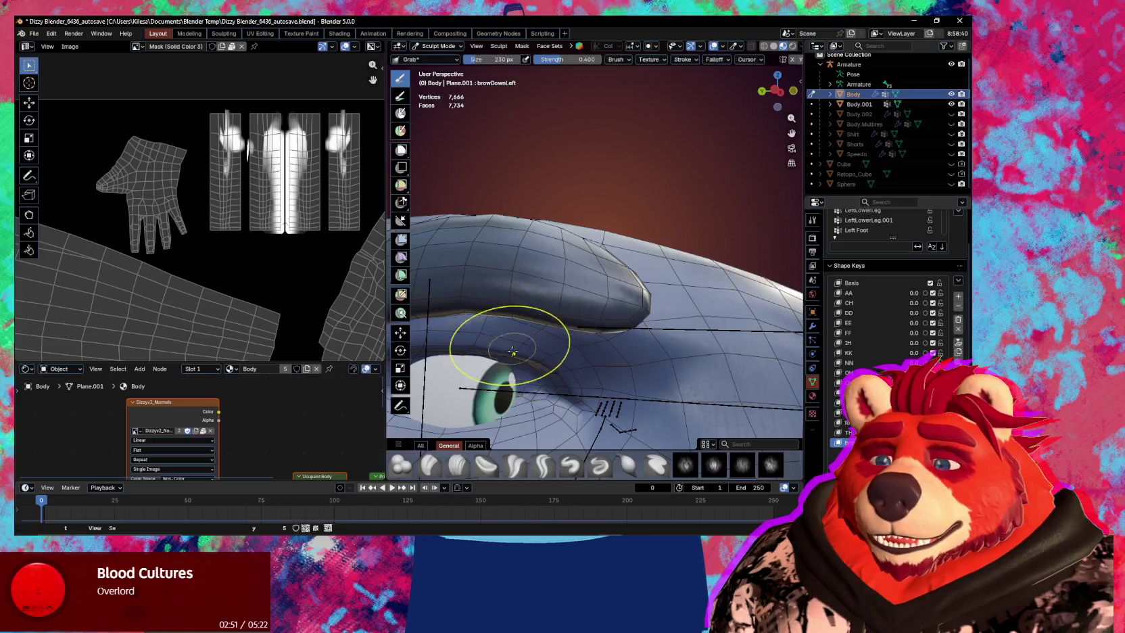
{"action": "scroll", "coordinate": [566, 360], "scroll_direction": "up", "scroll_amount": 2}
{"action": "middle_click_drag", "start_coordinate": [567, 360], "coordinate": [565, 365]}
{"action": "key", "text": "f"}
{"action": "left_click", "coordinate": [545, 345]}
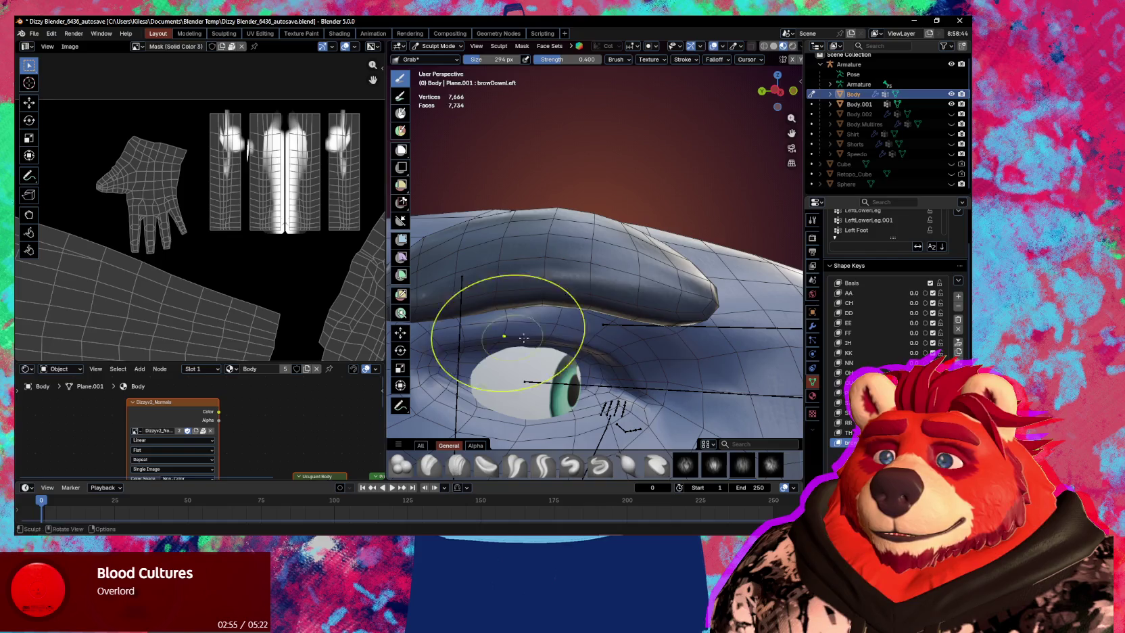
Reshape the brow above the eye and hide the wireframe overlays.
{"action": "middle_click_drag", "start_coordinate": [500, 335], "coordinate": [657, 378]}
{"action": "middle_click_drag", "start_coordinate": [649, 325], "coordinate": [696, 338]}
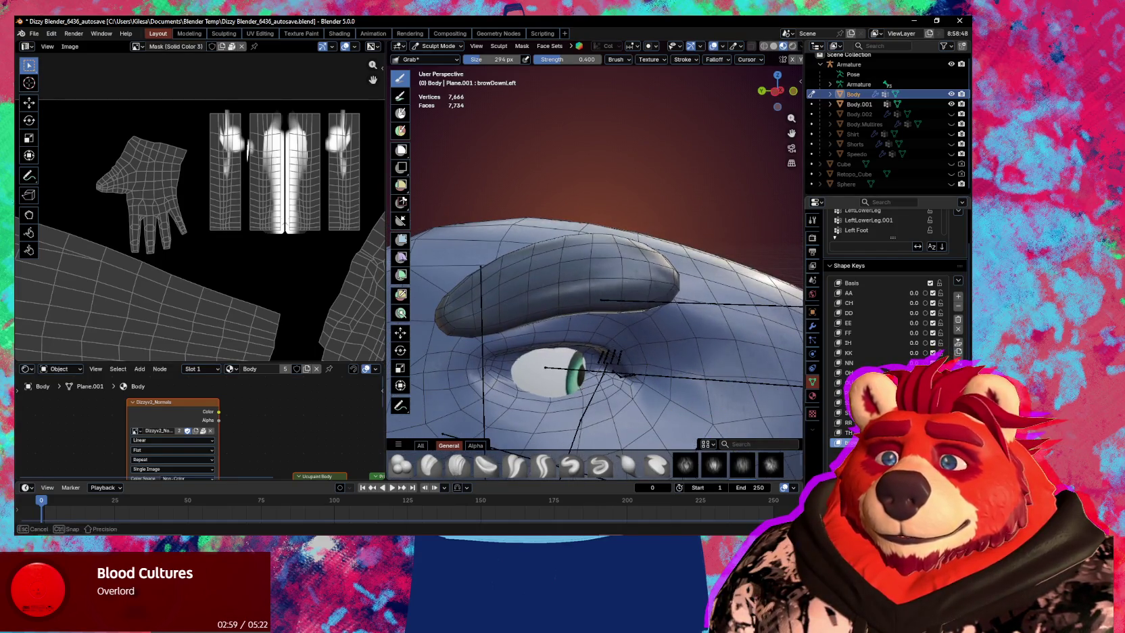
{"action": "left_click_drag", "start_coordinate": [609, 291], "coordinate": [612, 288]}
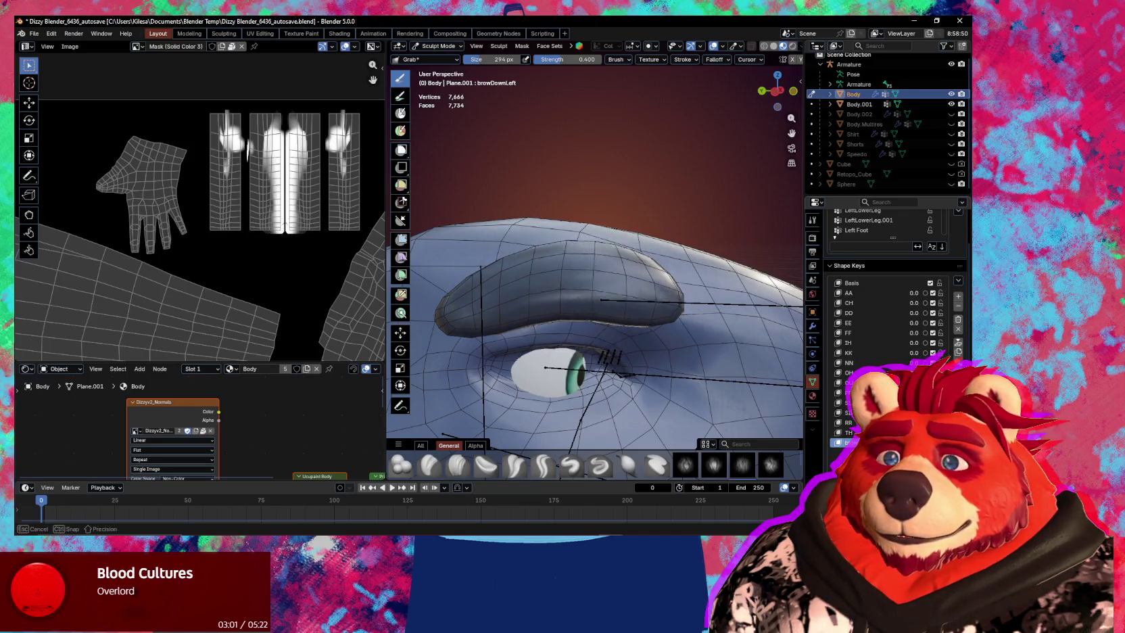
{"action": "mouse_move", "coordinate": [687, 385]}
{"action": "middle_mouse_down"}
{"action": "mouse_move", "coordinate": [639, 374]}
{"action": "mouse_move", "coordinate": [670, 349]}
{"action": "mouse_move", "coordinate": [561, 337]}
{"action": "mouse_move", "coordinate": [528, 365]}
{"action": "mouse_move", "coordinate": [736, 368]}
{"action": "middle_mouse_up"}
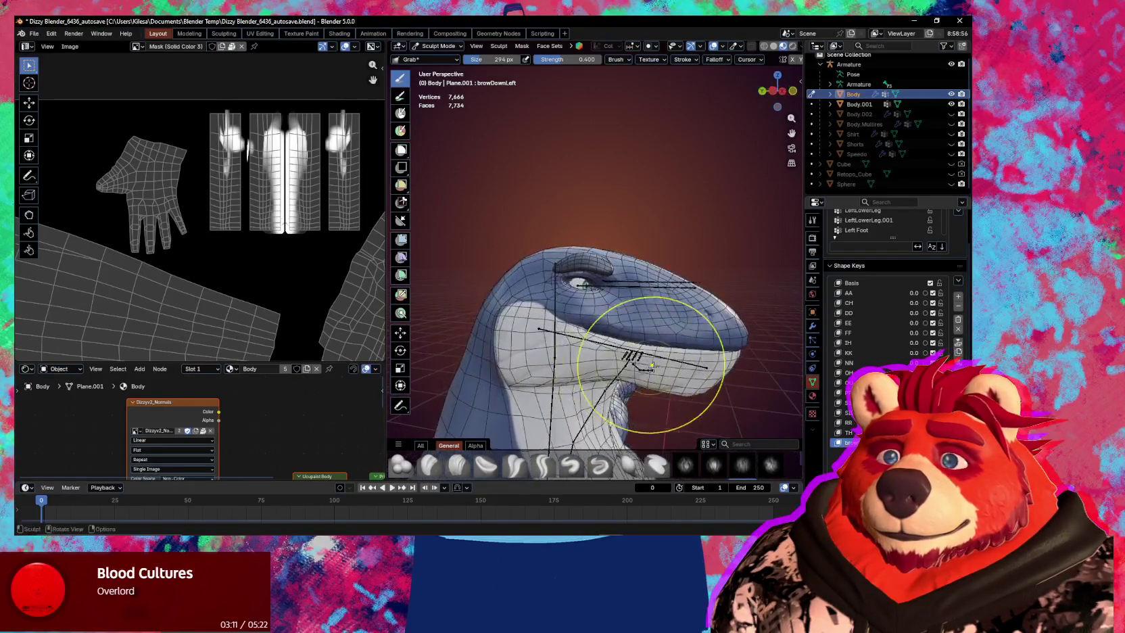
{"action": "key", "text": "shift+alt+z"}
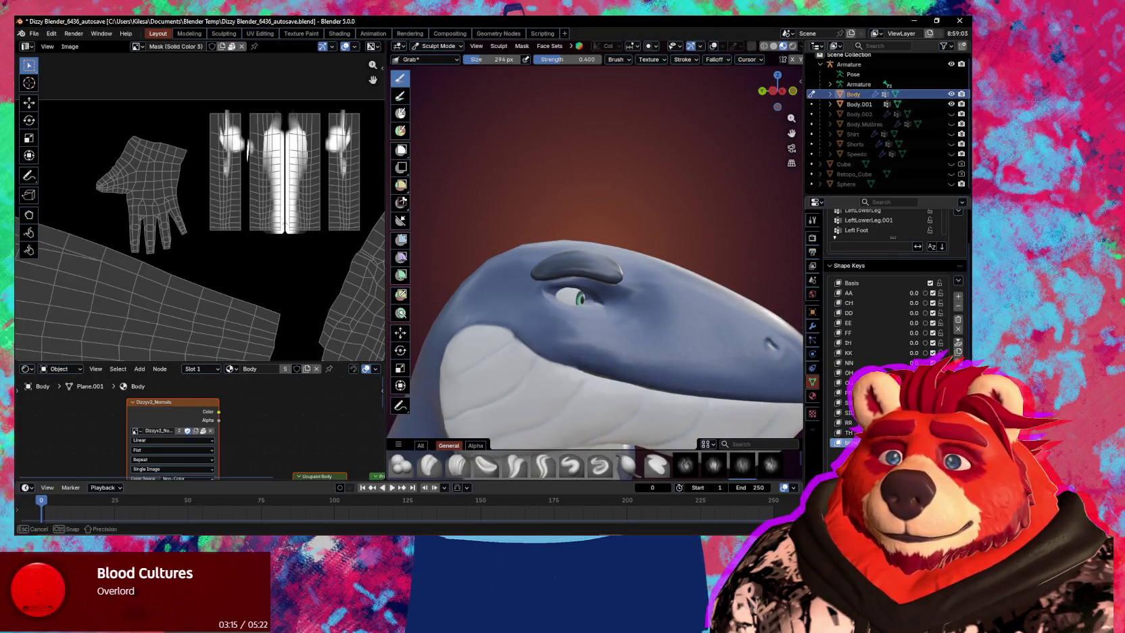
Stretch the brow's outer end down and outward, then lift it slightly.
{"action": "middle_click_drag", "start_coordinate": [590, 327], "coordinate": [531, 290]}
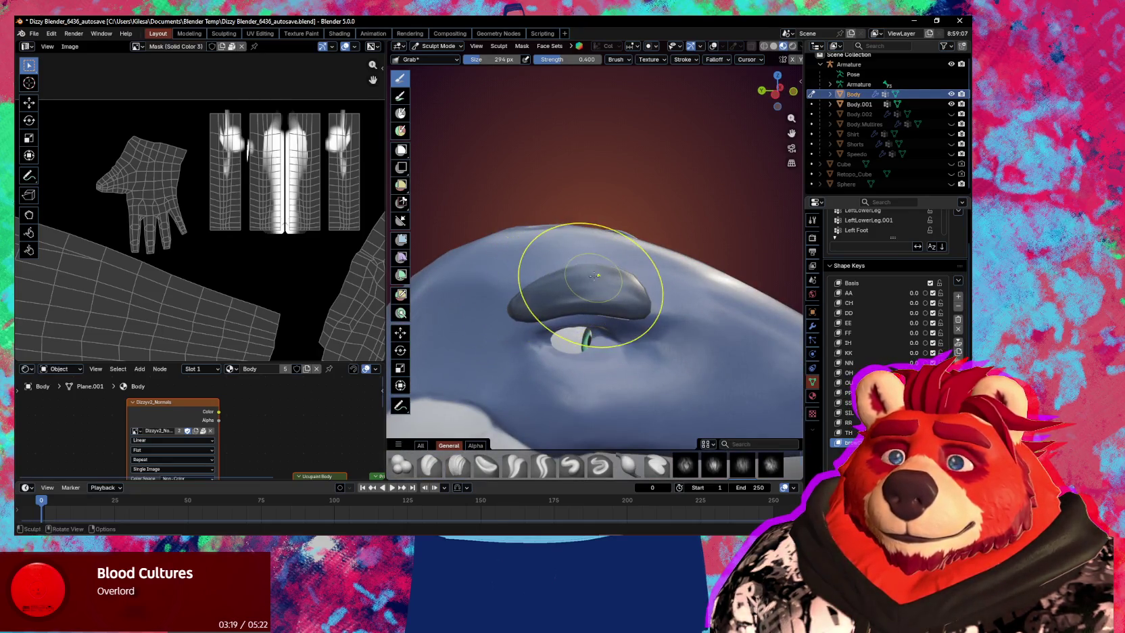
{"action": "middle_click_drag", "start_coordinate": [633, 274], "coordinate": [627, 279]}
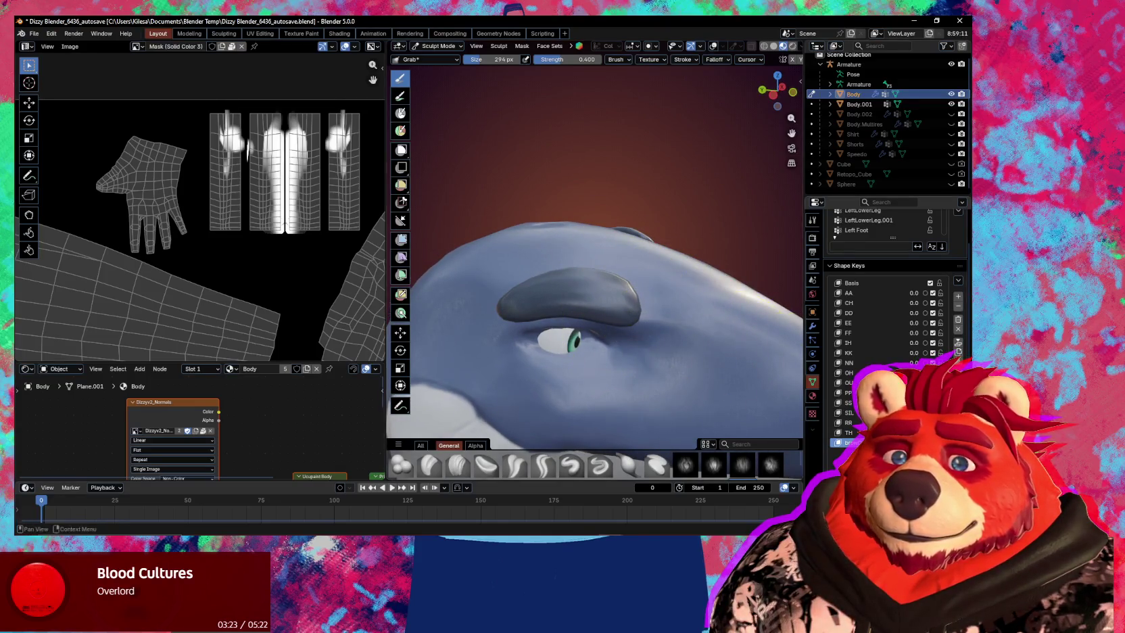
{"action": "left_click_drag", "start_coordinate": [608, 304], "coordinate": [615, 311]}
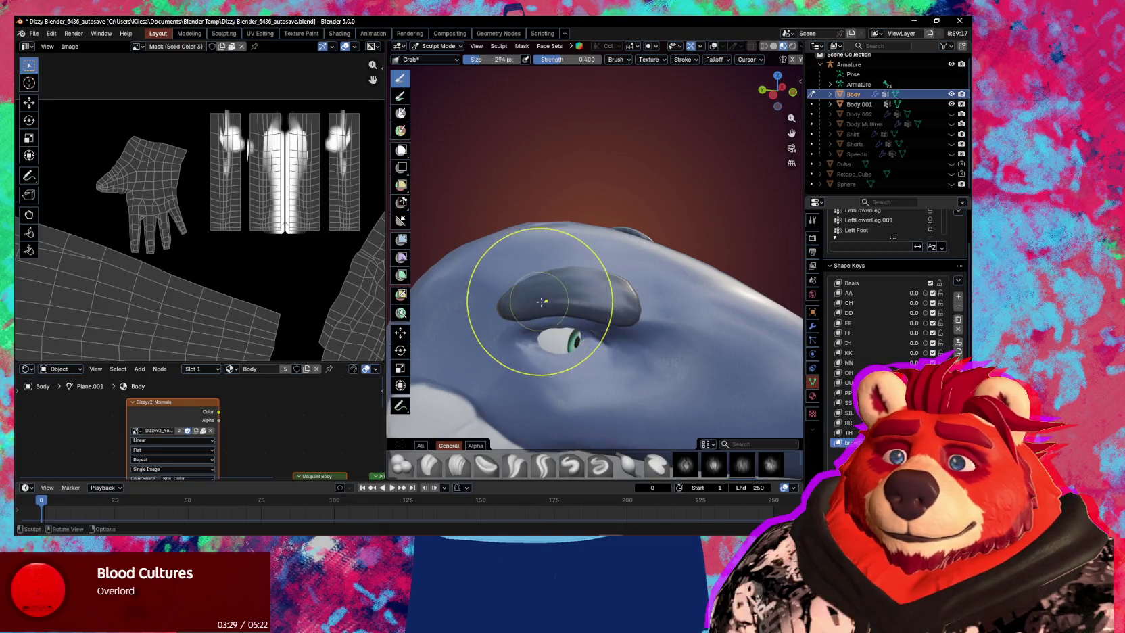
{"action": "middle_click_drag", "start_coordinate": [539, 294], "coordinate": [546, 285]}
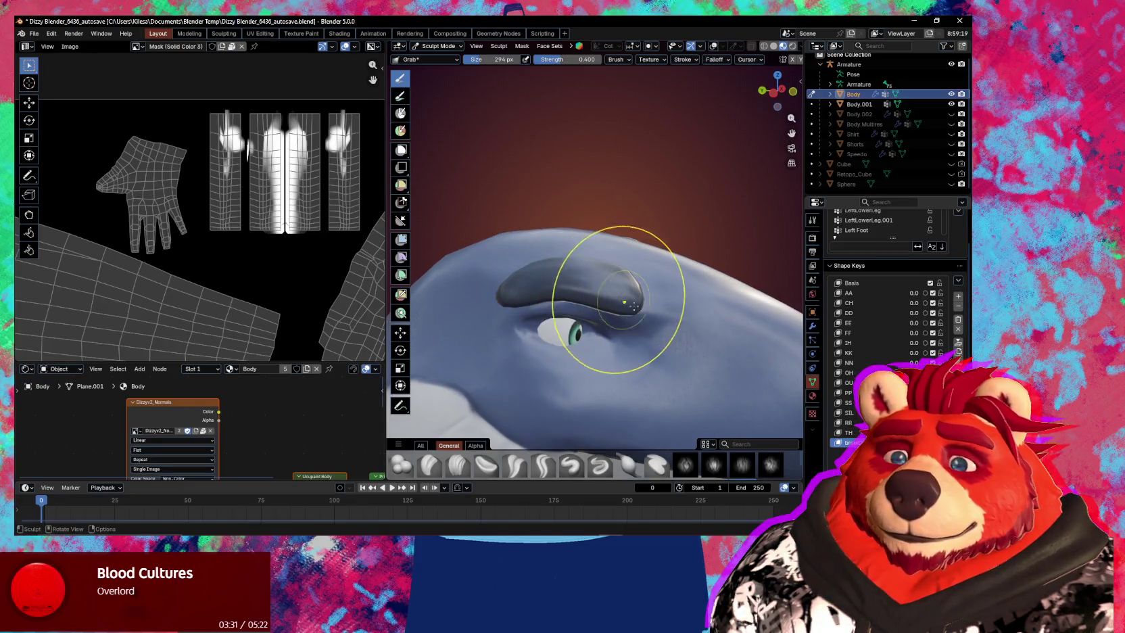
{"action": "left_click_drag", "start_coordinate": [628, 297], "coordinate": [633, 303]}
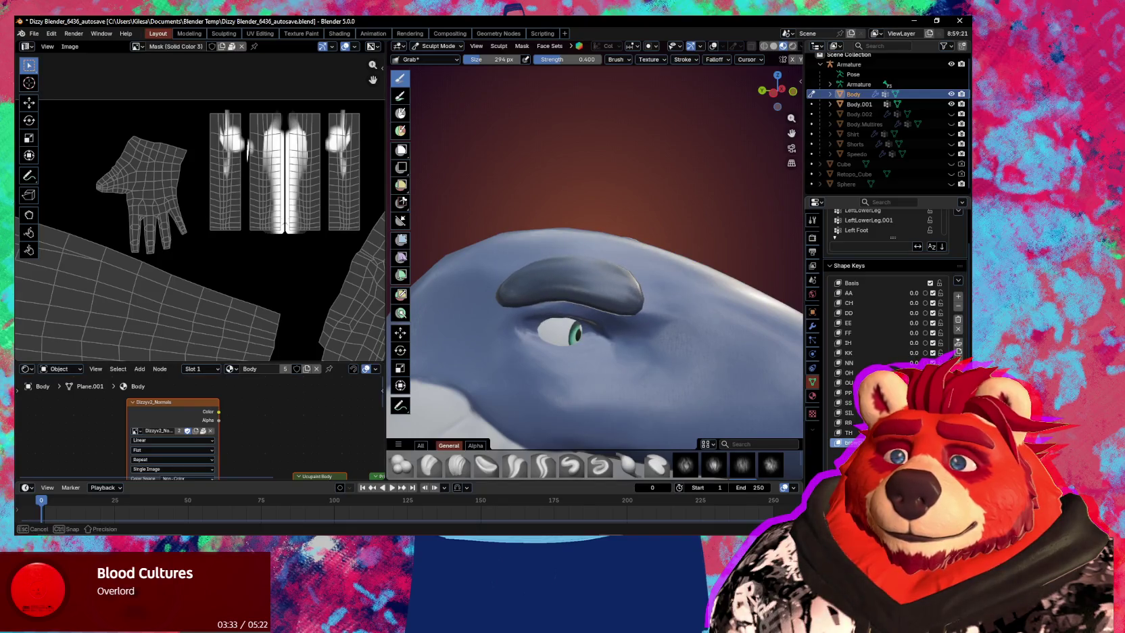
{"action": "scroll", "coordinate": [541, 338], "scroll_direction": "up", "scroll_amount": 2}
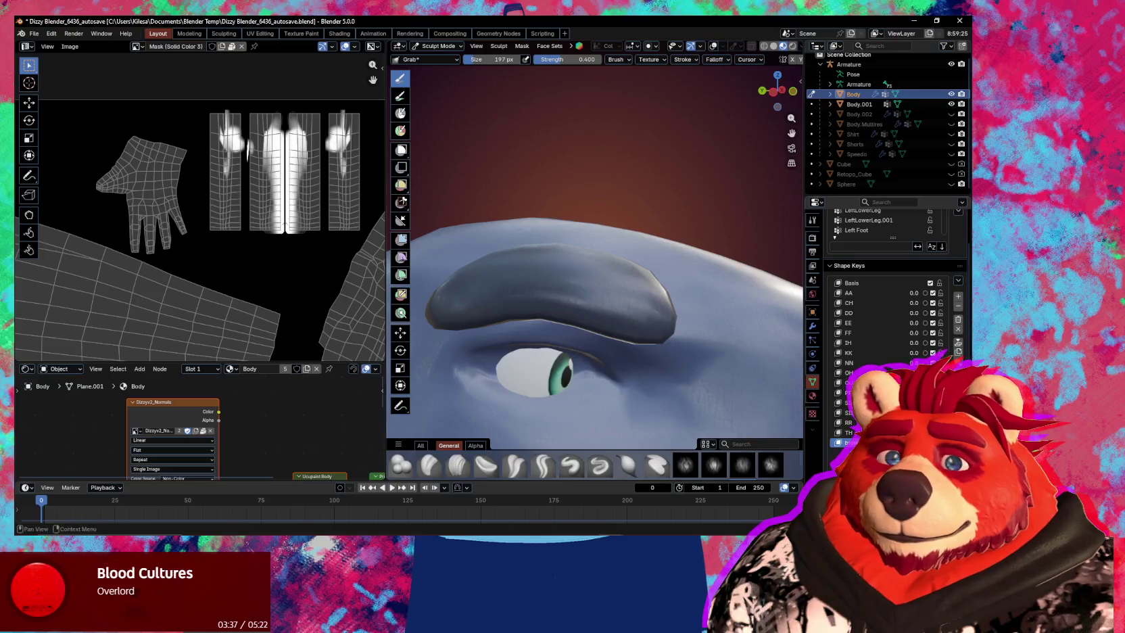
{"action": "left_click_drag", "start_coordinate": [628, 321], "coordinate": [625, 298]}
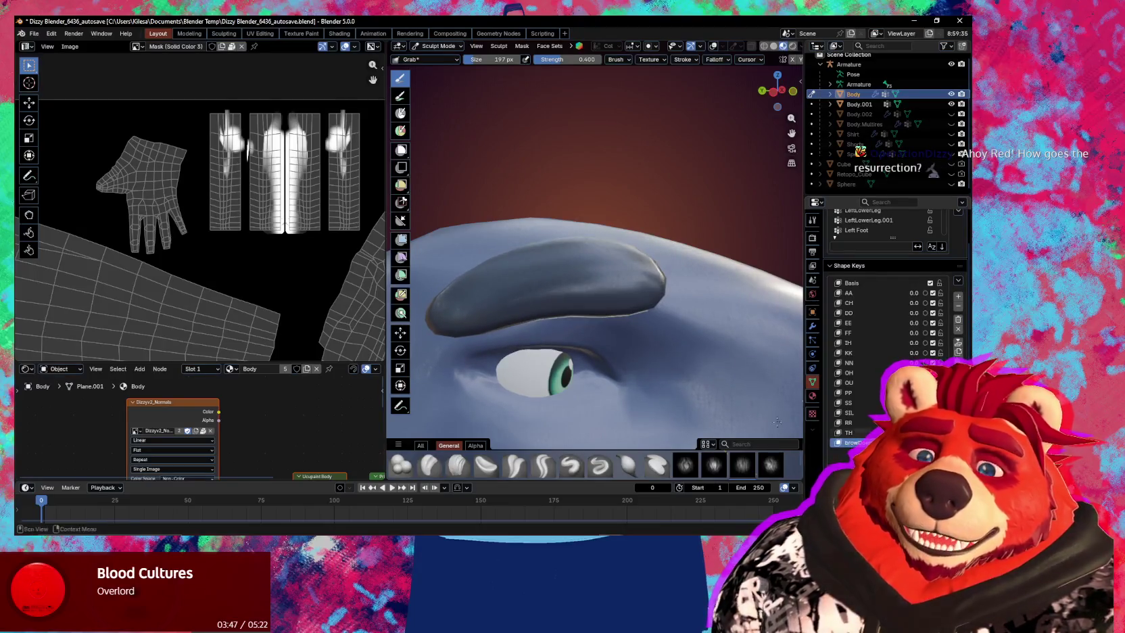
{"action": "middle_click_drag", "start_coordinate": [625, 297], "coordinate": [613, 359]}
{"action": "mouse_move", "coordinate": [572, 394]}
{"action": "middle_mouse_down"}
{"action": "mouse_move", "coordinate": [596, 399]}
{"action": "mouse_move", "coordinate": [662, 331]}
{"action": "mouse_move", "coordinate": [708, 369]}
{"action": "middle_mouse_up"}
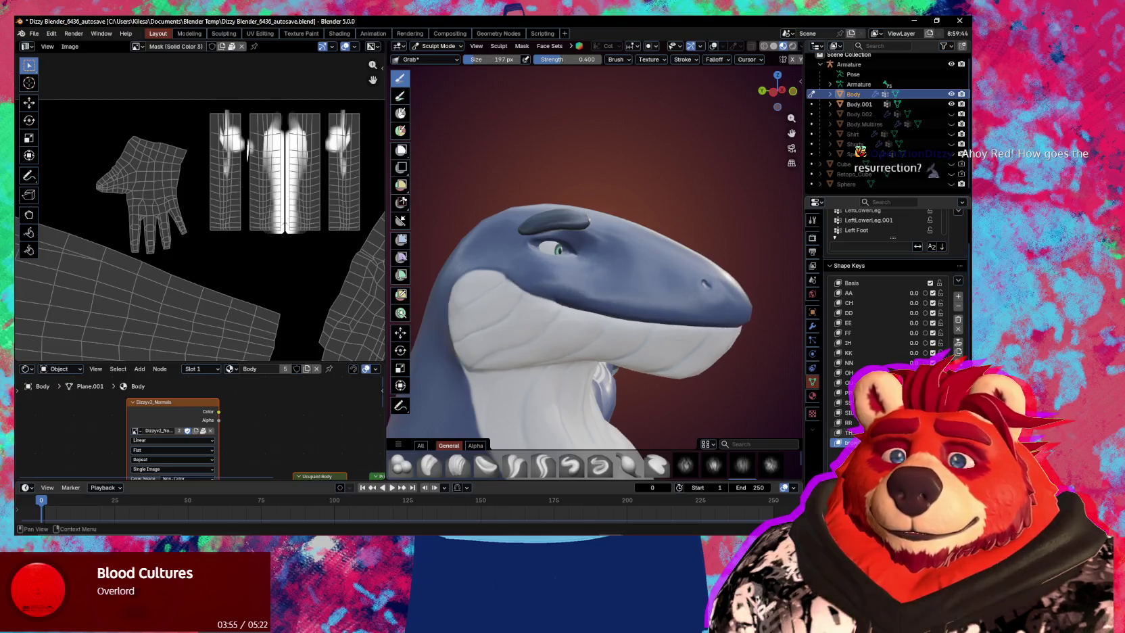
Set the AA shape key to 1.0 to open the mouth, leaving CH off.
{"action": "left_click", "coordinate": [925, 293]}
{"action": "left_click", "coordinate": [926, 293]}
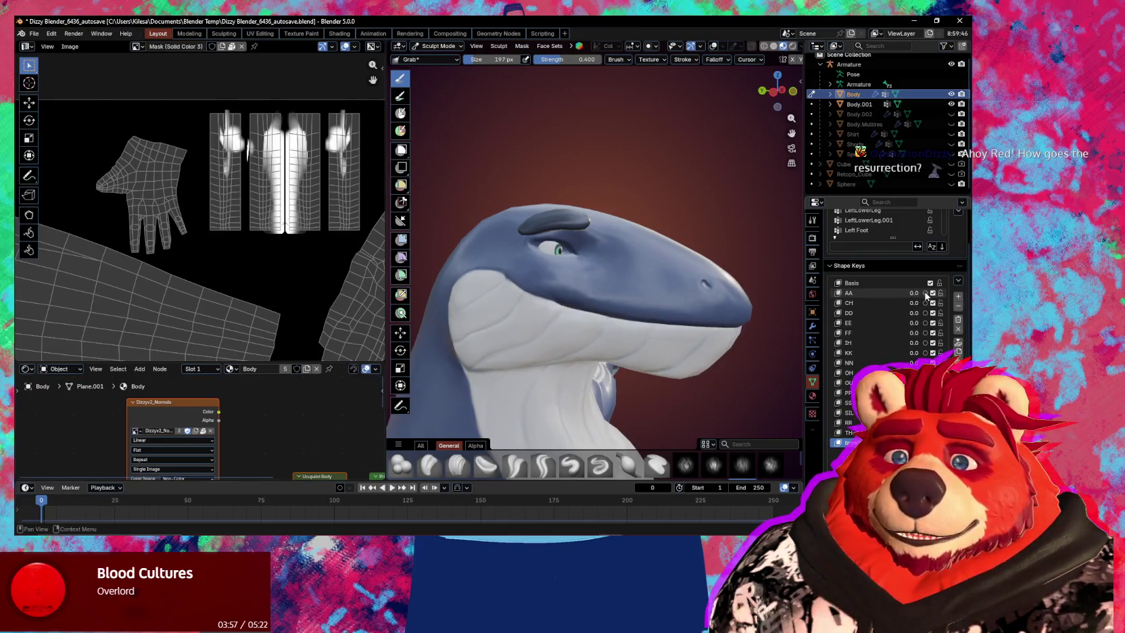
{"action": "left_click_drag", "start_coordinate": [925, 304], "coordinate": [926, 293]}
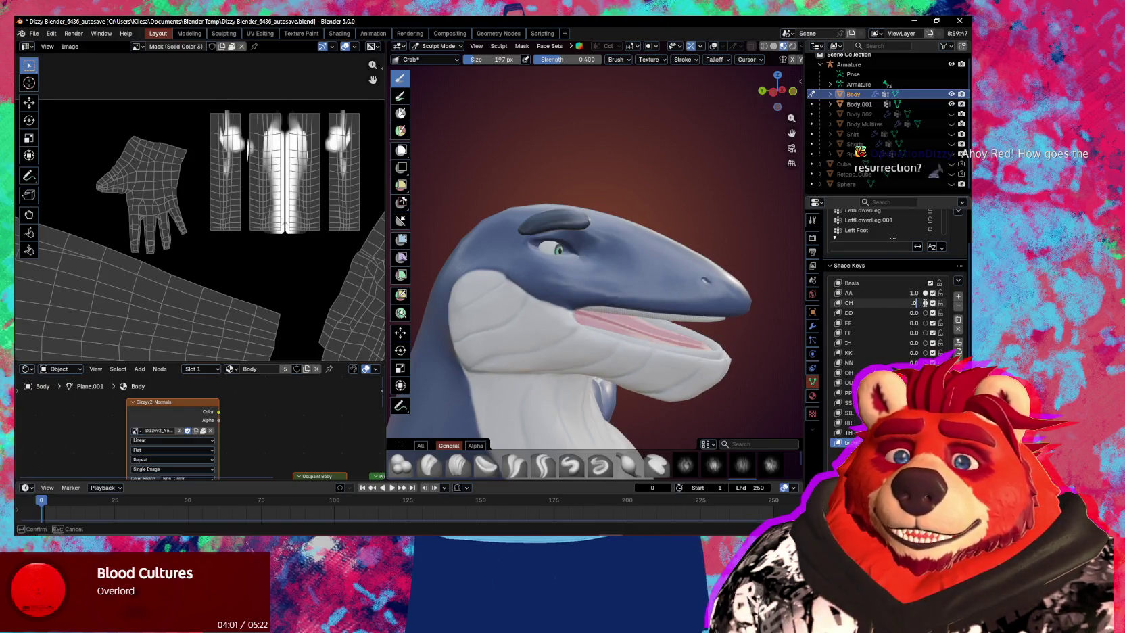
{"action": "left_click", "coordinate": [926, 303]}
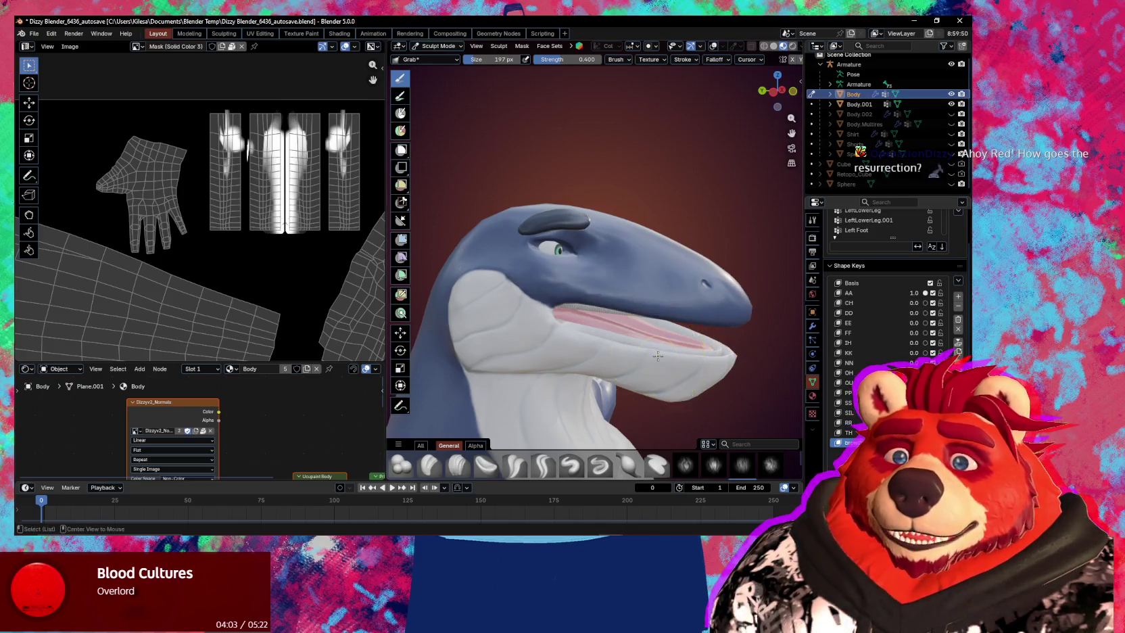
Zoom in on the open jaw and orbit to inspect the mouth and nostril.
{"action": "scroll", "coordinate": [658, 356], "scroll_direction": "up", "scroll_amount": 3}
{"action": "scroll", "coordinate": [690, 327], "scroll_direction": "up", "scroll_amount": 3}
{"action": "scroll", "coordinate": [682, 352], "scroll_direction": "up", "scroll_amount": 3}
{"action": "mouse_move", "coordinate": [678, 372]}
{"action": "middle_mouse_down"}
{"action": "mouse_move", "coordinate": [697, 365]}
{"action": "mouse_move", "coordinate": [548, 377]}
{"action": "middle_mouse_up"}
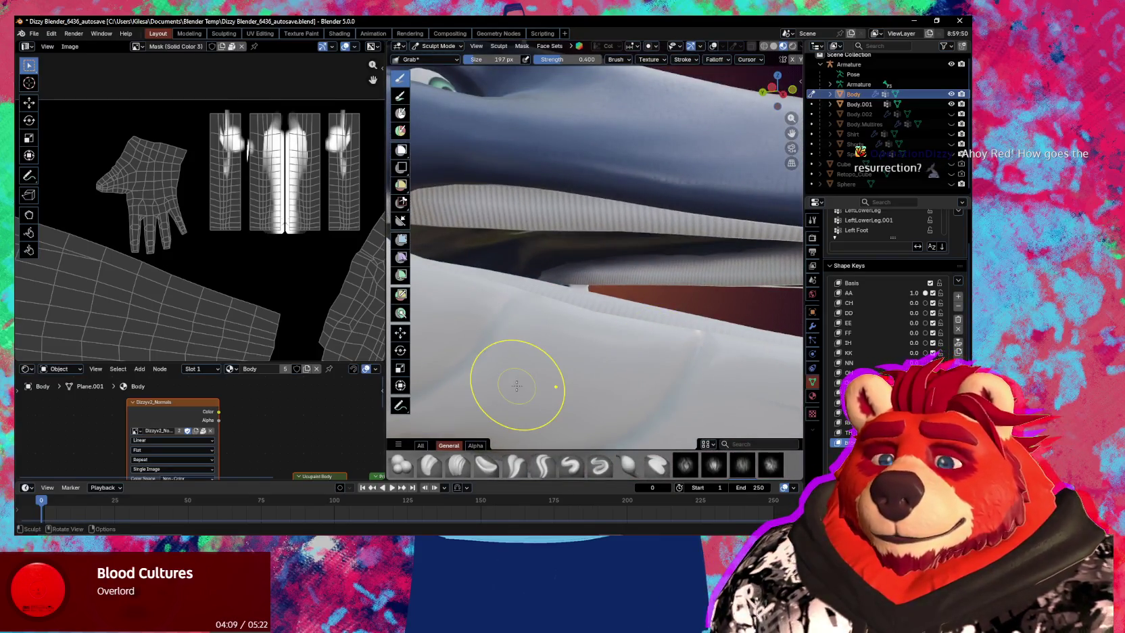
{"action": "mouse_move", "coordinate": [625, 412]}
{"action": "middle_mouse_down"}
{"action": "mouse_move", "coordinate": [477, 338]}
{"action": "mouse_move", "coordinate": [569, 380]}
{"action": "mouse_move", "coordinate": [681, 392]}
{"action": "mouse_move", "coordinate": [647, 369]}
{"action": "middle_mouse_up"}
{"action": "scroll", "coordinate": [476, 338], "scroll_direction": "down", "scroll_amount": 3}
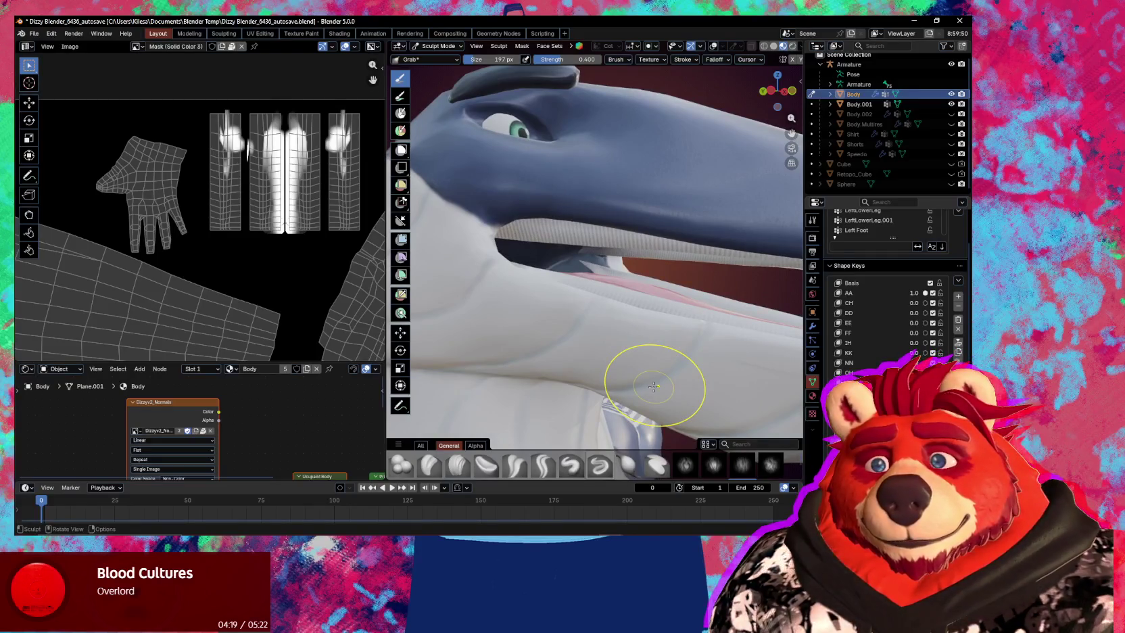
{"action": "mouse_move", "coordinate": [663, 386]}
{"action": "middle_mouse_down"}
{"action": "mouse_move", "coordinate": [638, 446]}
{"action": "mouse_move", "coordinate": [665, 320]}
{"action": "middle_mouse_up"}
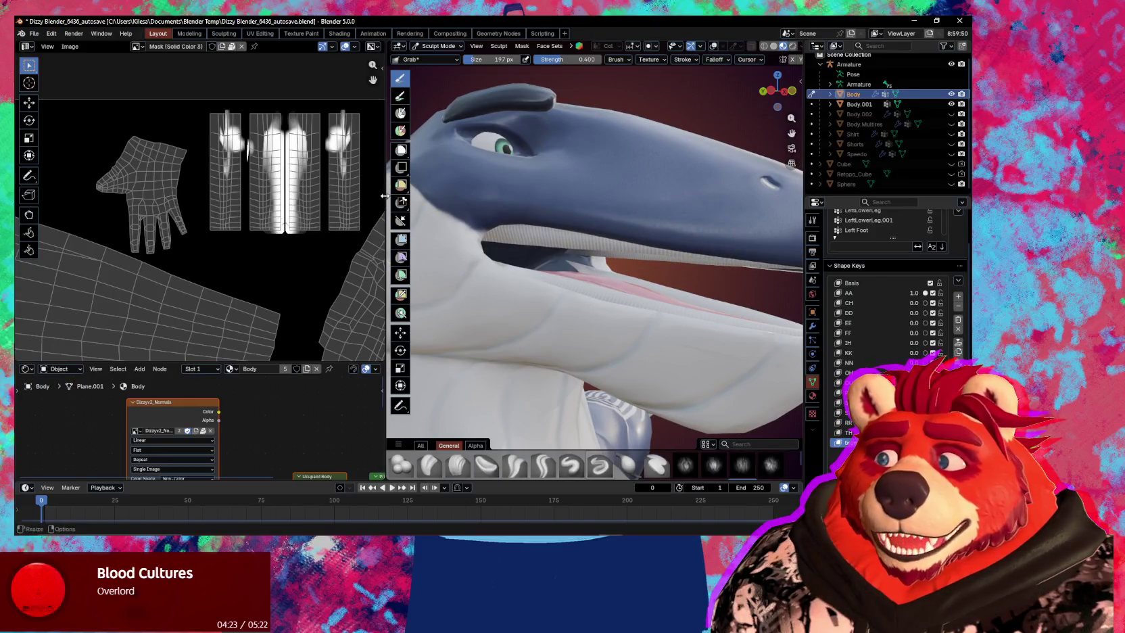
Narrow the Image Editor to widen the 3D viewport, then orbit to the head's side profile.
{"action": "left_click_drag", "start_coordinate": [384, 196], "coordinate": [244, 196]}
{"action": "mouse_move", "coordinate": [641, 200]}
{"action": "middle_mouse_down"}
{"action": "mouse_move", "coordinate": [571, 218]}
{"action": "mouse_move", "coordinate": [648, 75]}
{"action": "middle_mouse_up"}
{"action": "scroll", "coordinate": [603, 176], "scroll_direction": "up", "scroll_amount": 3}
{"action": "scroll", "coordinate": [669, 223], "scroll_direction": "up", "scroll_amount": 2}
{"action": "mouse_move", "coordinate": [593, 235]}
{"action": "middle_mouse_down"}
{"action": "mouse_move", "coordinate": [555, 271]}
{"action": "mouse_move", "coordinate": [454, 293]}
{"action": "mouse_move", "coordinate": [567, 186]}
{"action": "mouse_move", "coordinate": [553, 229]}
{"action": "mouse_move", "coordinate": [566, 281]}
{"action": "mouse_move", "coordinate": [544, 276]}
{"action": "mouse_move", "coordinate": [570, 280]}
{"action": "mouse_move", "coordinate": [517, 313]}
{"action": "middle_mouse_up"}
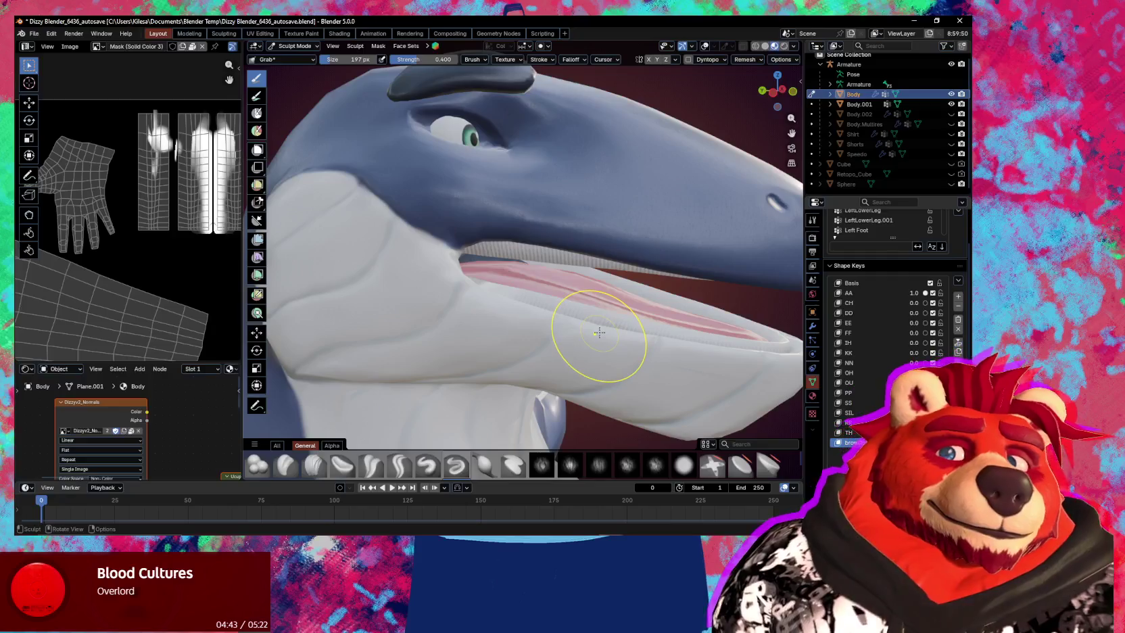
{"action": "mouse_move", "coordinate": [598, 329]}
{"action": "middle_mouse_down"}
{"action": "mouse_move", "coordinate": [643, 338]}
{"action": "mouse_move", "coordinate": [658, 314]}
{"action": "mouse_move", "coordinate": [534, 309]}
{"action": "mouse_move", "coordinate": [531, 345]}
{"action": "mouse_move", "coordinate": [541, 310]}
{"action": "mouse_move", "coordinate": [595, 324]}
{"action": "middle_mouse_up"}
{"action": "scroll", "coordinate": [534, 310], "scroll_direction": "up", "scroll_amount": 5}
{"action": "scroll", "coordinate": [532, 318], "scroll_direction": "down", "scroll_amount": 5}
{"action": "scroll", "coordinate": [544, 315], "scroll_direction": "down", "scroll_amount": 4}
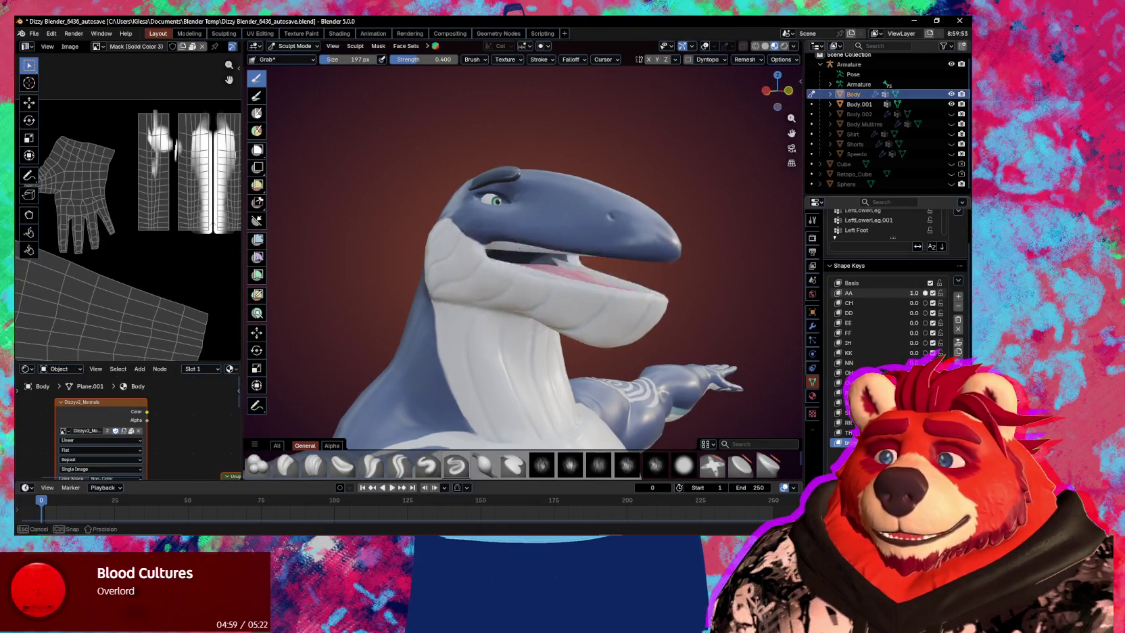
{"action": "middle_click_drag", "start_coordinate": [793, 269], "coordinate": [586, 279]}
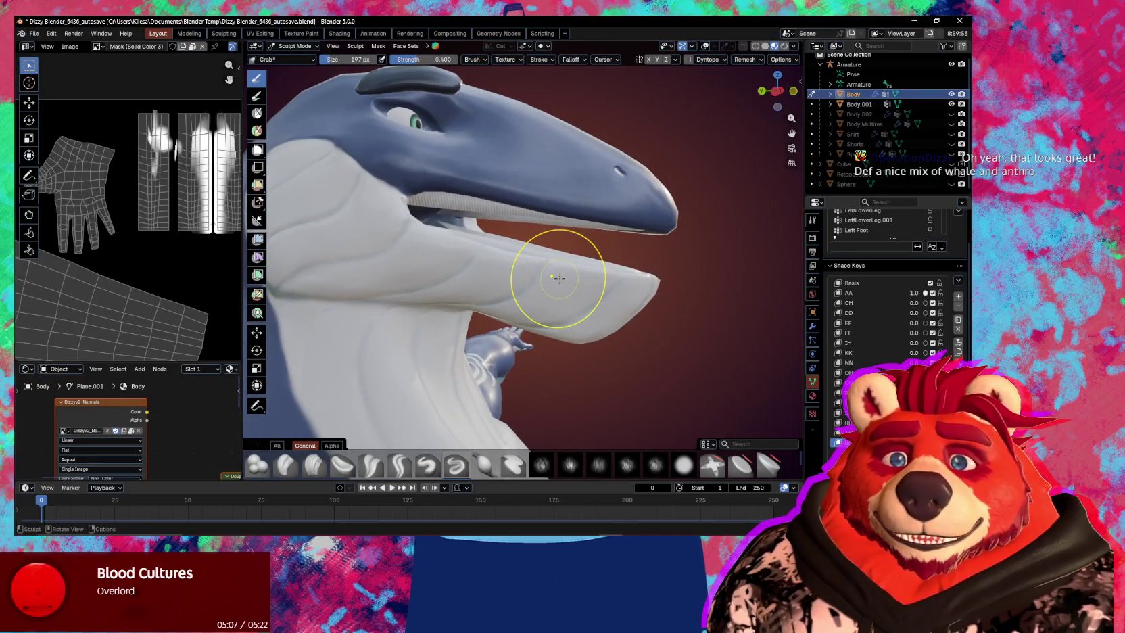
{"action": "mouse_move", "coordinate": [540, 268]}
{"action": "middle_mouse_down"}
{"action": "mouse_move", "coordinate": [547, 258]}
{"action": "mouse_move", "coordinate": [542, 289]}
{"action": "mouse_move", "coordinate": [437, 201]}
{"action": "mouse_move", "coordinate": [397, 243]}
{"action": "mouse_move", "coordinate": [480, 244]}
{"action": "mouse_move", "coordinate": [572, 264]}
{"action": "mouse_move", "coordinate": [590, 296]}
{"action": "mouse_move", "coordinate": [573, 271]}
{"action": "mouse_move", "coordinate": [515, 327]}
{"action": "mouse_move", "coordinate": [603, 151]}
{"action": "mouse_move", "coordinate": [553, 88]}
{"action": "mouse_move", "coordinate": [585, 200]}
{"action": "mouse_move", "coordinate": [577, 213]}
{"action": "mouse_move", "coordinate": [678, 276]}
{"action": "mouse_move", "coordinate": [645, 245]}
{"action": "mouse_move", "coordinate": [528, 251]}
{"action": "middle_mouse_up"}
{"action": "scroll", "coordinate": [472, 212], "scroll_direction": "up", "scroll_amount": 2}
{"action": "scroll", "coordinate": [427, 281], "scroll_direction": "up", "scroll_amount": 3}
Inspect the torso, spiral-patterned hip and tail fluke, then return to the head's side profile.
{"action": "scroll", "coordinate": [492, 245], "scroll_direction": "up", "scroll_amount": 2}
{"action": "scroll", "coordinate": [493, 244], "scroll_direction": "down", "scroll_amount": 3}
{"action": "mouse_move", "coordinate": [541, 294]}
{"action": "middle_mouse_down"}
{"action": "mouse_move", "coordinate": [767, 322]}
{"action": "mouse_move", "coordinate": [647, 251]}
{"action": "middle_mouse_up"}
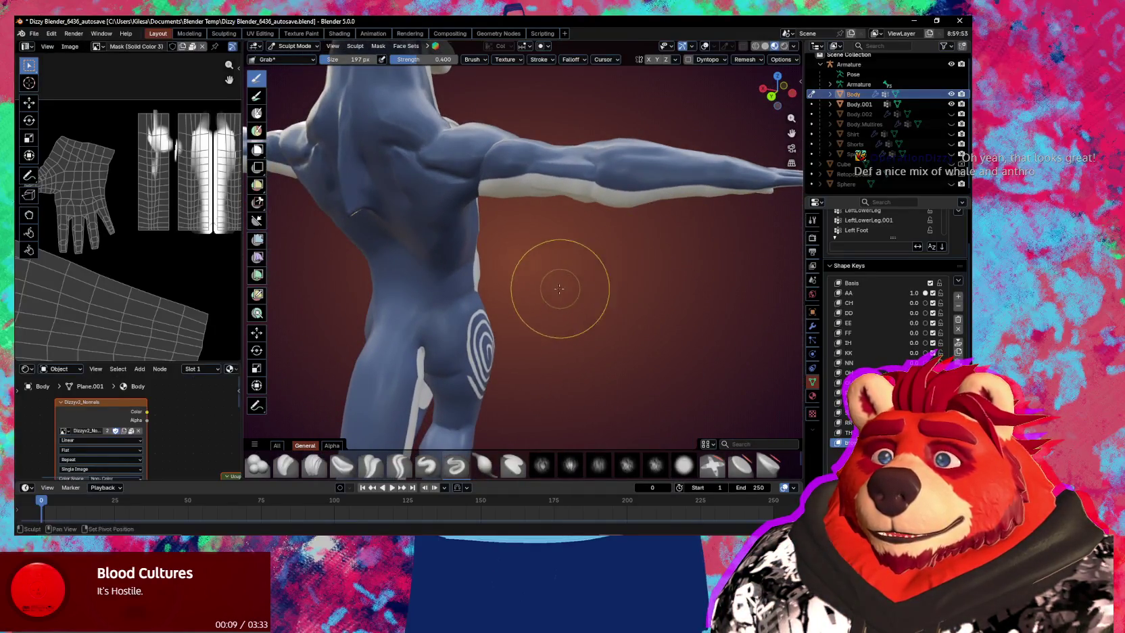
{"action": "middle_click_drag", "start_coordinate": [559, 288], "coordinate": [534, 259]}
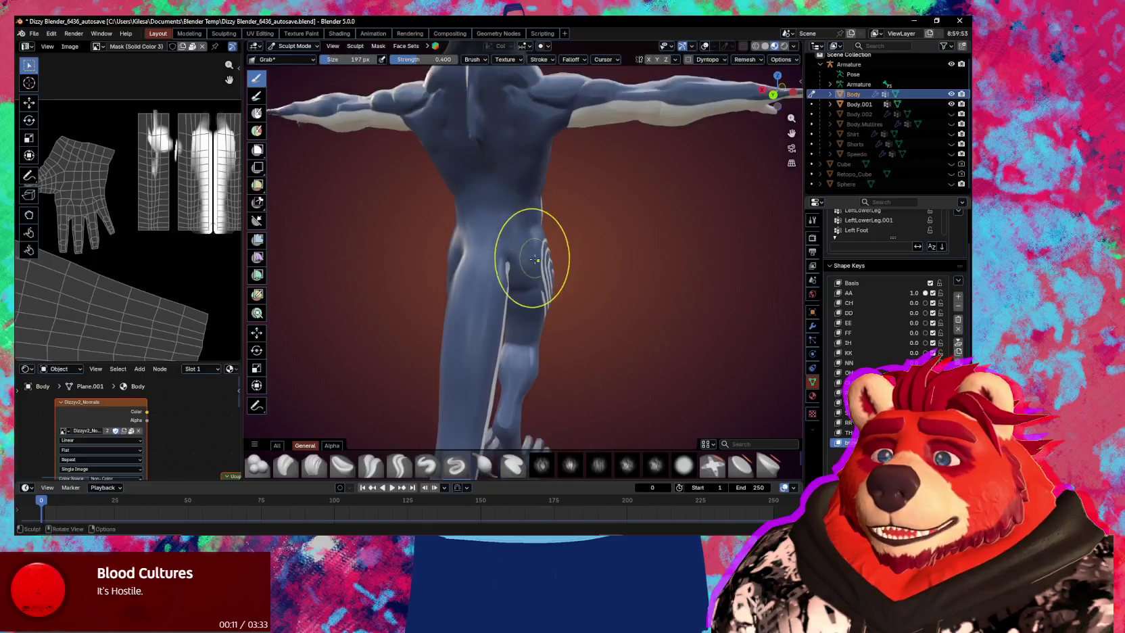
{"action": "mouse_move", "coordinate": [474, 288]}
{"action": "middle_mouse_down"}
{"action": "mouse_move", "coordinate": [615, 377]}
{"action": "mouse_move", "coordinate": [521, 403]}
{"action": "mouse_move", "coordinate": [670, 346]}
{"action": "middle_mouse_up"}
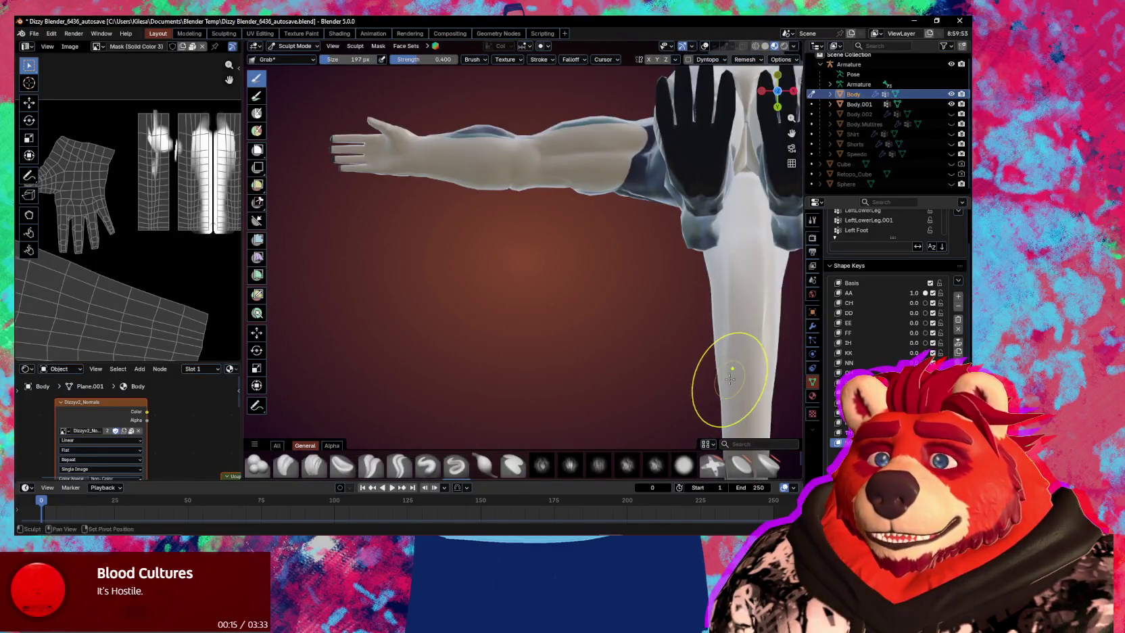
{"action": "middle_click_drag", "start_coordinate": [730, 379], "coordinate": [625, 478]}
{"action": "mouse_move", "coordinate": [583, 390]}
{"action": "middle_mouse_down"}
{"action": "mouse_move", "coordinate": [603, 338]}
{"action": "mouse_move", "coordinate": [622, 188]}
{"action": "mouse_move", "coordinate": [479, 263]}
{"action": "mouse_move", "coordinate": [535, 354]}
{"action": "mouse_move", "coordinate": [577, 276]}
{"action": "mouse_move", "coordinate": [623, 294]}
{"action": "mouse_move", "coordinate": [551, 334]}
{"action": "mouse_move", "coordinate": [610, 194]}
{"action": "middle_mouse_up"}
{"action": "middle_click_drag", "start_coordinate": [549, 212], "coordinate": [606, 190]}
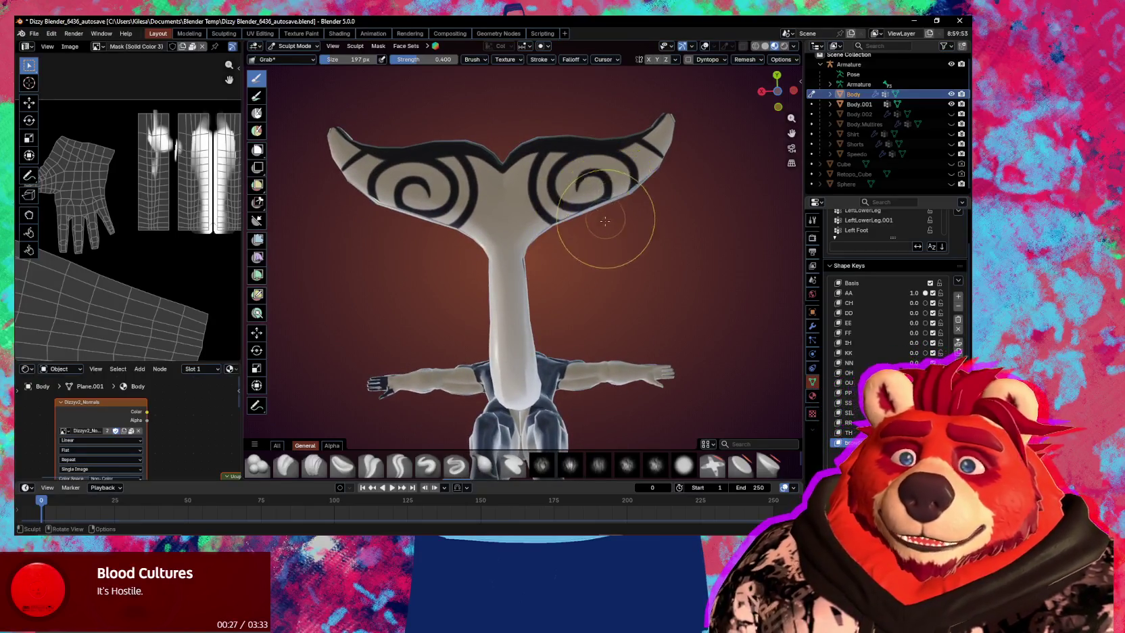
{"action": "mouse_move", "coordinate": [649, 276]}
{"action": "middle_mouse_down"}
{"action": "mouse_move", "coordinate": [534, 341]}
{"action": "mouse_move", "coordinate": [535, 394]}
{"action": "mouse_move", "coordinate": [478, 332]}
{"action": "mouse_move", "coordinate": [626, 217]}
{"action": "mouse_move", "coordinate": [547, 276]}
{"action": "mouse_move", "coordinate": [603, 242]}
{"action": "mouse_move", "coordinate": [580, 228]}
{"action": "middle_mouse_up"}
{"action": "mouse_move", "coordinate": [545, 160]}
{"action": "middle_mouse_down"}
{"action": "mouse_move", "coordinate": [566, 201]}
{"action": "mouse_move", "coordinate": [553, 276]}
{"action": "mouse_move", "coordinate": [572, 301]}
{"action": "mouse_move", "coordinate": [615, 196]}
{"action": "mouse_move", "coordinate": [558, 223]}
{"action": "mouse_move", "coordinate": [534, 201]}
{"action": "mouse_move", "coordinate": [502, 289]}
{"action": "mouse_move", "coordinate": [512, 219]}
{"action": "mouse_move", "coordinate": [623, 326]}
{"action": "mouse_move", "coordinate": [464, 325]}
{"action": "mouse_move", "coordinate": [602, 374]}
{"action": "mouse_move", "coordinate": [613, 351]}
{"action": "mouse_move", "coordinate": [642, 421]}
{"action": "middle_mouse_up"}
{"action": "scroll", "coordinate": [552, 276], "scroll_direction": "up", "scroll_amount": 2}
{"action": "scroll", "coordinate": [551, 287], "scroll_direction": "up", "scroll_amount": 2}
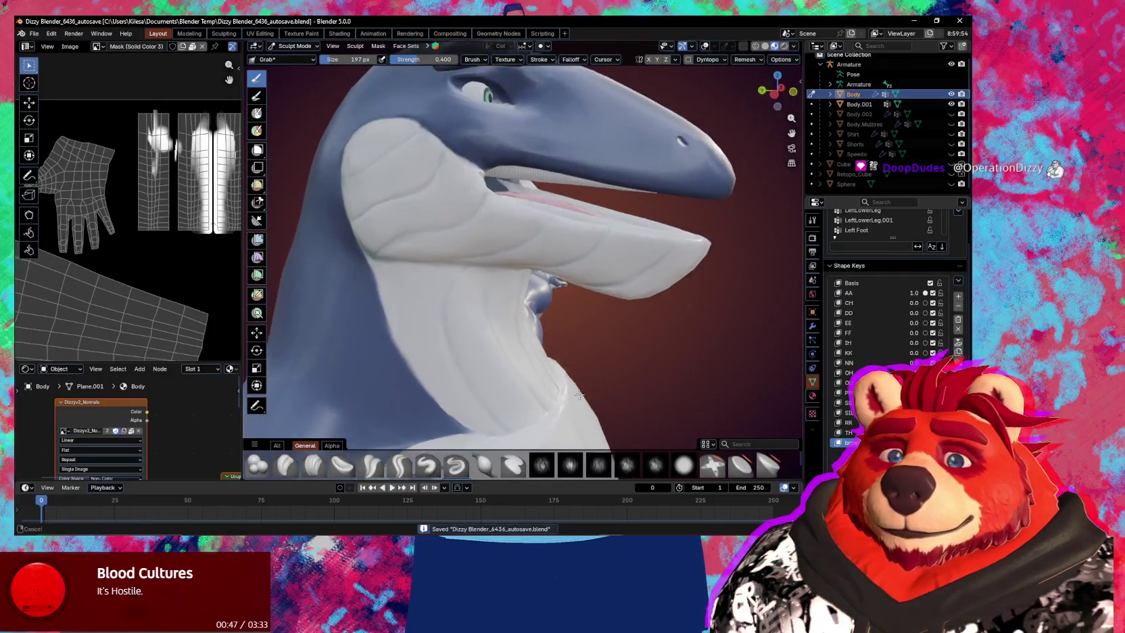
Set the AA shape key to 0 to close the mouth and shrink the Grab brush to 141 px.
{"action": "middle_click_drag", "start_coordinate": [607, 312], "coordinate": [943, 343]}
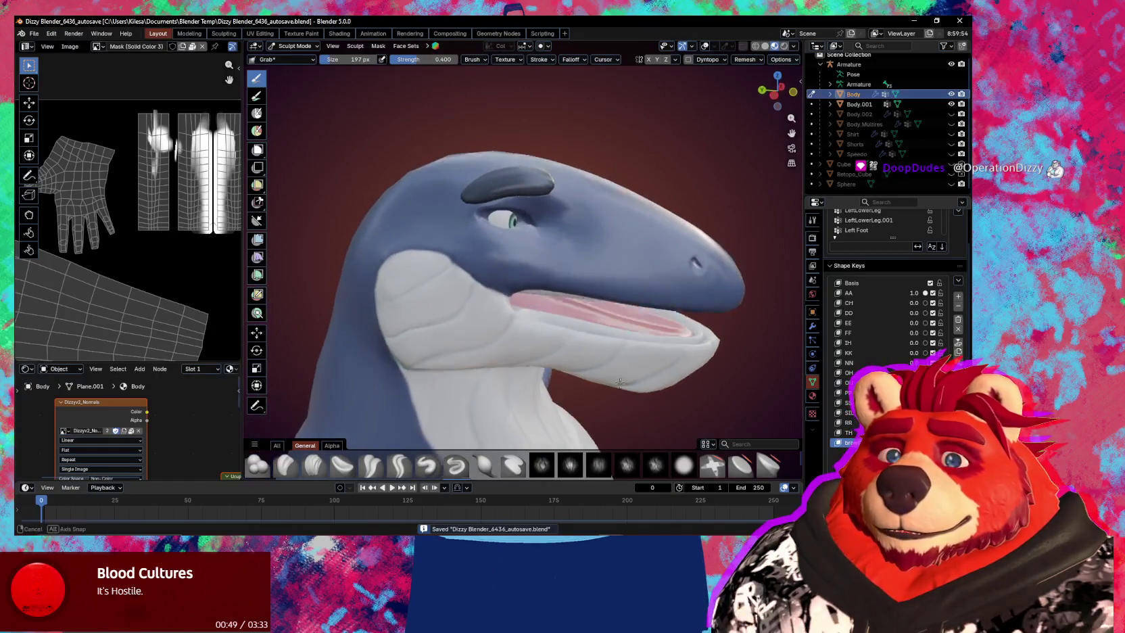
{"action": "left_click_drag", "start_coordinate": [927, 295], "coordinate": [899, 296]}
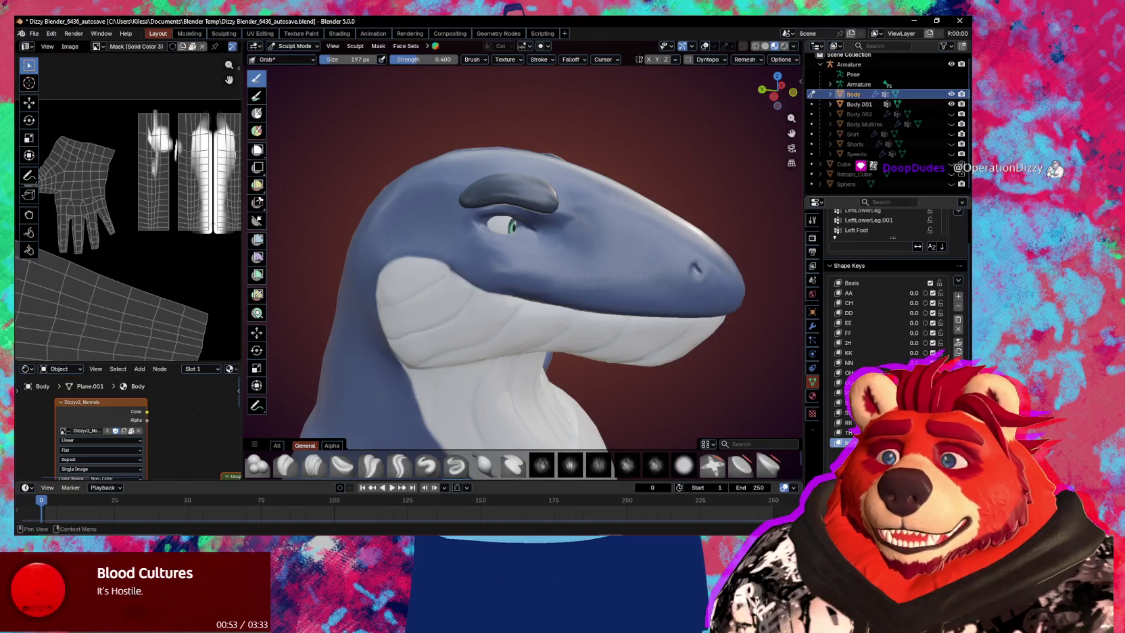
{"action": "middle_click_drag", "start_coordinate": [588, 277], "coordinate": [571, 260]}
{"action": "middle_click_drag", "start_coordinate": [537, 199], "coordinate": [527, 230]}
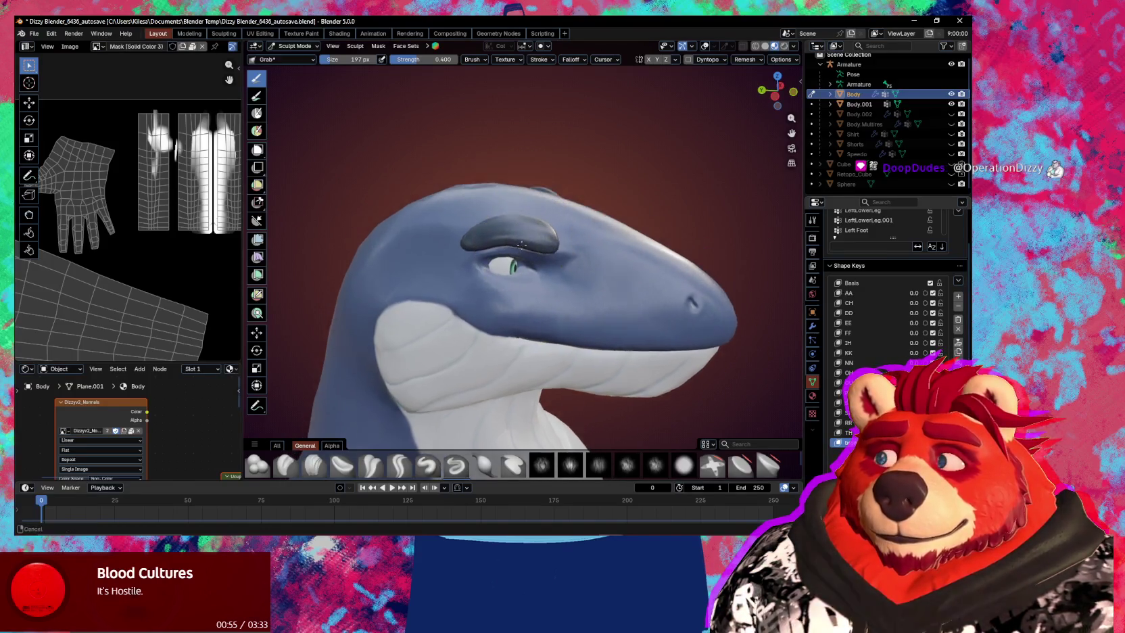
{"action": "scroll", "coordinate": [519, 252], "scroll_direction": "up", "scroll_amount": 2}
{"action": "key", "text": "f"}
{"action": "left_click", "coordinate": [486, 235]}
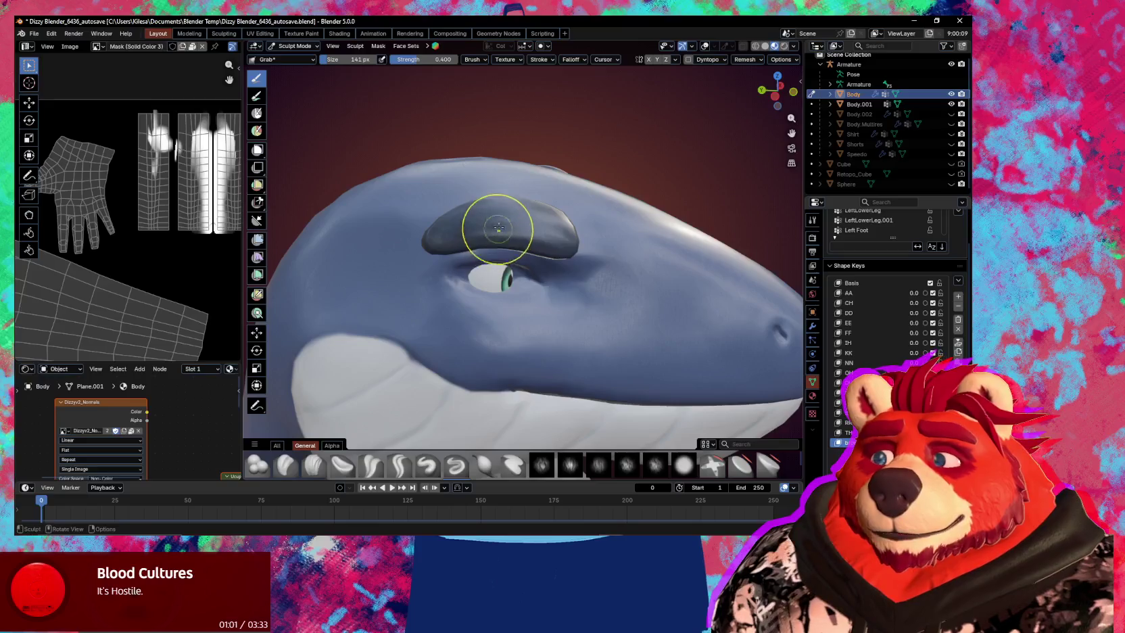
Try pulling the brow down, undo it, and enlarge the brush to 240 px.
{"action": "left_click_drag", "start_coordinate": [500, 233], "coordinate": [504, 254]}
{"action": "key", "text": "ctrl+z"}
{"action": "key", "text": "n"}
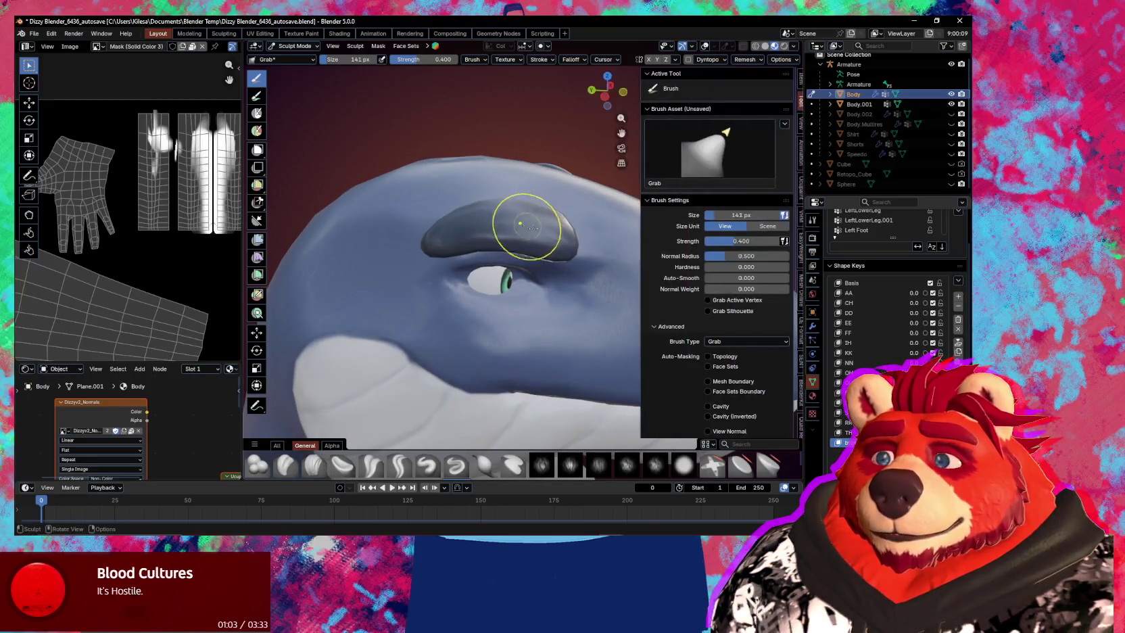
{"action": "key", "text": "n"}
{"action": "key", "text": "f"}
{"action": "left_click", "coordinate": [516, 237]}
Resize the Grab brush to 316 px, then settle on 226 px.
{"action": "middle_click_drag", "start_coordinate": [505, 234], "coordinate": [532, 242]}
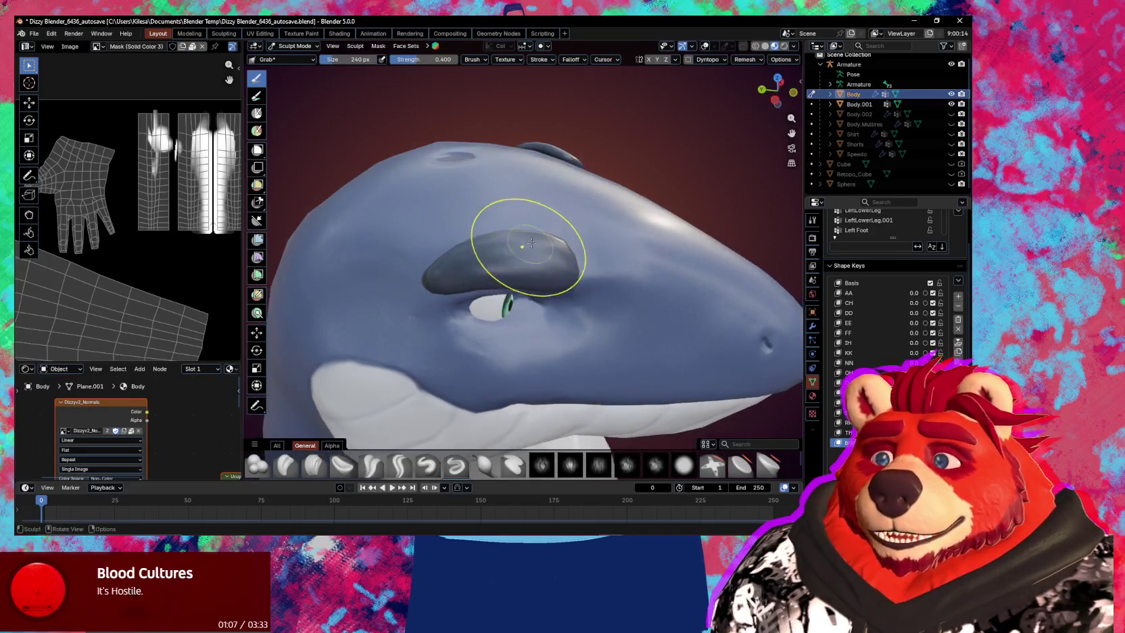
{"action": "middle_click_drag", "start_coordinate": [577, 284], "coordinate": [574, 290]}
{"action": "key", "text": "f"}
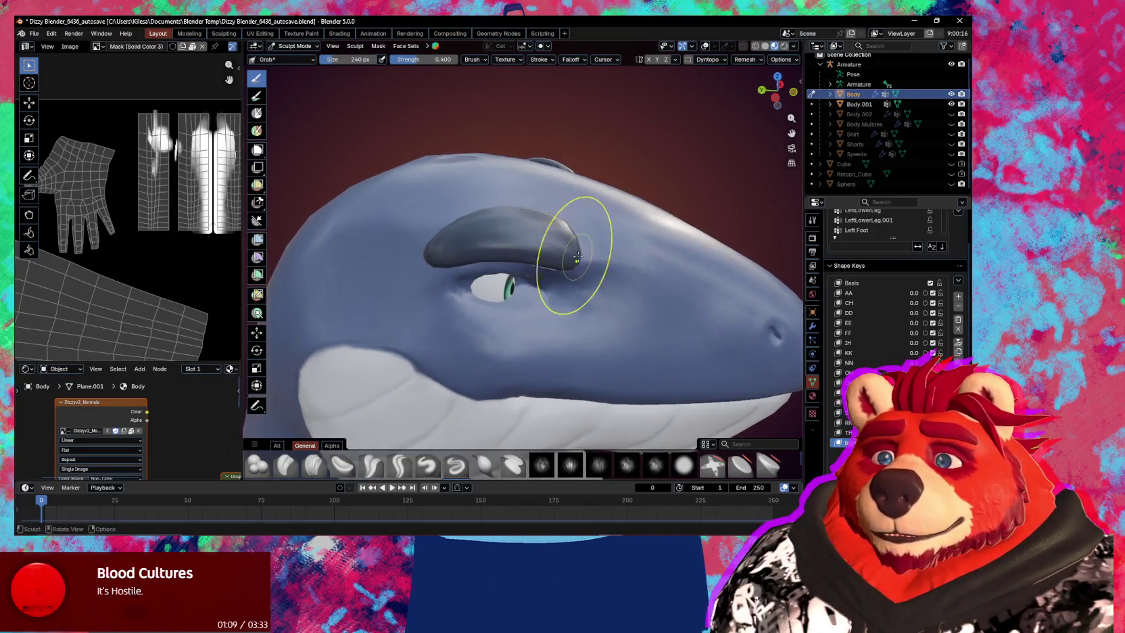
{"action": "left_click", "coordinate": [574, 261]}
{"action": "key", "text": "f"}
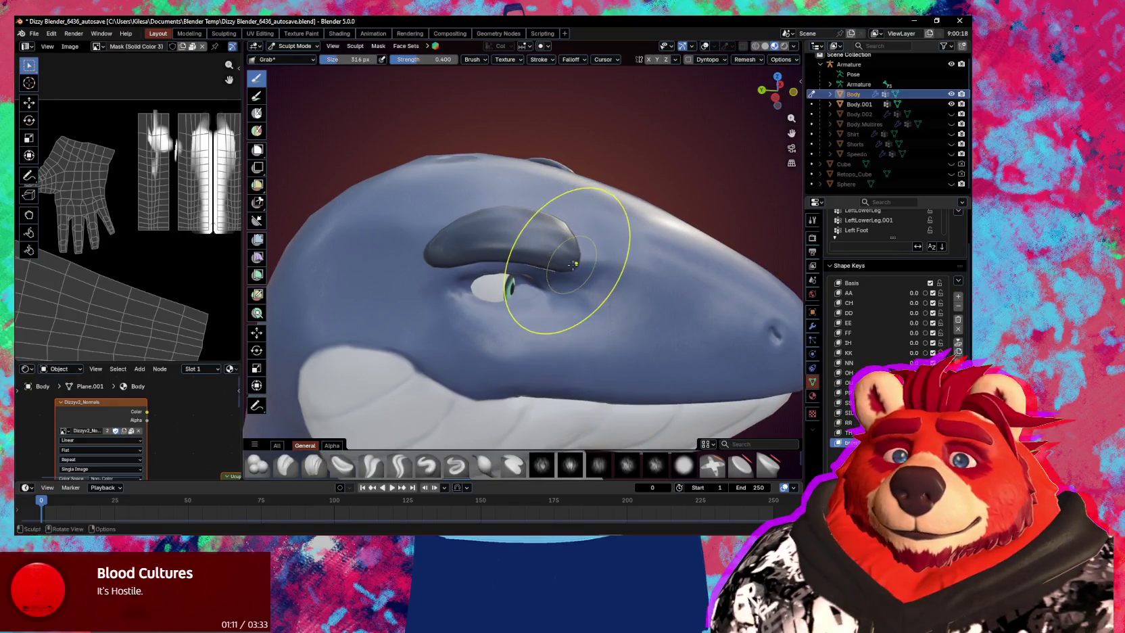
{"action": "left_click", "coordinate": [565, 243]}
Reshape the brow over the eye and pull the ridge outward toward the snout.
{"action": "left_click_drag", "start_coordinate": [565, 244], "coordinate": [566, 265]}
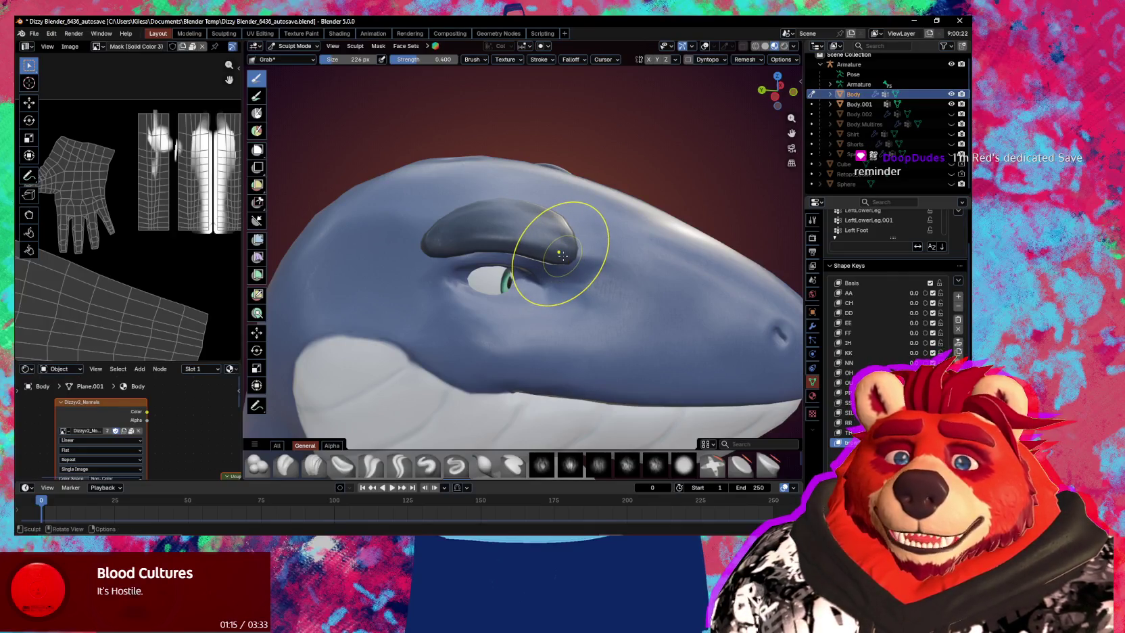
{"action": "key", "text": "ctrl+z"}
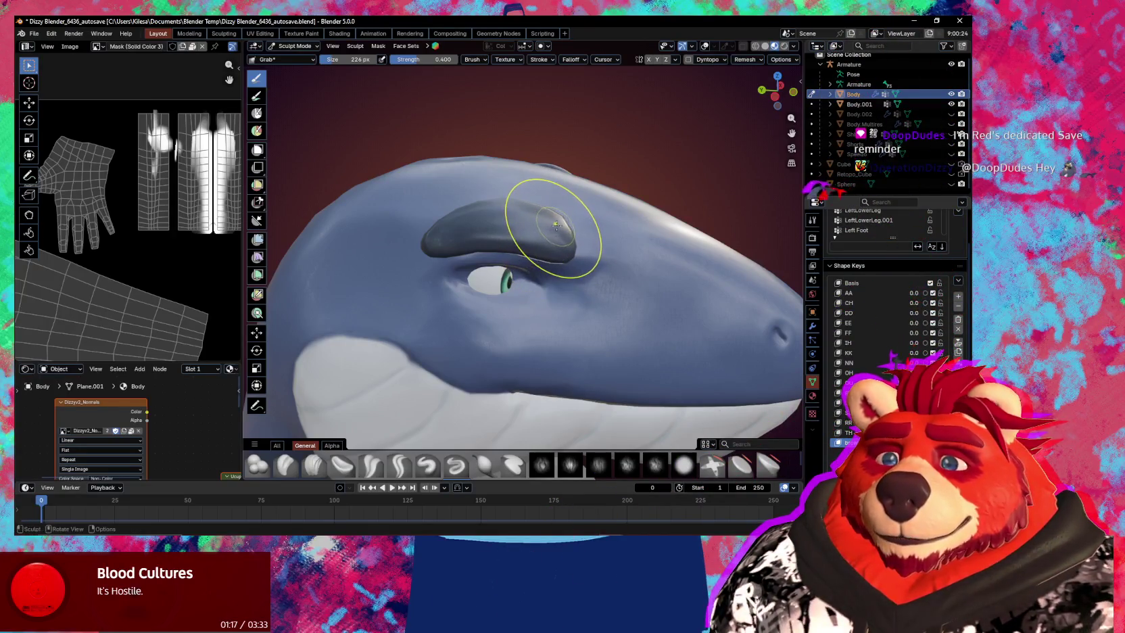
{"action": "middle_click_drag", "start_coordinate": [555, 225], "coordinate": [535, 296]}
{"action": "left_click_drag", "start_coordinate": [535, 296], "coordinate": [500, 239]}
{"action": "mouse_move", "coordinate": [500, 239]}
{"action": "middle_mouse_down"}
{"action": "mouse_move", "coordinate": [465, 221]}
{"action": "mouse_move", "coordinate": [558, 244]}
{"action": "middle_mouse_up"}
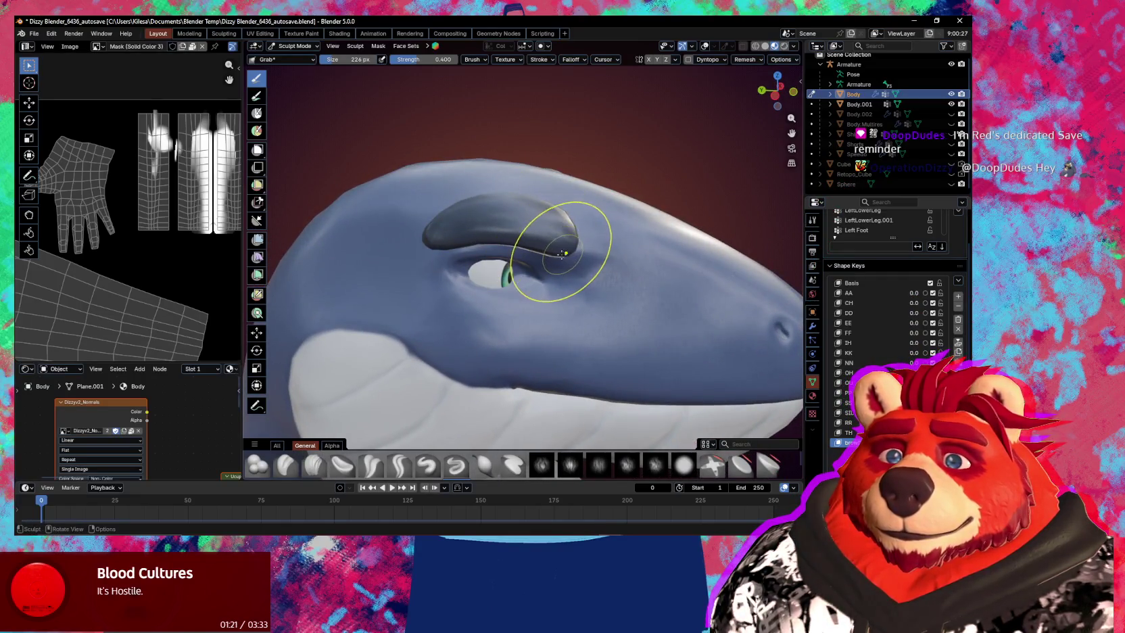
{"action": "left_click_drag", "start_coordinate": [527, 203], "coordinate": [553, 217]}
{"action": "middle_click_drag", "start_coordinate": [553, 217], "coordinate": [553, 281]}
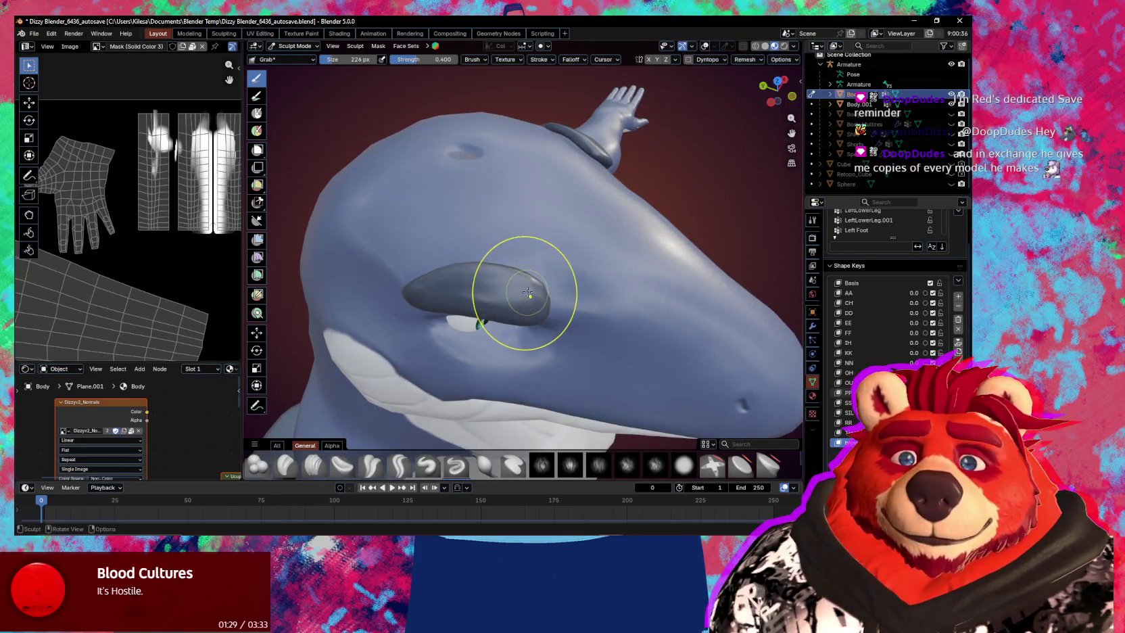
Check the head from below and the side, then switch to Texture Paint mode.
{"action": "mouse_move", "coordinate": [526, 305]}
{"action": "middle_mouse_down"}
{"action": "mouse_move", "coordinate": [634, 328]}
{"action": "mouse_move", "coordinate": [580, 315]}
{"action": "middle_mouse_up"}
{"action": "mouse_move", "coordinate": [487, 329]}
{"action": "middle_mouse_down"}
{"action": "mouse_move", "coordinate": [464, 359]}
{"action": "mouse_move", "coordinate": [509, 357]}
{"action": "mouse_move", "coordinate": [517, 323]}
{"action": "mouse_move", "coordinate": [452, 325]}
{"action": "mouse_move", "coordinate": [458, 293]}
{"action": "mouse_move", "coordinate": [556, 340]}
{"action": "mouse_move", "coordinate": [585, 330]}
{"action": "middle_mouse_up"}
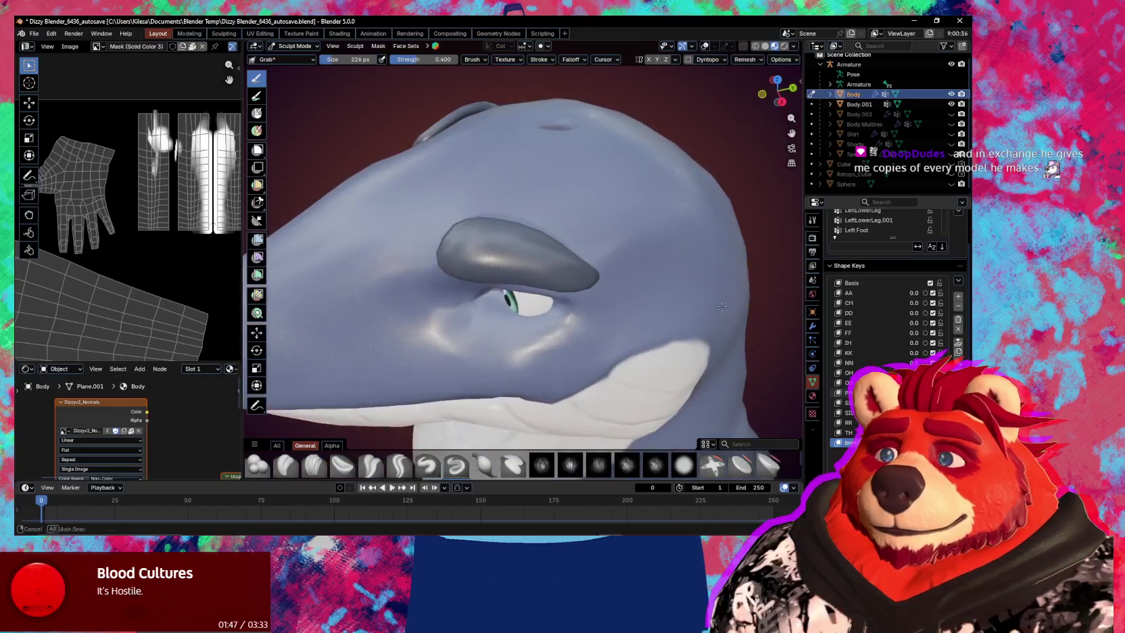
{"action": "mouse_move", "coordinate": [586, 330]}
{"action": "middle_mouse_down"}
{"action": "mouse_move", "coordinate": [690, 298]}
{"action": "mouse_move", "coordinate": [598, 214]}
{"action": "mouse_move", "coordinate": [573, 289]}
{"action": "mouse_move", "coordinate": [596, 323]}
{"action": "mouse_move", "coordinate": [515, 319]}
{"action": "middle_mouse_up"}
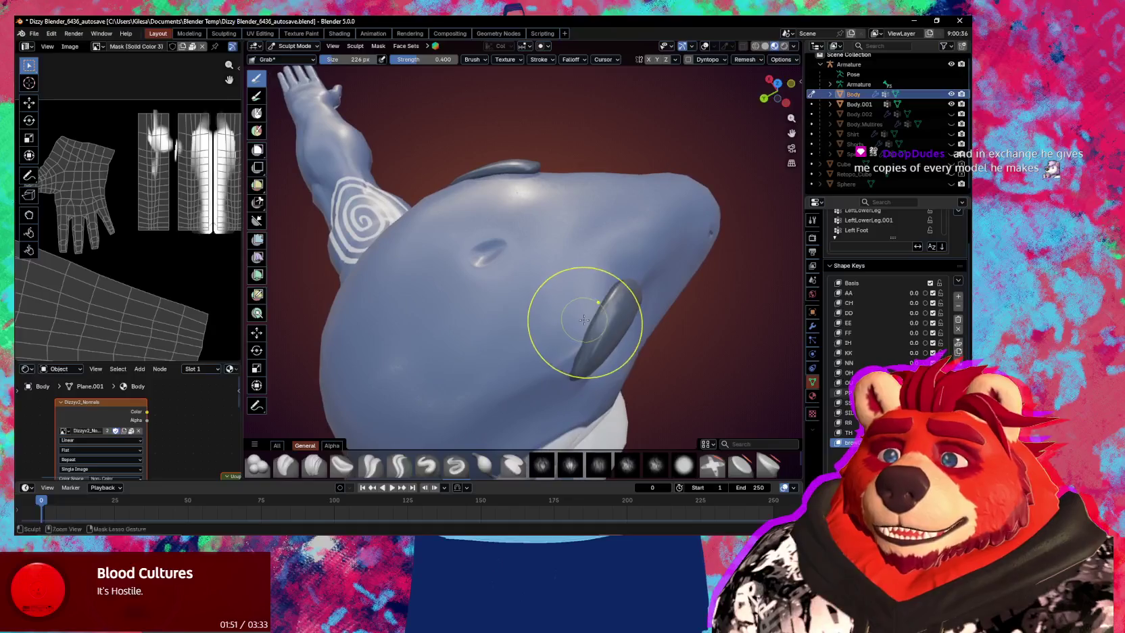
{"action": "key", "text": "ctrl+Tab"}
{"action": "left_click", "coordinate": [651, 291]}
Orbit around the head while checking the Ucupaint channels and layers in the side panel.
{"action": "key", "text": "n"}
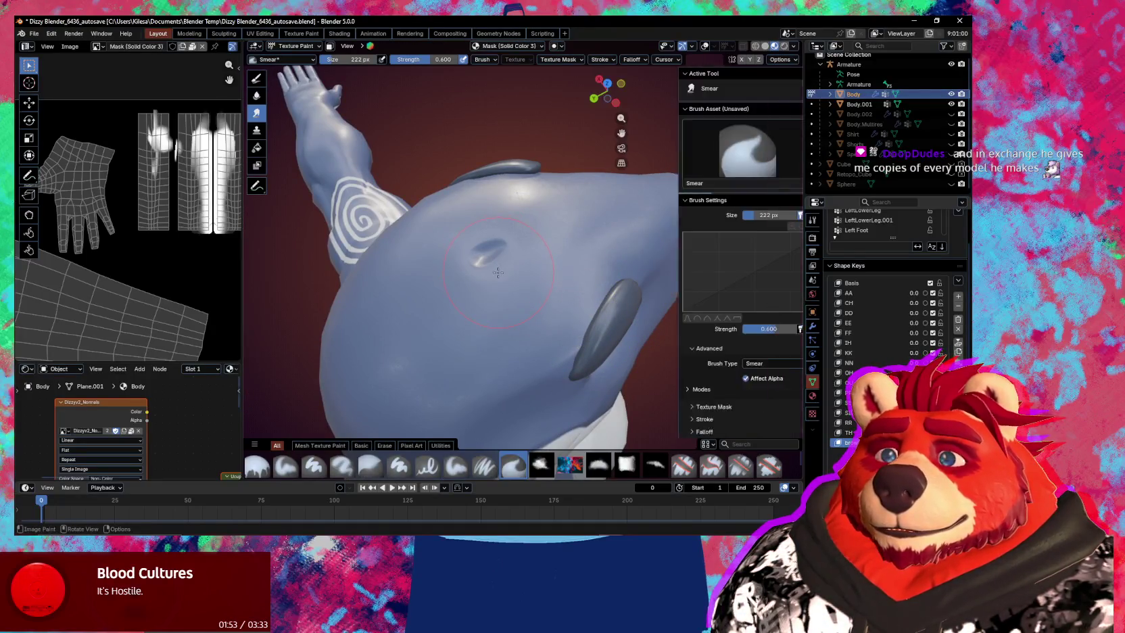
{"action": "middle_click_drag", "start_coordinate": [495, 264], "coordinate": [802, 120]}
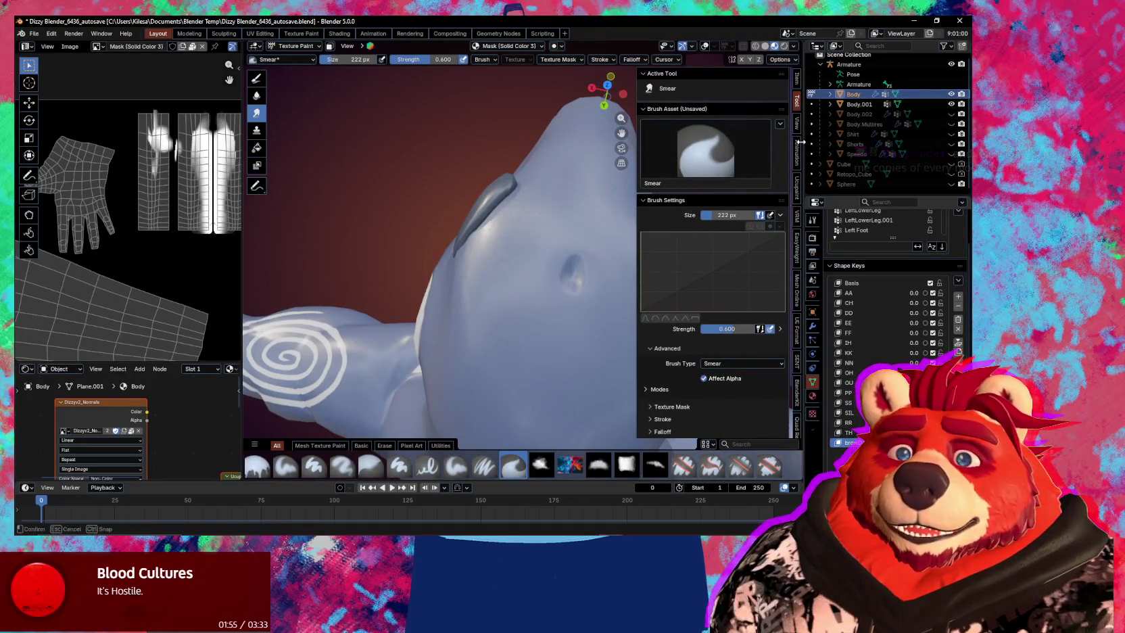
{"action": "left_click", "coordinate": [801, 83]}
{"action": "left_click", "coordinate": [797, 190]}
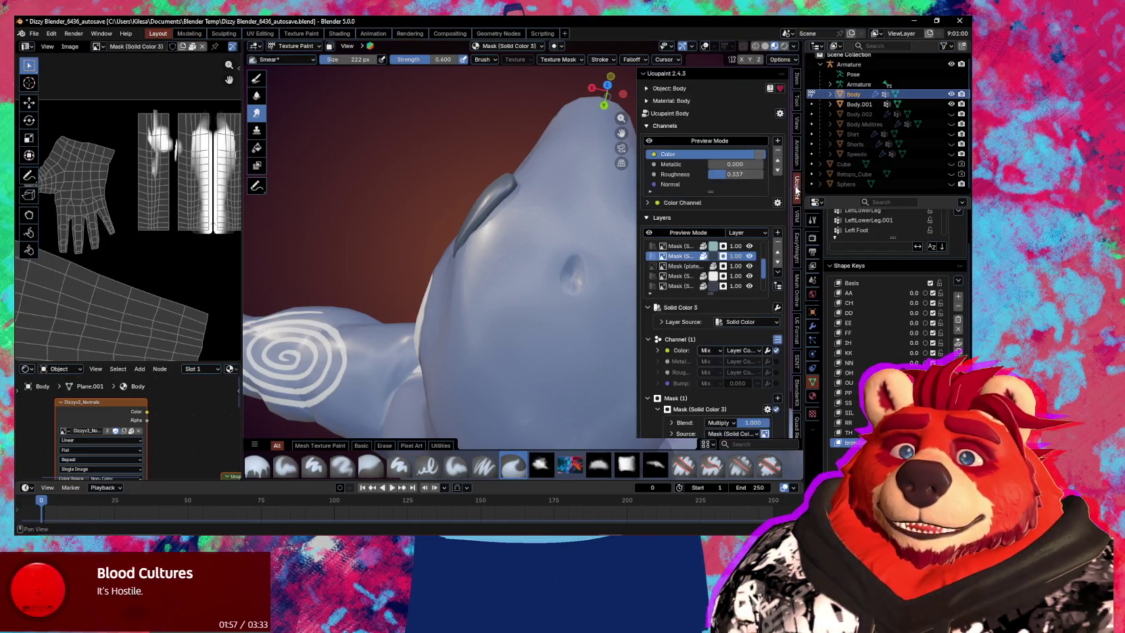
{"action": "mouse_move", "coordinate": [575, 290]}
{"action": "middle_mouse_down"}
{"action": "mouse_move", "coordinate": [521, 273]}
{"action": "mouse_move", "coordinate": [543, 285]}
{"action": "middle_mouse_up"}
{"action": "key", "text": "n"}
Switch to the Paint Soft brush at 67 px and paint the blowhole on top of the head.
{"action": "key", "text": "shift+space"}
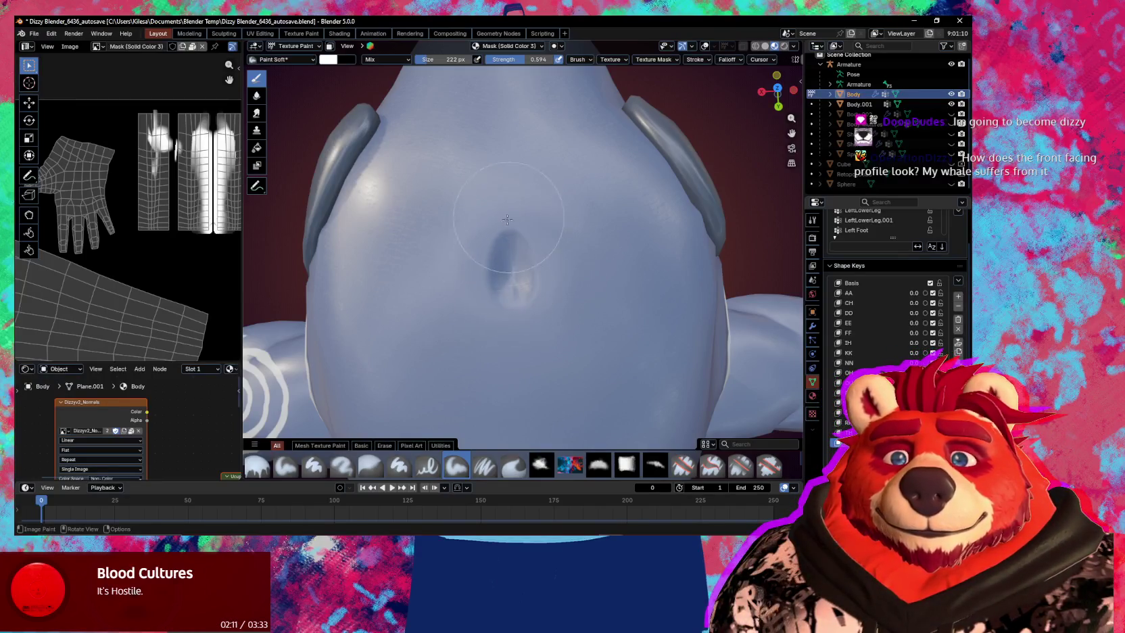
{"action": "key", "text": "f"}
{"action": "left_click", "coordinate": [413, 266]}
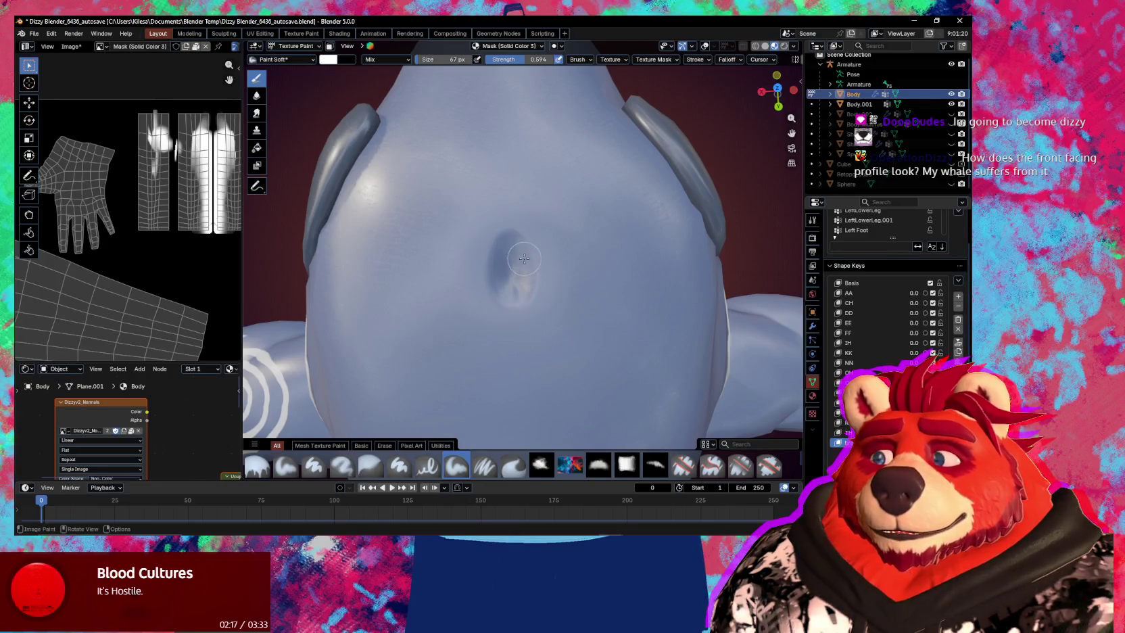
{"action": "mouse_move", "coordinate": [521, 280]}
{"action": "middle_mouse_down"}
{"action": "mouse_move", "coordinate": [585, 263]}
{"action": "mouse_move", "coordinate": [531, 272]}
{"action": "mouse_move", "coordinate": [545, 261]}
{"action": "mouse_move", "coordinate": [524, 244]}
{"action": "middle_mouse_up"}
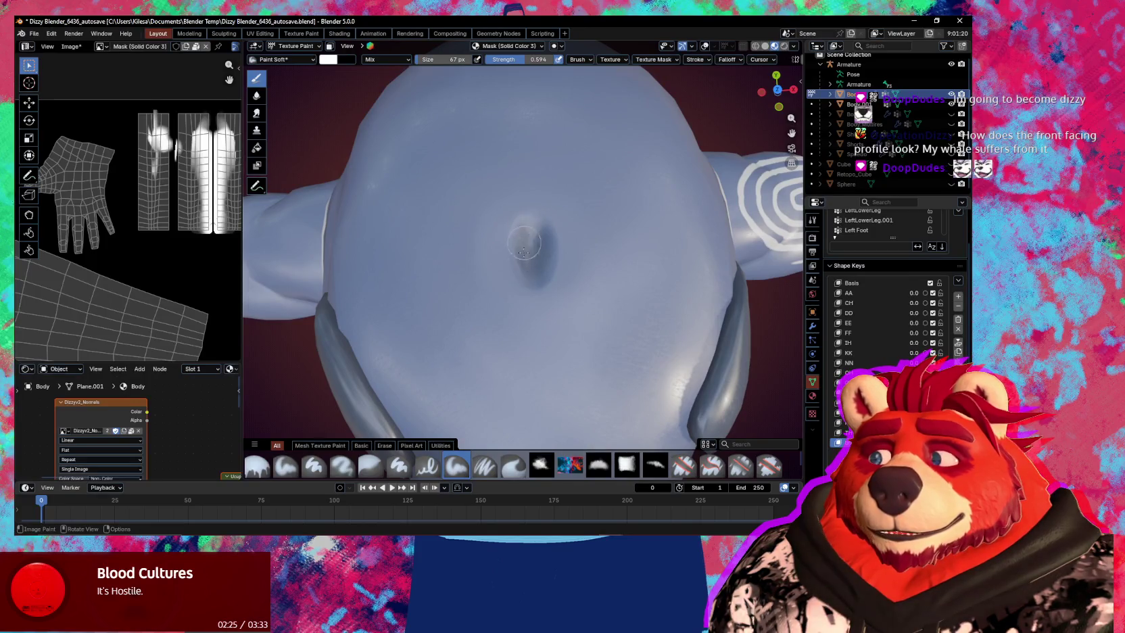
{"action": "mouse_move", "coordinate": [542, 257]}
{"action": "middle_mouse_down"}
{"action": "mouse_move", "coordinate": [361, 256]}
{"action": "mouse_move", "coordinate": [517, 257]}
{"action": "mouse_move", "coordinate": [501, 258]}
{"action": "mouse_move", "coordinate": [526, 240]}
{"action": "mouse_move", "coordinate": [604, 252]}
{"action": "mouse_move", "coordinate": [492, 239]}
{"action": "mouse_move", "coordinate": [531, 293]}
{"action": "mouse_move", "coordinate": [644, 251]}
{"action": "mouse_move", "coordinate": [581, 243]}
{"action": "middle_mouse_up"}
Make the Dizzyv2_Normals image layer the paint target and shrink the brush.
{"action": "key", "text": "n"}
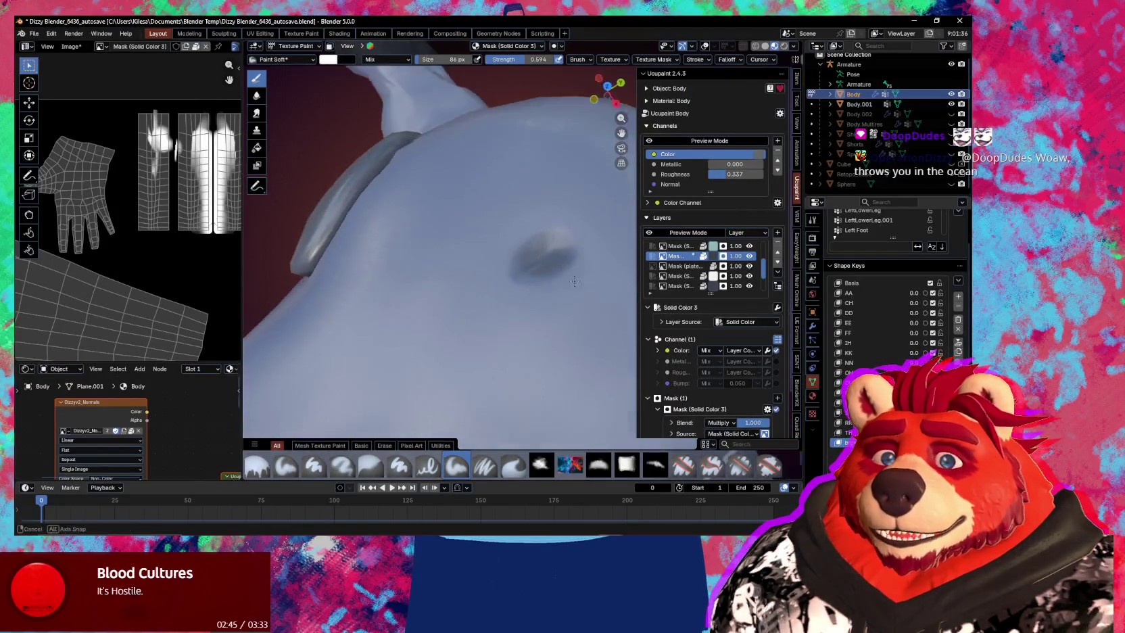
{"action": "left_click_drag", "start_coordinate": [764, 265], "coordinate": [768, 251]}
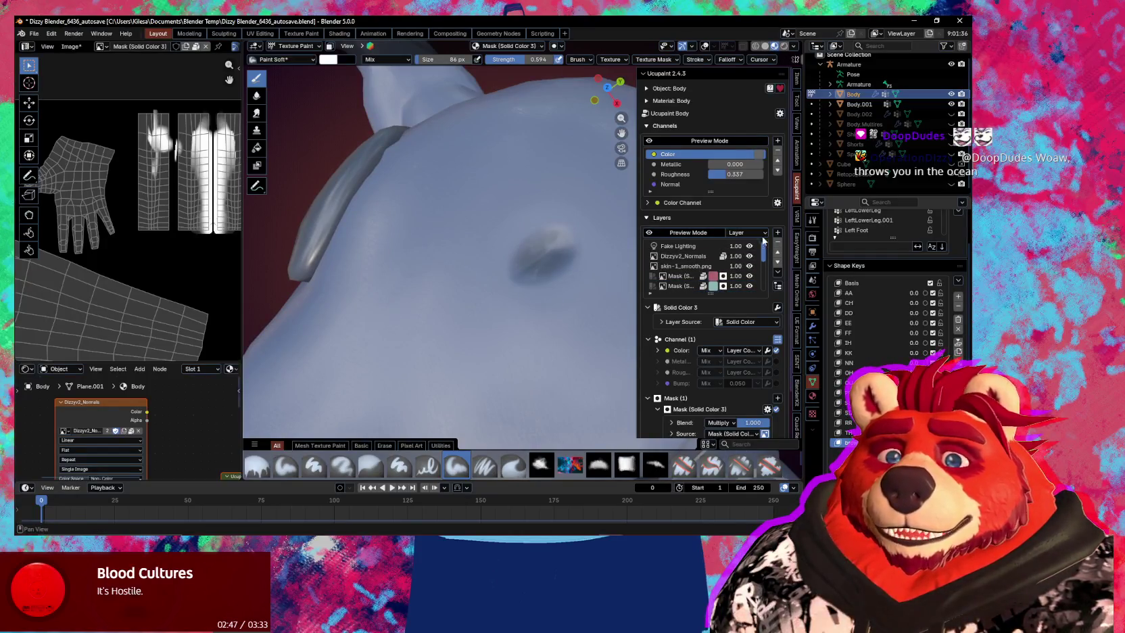
{"action": "left_click", "coordinate": [678, 264]}
{"action": "key", "text": "n"}
{"action": "scroll", "coordinate": [542, 256], "scroll_direction": "up", "scroll_amount": 2}
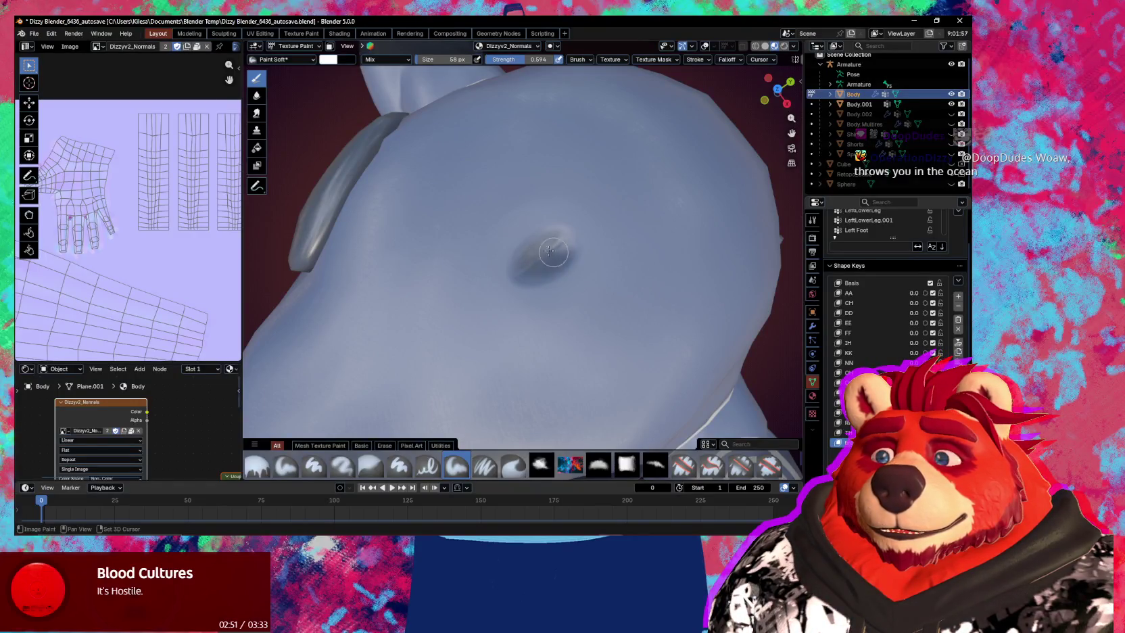
{"action": "middle_click_drag", "start_coordinate": [554, 253], "coordinate": [619, 237]}
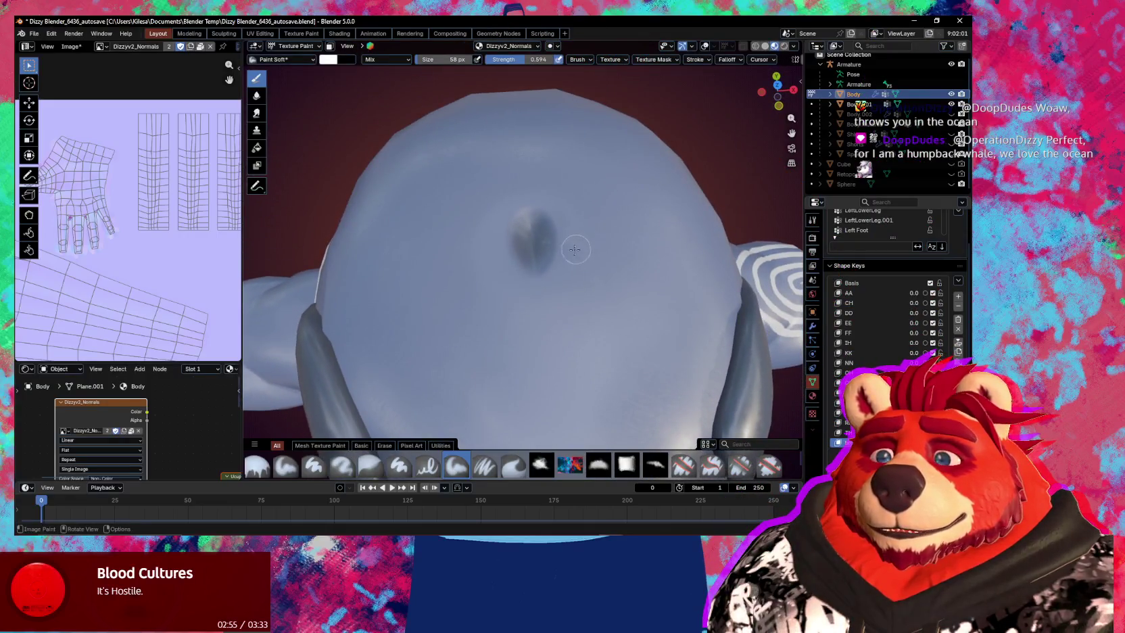
{"action": "scroll", "coordinate": [574, 249], "scroll_direction": "up", "scroll_amount": 2}
{"action": "scroll", "coordinate": [567, 243], "scroll_direction": "up", "scroll_amount": 2}
Blend the blowhole with the Smear brush at 101 px and 0.600 strength.
{"action": "key", "text": "shift+space"}
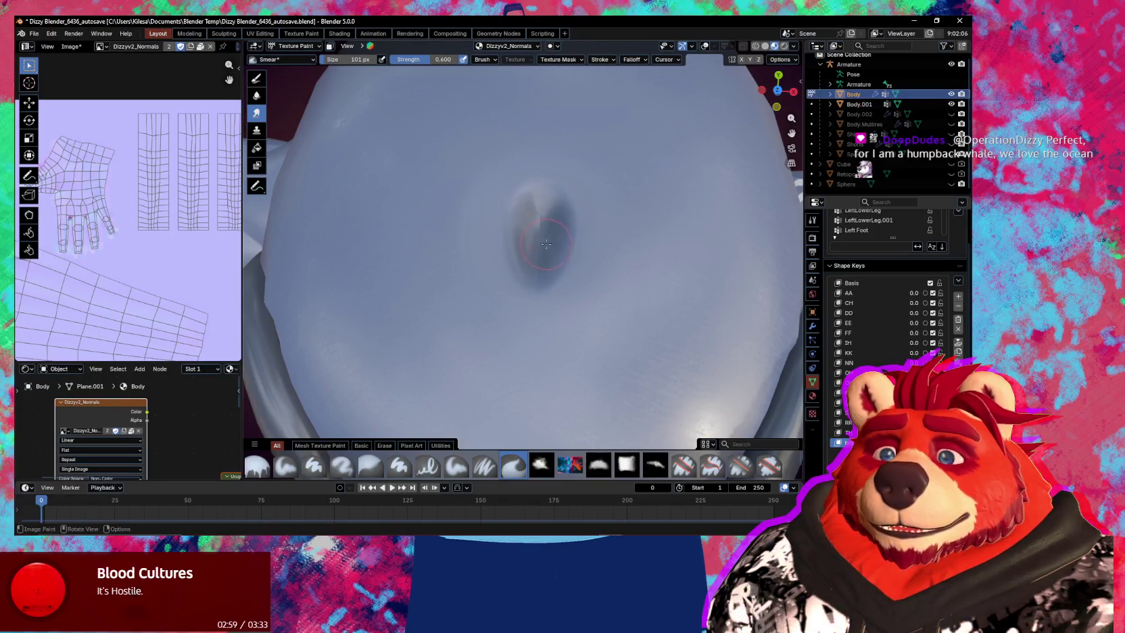
{"action": "scroll", "coordinate": [555, 241], "scroll_direction": "down", "scroll_amount": 2}
{"action": "scroll", "coordinate": [555, 241], "scroll_direction": "down", "scroll_amount": 4}
{"action": "mouse_move", "coordinate": [556, 241]}
{"action": "middle_mouse_down"}
{"action": "mouse_move", "coordinate": [547, 288]}
{"action": "mouse_move", "coordinate": [561, 222]}
{"action": "middle_mouse_up"}
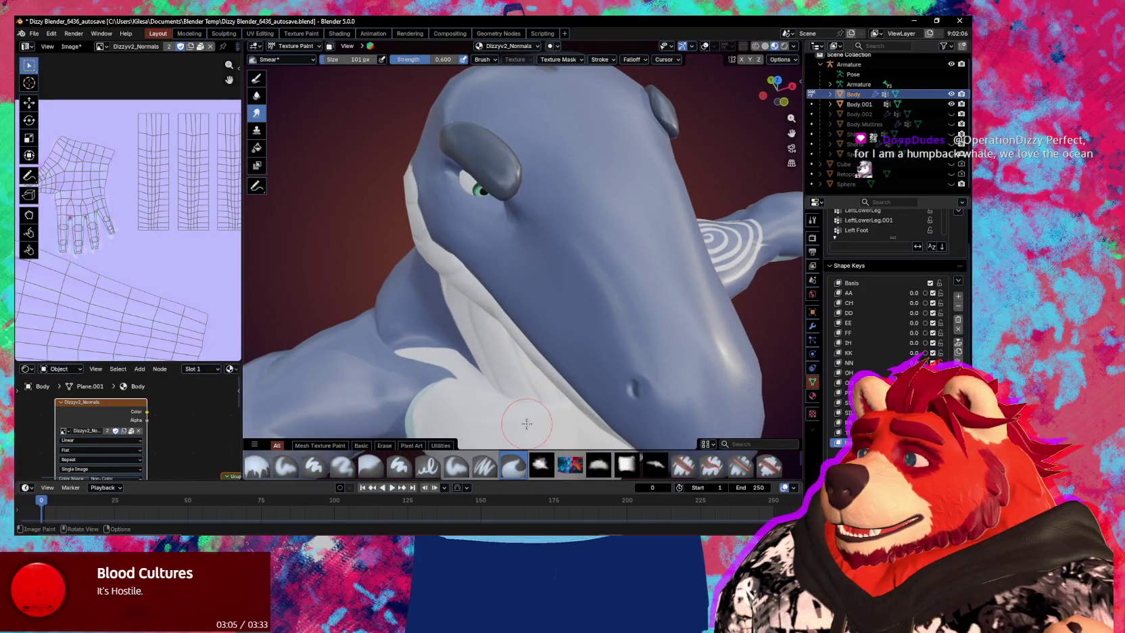
{"action": "mouse_move", "coordinate": [566, 300]}
{"action": "middle_mouse_down"}
{"action": "mouse_move", "coordinate": [637, 280]}
{"action": "mouse_move", "coordinate": [623, 253]}
{"action": "mouse_move", "coordinate": [575, 293]}
{"action": "mouse_move", "coordinate": [602, 268]}
{"action": "mouse_move", "coordinate": [645, 315]}
{"action": "mouse_move", "coordinate": [656, 309]}
{"action": "middle_mouse_up"}
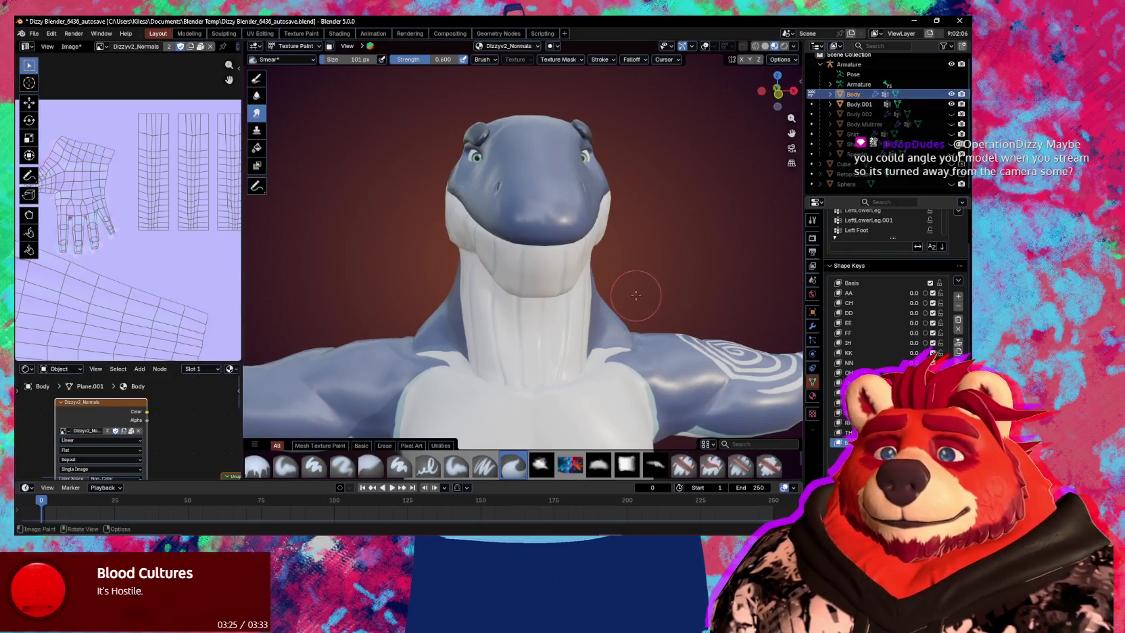
Review the whale's head from several angles, then switch the body from Texture Paint to Object Mode.
{"action": "middle_click_drag", "start_coordinate": [636, 295], "coordinate": [586, 316]}
{"action": "middle_click_drag", "start_coordinate": [402, 309], "coordinate": [453, 328]}
{"action": "mouse_move", "coordinate": [495, 360]}
{"action": "middle_mouse_down"}
{"action": "mouse_move", "coordinate": [567, 355]}
{"action": "mouse_move", "coordinate": [531, 355]}
{"action": "mouse_move", "coordinate": [507, 308]}
{"action": "mouse_move", "coordinate": [592, 320]}
{"action": "mouse_move", "coordinate": [515, 314]}
{"action": "middle_mouse_up"}
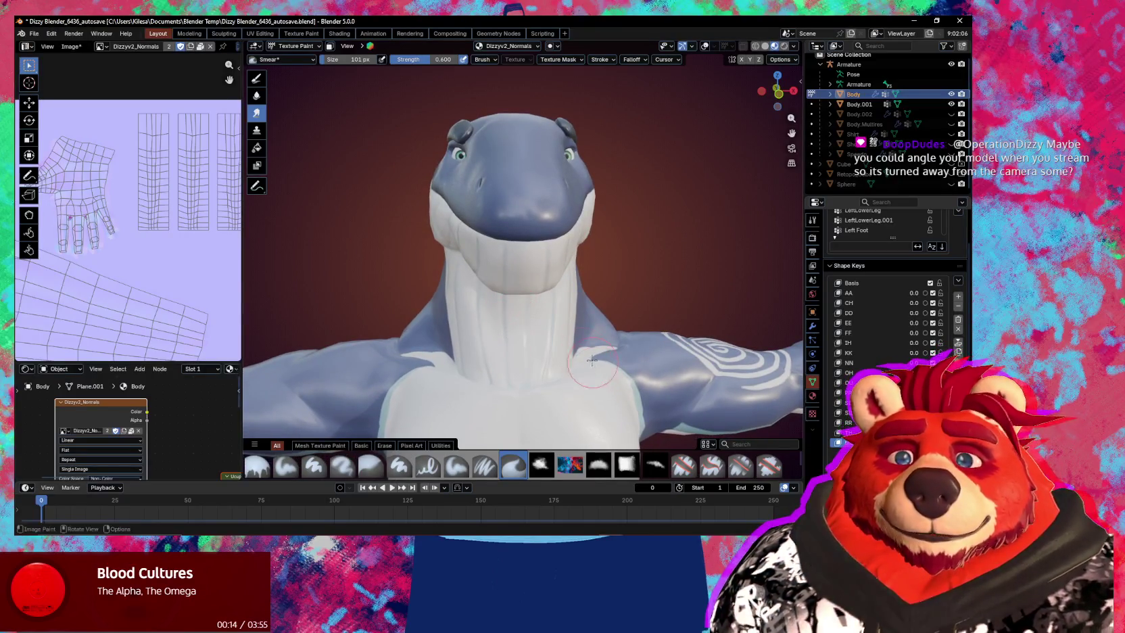
{"action": "mouse_move", "coordinate": [534, 365]}
{"action": "middle_mouse_down"}
{"action": "mouse_move", "coordinate": [614, 343]}
{"action": "mouse_move", "coordinate": [534, 259]}
{"action": "middle_mouse_up"}
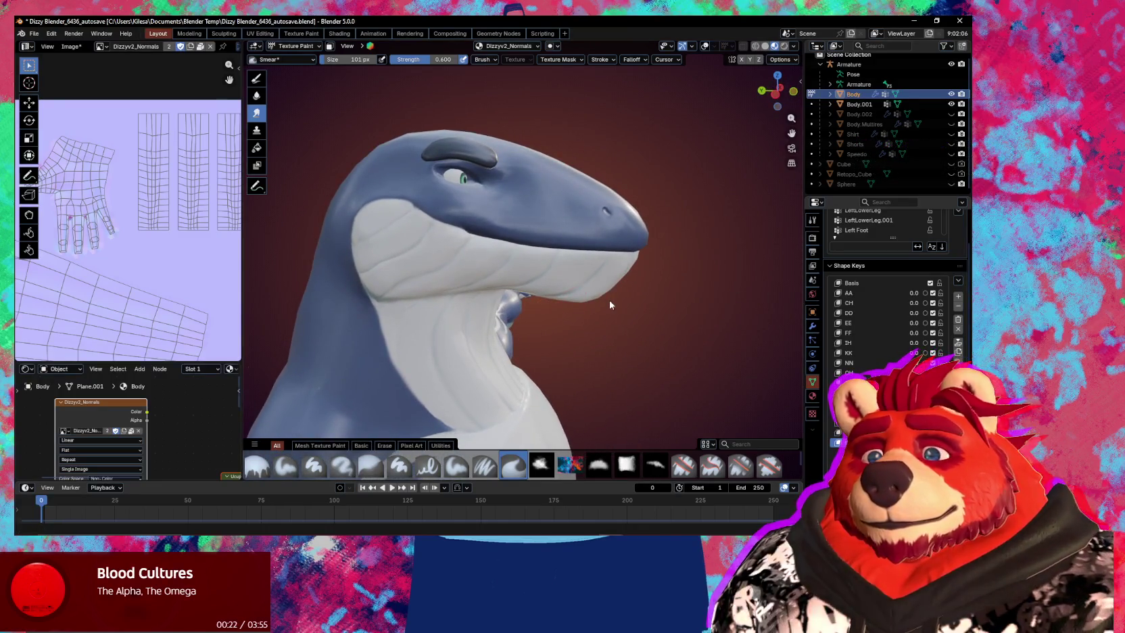
{"action": "mouse_move", "coordinate": [609, 305]}
{"action": "middle_mouse_down"}
{"action": "mouse_move", "coordinate": [527, 356]}
{"action": "mouse_move", "coordinate": [592, 331]}
{"action": "middle_mouse_up"}
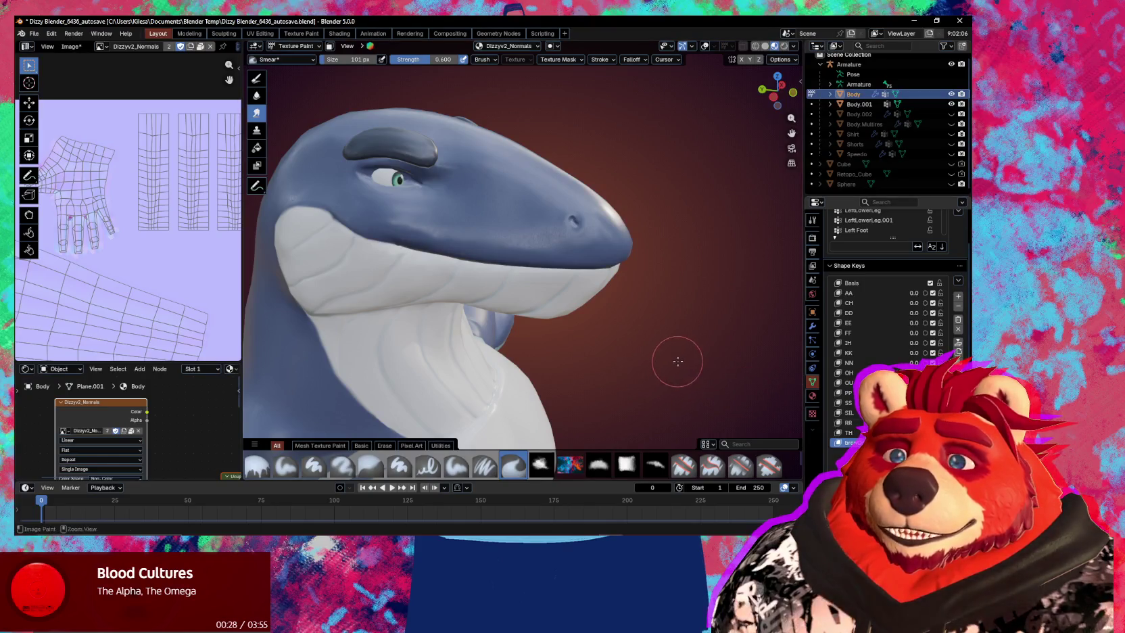
{"action": "key", "text": "ctrl+Tab"}
{"action": "left_click", "coordinate": [605, 360]}
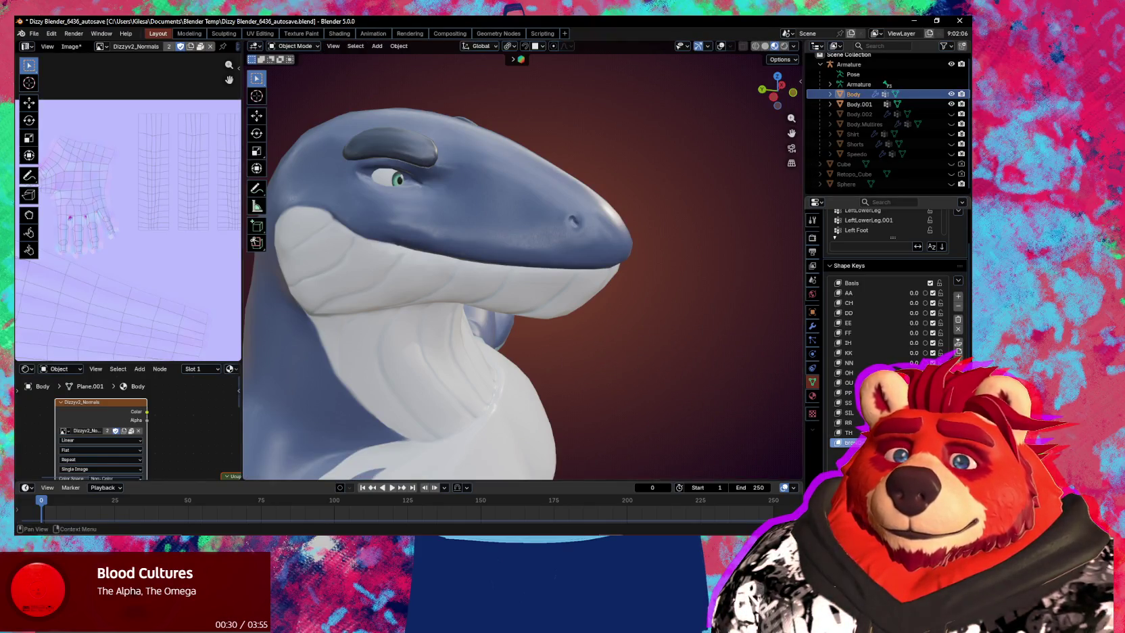
Toggle the brow shape key preview on and off several times to compare the face.
{"action": "left_click", "coordinate": [933, 442]}
{"action": "left_click", "coordinate": [933, 442]}
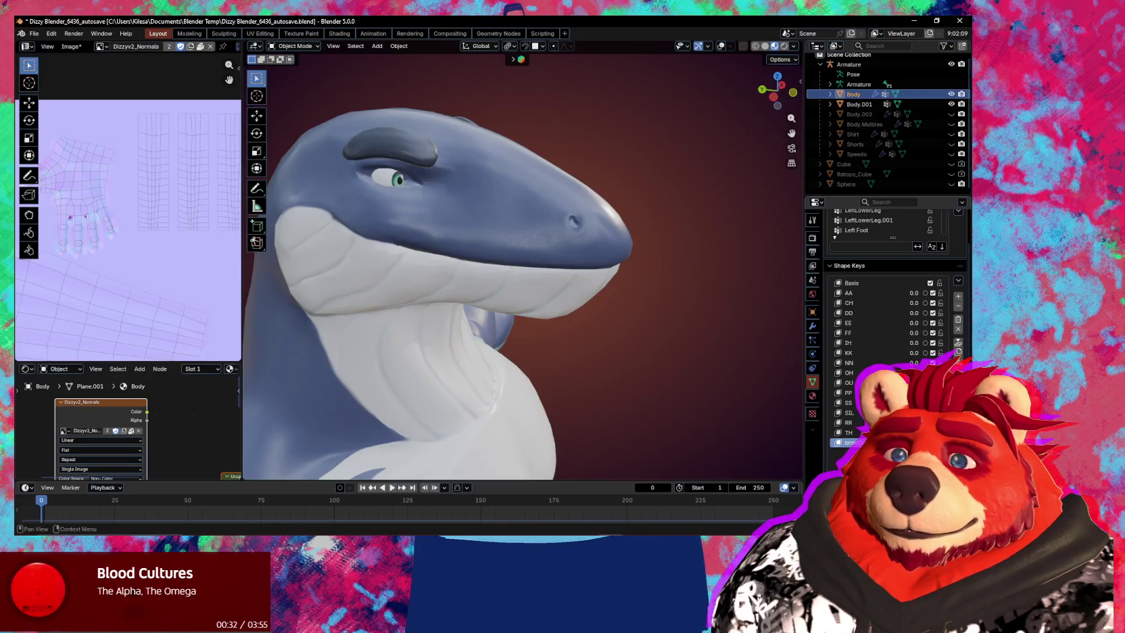
{"action": "left_click", "coordinate": [933, 442]}
{"action": "left_click", "coordinate": [933, 442]}
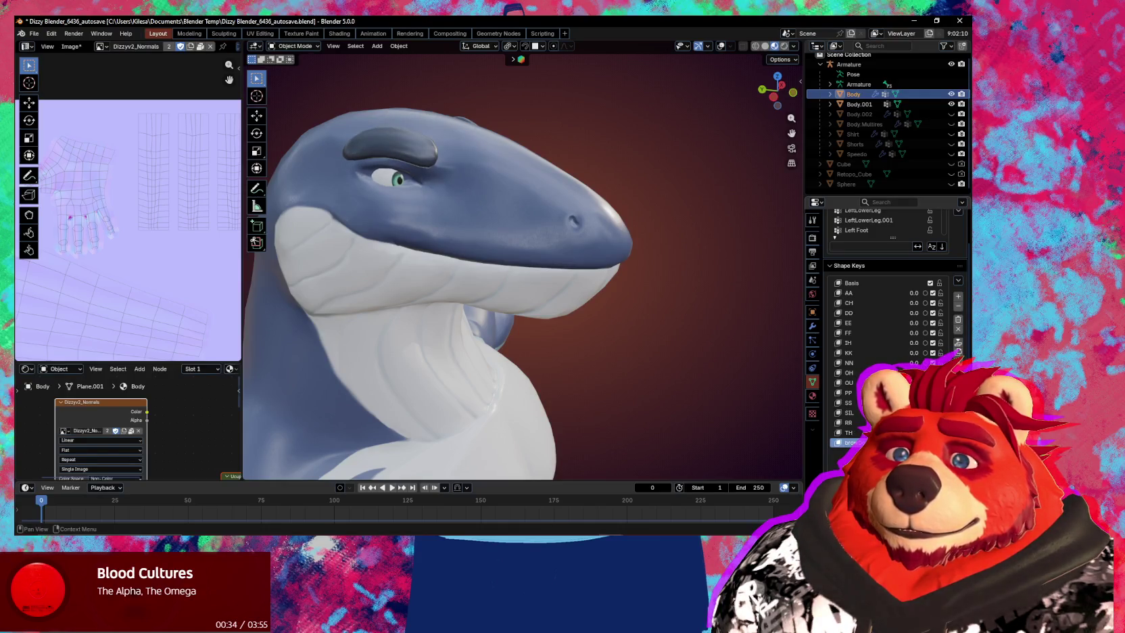
{"action": "left_click", "coordinate": [933, 442]}
{"action": "left_click", "coordinate": [933, 442]}
{"action": "mouse_move", "coordinate": [628, 374]}
{"action": "middle_mouse_down"}
{"action": "mouse_move", "coordinate": [619, 357]}
{"action": "mouse_move", "coordinate": [619, 367]}
{"action": "middle_mouse_up"}
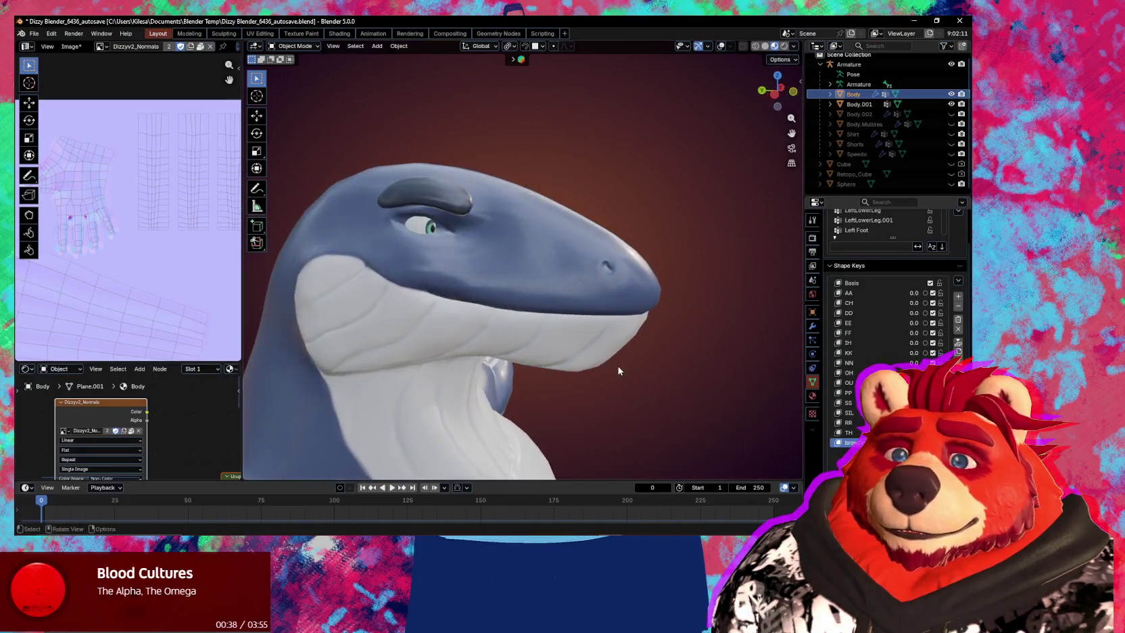
Add a New Shape from Mix, mirror it, then undo the badly mirrored key.
{"action": "key", "text": "q"}
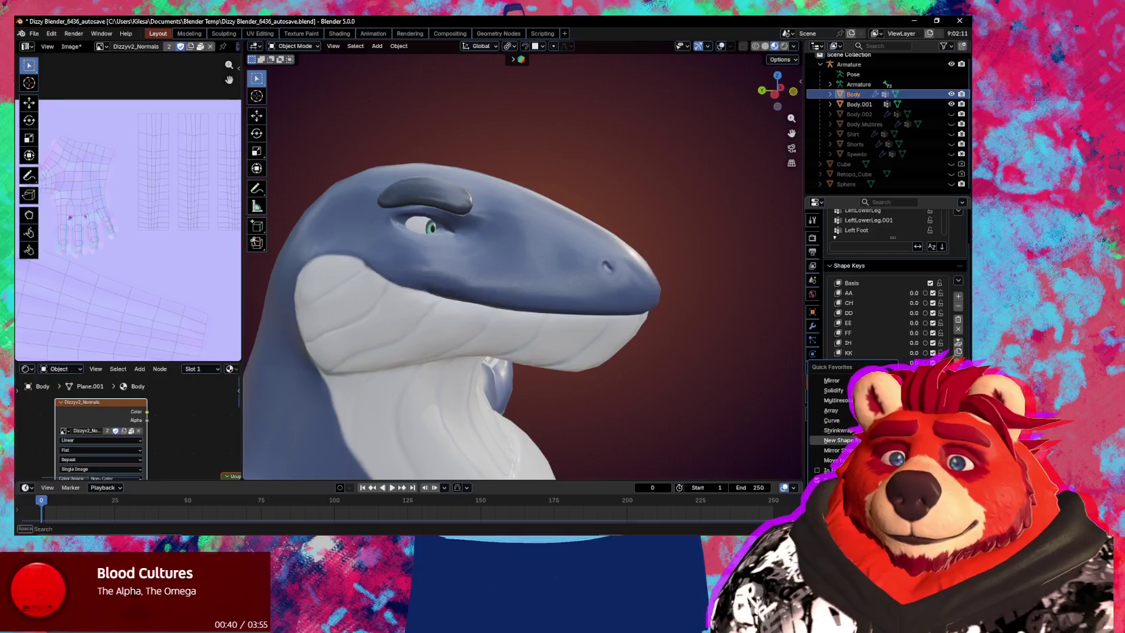
{"action": "left_click", "coordinate": [837, 440]}
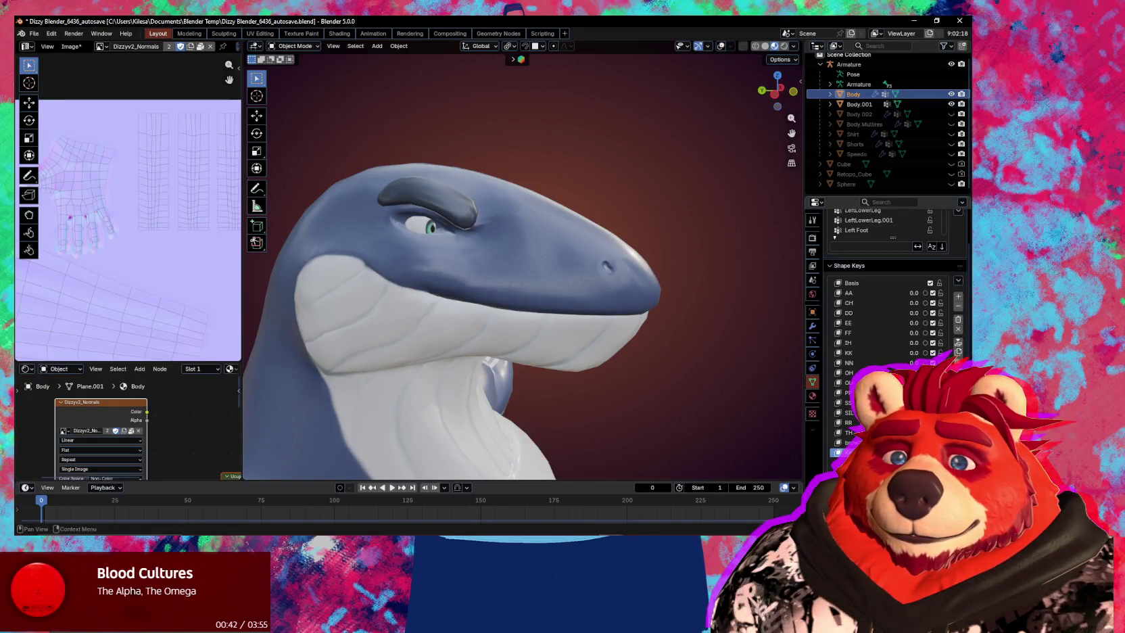
{"action": "key", "text": "q"}
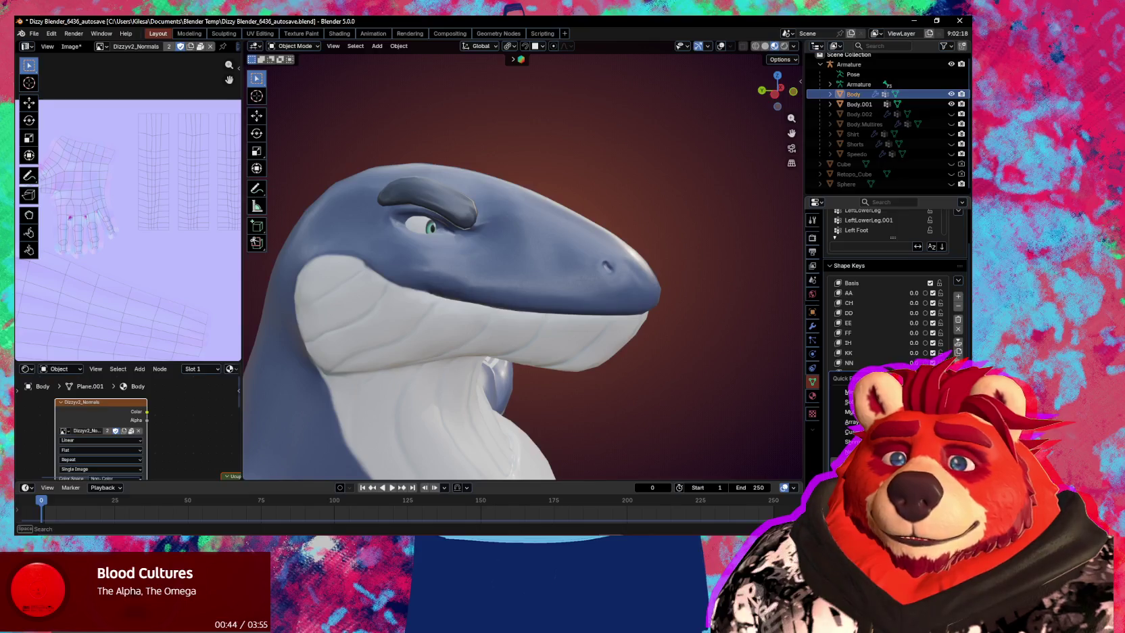
{"action": "left_click", "coordinate": [850, 393]}
{"action": "mouse_move", "coordinate": [676, 379]}
{"action": "middle_mouse_down"}
{"action": "mouse_move", "coordinate": [583, 379]}
{"action": "mouse_move", "coordinate": [678, 389]}
{"action": "middle_mouse_up"}
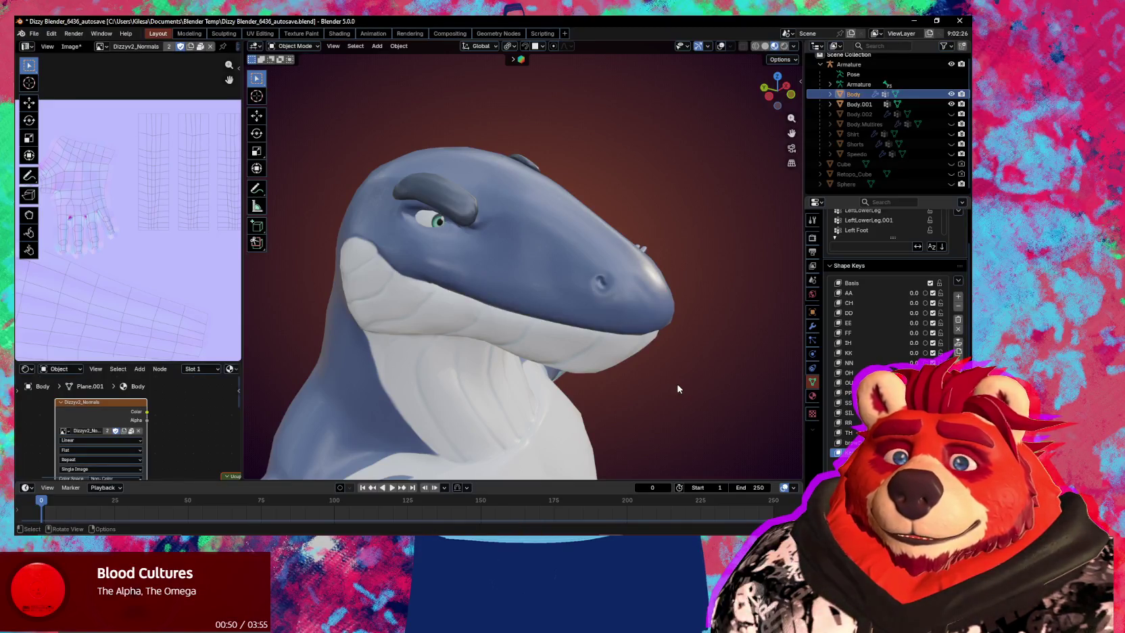
{"action": "key", "text": "ctrl+z"}
Orbit to a front view of the head and enter Edit Mode on the body.
{"action": "middle_click_drag", "start_coordinate": [677, 384], "coordinate": [618, 377]}
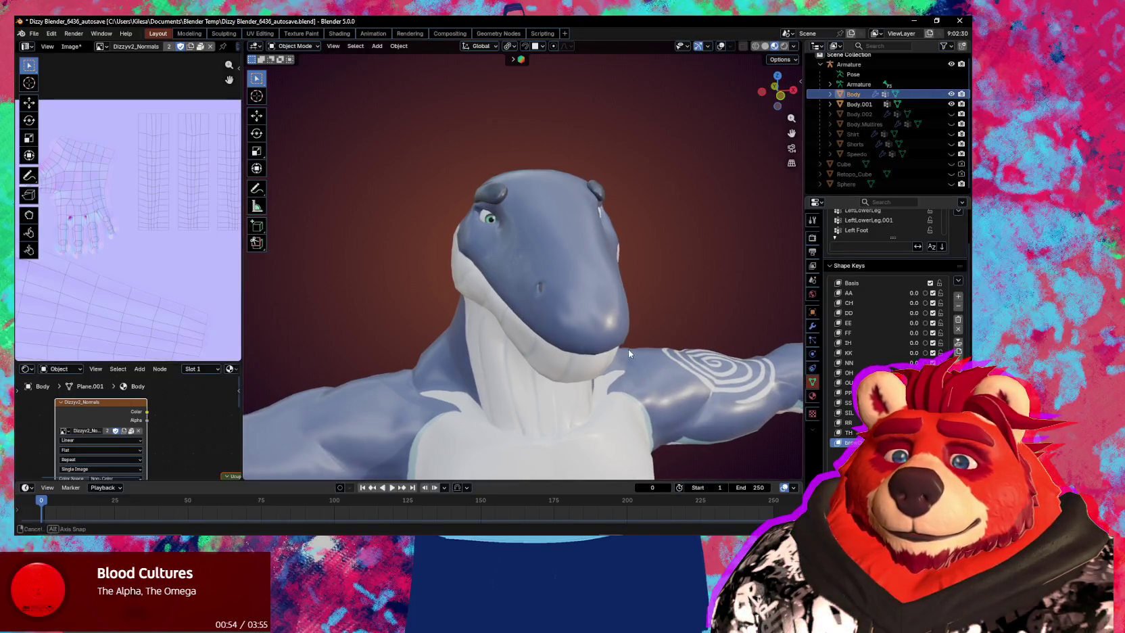
{"action": "middle_click_drag", "start_coordinate": [629, 349], "coordinate": [605, 309]}
{"action": "key", "text": "Tab"}
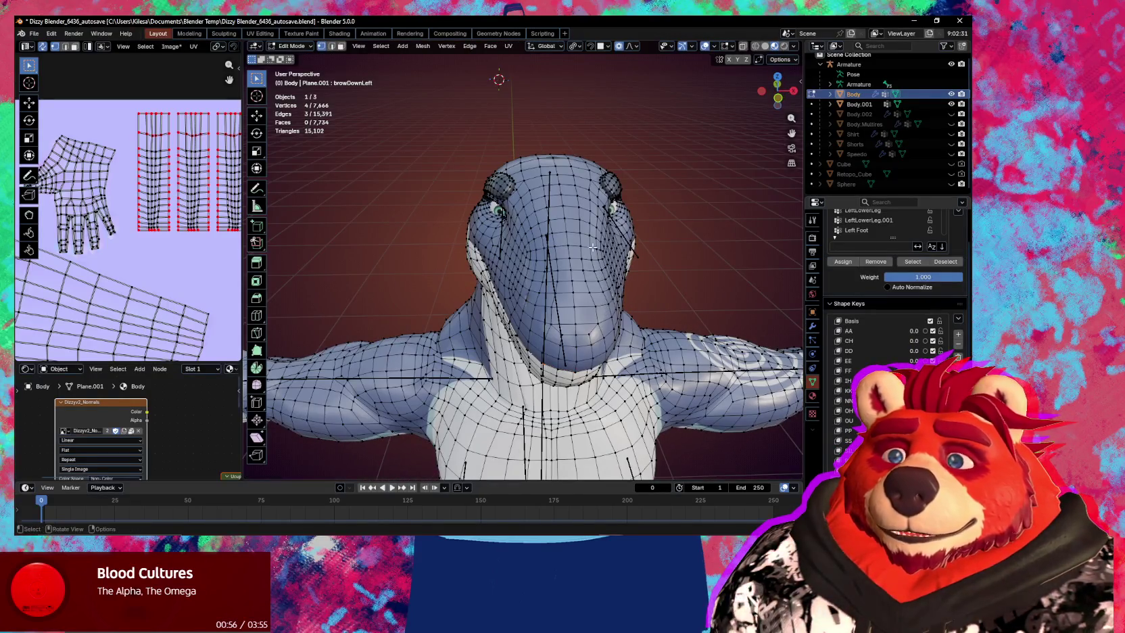
Select all vertices, activate the Basis shape key, and run Snap to Symmetry.
{"action": "key", "text": "a"}
{"action": "right_click", "coordinate": [585, 237]}
{"action": "left_click", "coordinate": [852, 320]}
{"action": "key", "text": "q"}
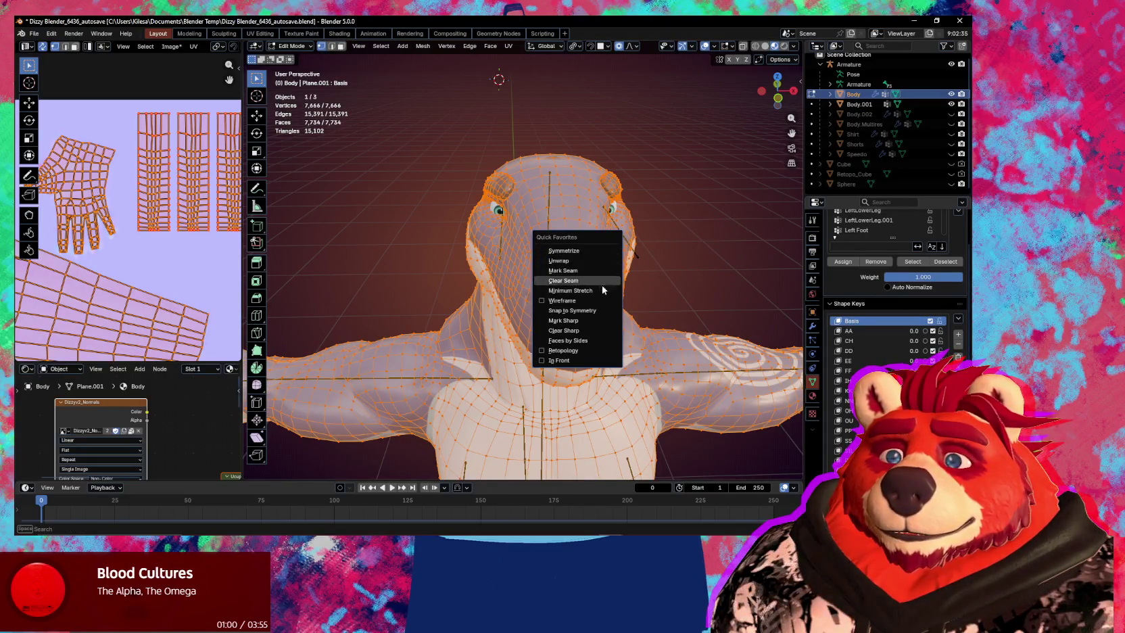
{"action": "left_click", "coordinate": [597, 309]}
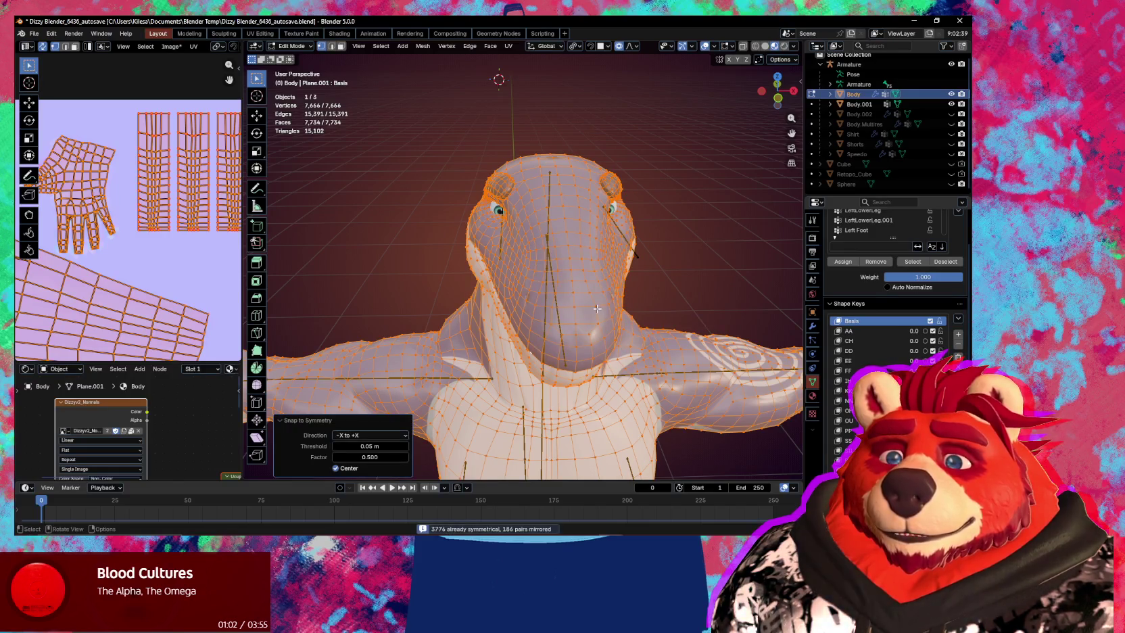
{"action": "middle_click_drag", "start_coordinate": [597, 308], "coordinate": [539, 275]}
Back in Object Mode, make browDownLeft active and create Key 17 with New Shape from Mix.
{"action": "key", "text": "Tab"}
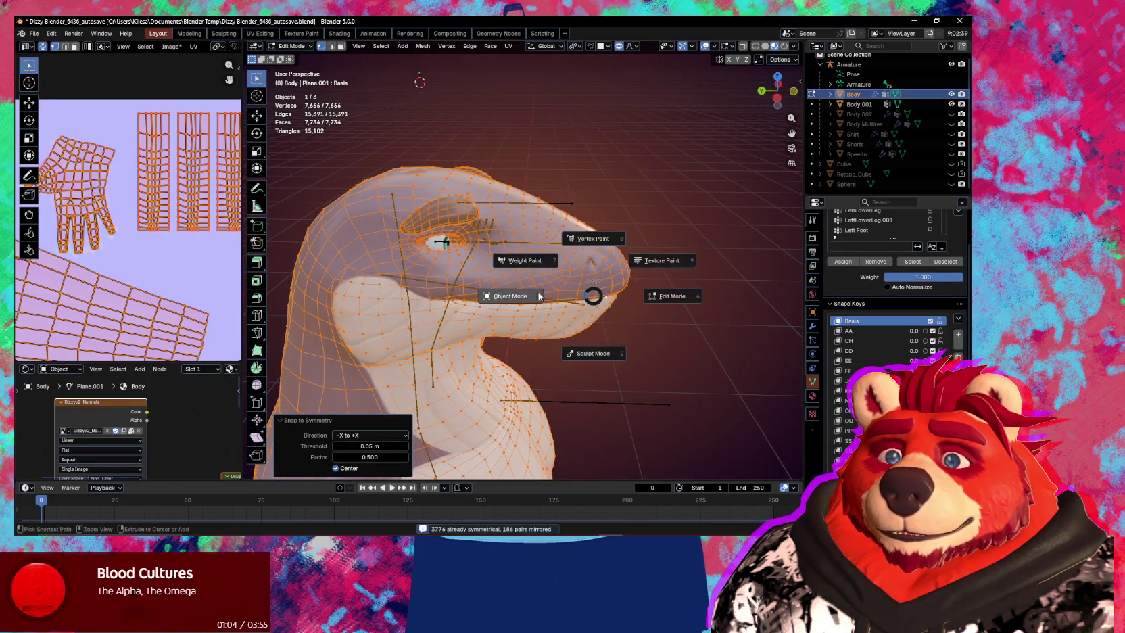
{"action": "left_click", "coordinate": [499, 289]}
{"action": "middle_click_drag", "start_coordinate": [603, 278], "coordinate": [610, 285]}
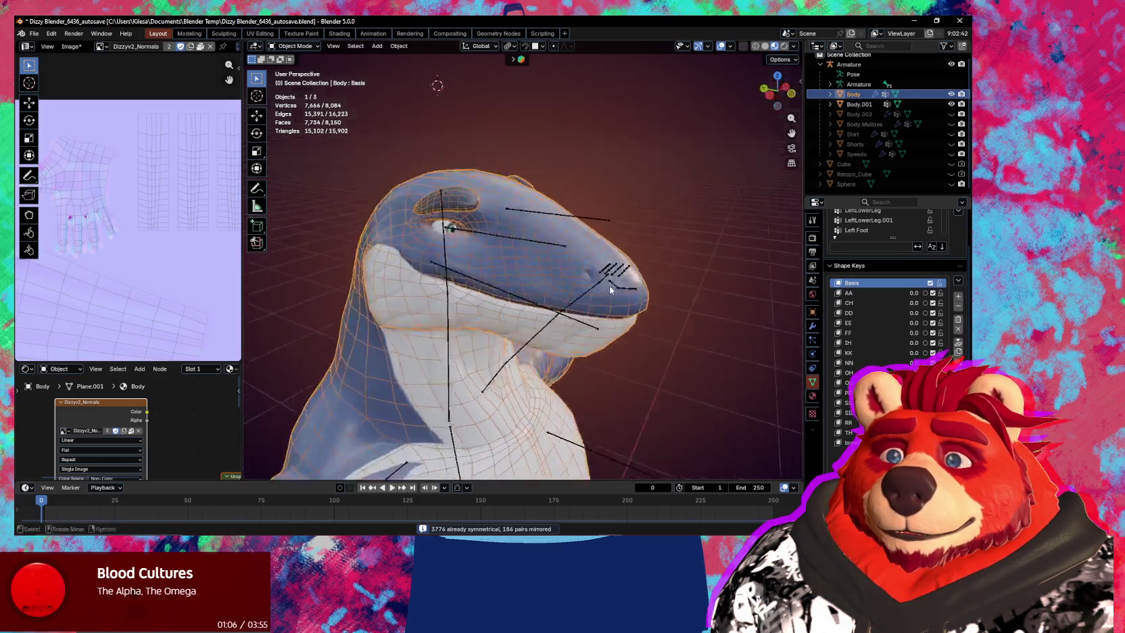
{"action": "left_click", "coordinate": [849, 442]}
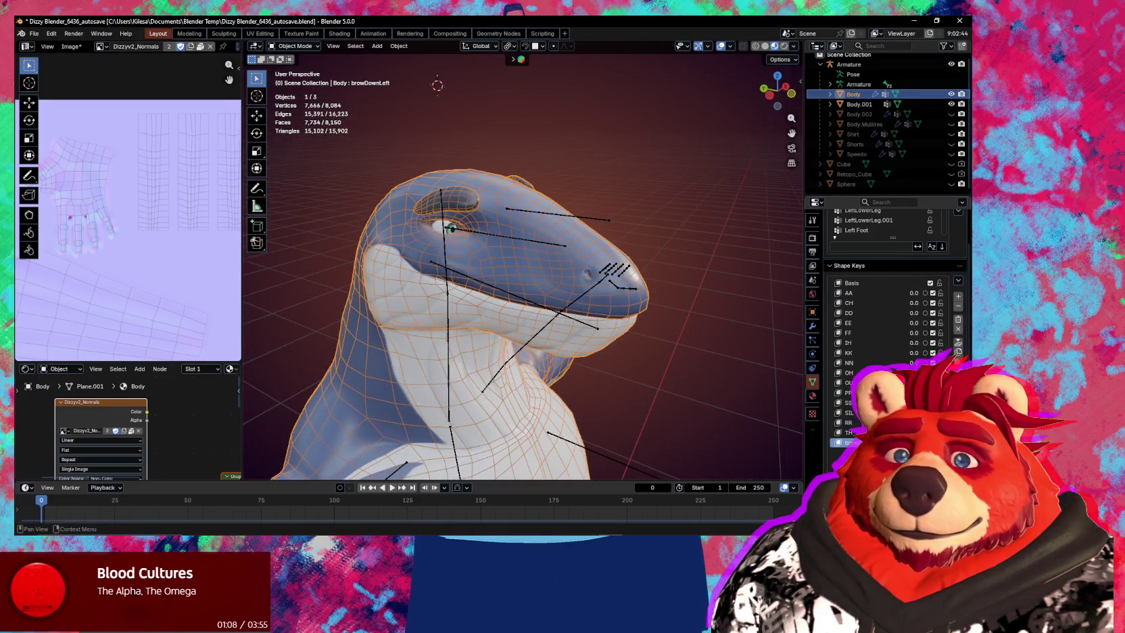
{"action": "middle_click_drag", "start_coordinate": [649, 378], "coordinate": [703, 391]}
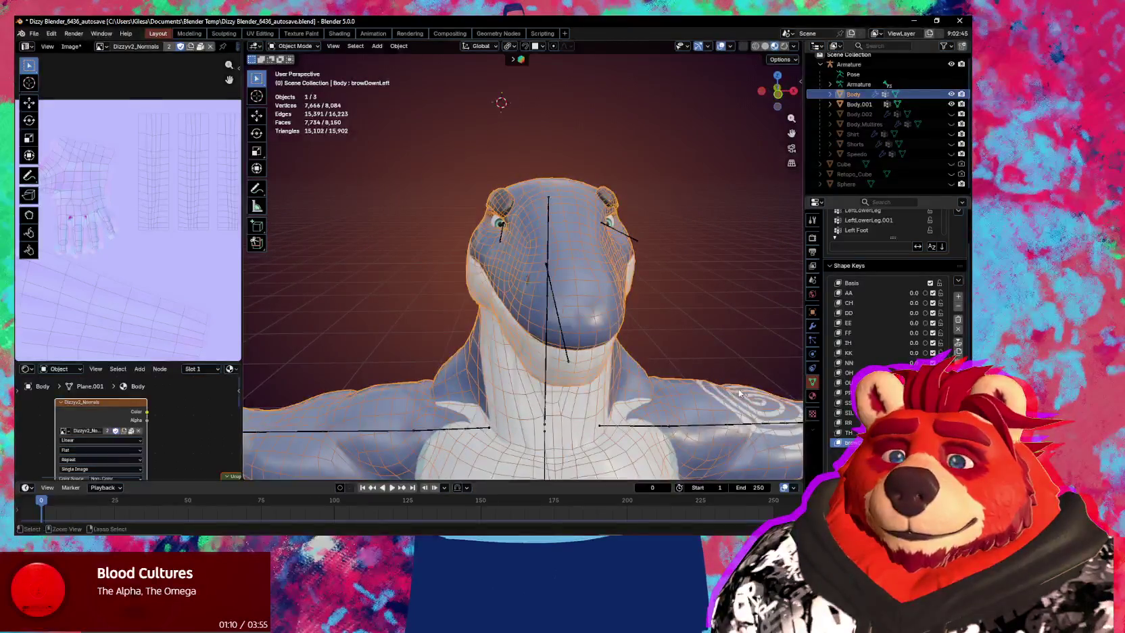
{"action": "key", "text": "q"}
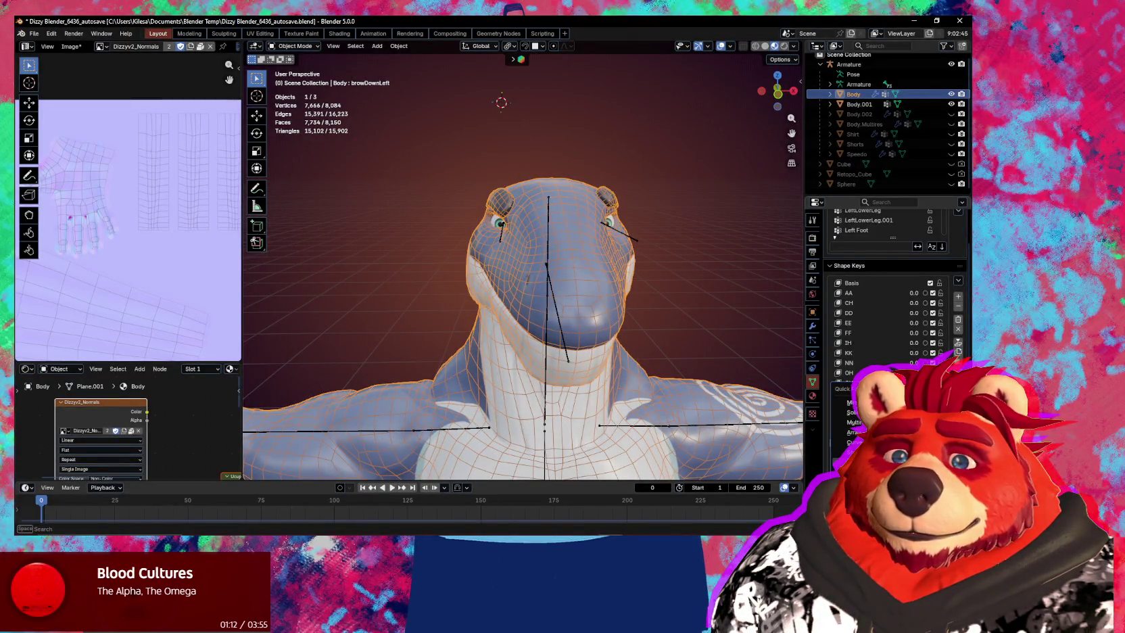
{"action": "left_click", "coordinate": [849, 462]}
Mirror the new shape key across the face and test it by dragging its value.
{"action": "key", "text": "q"}
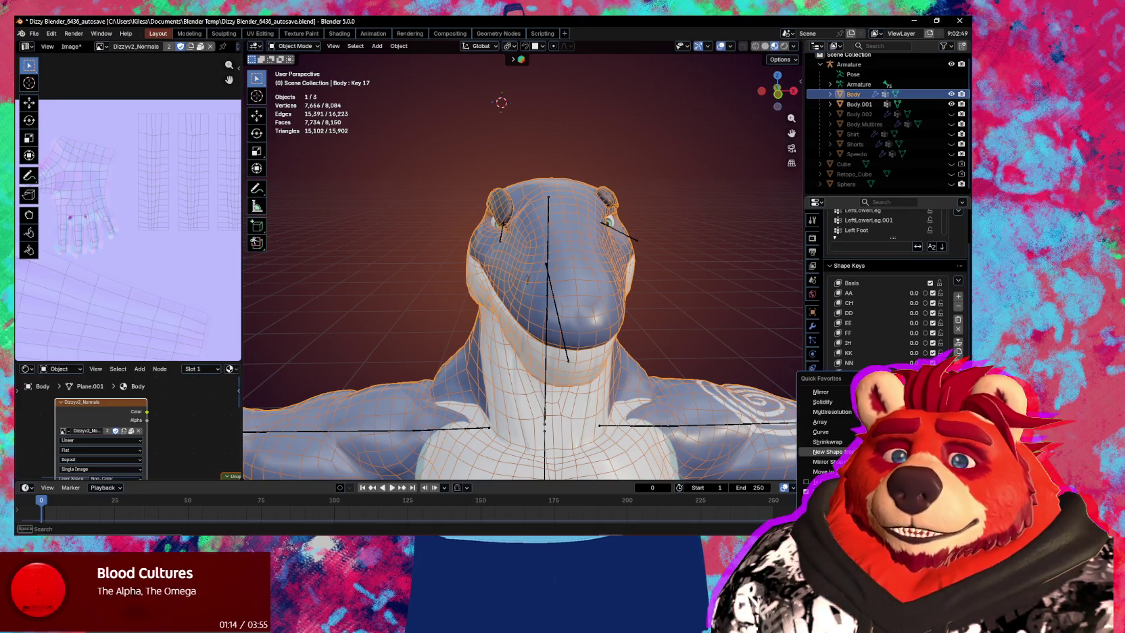
{"action": "left_click", "coordinate": [828, 462]}
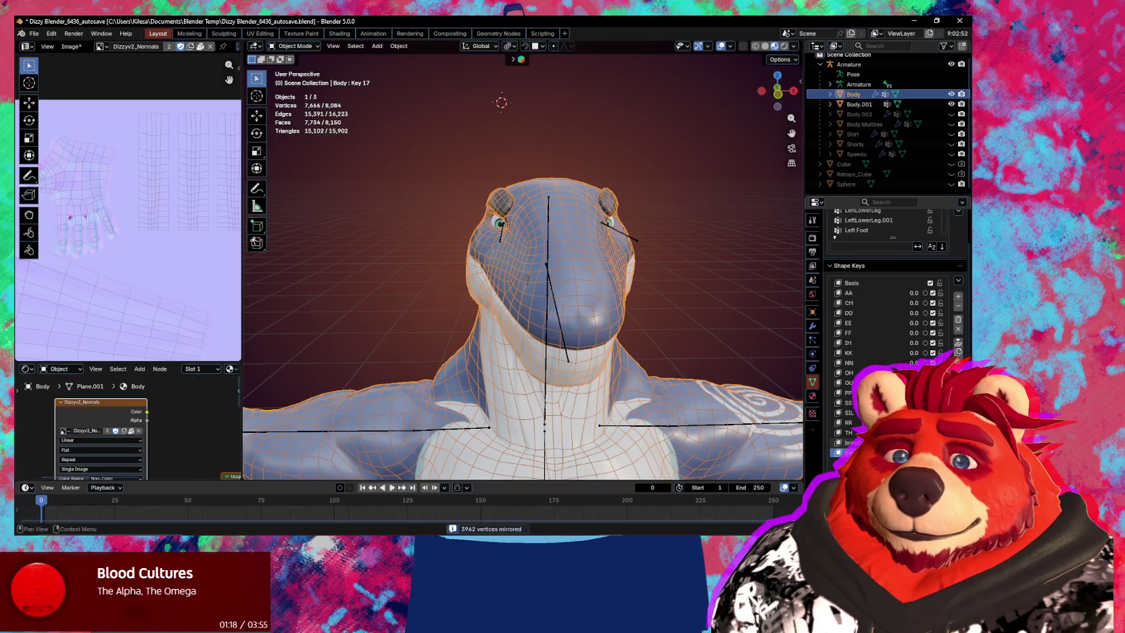
{"action": "left_click_drag", "start_coordinate": [912, 452], "coordinate": [919, 453]}
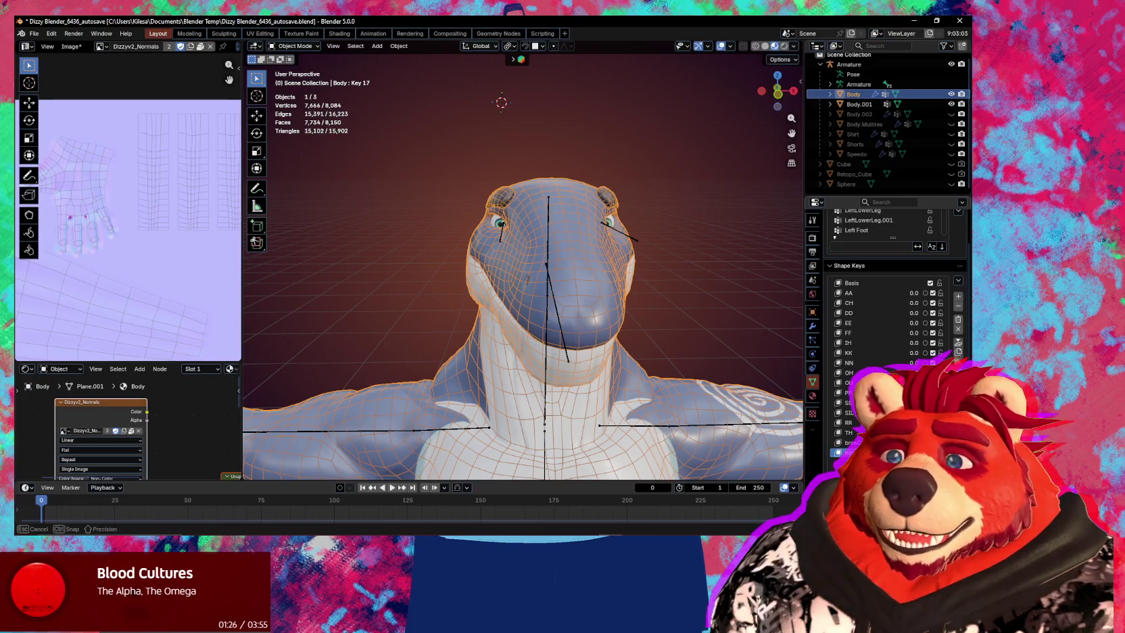
{"action": "left_click_drag", "start_coordinate": [913, 453], "coordinate": [920, 452]}
{"action": "middle_click_drag", "start_coordinate": [512, 309], "coordinate": [608, 318]}
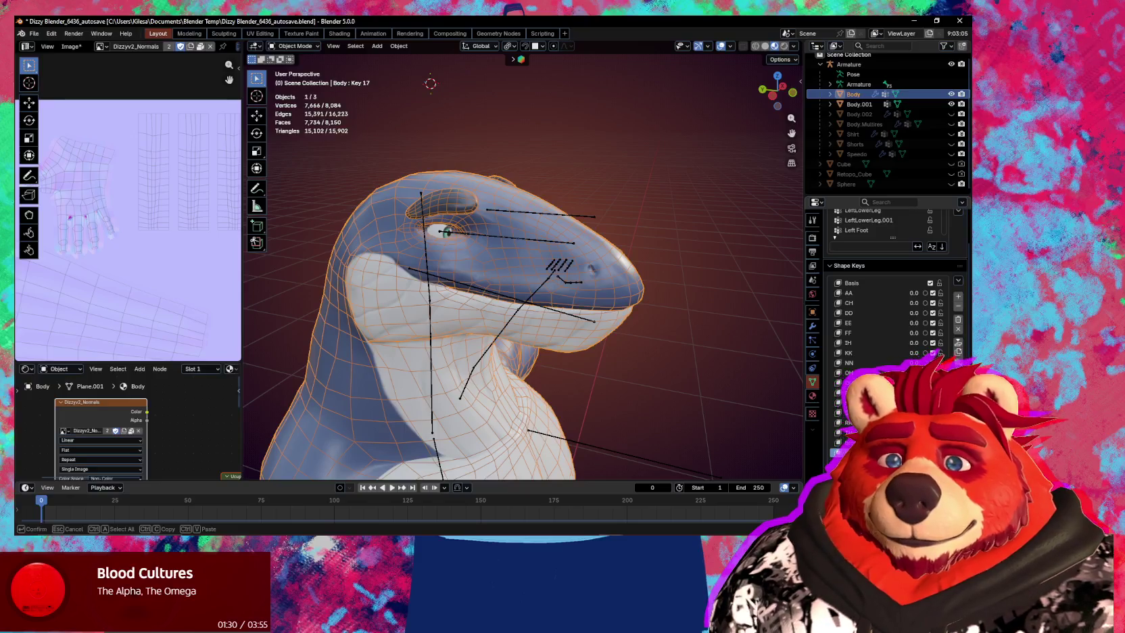
Rename the mirrored shape key to browDownRight.
{"action": "key", "text": "Return"}
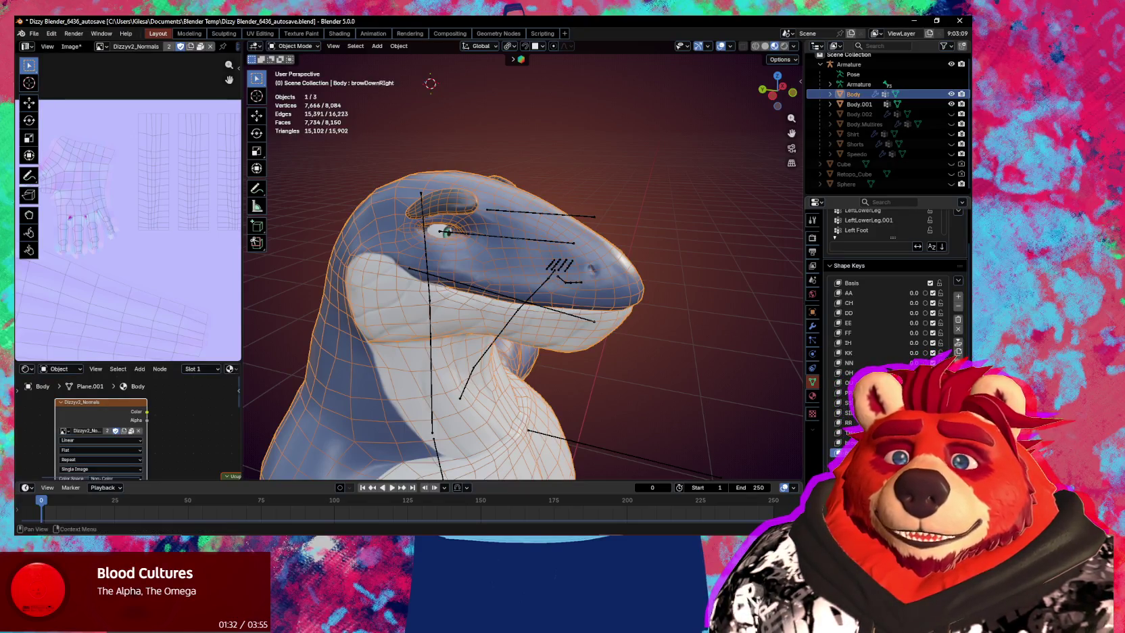
{"action": "double_click", "coordinate": [855, 451]}
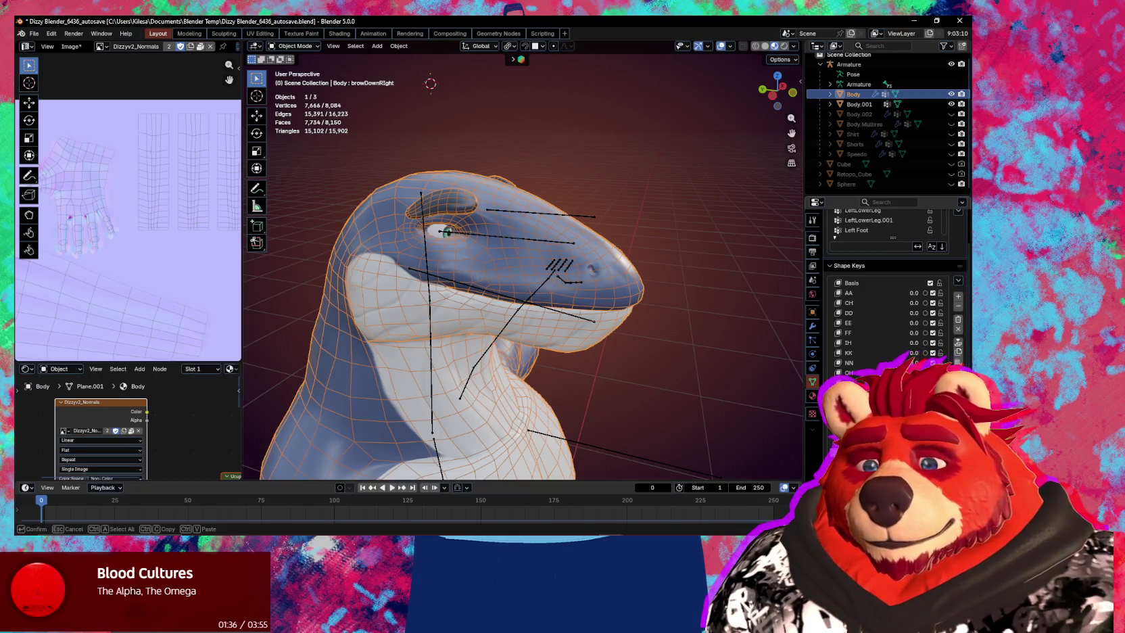
{"action": "key", "text": "Return"}
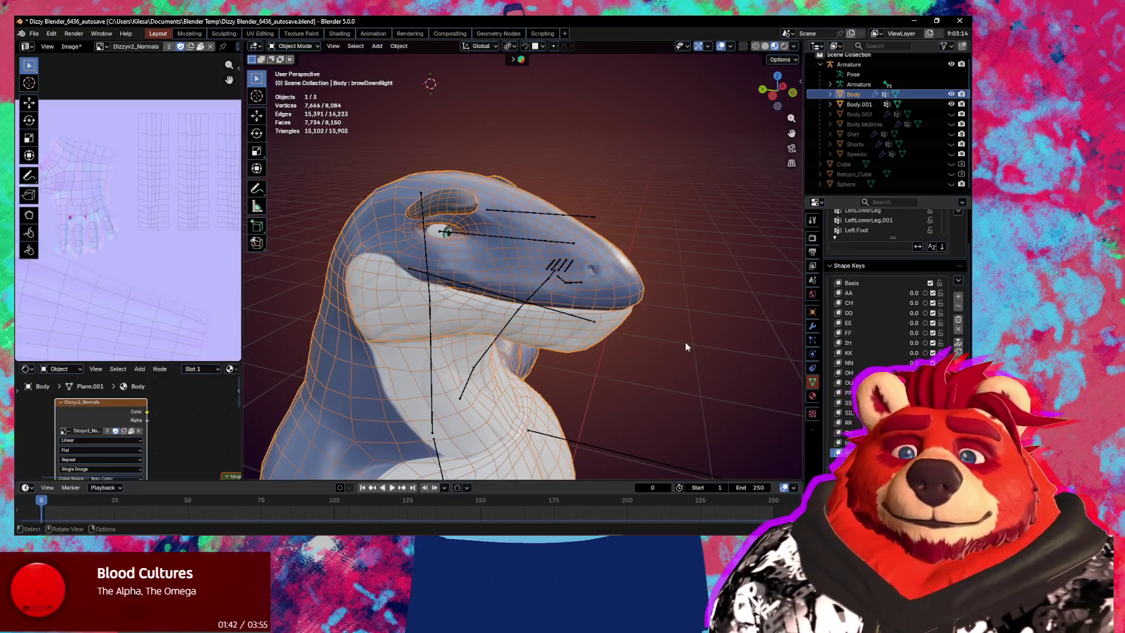
Hide and restore viewport overlays while orbiting to inspect the plain mesh of the head.
{"action": "mouse_move", "coordinate": [737, 345]}
{"action": "middle_mouse_down"}
{"action": "mouse_move", "coordinate": [656, 332]}
{"action": "mouse_move", "coordinate": [616, 348]}
{"action": "middle_mouse_up"}
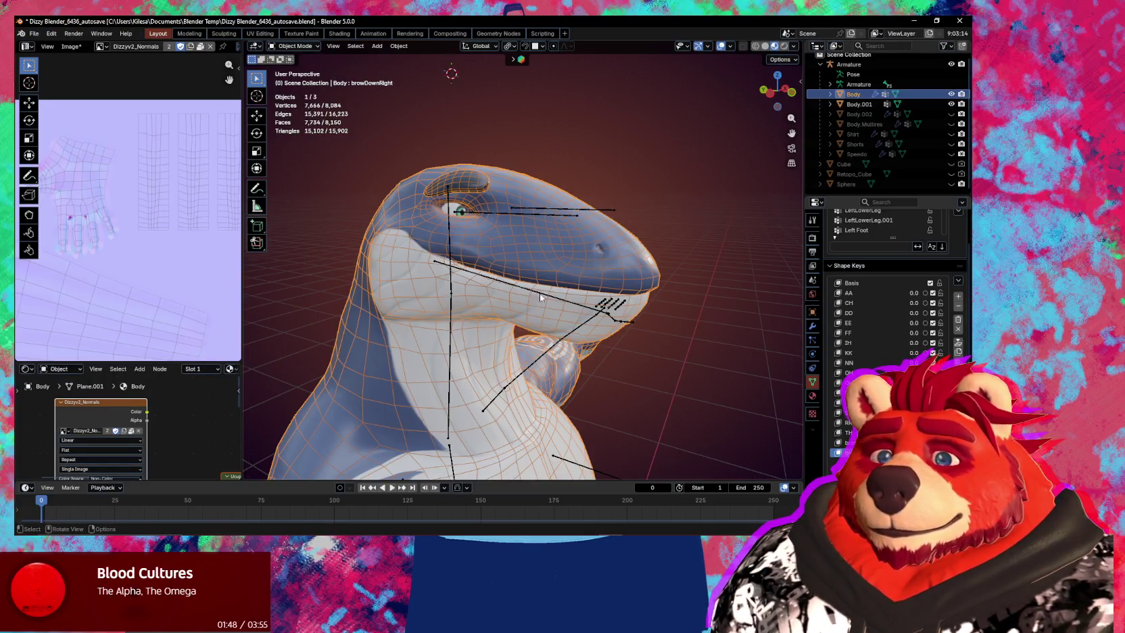
{"action": "key", "text": "shift+alt+z"}
{"action": "middle_click_drag", "start_coordinate": [538, 295], "coordinate": [568, 299]}
{"action": "key", "text": "shift+alt+z"}
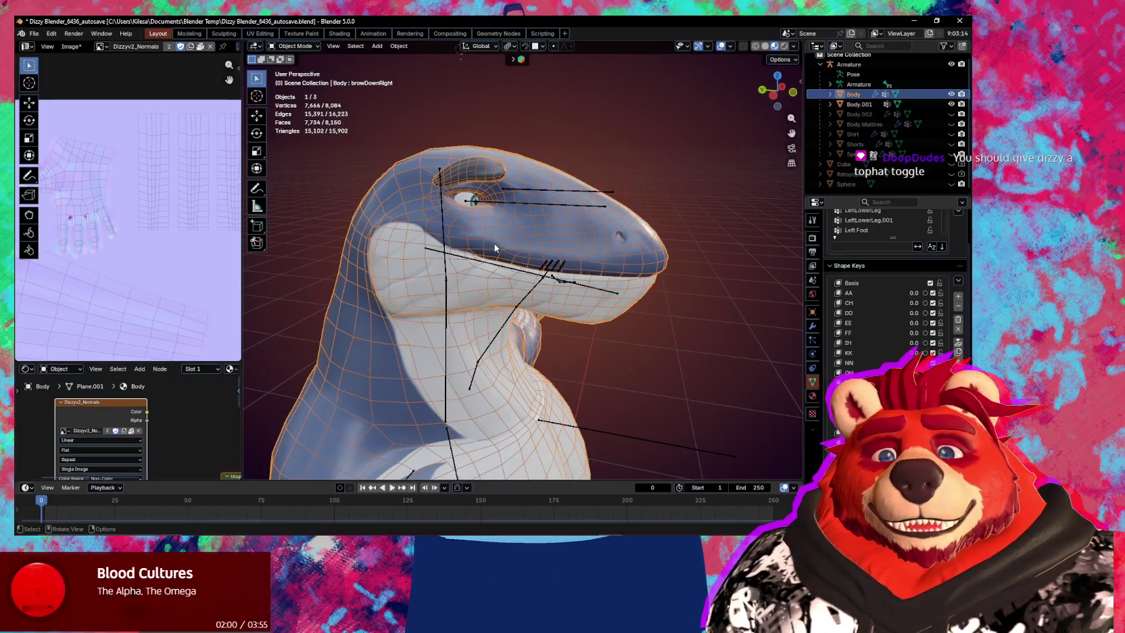
{"action": "middle_click_drag", "start_coordinate": [512, 267], "coordinate": [545, 277]}
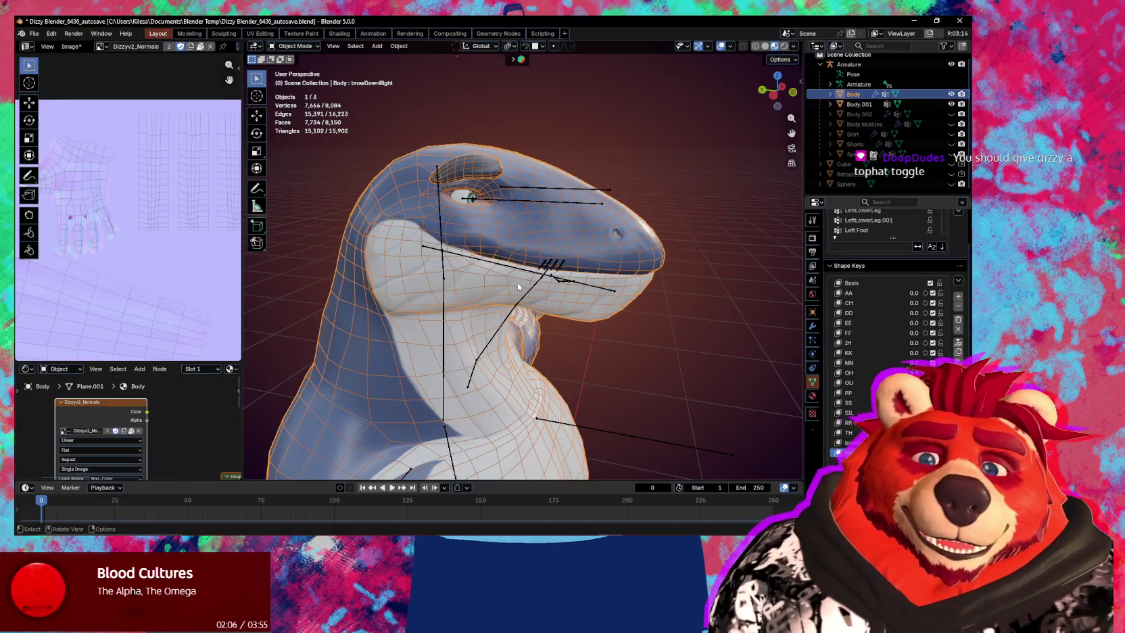
{"action": "middle_click_drag", "start_coordinate": [518, 286], "coordinate": [516, 280]}
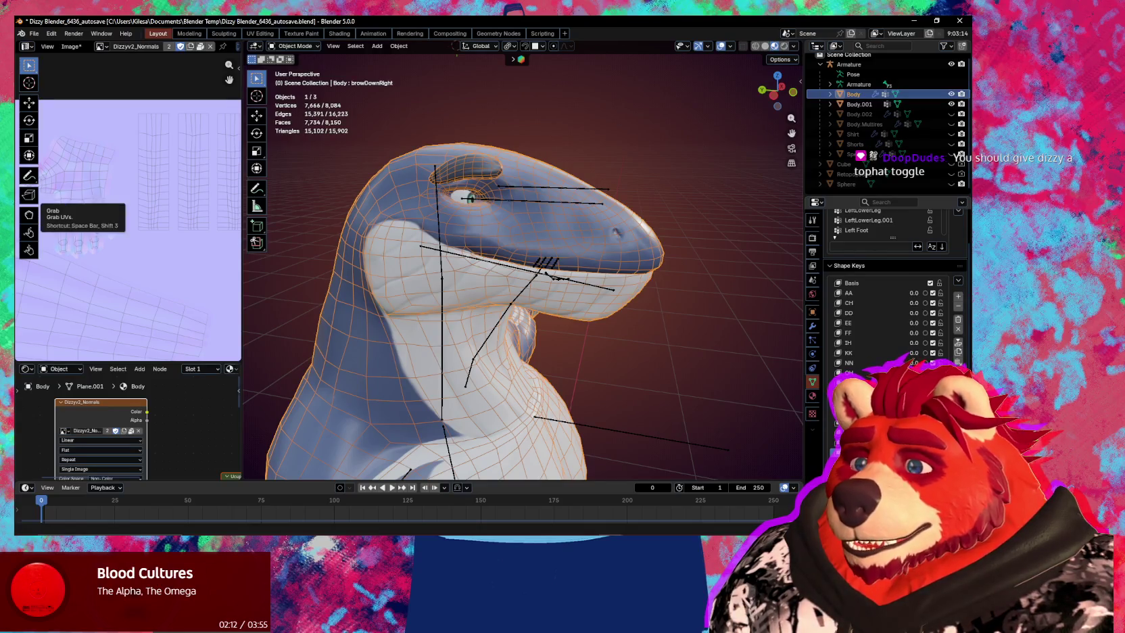
{"action": "middle_click_drag", "start_coordinate": [528, 284], "coordinate": [638, 369]}
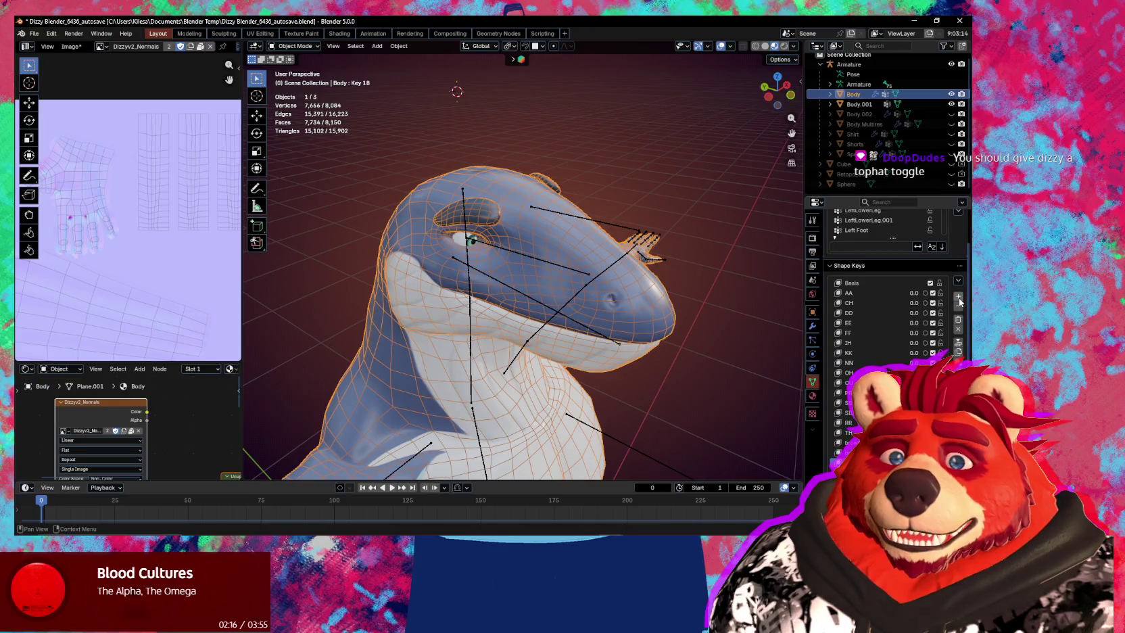
Switch the body to Sculpt Mode and enable X-axis symmetry.
{"action": "mouse_move", "coordinate": [527, 270]}
{"action": "middle_mouse_down"}
{"action": "mouse_move", "coordinate": [553, 285]}
{"action": "mouse_move", "coordinate": [522, 257]}
{"action": "middle_mouse_up"}
{"action": "key", "text": "ctrl+Tab"}
{"action": "left_click", "coordinate": [497, 281]}
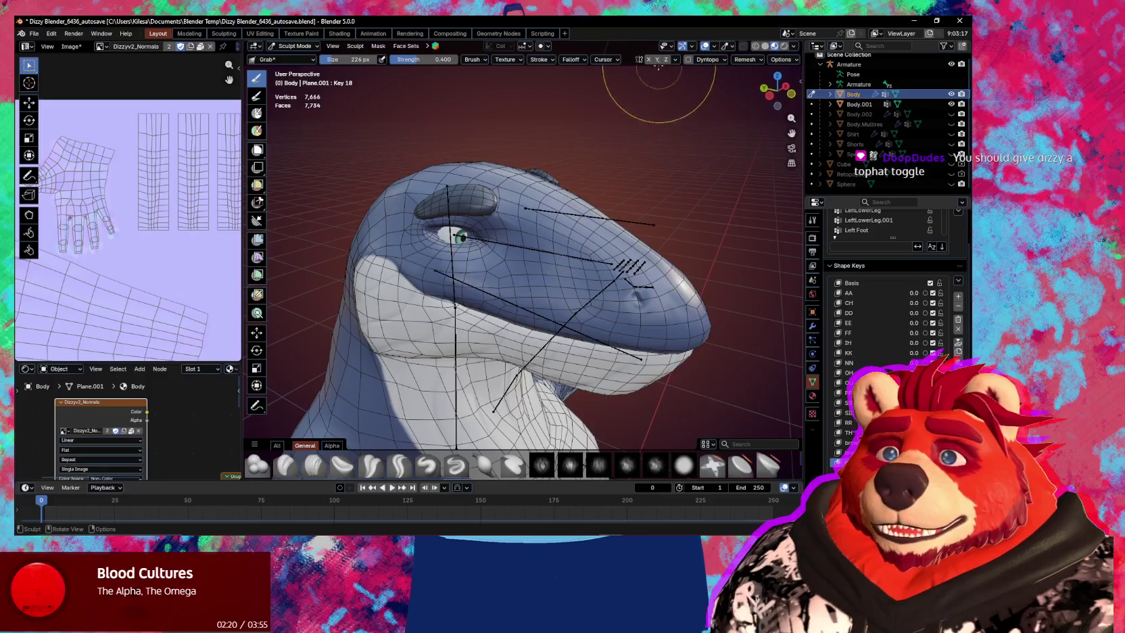
{"action": "left_click", "coordinate": [651, 61]}
{"action": "middle_click_drag", "start_coordinate": [595, 223], "coordinate": [572, 264]}
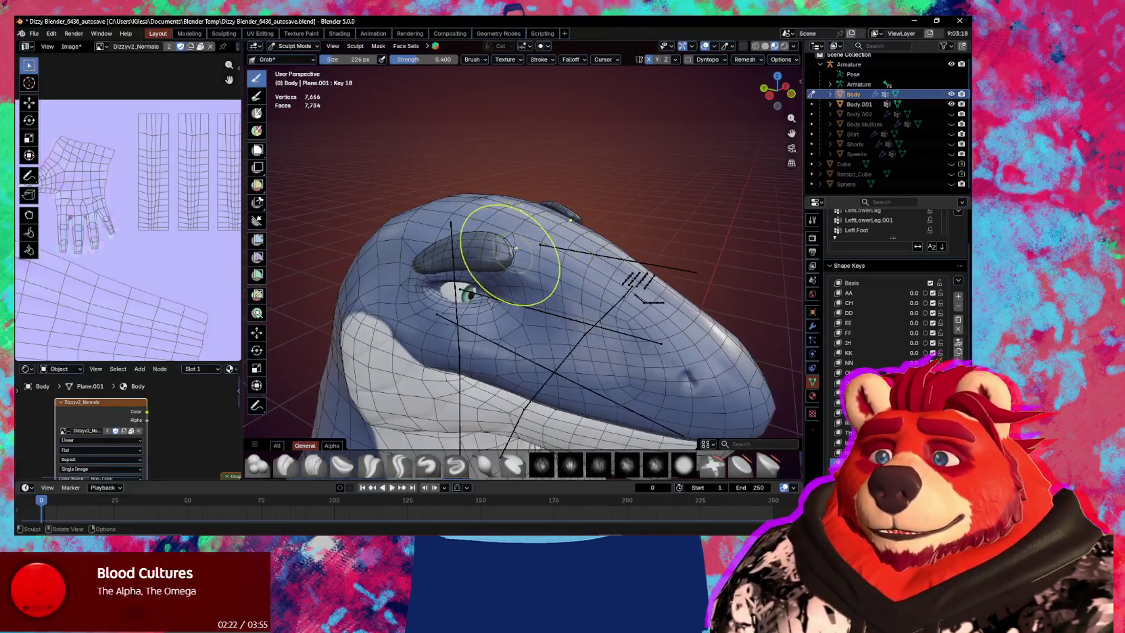
Make a first Grab stroke on the brow ridge and check the active brush settings in the side panel.
{"action": "left_click_drag", "start_coordinate": [510, 238], "coordinate": [568, 225]}
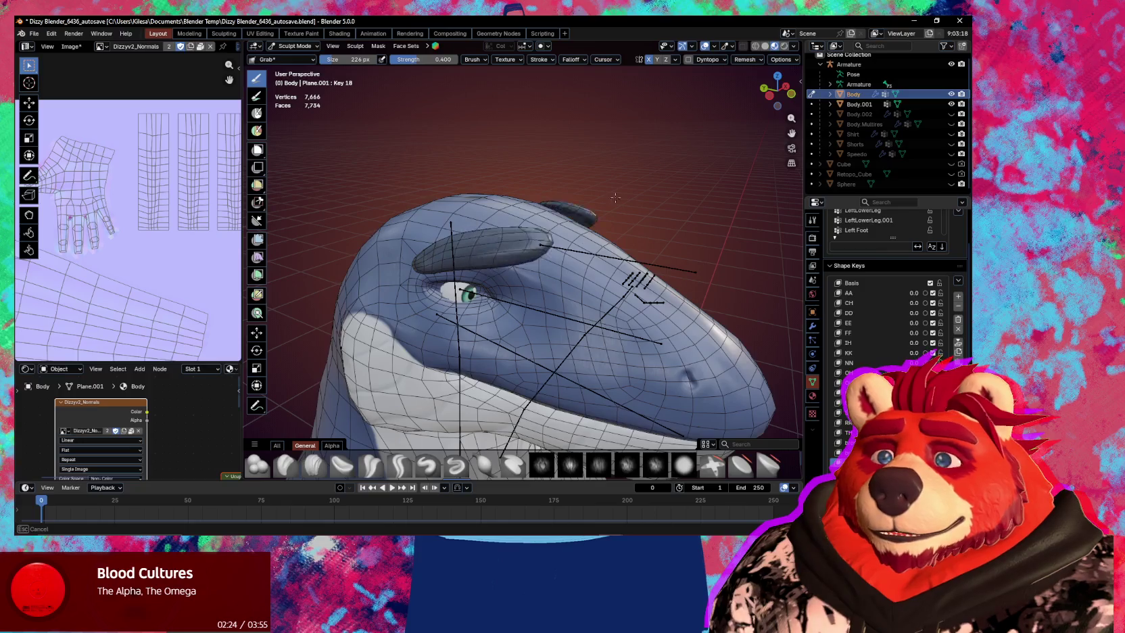
{"action": "key", "text": "n"}
{"action": "middle_click_drag", "start_coordinate": [568, 225], "coordinate": [609, 244]}
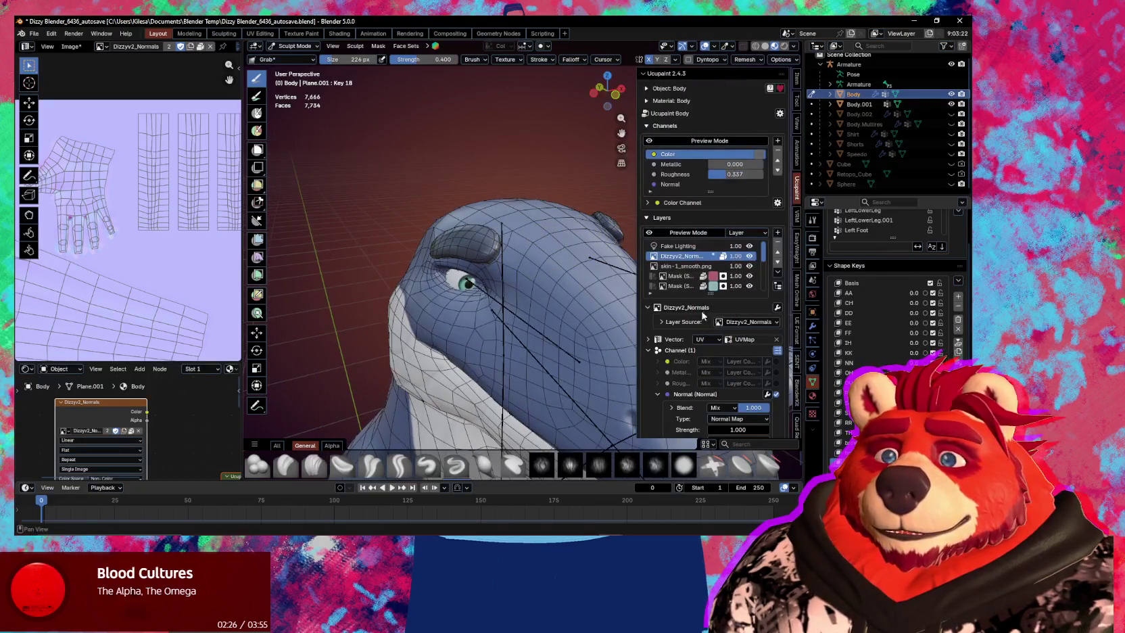
{"action": "left_click", "coordinate": [796, 101]}
{"action": "key", "text": "n"}
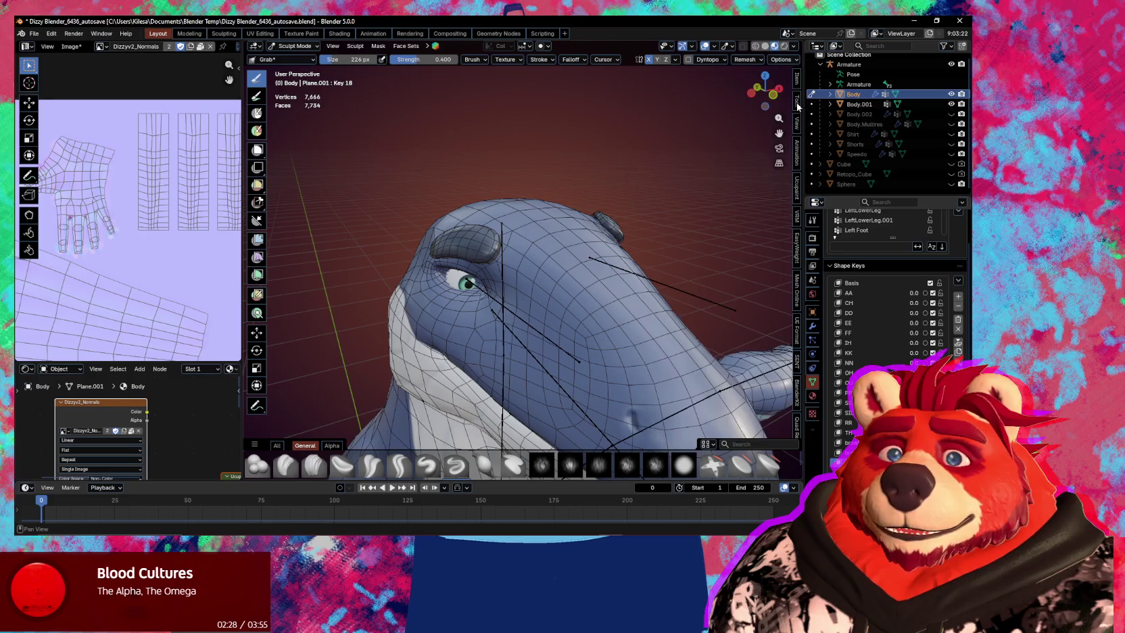
{"action": "left_click", "coordinate": [798, 125]}
{"action": "left_click", "coordinate": [797, 100]}
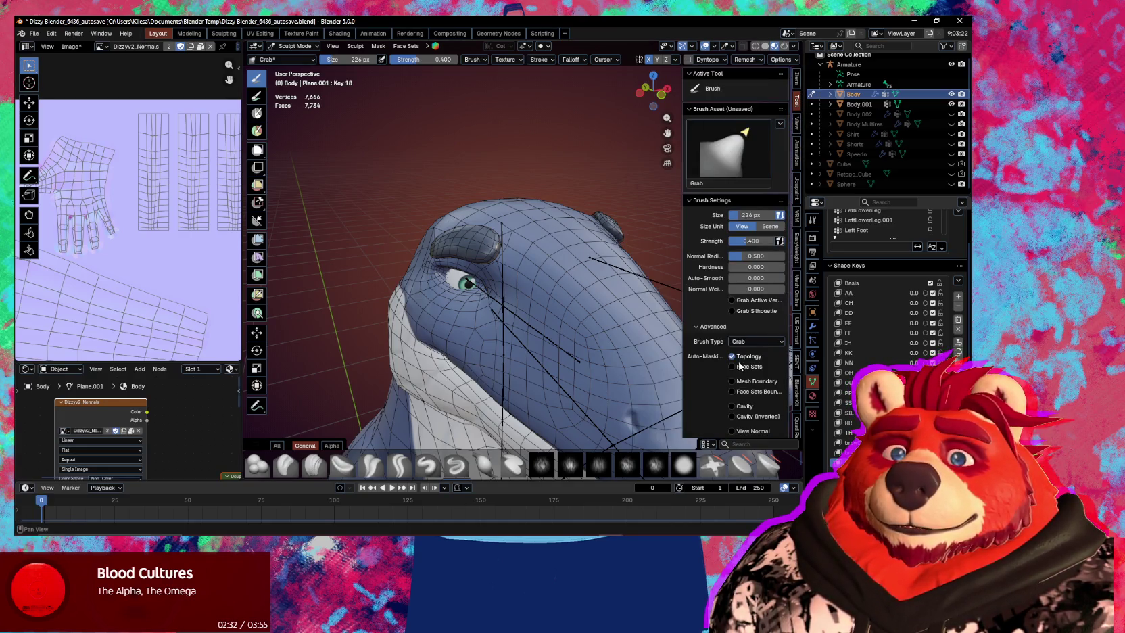
{"action": "key", "text": "n"}
Pull the brow ridge up and back with the Grab brush from side views.
{"action": "middle_click_drag", "start_coordinate": [612, 294], "coordinate": [520, 250]}
{"action": "left_click_drag", "start_coordinate": [515, 245], "coordinate": [507, 229]}
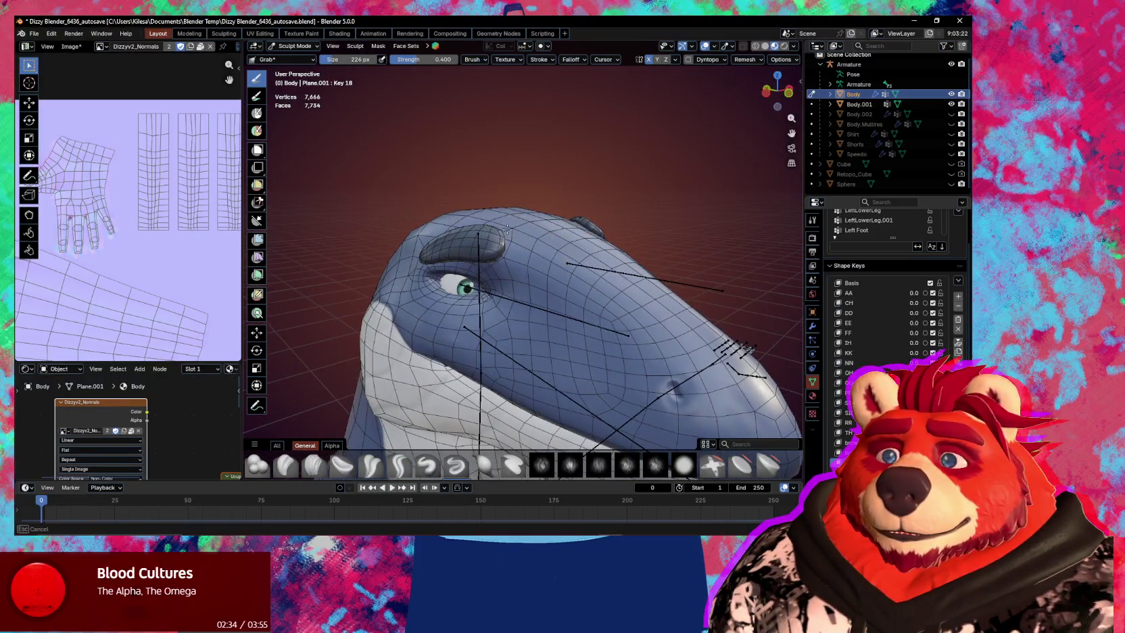
{"action": "middle_click_drag", "start_coordinate": [507, 222], "coordinate": [502, 251]}
{"action": "left_click_drag", "start_coordinate": [503, 250], "coordinate": [501, 256]}
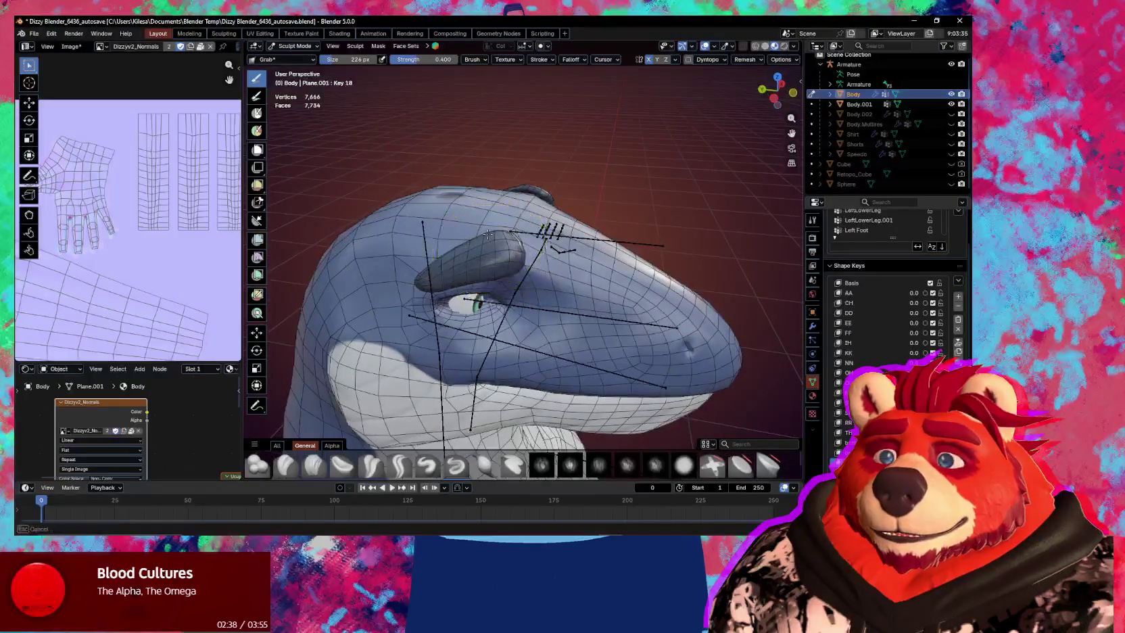
{"action": "middle_click_drag", "start_coordinate": [501, 256], "coordinate": [474, 244]}
{"action": "left_click_drag", "start_coordinate": [465, 238], "coordinate": [445, 229]}
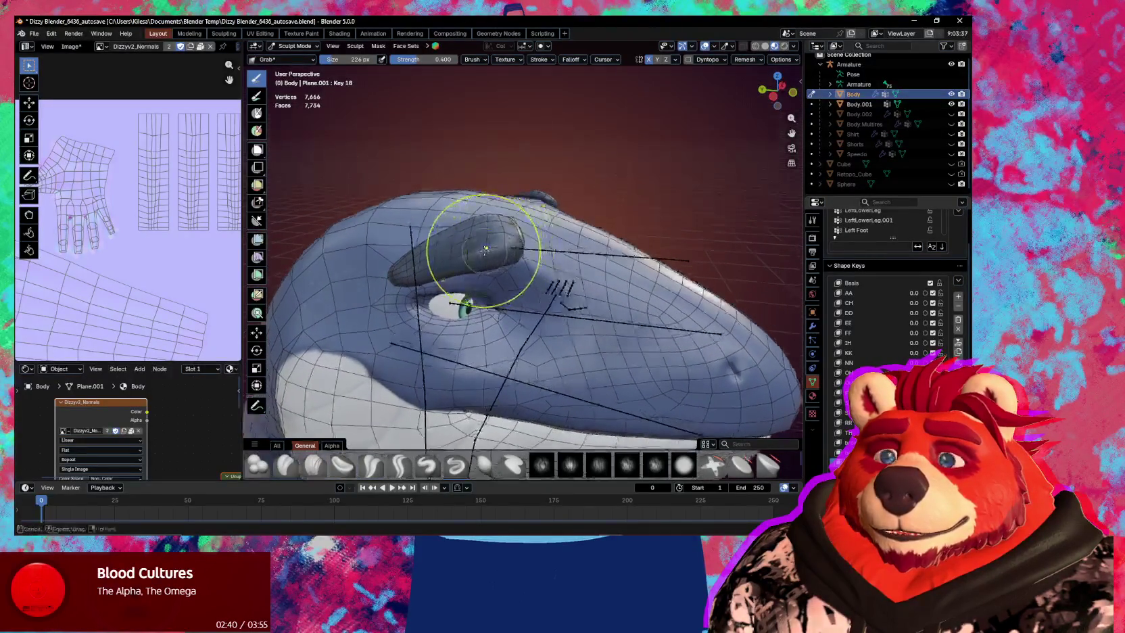
{"action": "mouse_move", "coordinate": [489, 264]}
{"action": "middle_mouse_down"}
{"action": "mouse_move", "coordinate": [434, 235]}
{"action": "mouse_move", "coordinate": [477, 221]}
{"action": "mouse_move", "coordinate": [526, 269]}
{"action": "mouse_move", "coordinate": [744, 261]}
{"action": "middle_mouse_up"}
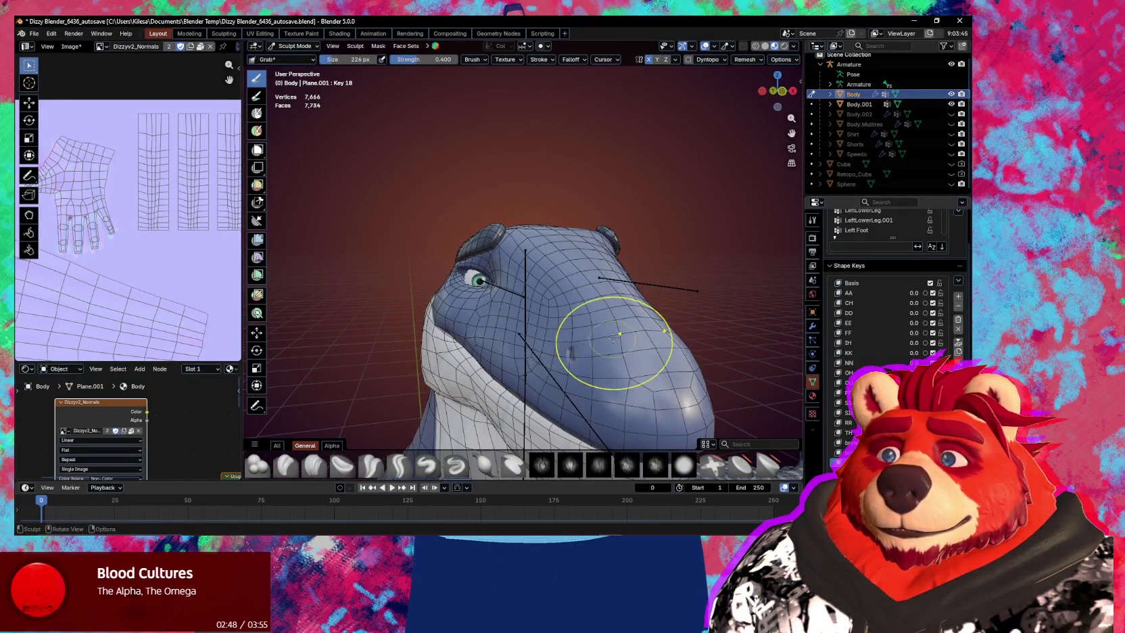
Refine the brow above the eye from the front, then hide overlays to judge the shape.
{"action": "middle_click_drag", "start_coordinate": [602, 352], "coordinate": [473, 231]}
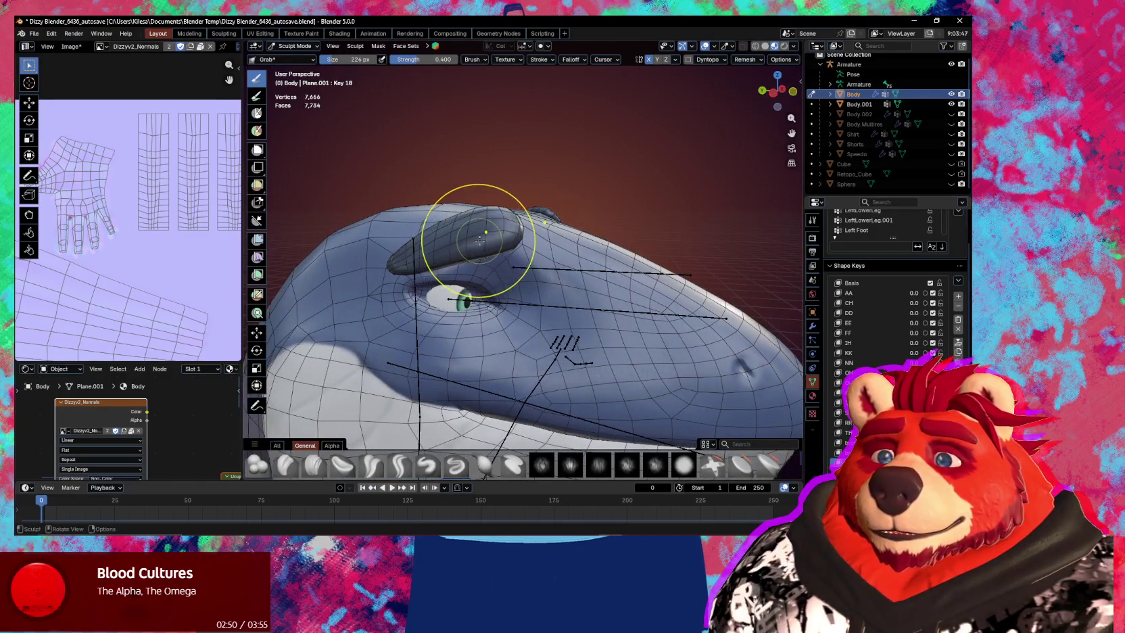
{"action": "mouse_move", "coordinate": [467, 251]}
{"action": "left_mouse_down"}
{"action": "mouse_move", "coordinate": [466, 261]}
{"action": "mouse_move", "coordinate": [497, 255]}
{"action": "left_mouse_up"}
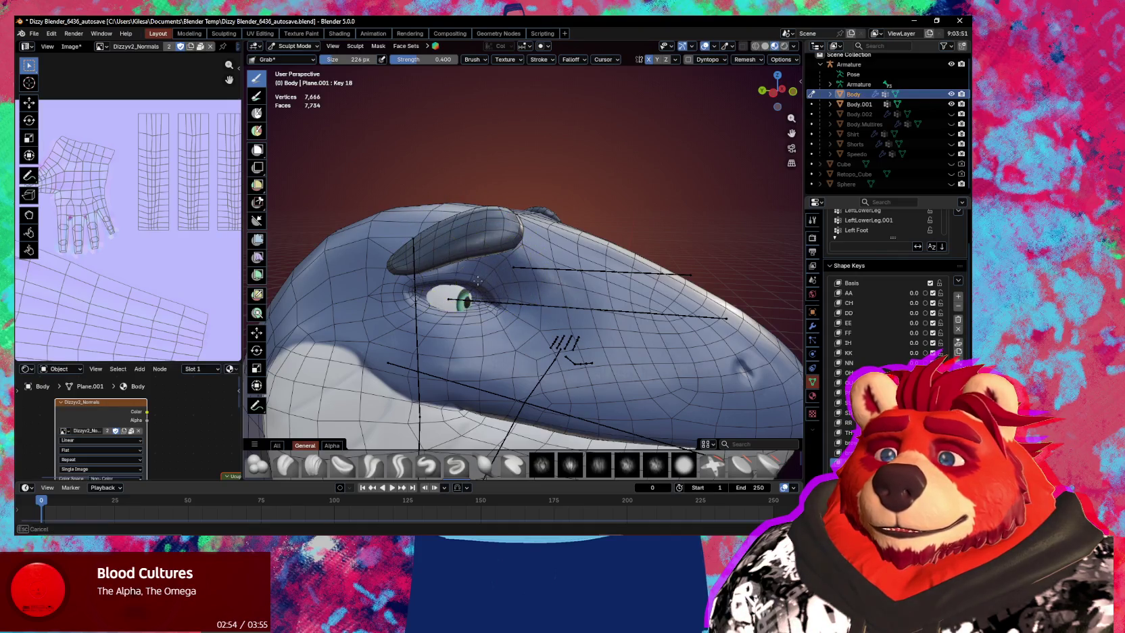
{"action": "middle_click_drag", "start_coordinate": [496, 255], "coordinate": [489, 212]}
{"action": "mouse_move", "coordinate": [489, 213]}
{"action": "left_mouse_down"}
{"action": "mouse_move", "coordinate": [497, 215]}
{"action": "mouse_move", "coordinate": [481, 213]}
{"action": "left_mouse_up"}
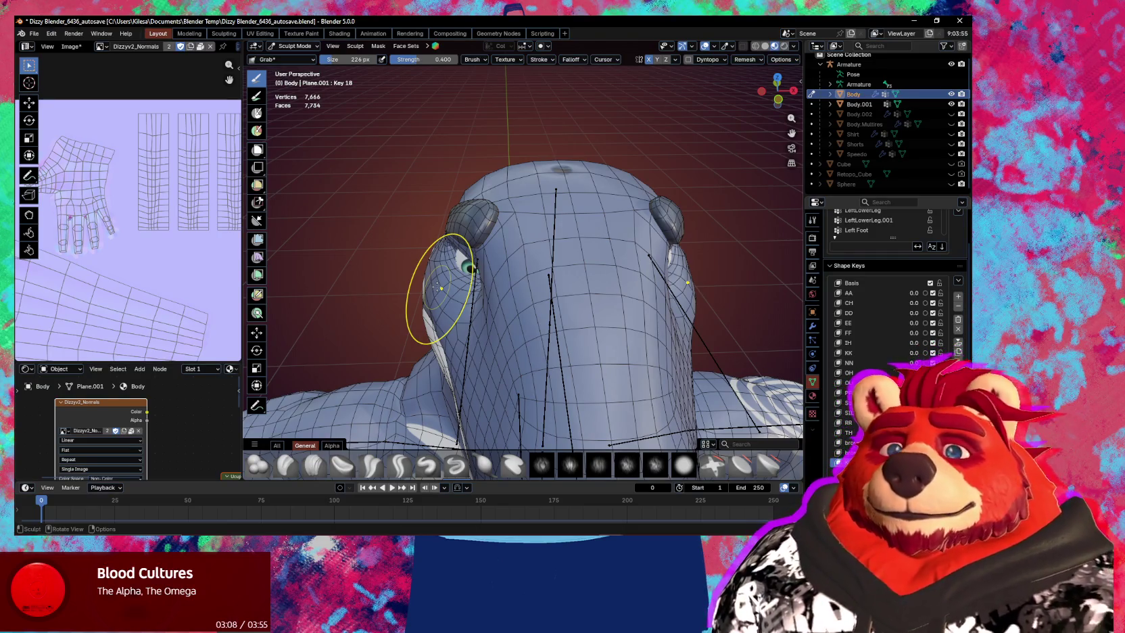
{"action": "mouse_move", "coordinate": [438, 287]}
{"action": "middle_mouse_down"}
{"action": "mouse_move", "coordinate": [477, 302]}
{"action": "mouse_move", "coordinate": [451, 314]}
{"action": "mouse_move", "coordinate": [602, 314]}
{"action": "mouse_move", "coordinate": [557, 261]}
{"action": "mouse_move", "coordinate": [594, 271]}
{"action": "mouse_move", "coordinate": [602, 249]}
{"action": "middle_mouse_up"}
{"action": "key", "text": "shift+alt+z"}
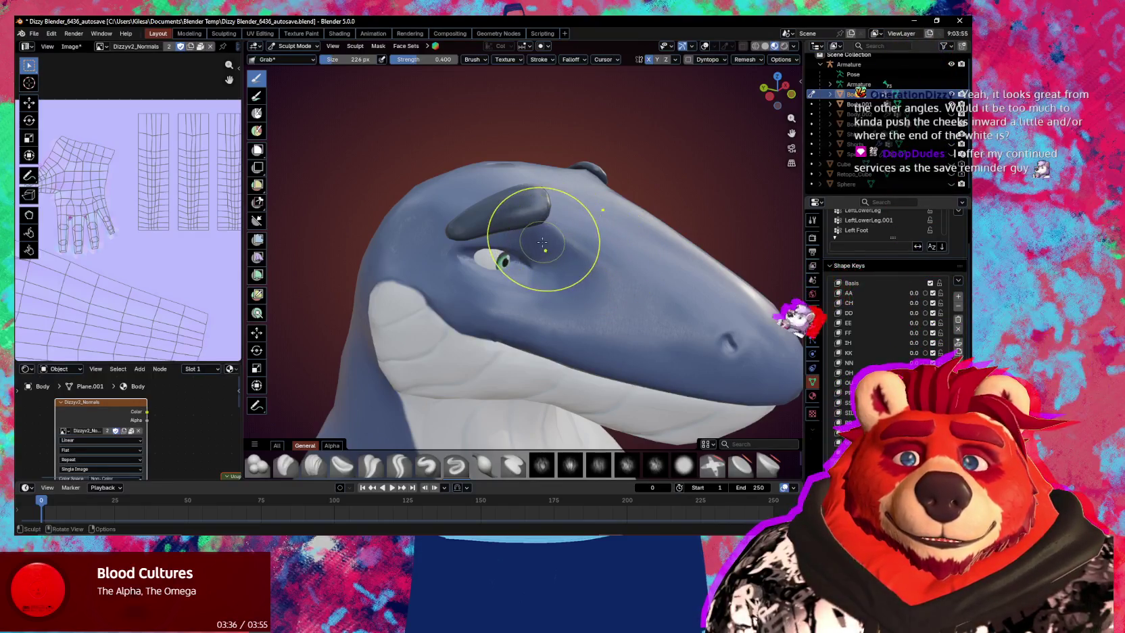
{"action": "mouse_move", "coordinate": [527, 268]}
{"action": "middle_mouse_down"}
{"action": "mouse_move", "coordinate": [527, 321]}
{"action": "mouse_move", "coordinate": [563, 289]}
{"action": "middle_mouse_up"}
{"action": "scroll", "coordinate": [563, 289], "scroll_direction": "down", "scroll_amount": 2}
Make the Basis shape key active in Object Mode and return to Sculpt Mode.
{"action": "key", "text": "ctrl+Tab"}
{"action": "left_click", "coordinate": [508, 324]}
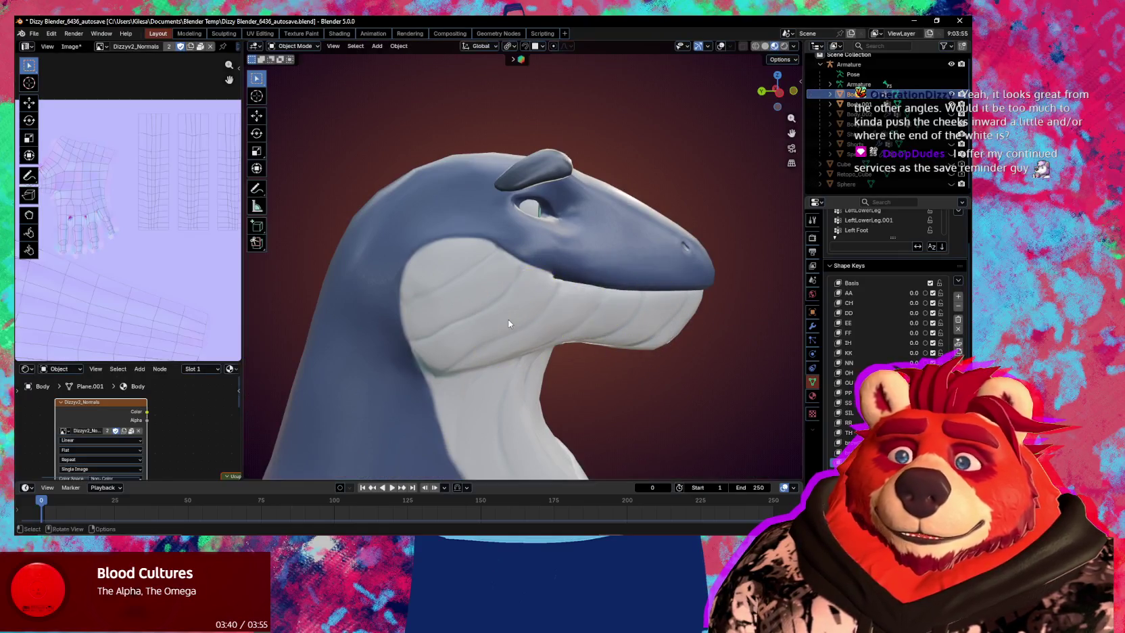
{"action": "left_click", "coordinate": [865, 283]}
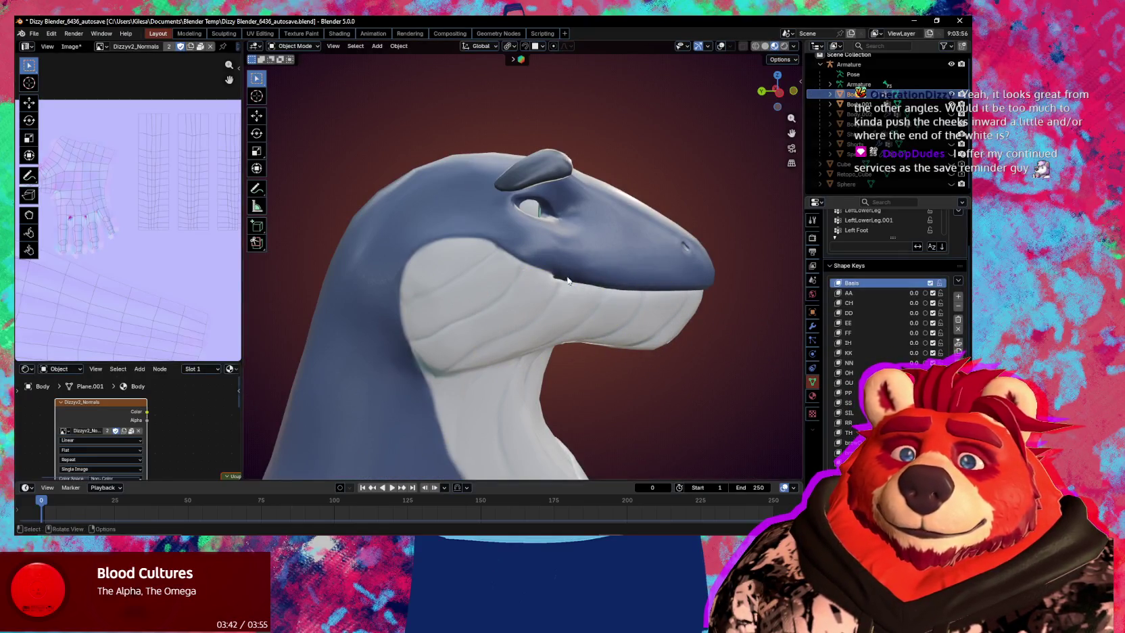
{"action": "middle_click_drag", "start_coordinate": [575, 304], "coordinate": [506, 284]}
{"action": "key", "text": "ctrl+Tab"}
{"action": "left_click", "coordinate": [519, 346]}
{"action": "mouse_move", "coordinate": [476, 319]}
{"action": "middle_mouse_down"}
{"action": "mouse_move", "coordinate": [434, 313]}
{"action": "mouse_move", "coordinate": [433, 252]}
{"action": "middle_mouse_up"}
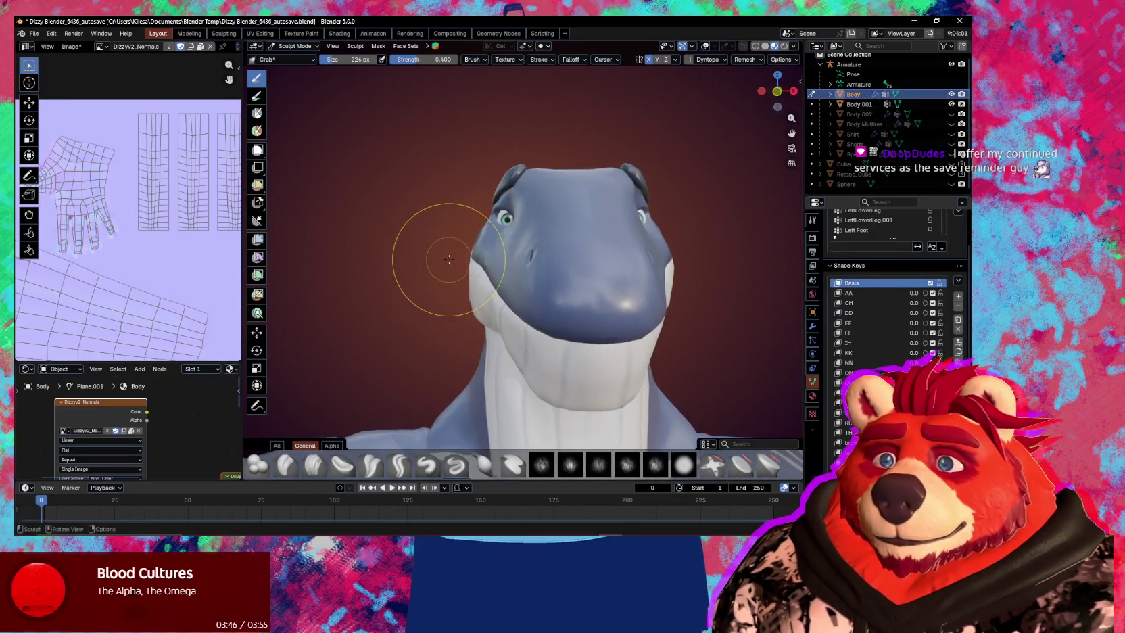
Try a cheek-push stroke, undo it, and step back and forth through the last edits.
{"action": "left_click_drag", "start_coordinate": [466, 253], "coordinate": [482, 254]}
{"action": "key", "text": "ctrl+z"}
{"action": "mouse_move", "coordinate": [482, 254]}
{"action": "middle_mouse_down"}
{"action": "mouse_move", "coordinate": [535, 269]}
{"action": "mouse_move", "coordinate": [535, 286]}
{"action": "middle_mouse_up"}
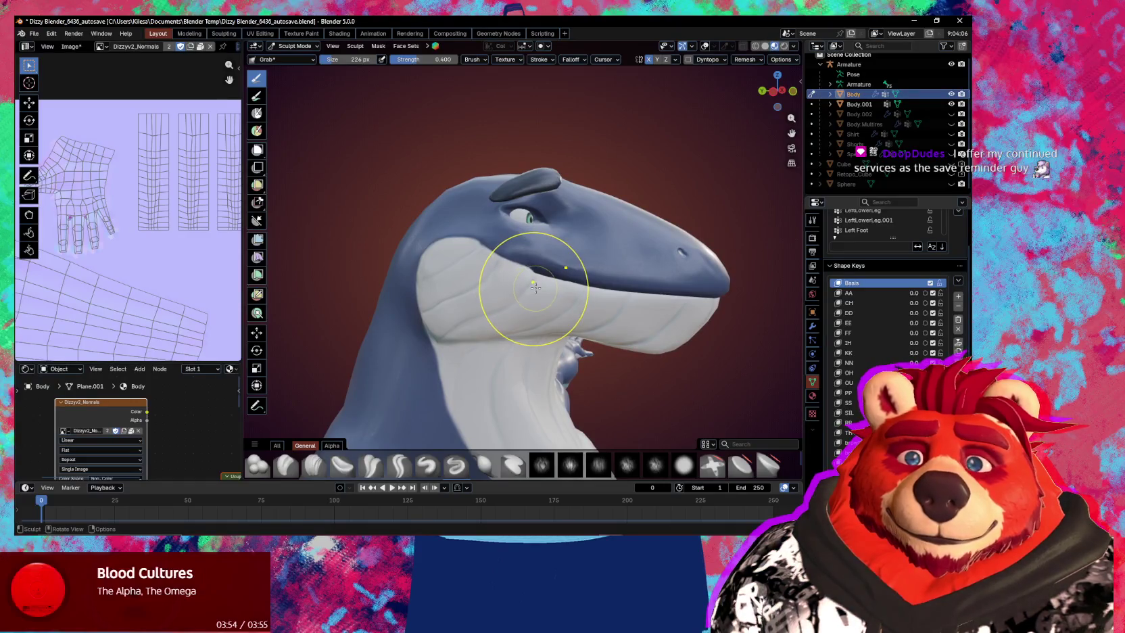
{"action": "middle_click_drag", "start_coordinate": [526, 282], "coordinate": [515, 312]}
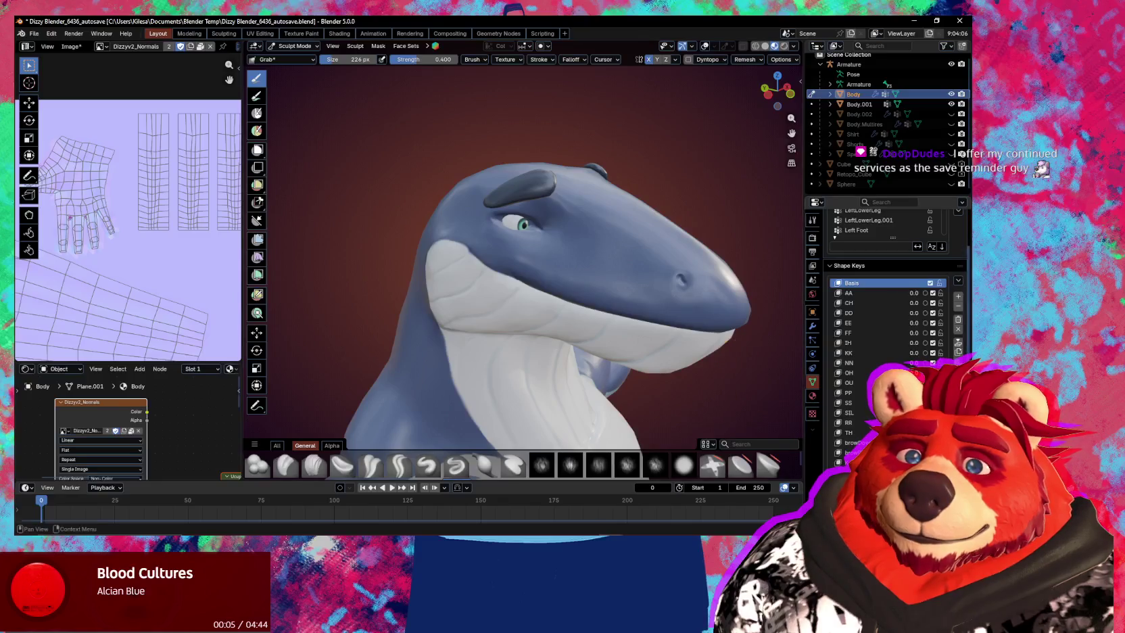
{"action": "key", "text": "ctrl+z"}
{"action": "key", "text": "ctrl+shift+z"}
{"action": "key", "text": "ctrl+z"}
Test the AA and DD mouth shape keys, reset both to 0, and enlarge the Grab brush to 323 px.
{"action": "left_click_drag", "start_coordinate": [921, 294], "coordinate": [919, 294]}
{"action": "middle_click_drag", "start_coordinate": [602, 277], "coordinate": [572, 292]}
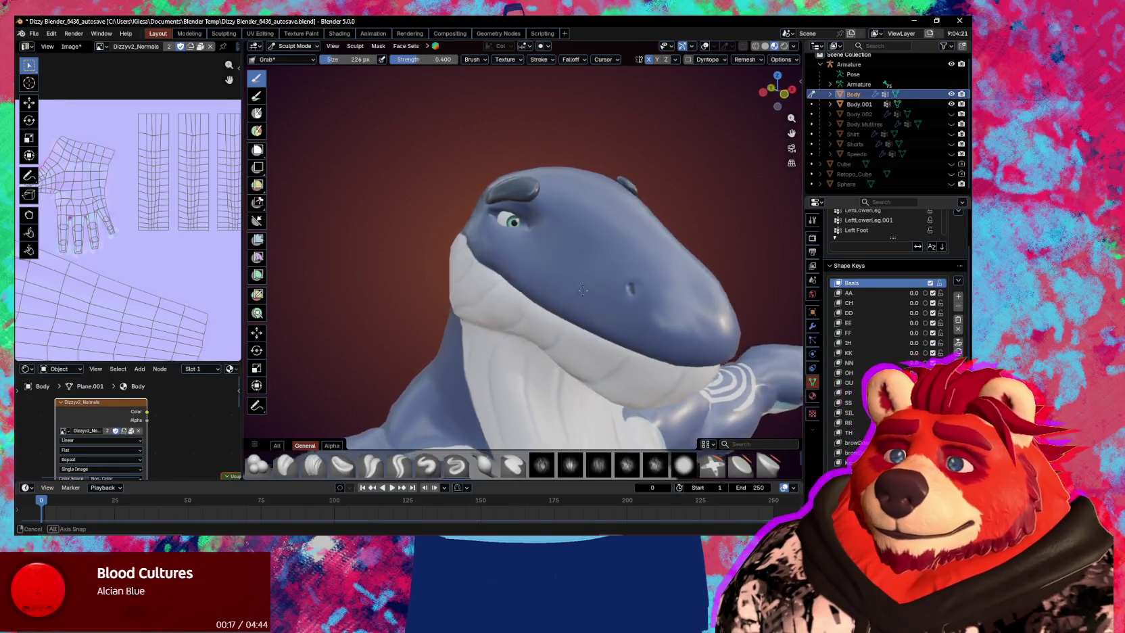
{"action": "middle_click_drag", "start_coordinate": [573, 291], "coordinate": [793, 307]}
{"action": "mouse_move", "coordinate": [918, 315]}
{"action": "left_mouse_down"}
{"action": "mouse_move", "coordinate": [960, 315]}
{"action": "mouse_move", "coordinate": [919, 315]}
{"action": "left_mouse_up"}
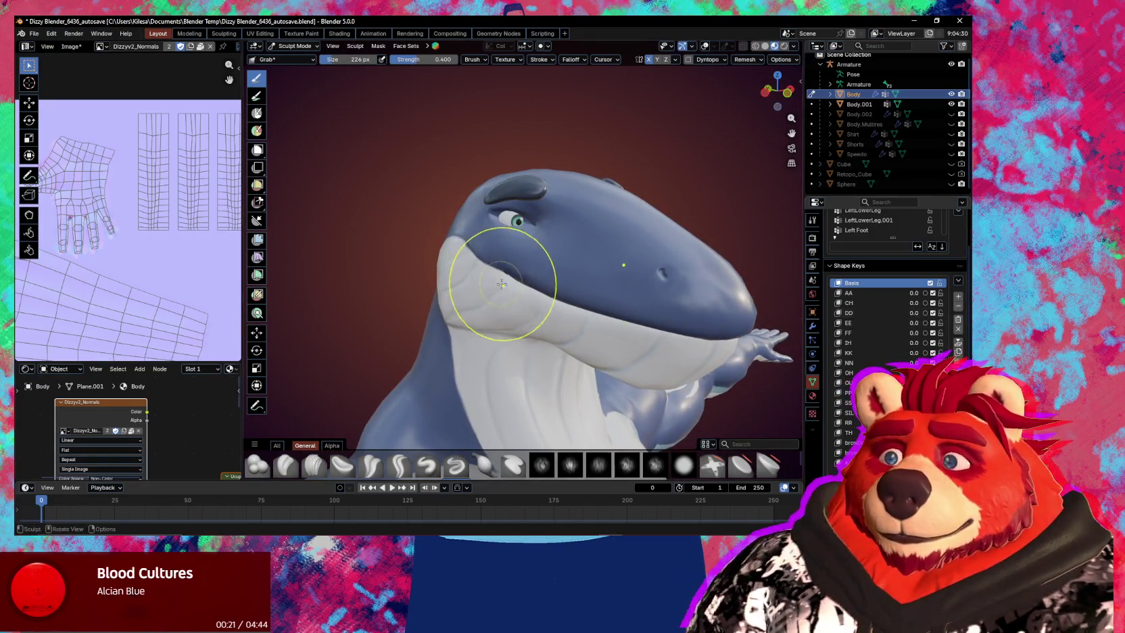
{"action": "middle_click_drag", "start_coordinate": [527, 267], "coordinate": [446, 277]}
{"action": "key", "text": "f"}
{"action": "left_click", "coordinate": [446, 277]}
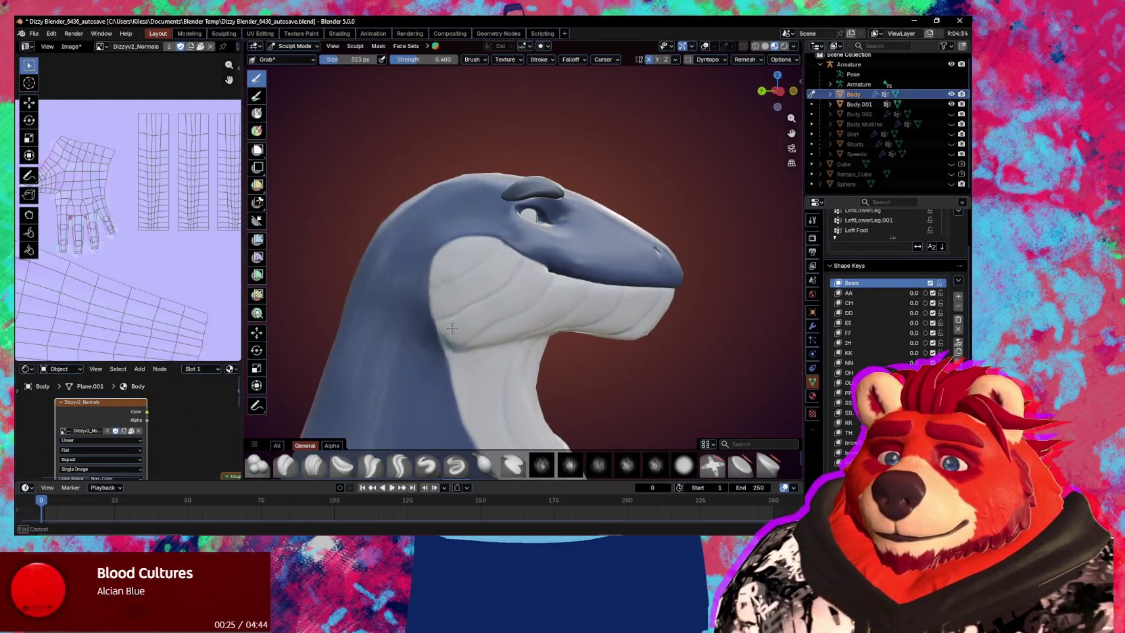
Check the head from front and side, push the white cheek inward with Grab, then shrink the brush.
{"action": "mouse_move", "coordinate": [442, 275]}
{"action": "middle_mouse_down"}
{"action": "mouse_move", "coordinate": [415, 308]}
{"action": "mouse_move", "coordinate": [426, 325]}
{"action": "middle_mouse_up"}
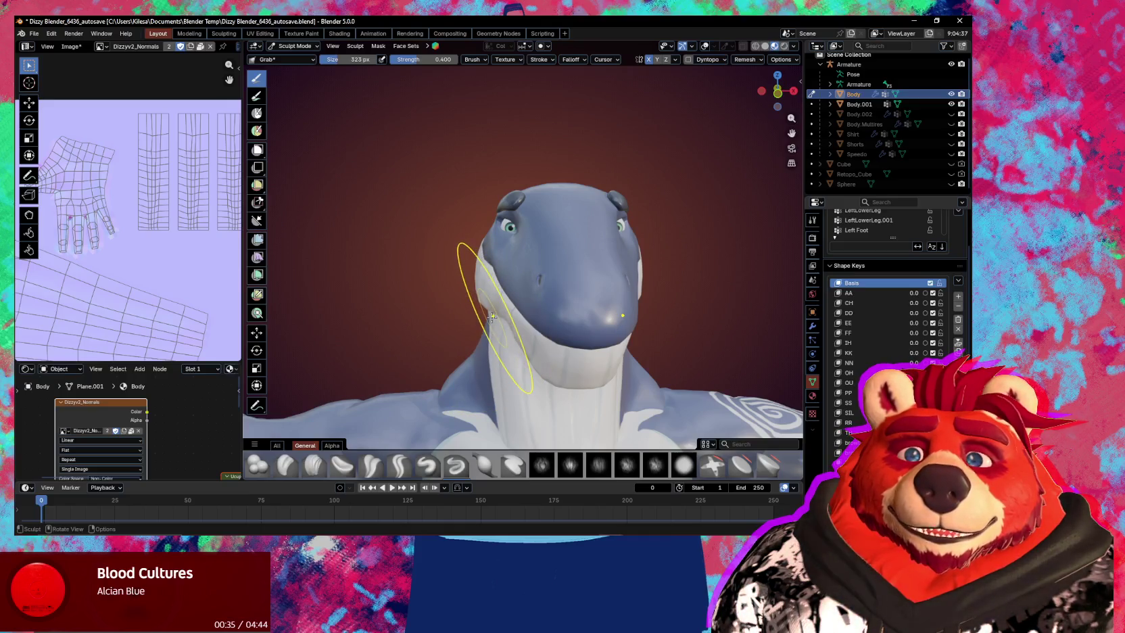
{"action": "mouse_move", "coordinate": [493, 315]}
{"action": "middle_mouse_down"}
{"action": "mouse_move", "coordinate": [547, 311]}
{"action": "mouse_move", "coordinate": [435, 255]}
{"action": "middle_mouse_up"}
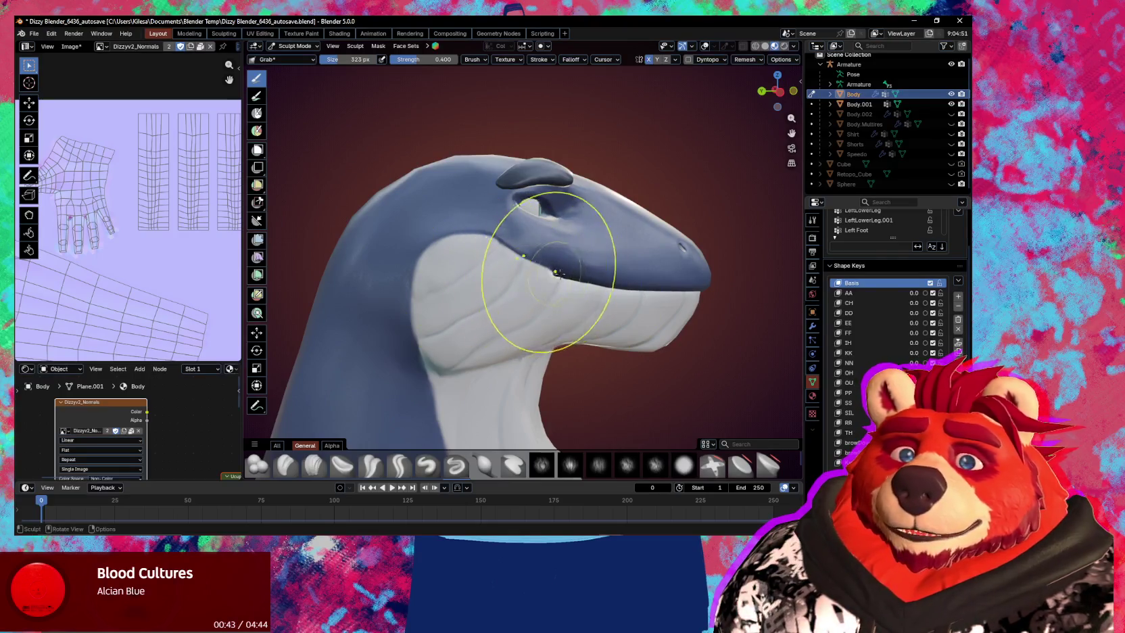
{"action": "middle_click_drag", "start_coordinate": [532, 272], "coordinate": [534, 287]}
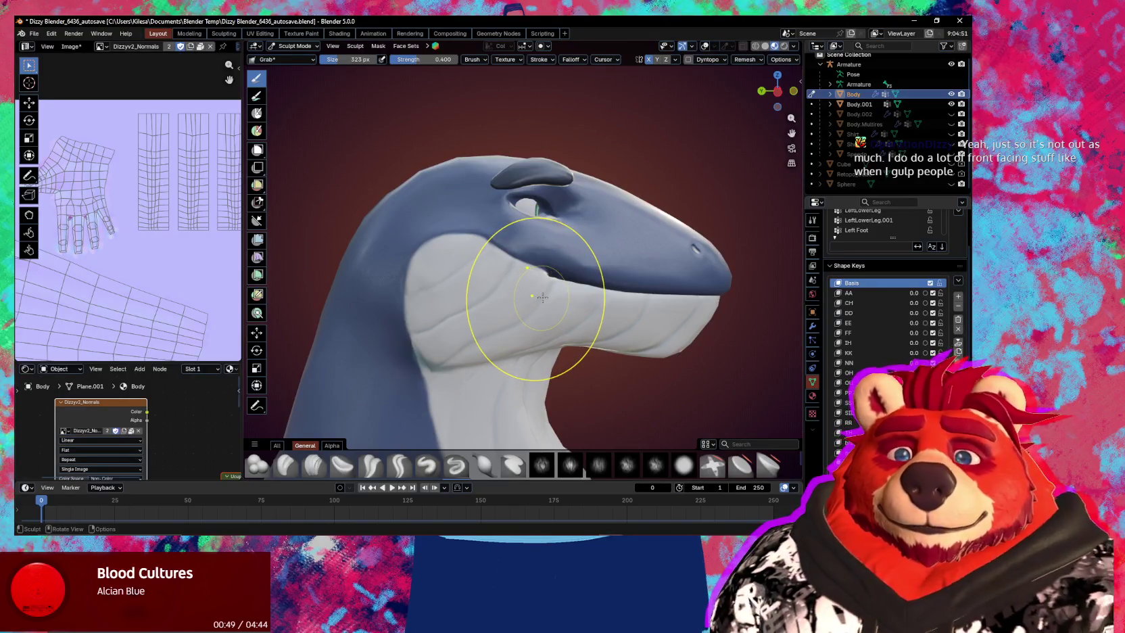
{"action": "middle_click_drag", "start_coordinate": [547, 298], "coordinate": [446, 308]}
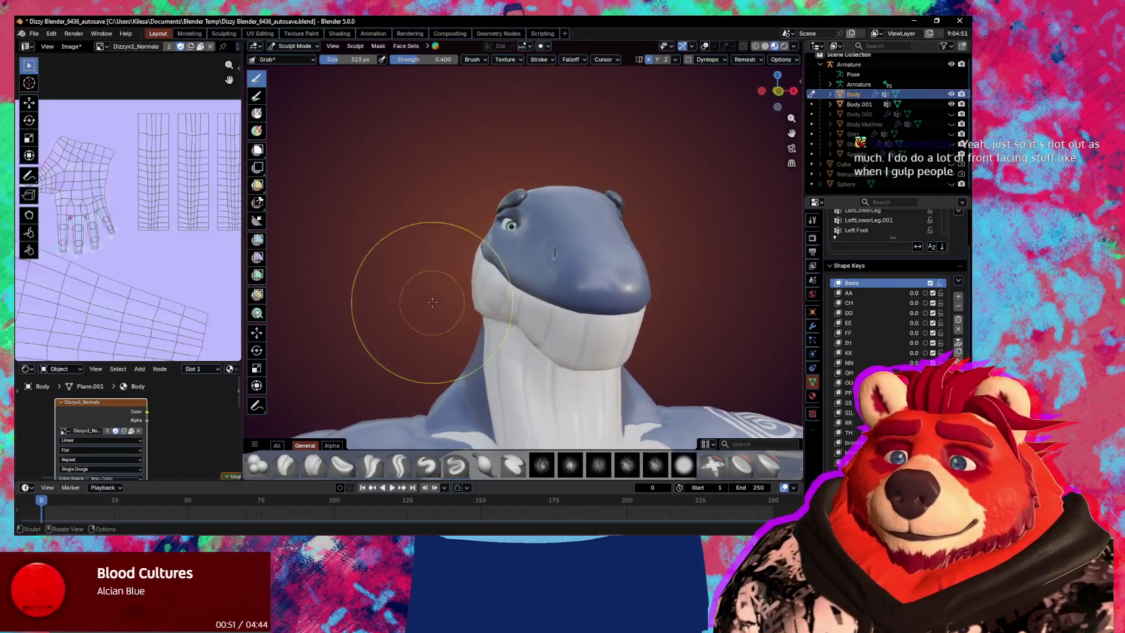
{"action": "middle_click_drag", "start_coordinate": [446, 308], "coordinate": [474, 310]}
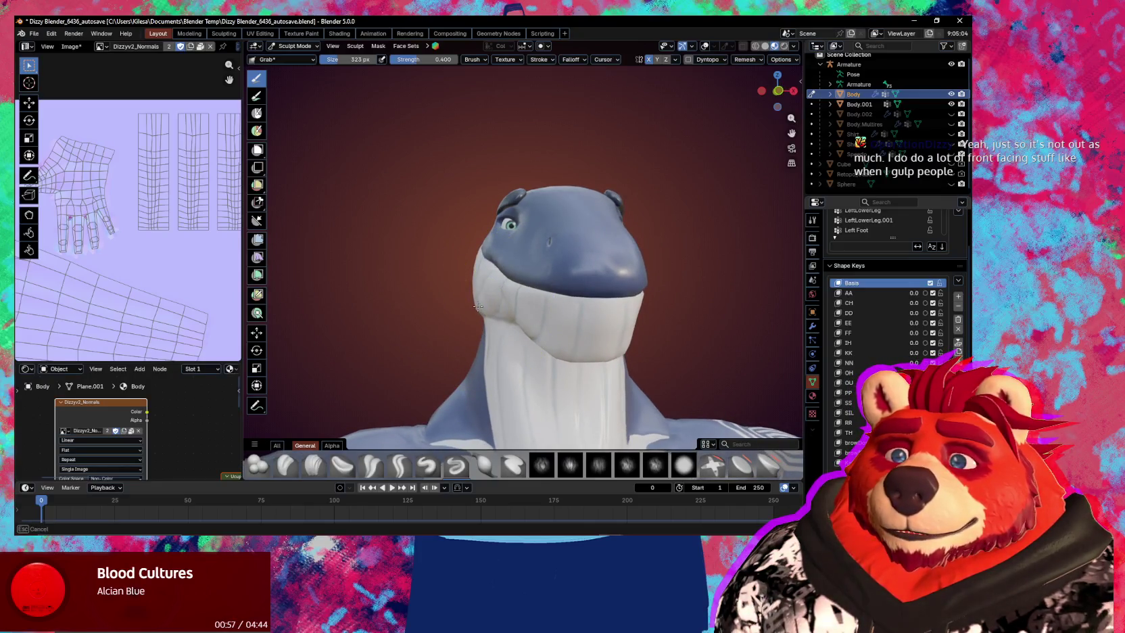
{"action": "mouse_move", "coordinate": [477, 305]}
{"action": "middle_mouse_down"}
{"action": "mouse_move", "coordinate": [515, 339]}
{"action": "mouse_move", "coordinate": [604, 363]}
{"action": "middle_mouse_up"}
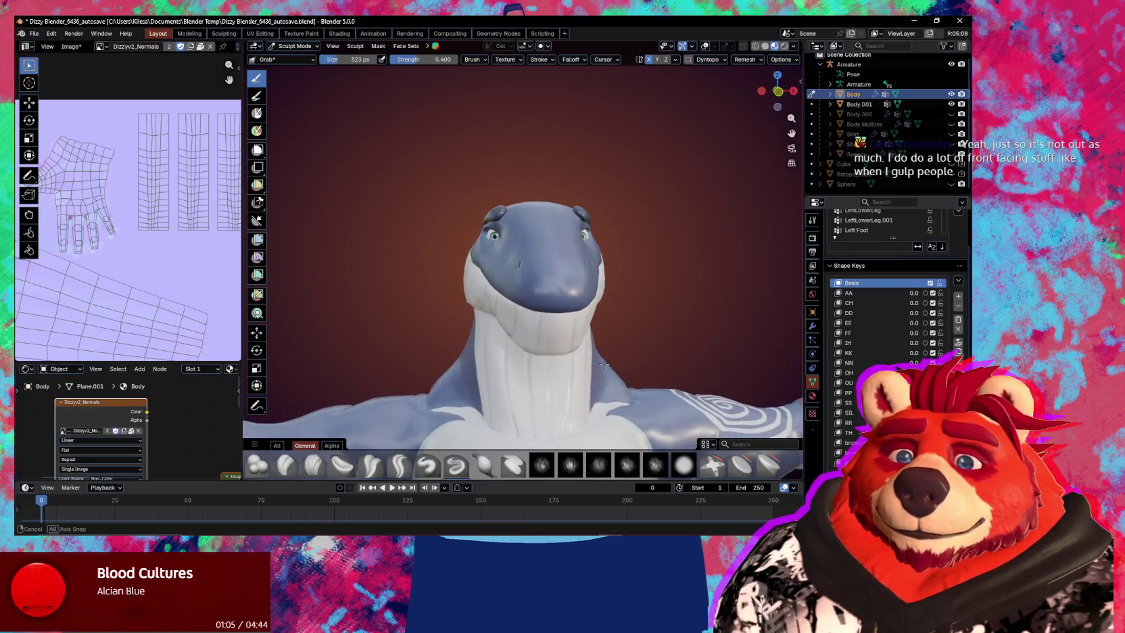
{"action": "middle_click_drag", "start_coordinate": [469, 255], "coordinate": [457, 257]}
{"action": "key", "text": "f"}
{"action": "left_click", "coordinate": [456, 257]}
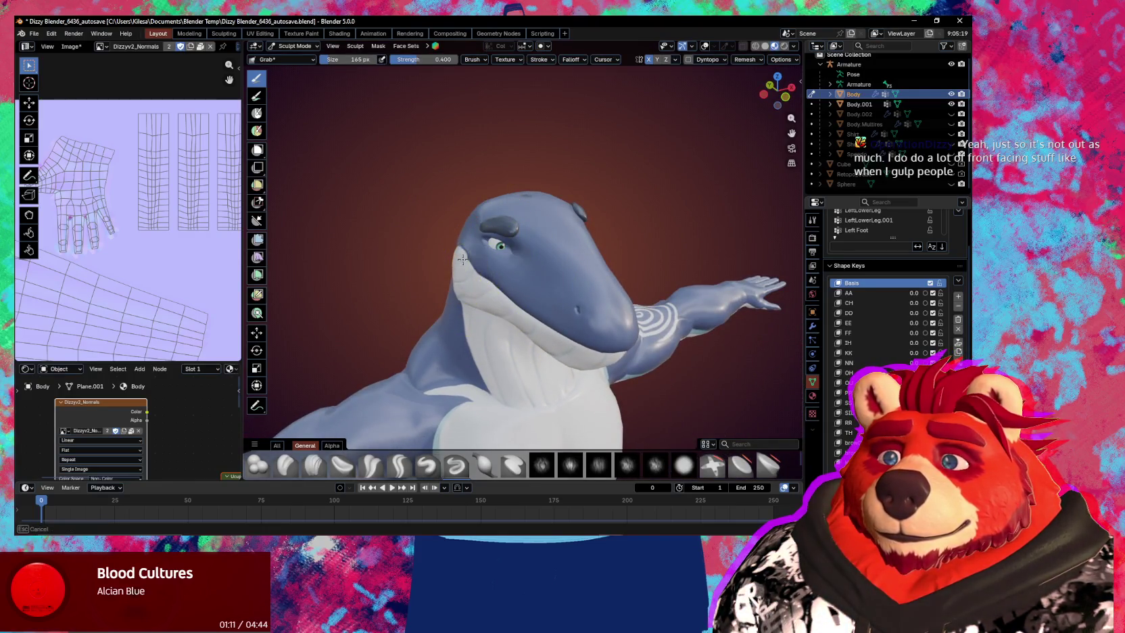
{"action": "mouse_move", "coordinate": [465, 259]}
{"action": "middle_mouse_down"}
{"action": "mouse_move", "coordinate": [442, 238]}
{"action": "mouse_move", "coordinate": [600, 305]}
{"action": "mouse_move", "coordinate": [562, 327]}
{"action": "mouse_move", "coordinate": [447, 290]}
{"action": "mouse_move", "coordinate": [460, 336]}
{"action": "mouse_move", "coordinate": [495, 343]}
{"action": "mouse_move", "coordinate": [467, 309]}
{"action": "middle_mouse_up"}
Set the brush radius to 236 px and orbit so the head faces the viewer.
{"action": "key", "text": "f"}
{"action": "left_click", "coordinate": [530, 351]}
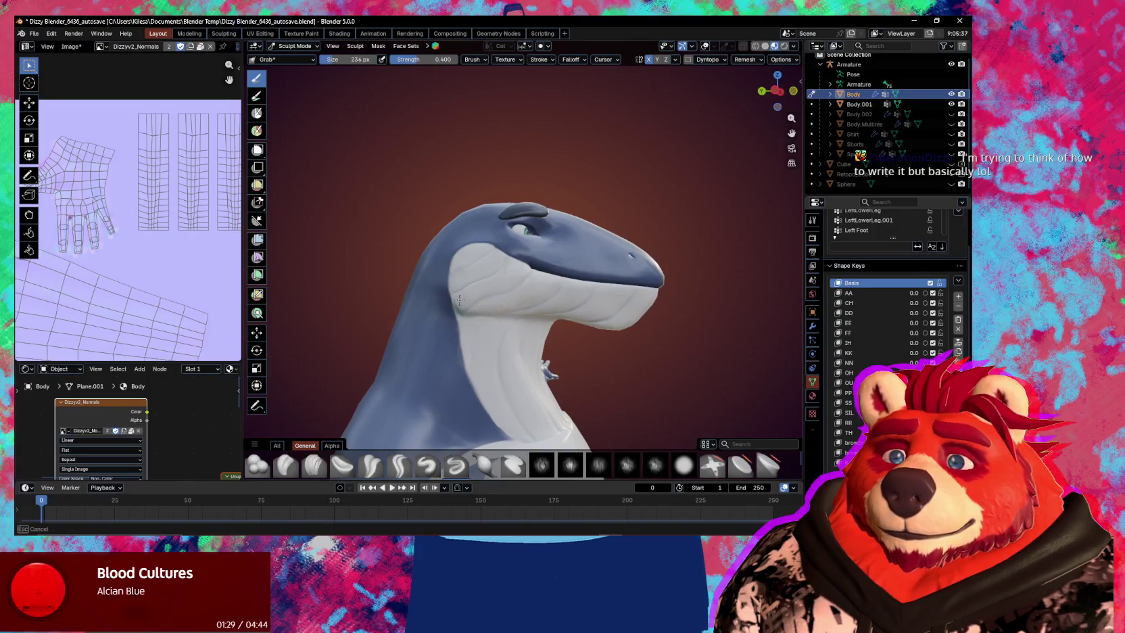
{"action": "middle_click_drag", "start_coordinate": [462, 304], "coordinate": [465, 279]}
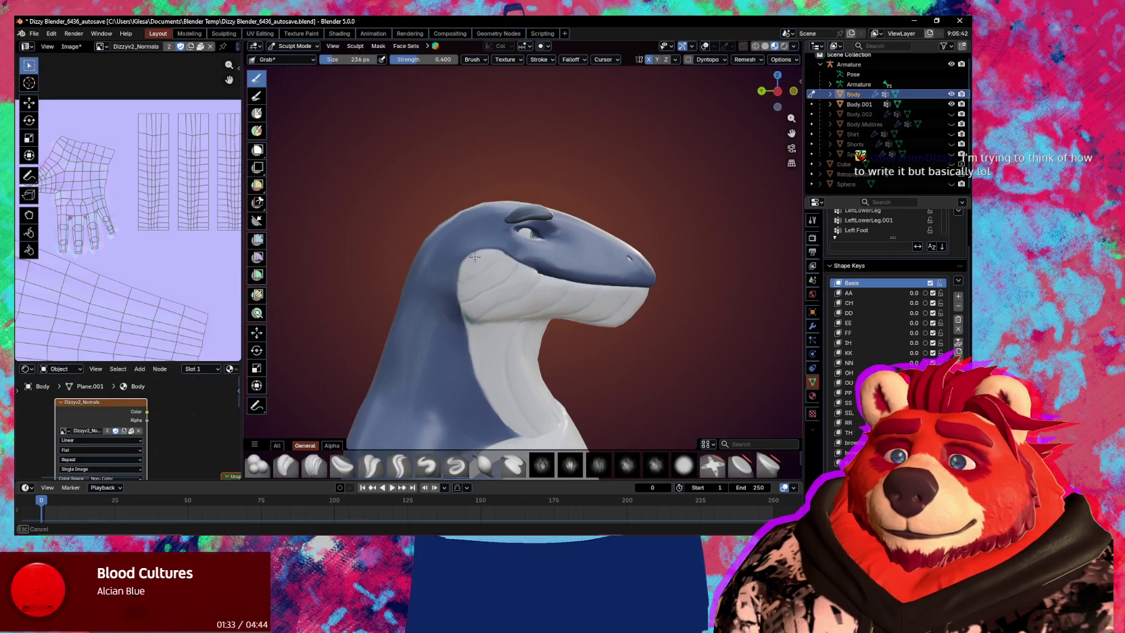
{"action": "middle_click_drag", "start_coordinate": [475, 256], "coordinate": [446, 260]}
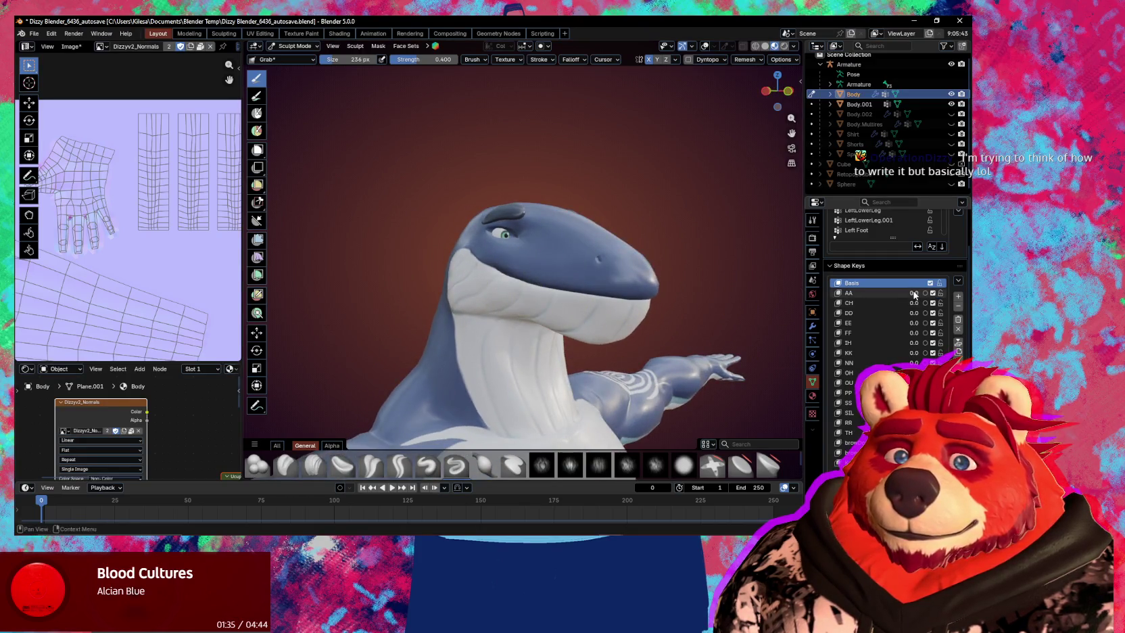
Preview the AA and DD mouth shape keys against the cheeks, returning both to 0.0.
{"action": "left_click_drag", "start_coordinate": [914, 294], "coordinate": [914, 297]}
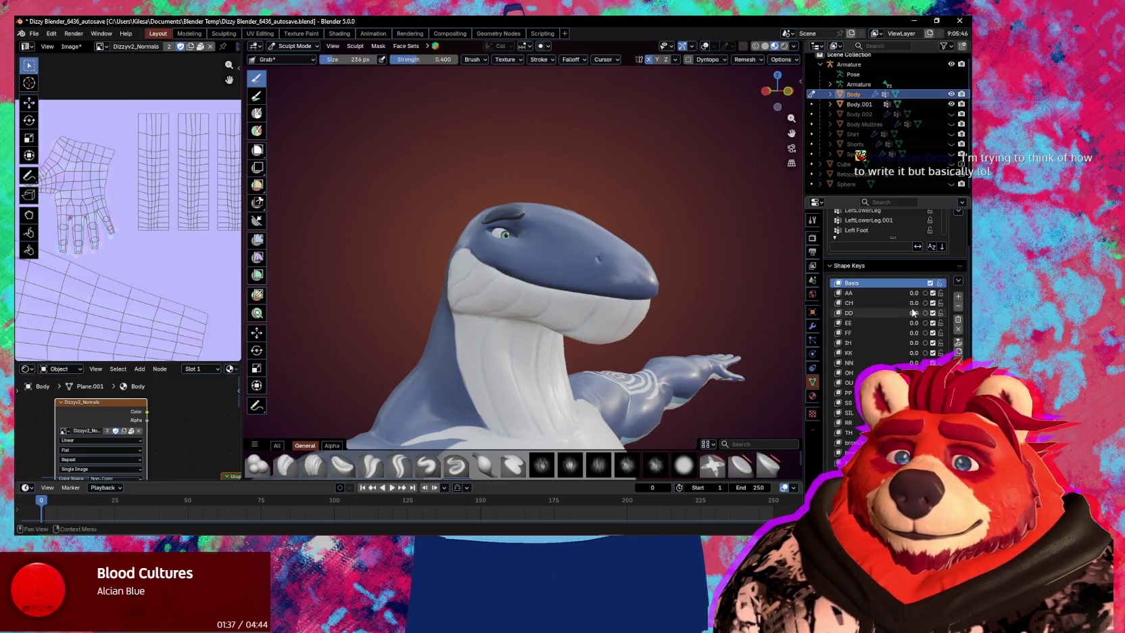
{"action": "mouse_move", "coordinate": [914, 312]}
{"action": "left_mouse_down"}
{"action": "mouse_move", "coordinate": [927, 313]}
{"action": "mouse_move", "coordinate": [906, 313]}
{"action": "mouse_move", "coordinate": [909, 321]}
{"action": "left_mouse_up"}
{"action": "left_click_drag", "start_coordinate": [914, 432], "coordinate": [914, 432]}
{"action": "middle_click_drag", "start_coordinate": [716, 406], "coordinate": [688, 383]}
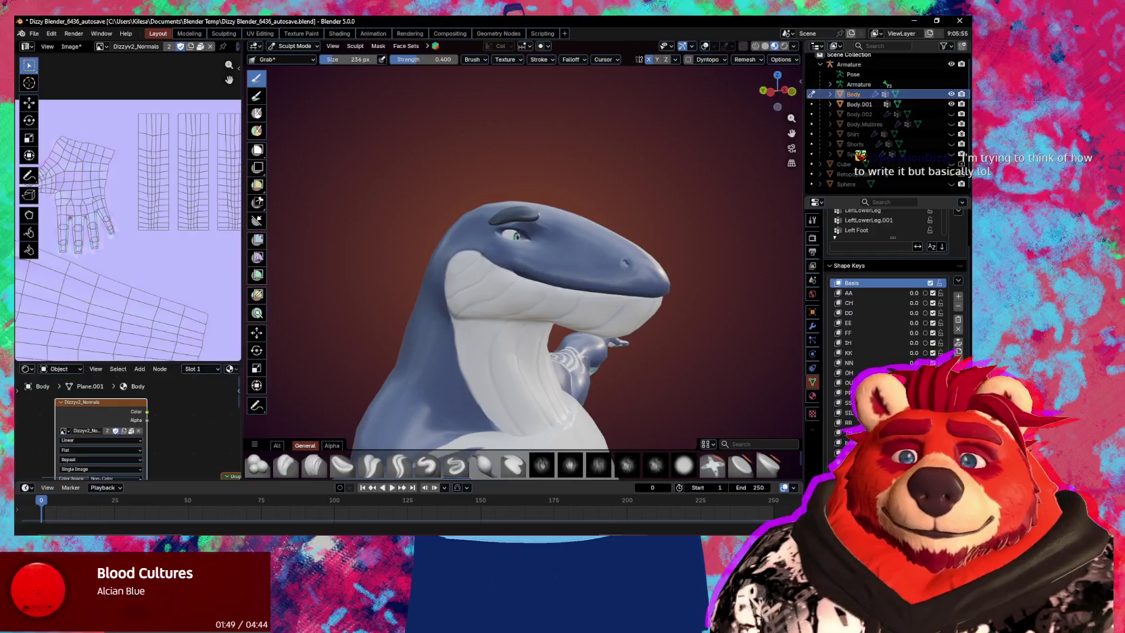
Shrink the brush to 160 px, check the brow, and switch from Draw back to Grab.
{"action": "scroll", "coordinate": [514, 301], "scroll_direction": "up", "scroll_amount": 2}
{"action": "mouse_move", "coordinate": [514, 301]}
{"action": "middle_mouse_down"}
{"action": "mouse_move", "coordinate": [553, 301]}
{"action": "mouse_move", "coordinate": [459, 301]}
{"action": "middle_mouse_up"}
{"action": "key", "text": "f"}
{"action": "left_click", "coordinate": [417, 310]}
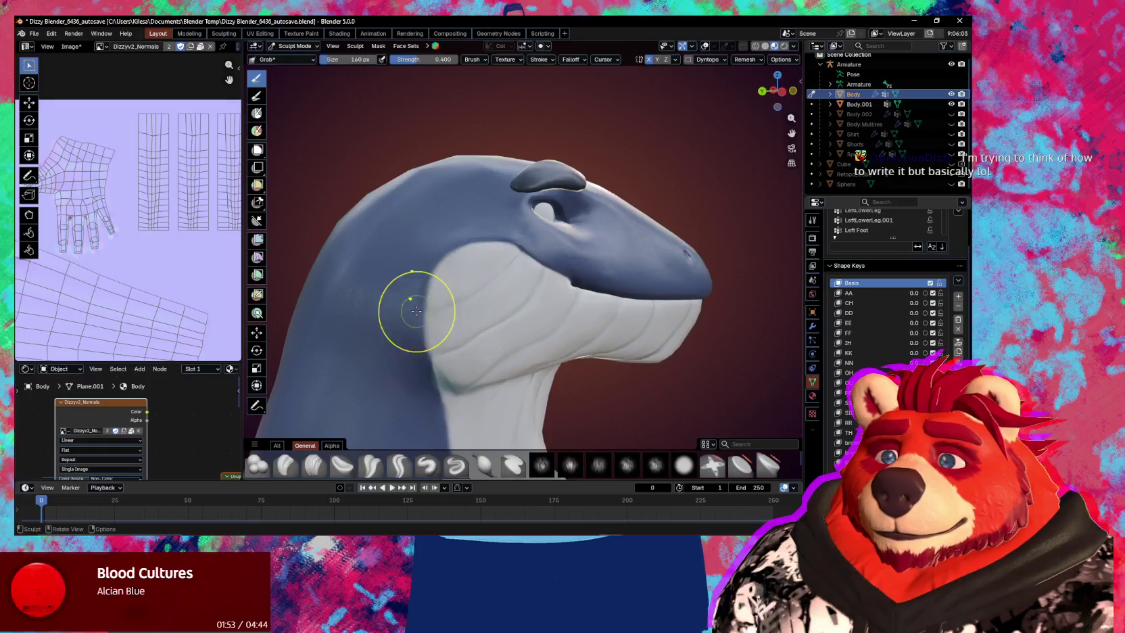
{"action": "mouse_move", "coordinate": [454, 310]}
{"action": "middle_mouse_down"}
{"action": "mouse_move", "coordinate": [477, 264]}
{"action": "mouse_move", "coordinate": [466, 303]}
{"action": "mouse_move", "coordinate": [423, 319]}
{"action": "middle_mouse_up"}
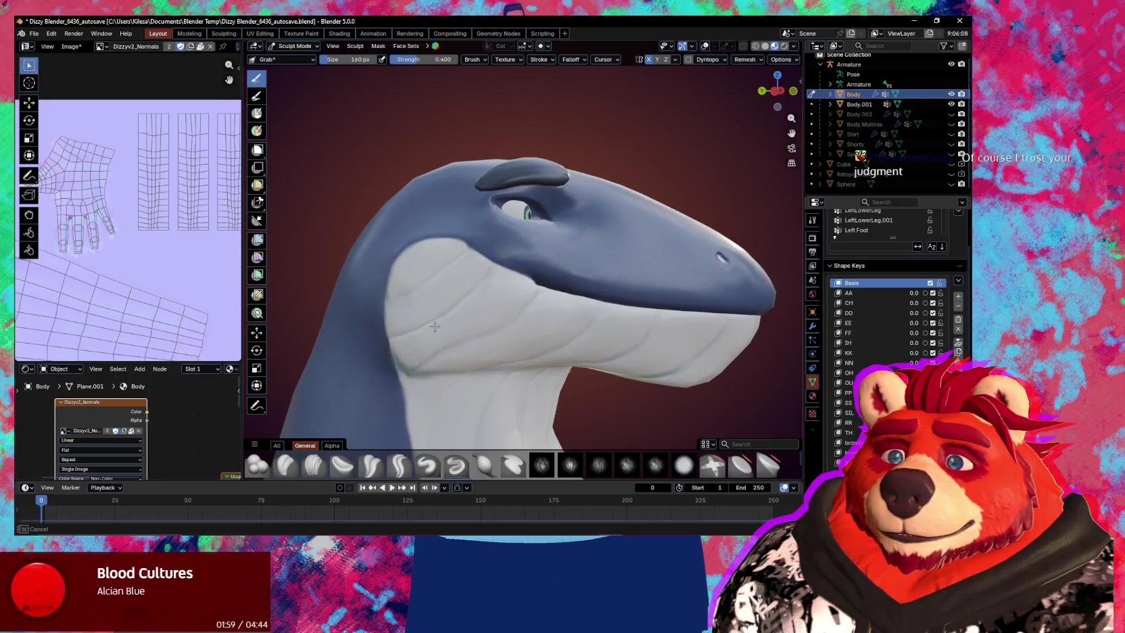
{"action": "mouse_move", "coordinate": [475, 322]}
{"action": "middle_mouse_down"}
{"action": "mouse_move", "coordinate": [482, 306]}
{"action": "mouse_move", "coordinate": [467, 323]}
{"action": "mouse_move", "coordinate": [502, 321]}
{"action": "mouse_move", "coordinate": [394, 284]}
{"action": "mouse_move", "coordinate": [471, 345]}
{"action": "mouse_move", "coordinate": [455, 284]}
{"action": "mouse_move", "coordinate": [463, 270]}
{"action": "mouse_move", "coordinate": [500, 273]}
{"action": "mouse_move", "coordinate": [548, 313]}
{"action": "mouse_move", "coordinate": [578, 296]}
{"action": "mouse_move", "coordinate": [519, 284]}
{"action": "mouse_move", "coordinate": [571, 272]}
{"action": "mouse_move", "coordinate": [594, 321]}
{"action": "mouse_move", "coordinate": [563, 319]}
{"action": "mouse_move", "coordinate": [553, 278]}
{"action": "mouse_move", "coordinate": [577, 291]}
{"action": "mouse_move", "coordinate": [570, 311]}
{"action": "mouse_move", "coordinate": [427, 268]}
{"action": "mouse_move", "coordinate": [451, 246]}
{"action": "middle_mouse_up"}
{"action": "key", "text": "x"}
{"action": "key", "text": "g"}
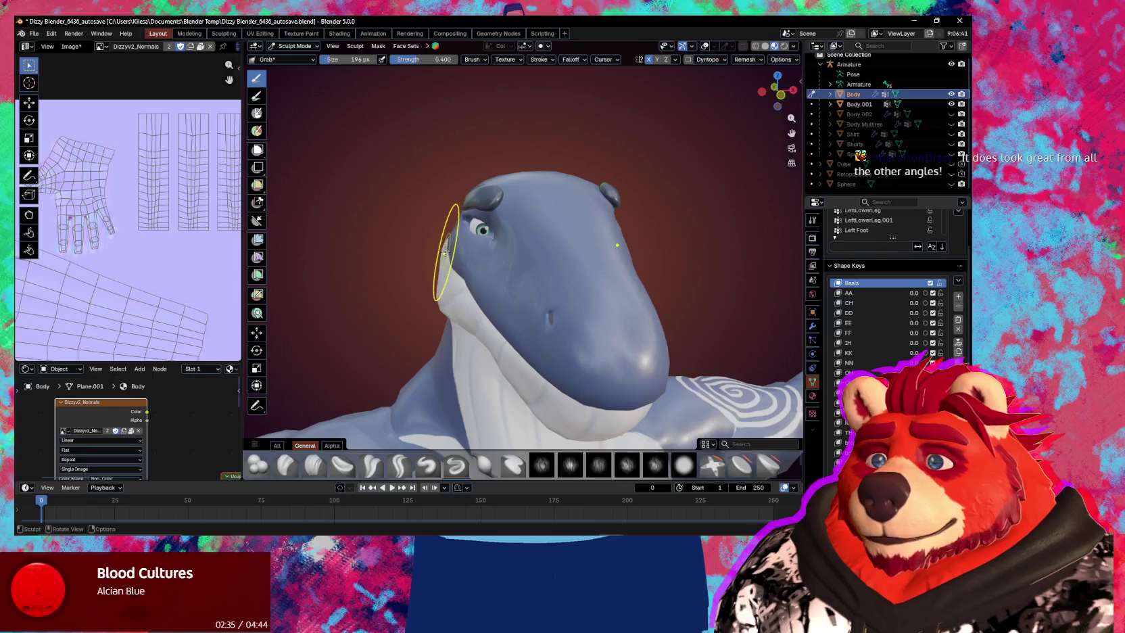
Resize the Grab brush to 156 px, then 207 px, while orbiting around the cheek.
{"action": "middle_click_drag", "start_coordinate": [438, 265], "coordinate": [482, 344]}
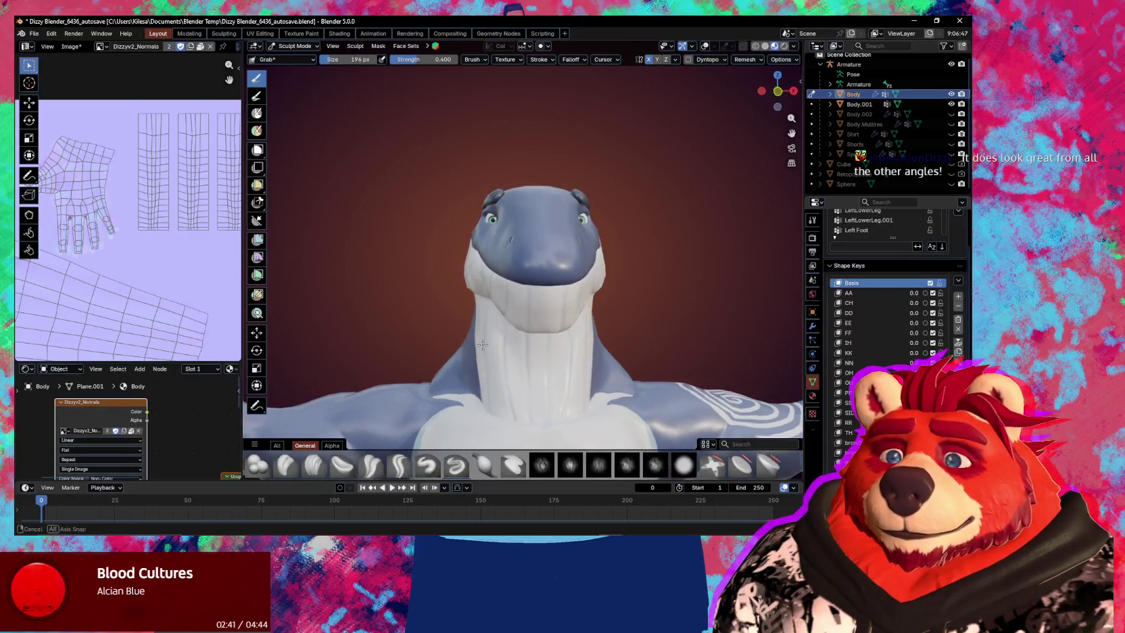
{"action": "mouse_move", "coordinate": [482, 345]}
{"action": "middle_mouse_down"}
{"action": "mouse_move", "coordinate": [531, 334]}
{"action": "mouse_move", "coordinate": [477, 338]}
{"action": "middle_mouse_up"}
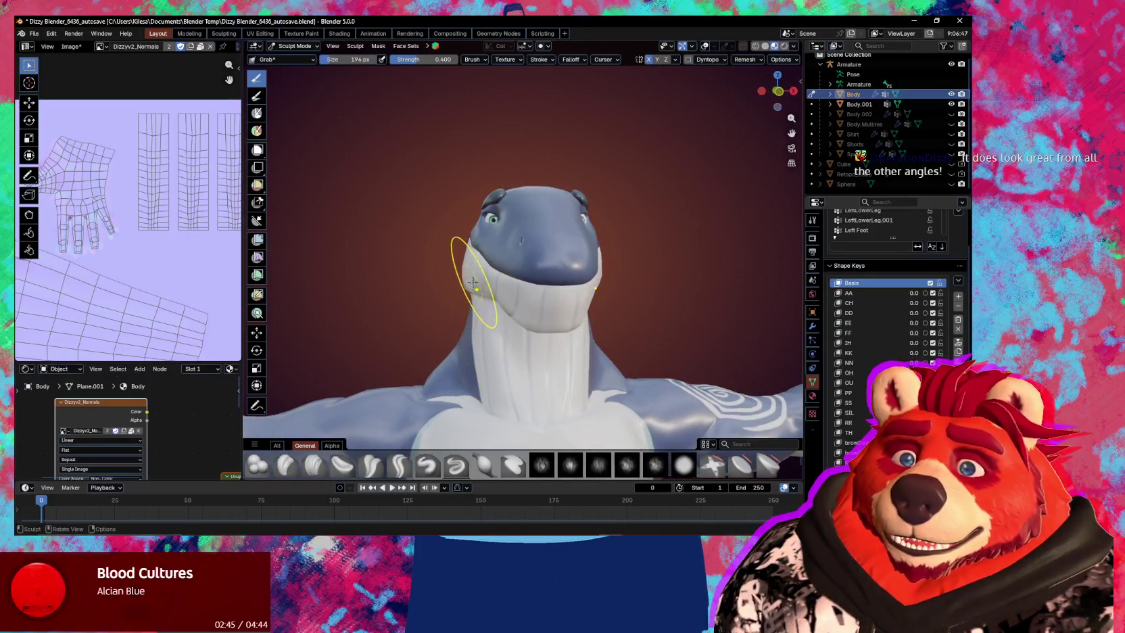
{"action": "middle_click_drag", "start_coordinate": [474, 279], "coordinate": [469, 286]}
{"action": "key", "text": "bracketleft"}
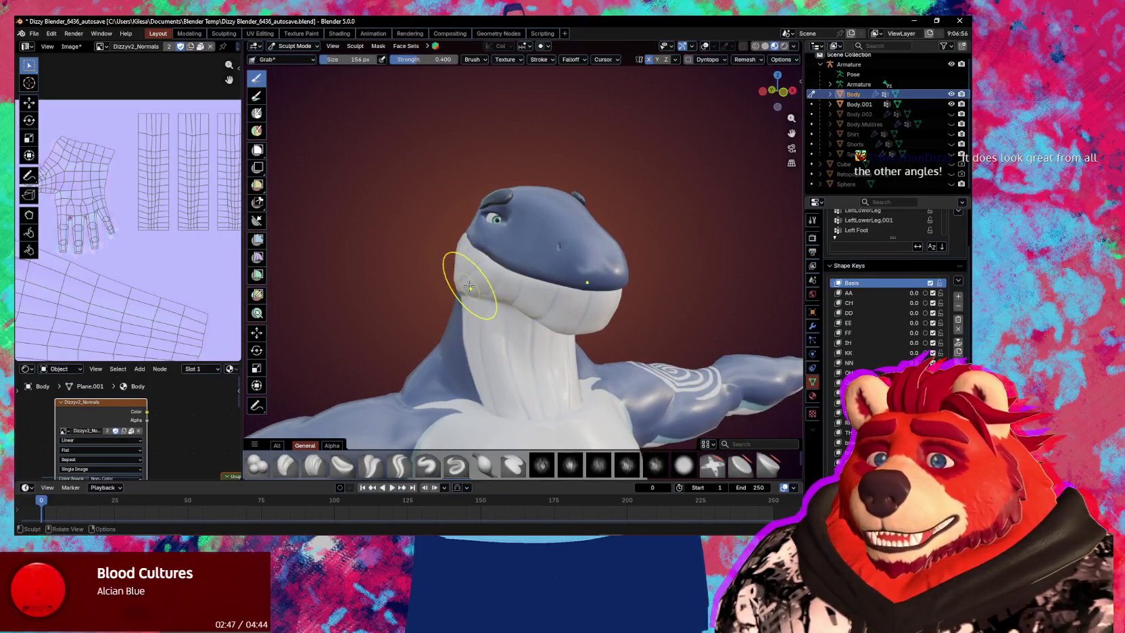
{"action": "mouse_move", "coordinate": [471, 287]}
{"action": "middle_mouse_down"}
{"action": "mouse_move", "coordinate": [555, 244]}
{"action": "mouse_move", "coordinate": [550, 290]}
{"action": "mouse_move", "coordinate": [608, 291]}
{"action": "middle_mouse_up"}
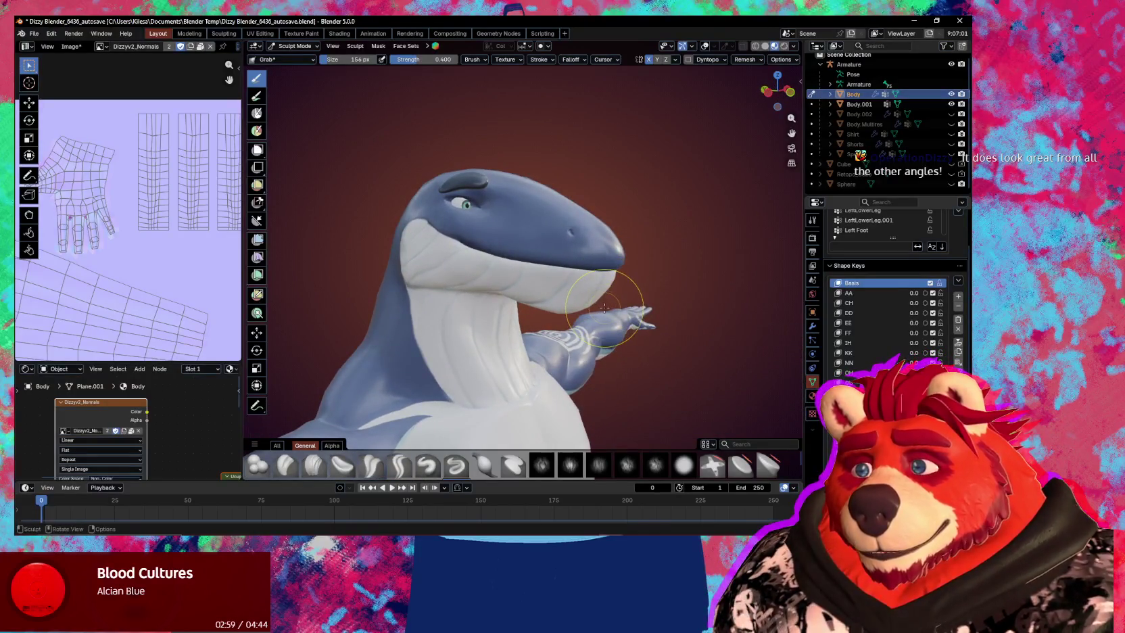
{"action": "middle_click_drag", "start_coordinate": [604, 308], "coordinate": [541, 321]}
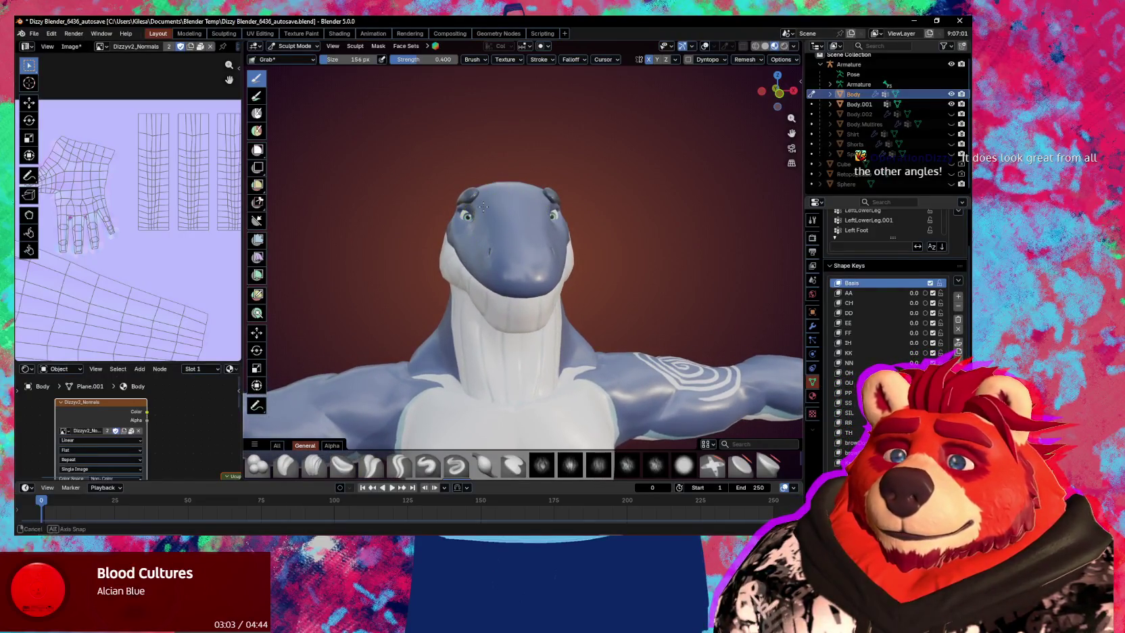
{"action": "middle_click_drag", "start_coordinate": [476, 284], "coordinate": [490, 212]}
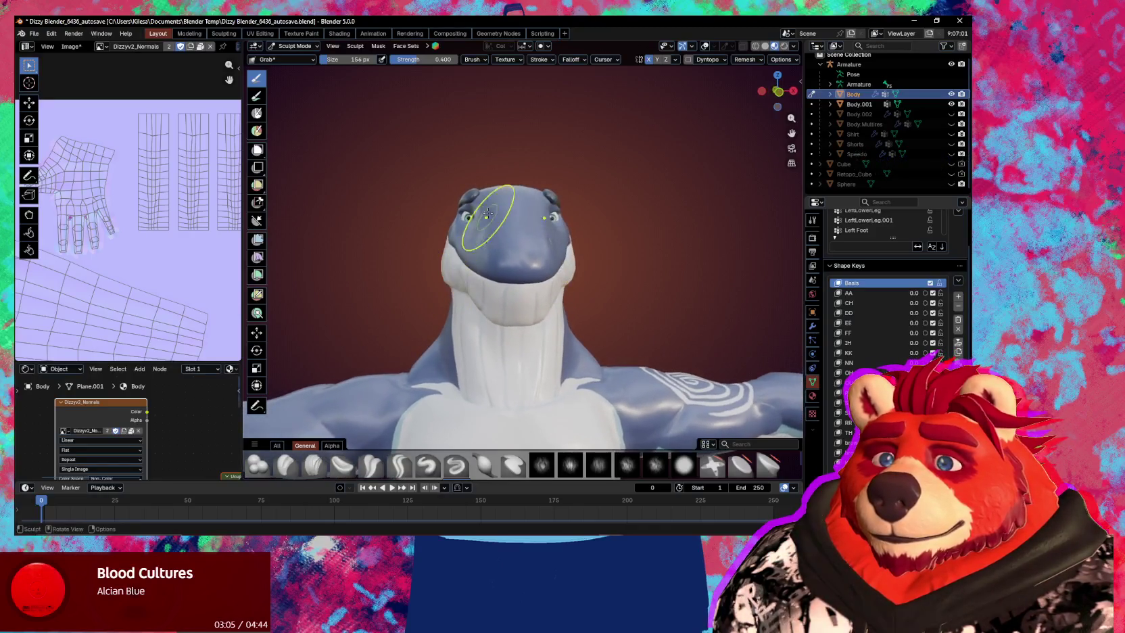
{"action": "key", "text": "f"}
{"action": "left_click", "coordinate": [484, 210]}
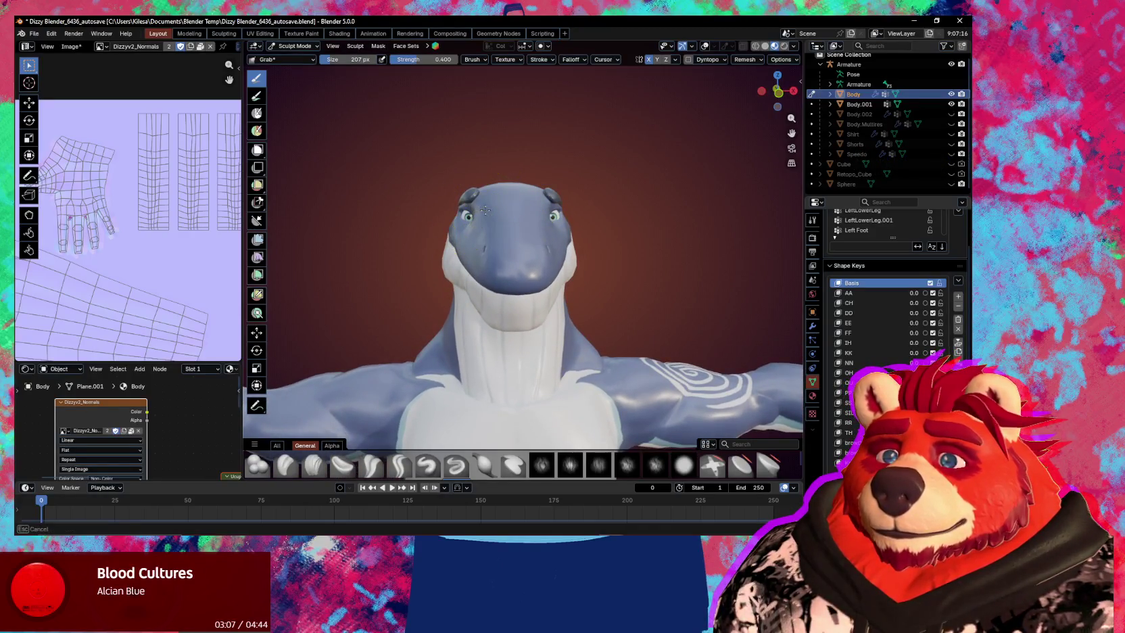
Grab the cheek surface inward, then show the wireframe and mesh statistics overlay.
{"action": "middle_click_drag", "start_coordinate": [493, 215], "coordinate": [487, 239]}
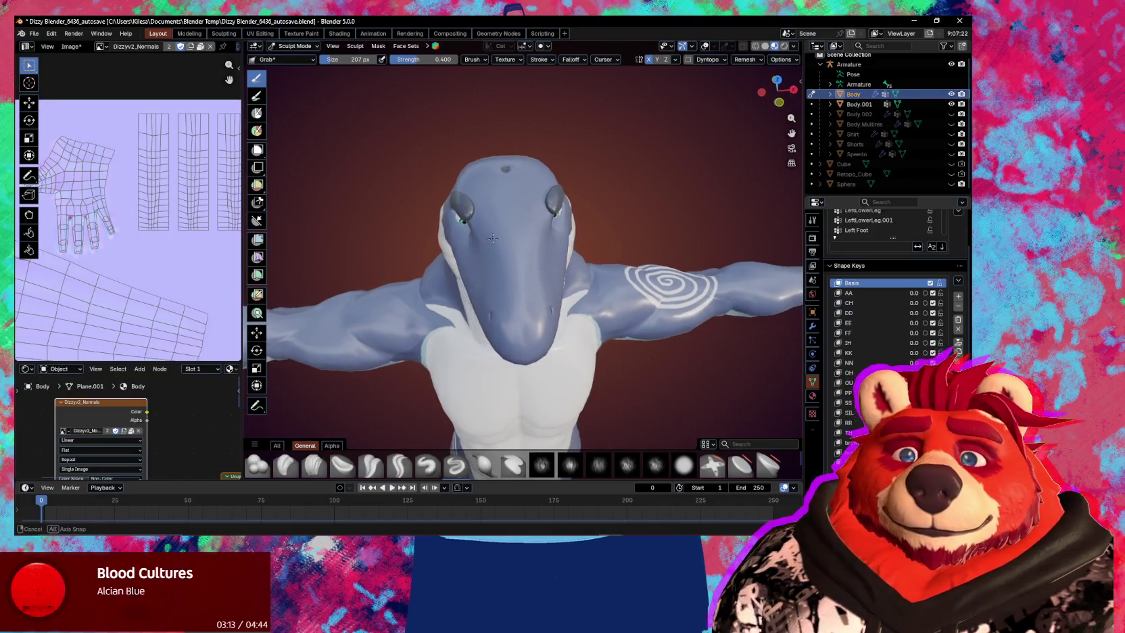
{"action": "mouse_move", "coordinate": [490, 236]}
{"action": "middle_mouse_down"}
{"action": "mouse_move", "coordinate": [510, 267]}
{"action": "mouse_move", "coordinate": [506, 257]}
{"action": "mouse_move", "coordinate": [463, 283]}
{"action": "mouse_move", "coordinate": [502, 288]}
{"action": "middle_mouse_up"}
{"action": "scroll", "coordinate": [450, 288], "scroll_direction": "up", "scroll_amount": 3}
{"action": "middle_click_drag", "start_coordinate": [422, 290], "coordinate": [406, 288]}
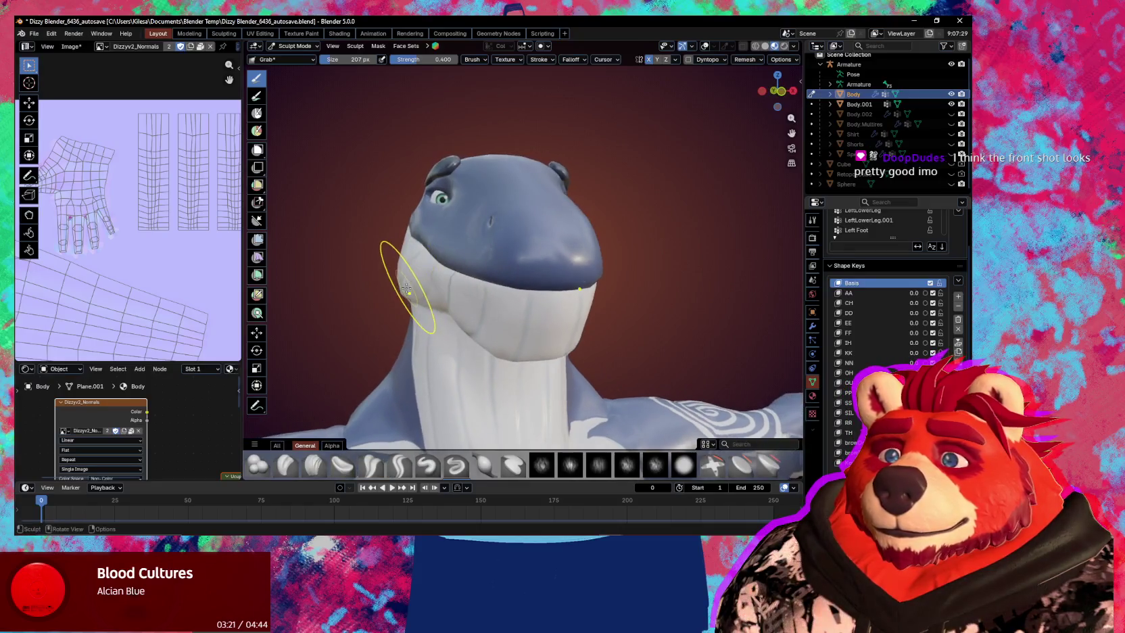
{"action": "left_click_drag", "start_coordinate": [406, 289], "coordinate": [406, 288]}
{"action": "mouse_move", "coordinate": [402, 292]}
{"action": "middle_mouse_down"}
{"action": "mouse_move", "coordinate": [493, 298]}
{"action": "mouse_move", "coordinate": [445, 296]}
{"action": "middle_mouse_up"}
{"action": "scroll", "coordinate": [452, 289], "scroll_direction": "up", "scroll_amount": 3}
{"action": "scroll", "coordinate": [487, 302], "scroll_direction": "up", "scroll_amount": 2}
{"action": "key", "text": "shift+alt+z"}
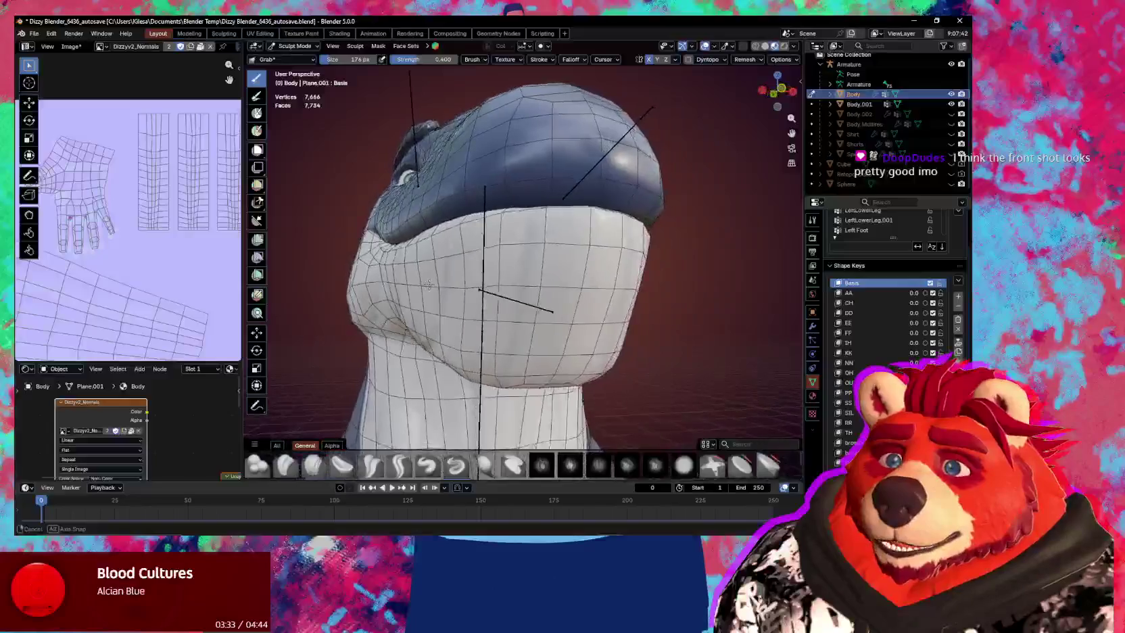
{"action": "middle_click_drag", "start_coordinate": [402, 277], "coordinate": [505, 293]}
{"action": "middle_click_drag", "start_coordinate": [469, 279], "coordinate": [451, 333]}
{"action": "key", "text": "shift+alt+z"}
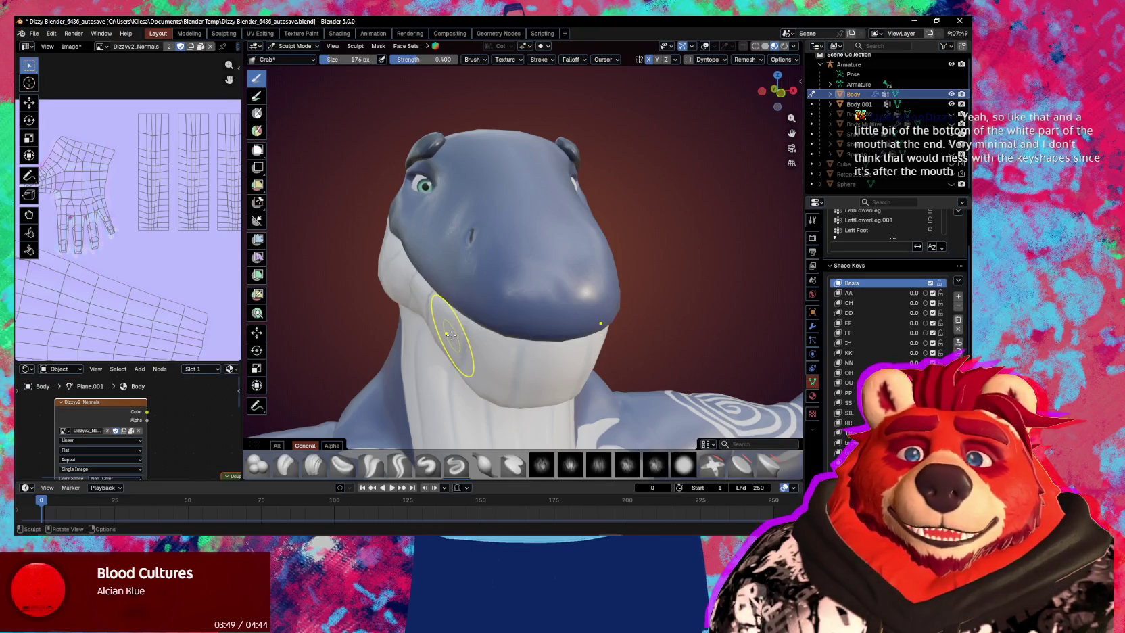
{"action": "middle_click_drag", "start_coordinate": [450, 334], "coordinate": [537, 331]}
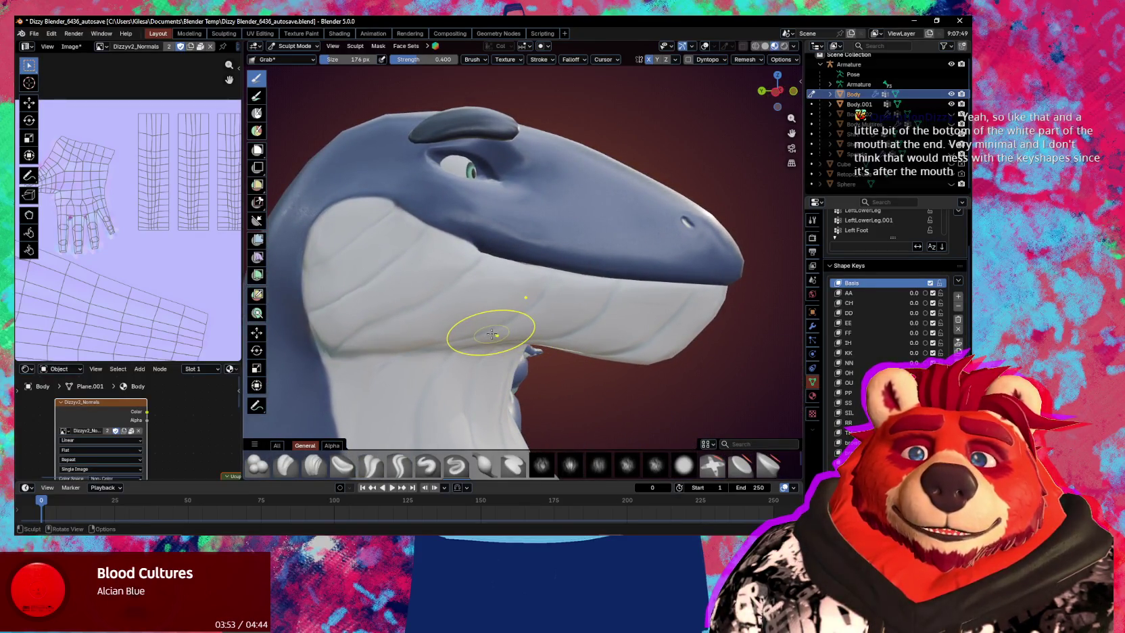
{"action": "middle_click_drag", "start_coordinate": [485, 335], "coordinate": [527, 343]}
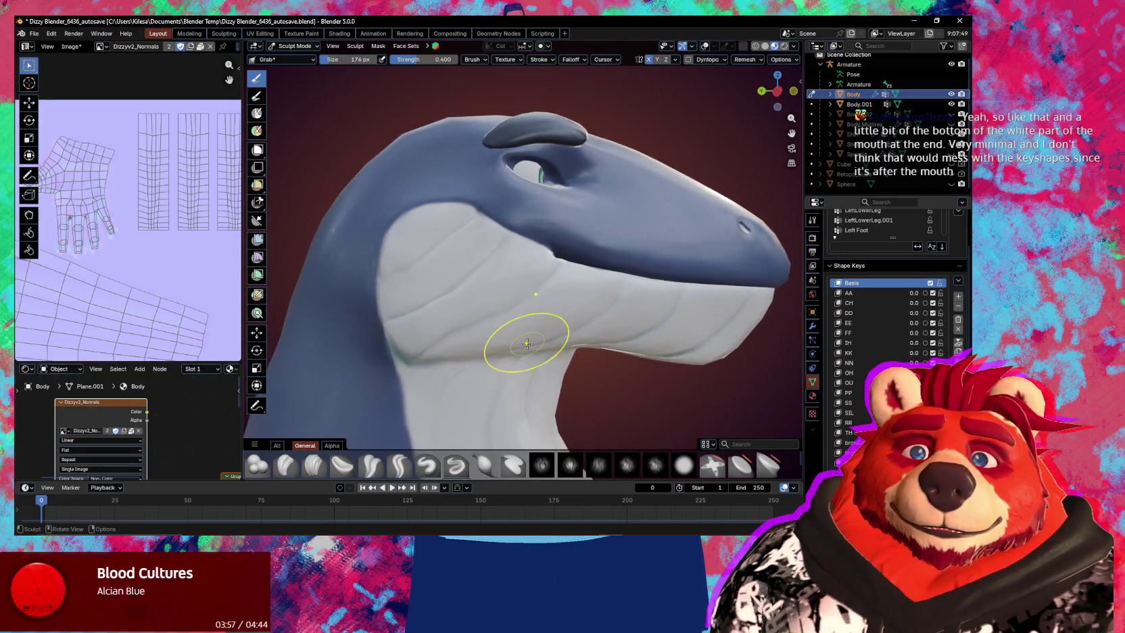